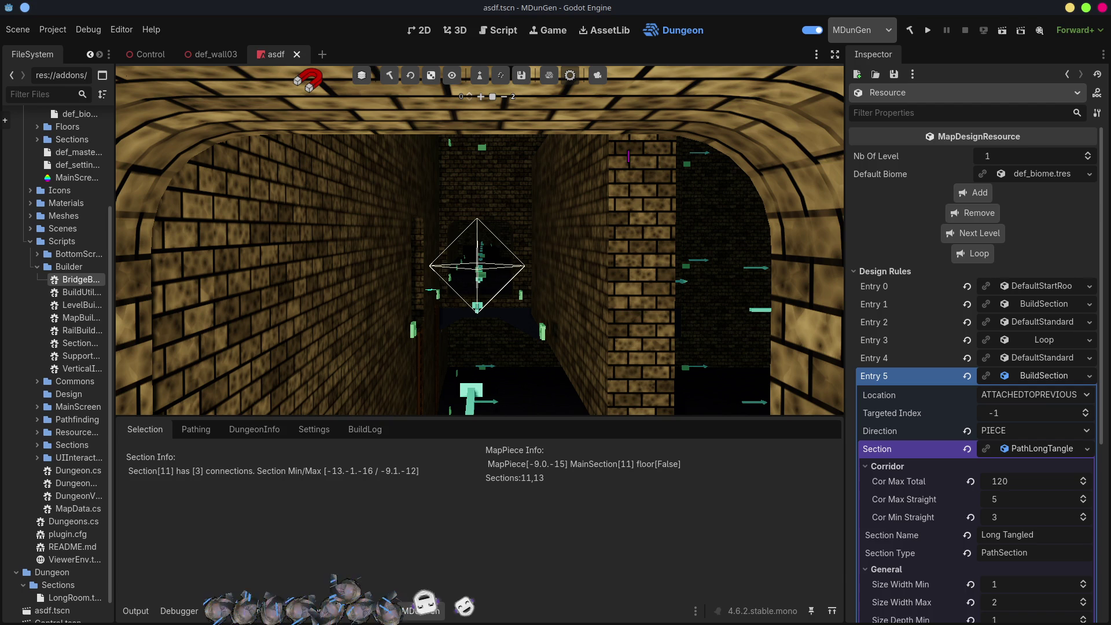
- Fly the camera down the dungeon's arched, lit corridors to inspect the generated layout
key("w")
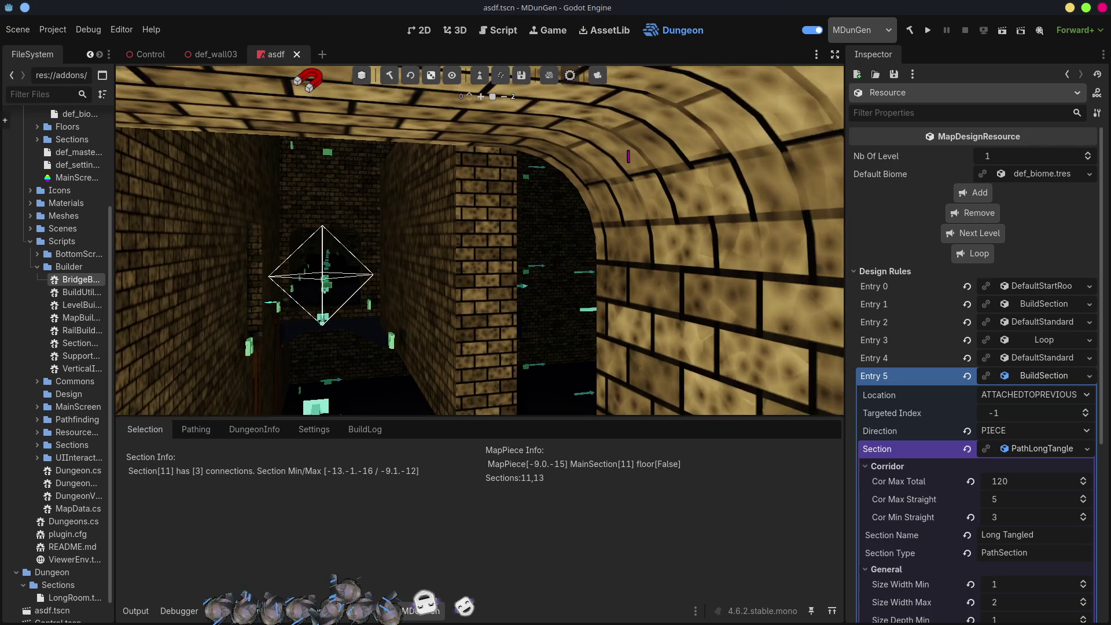
key("w")
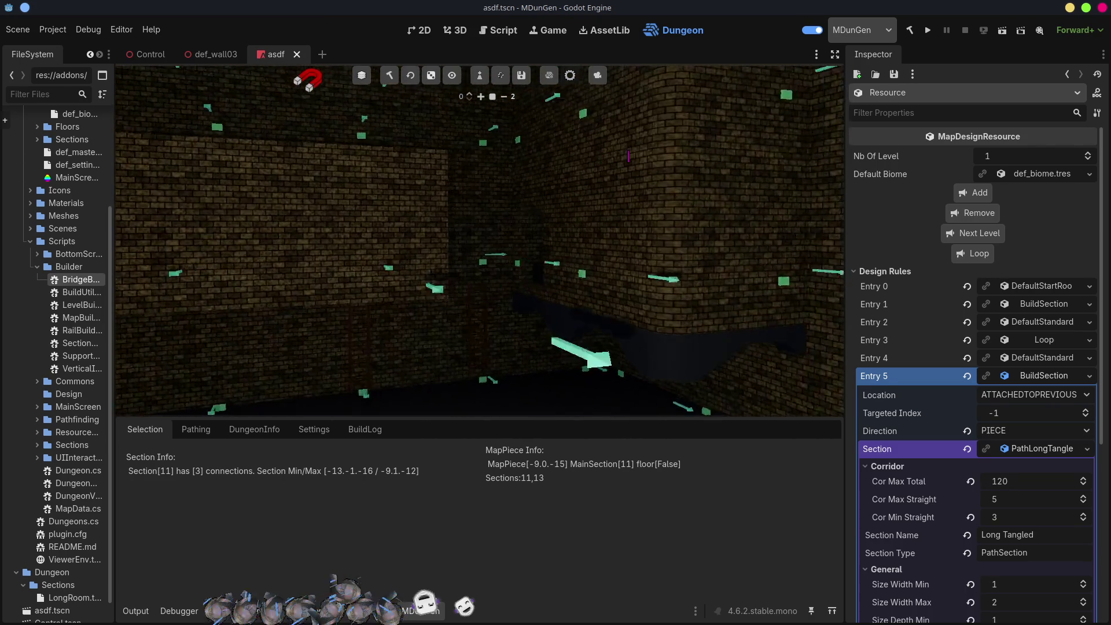
key("w")
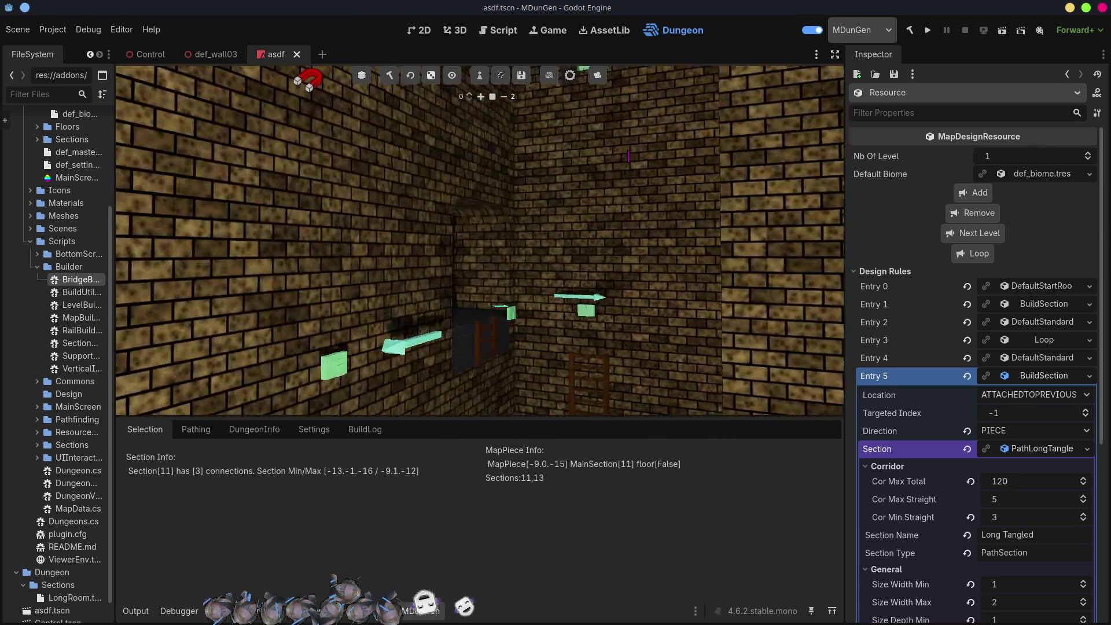
key("w")
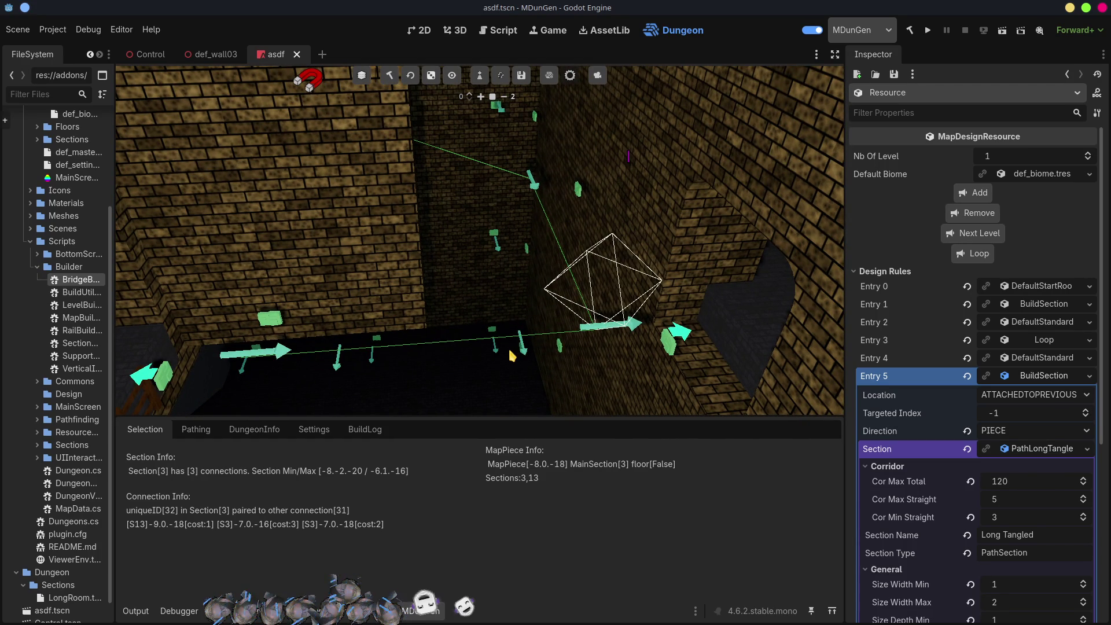
key("alt+Tab")
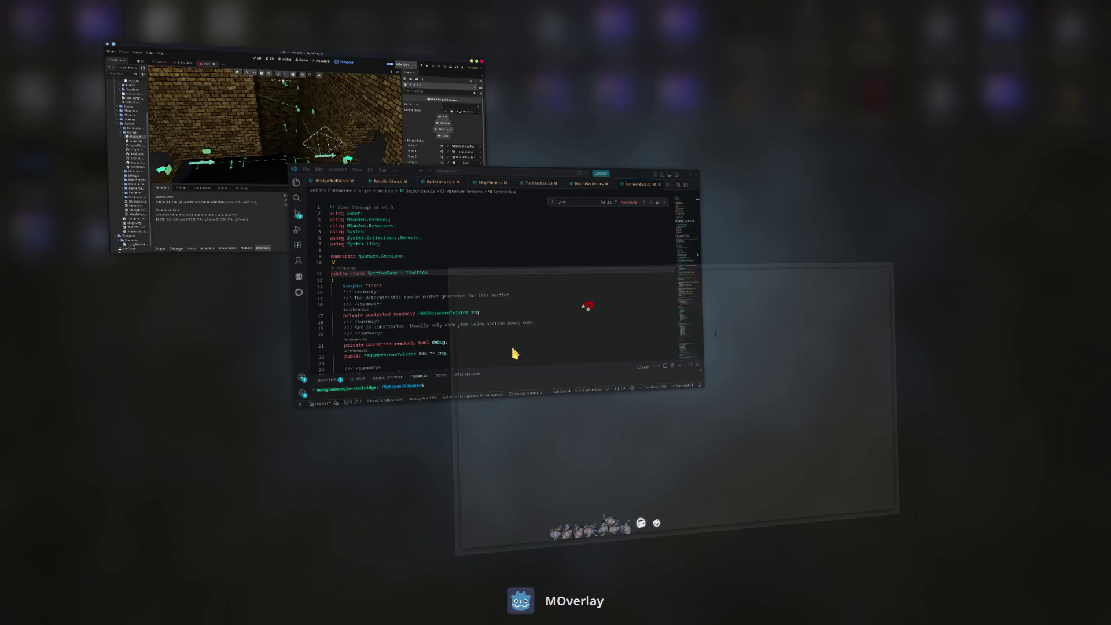
- Comment out the hasFloor check on line 58 of BridgeBuilder.cs with // and save
left_click(515, 353)
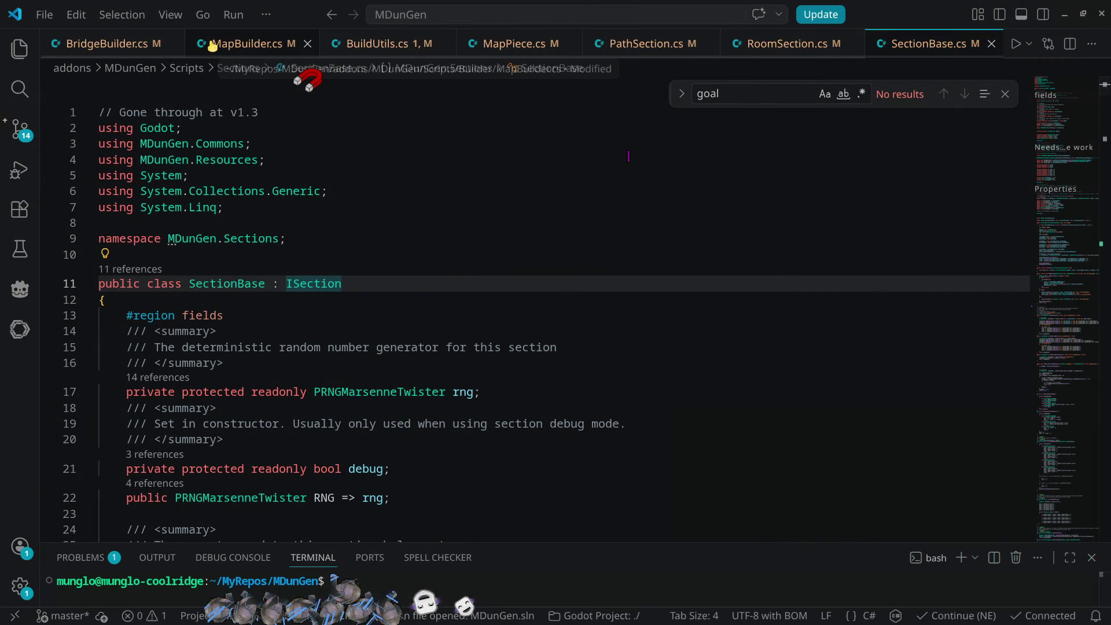
left_click(114, 50)
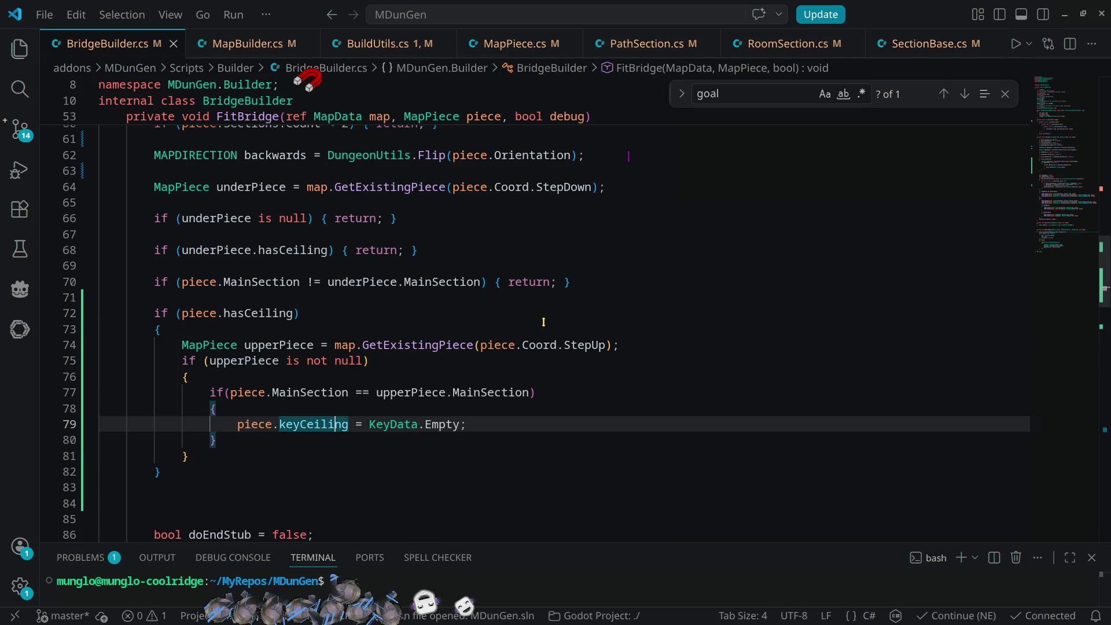
scroll(242, 231, "up", 5)
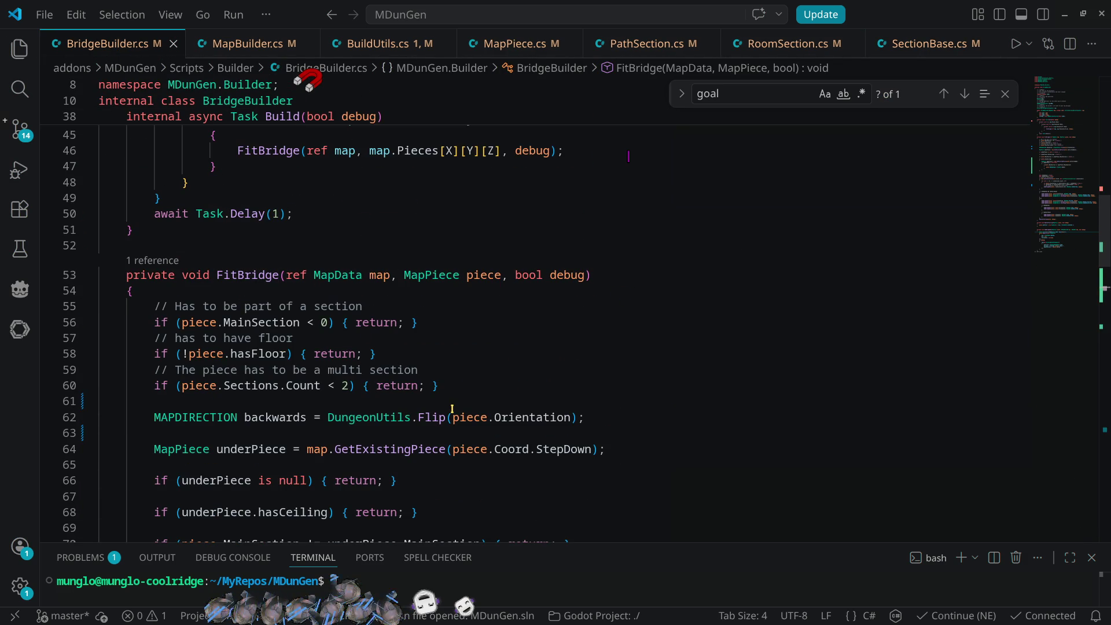
left_click(246, 354)
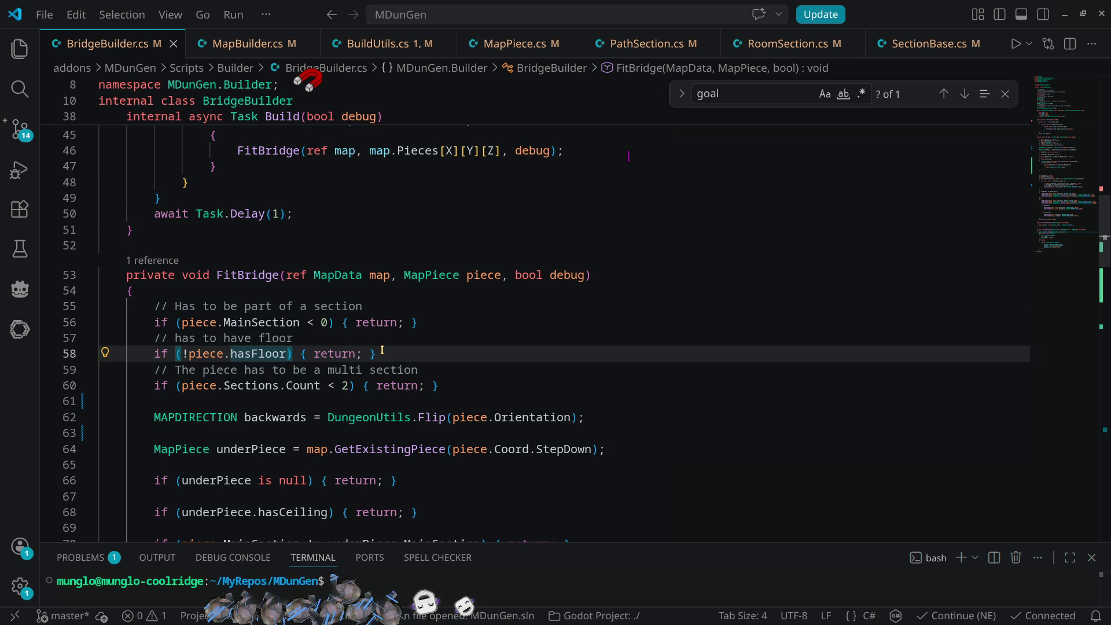
key("Home")
type("//")
key("ctrl+s")
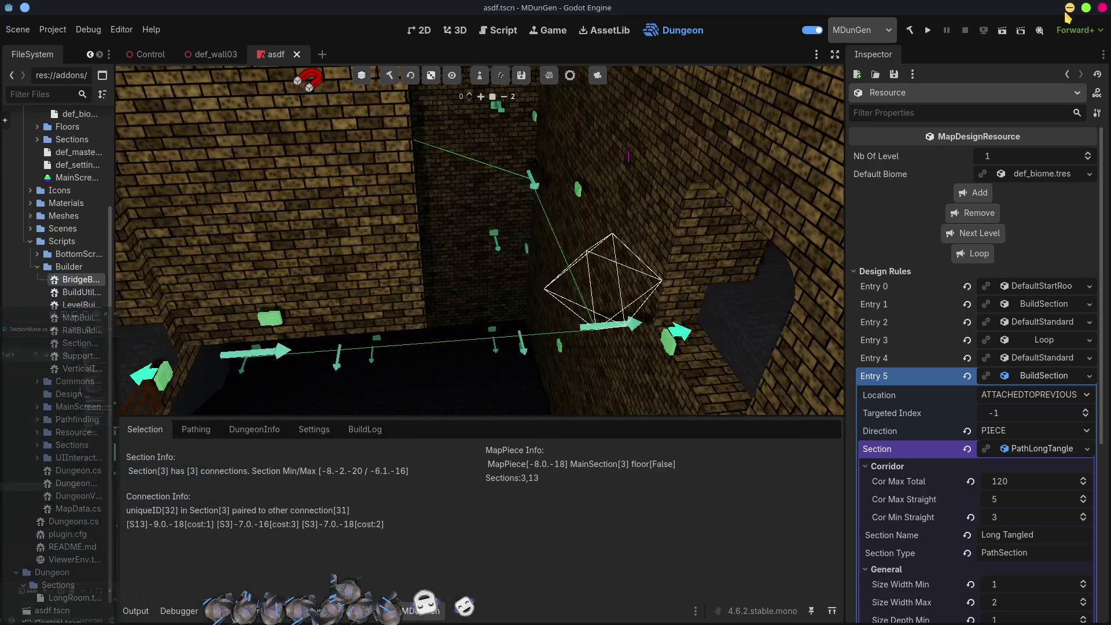
left_click(1065, 14)
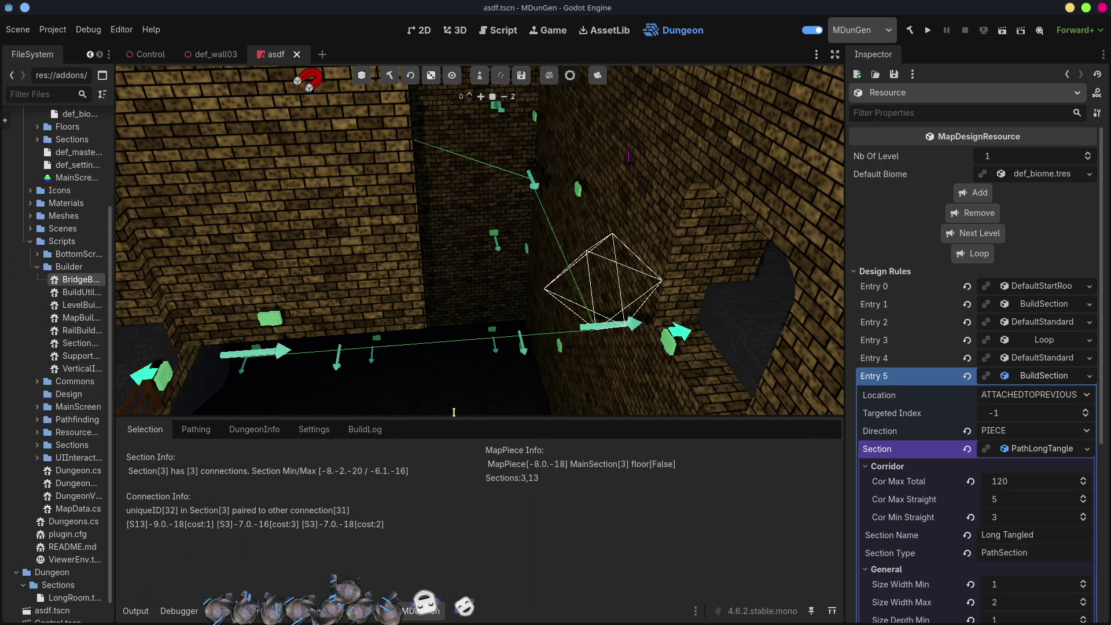
- Rebuild the .NET project, re-enable the MDunGen plugin and clear the output log
left_click_drag(627, 393, 555, 379)
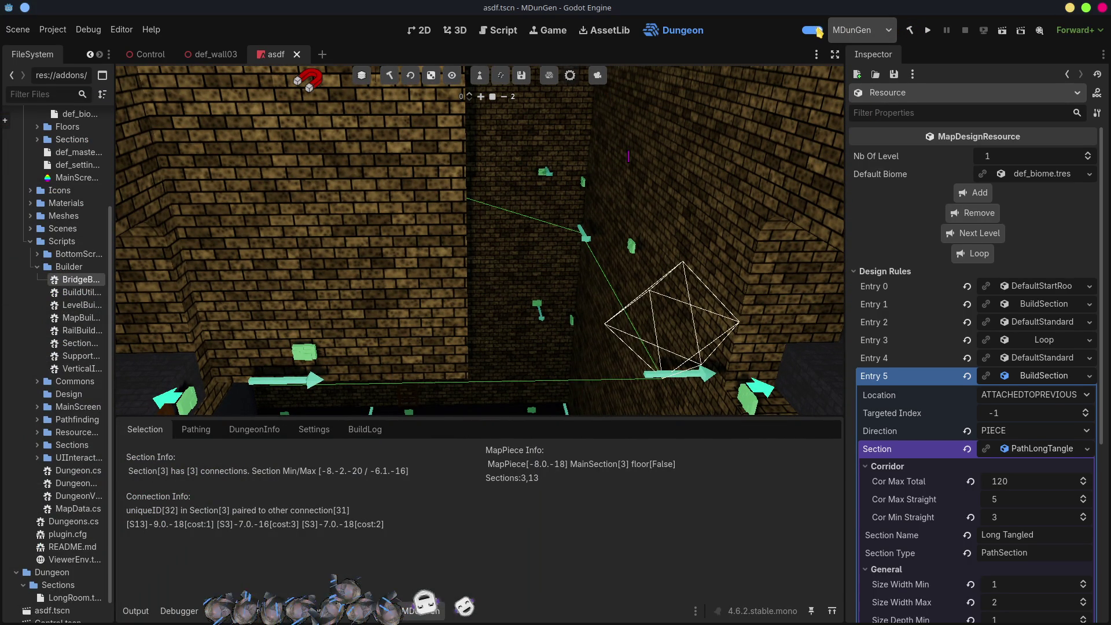
left_click(927, 31)
left_click(912, 28)
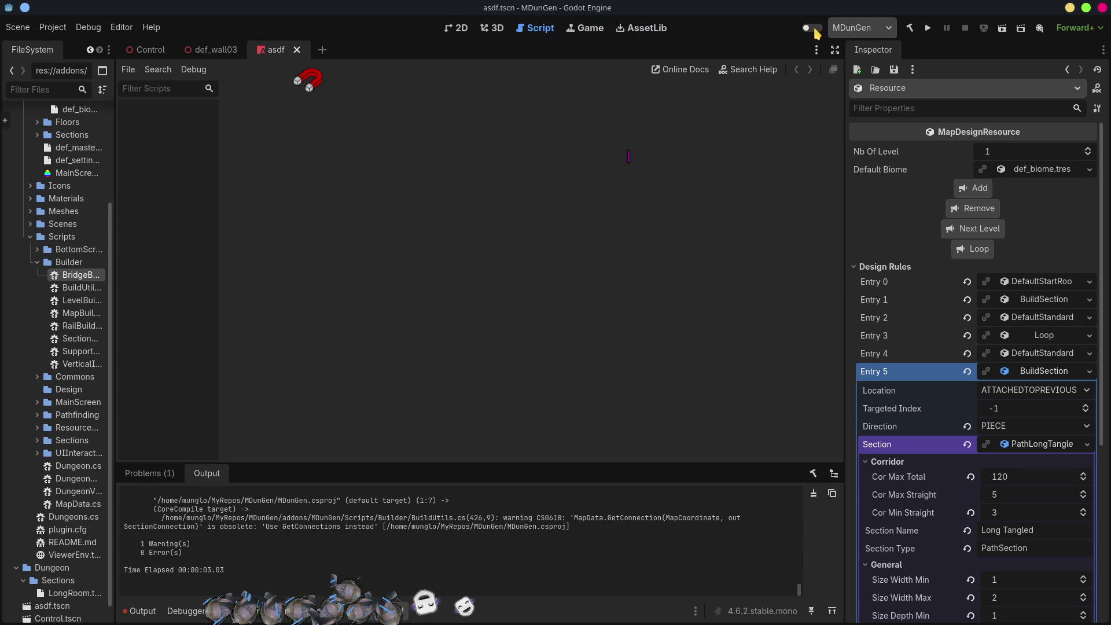
left_click(812, 29)
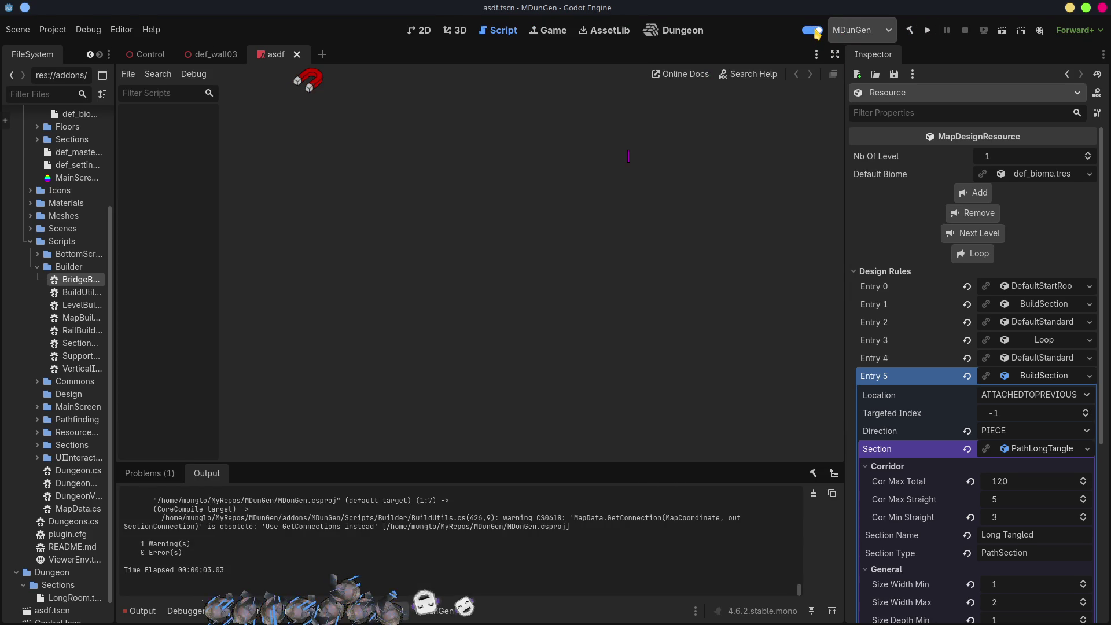
left_click(152, 612)
left_click(815, 476)
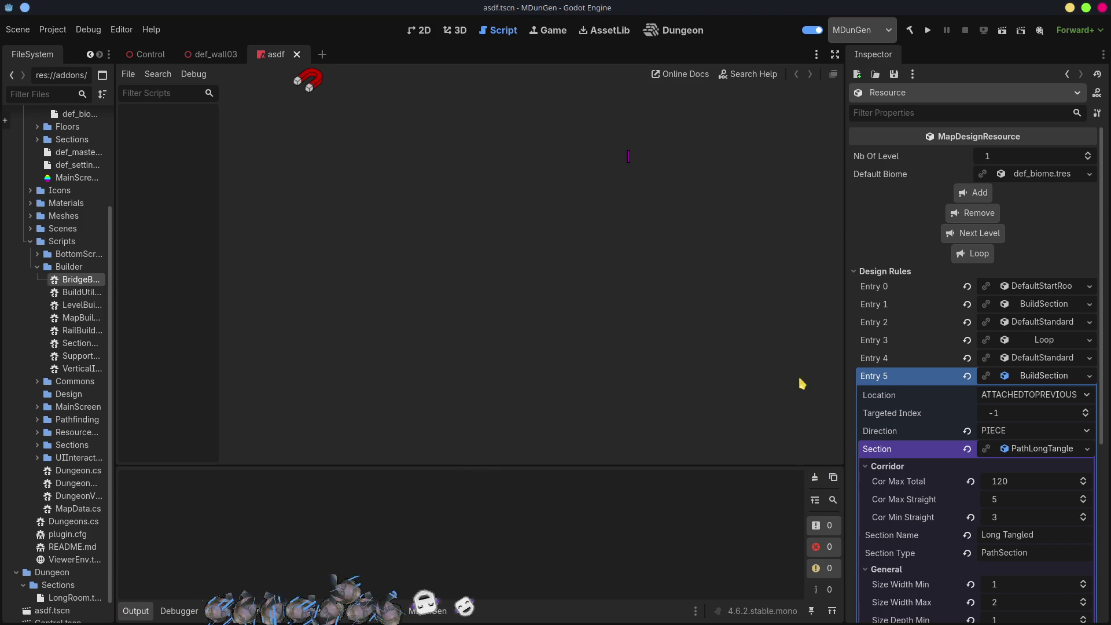
- Regenerate the dungeon and jump to the bridge at -9.0,-13 from the BuildLog
left_click(684, 33)
left_click(394, 80)
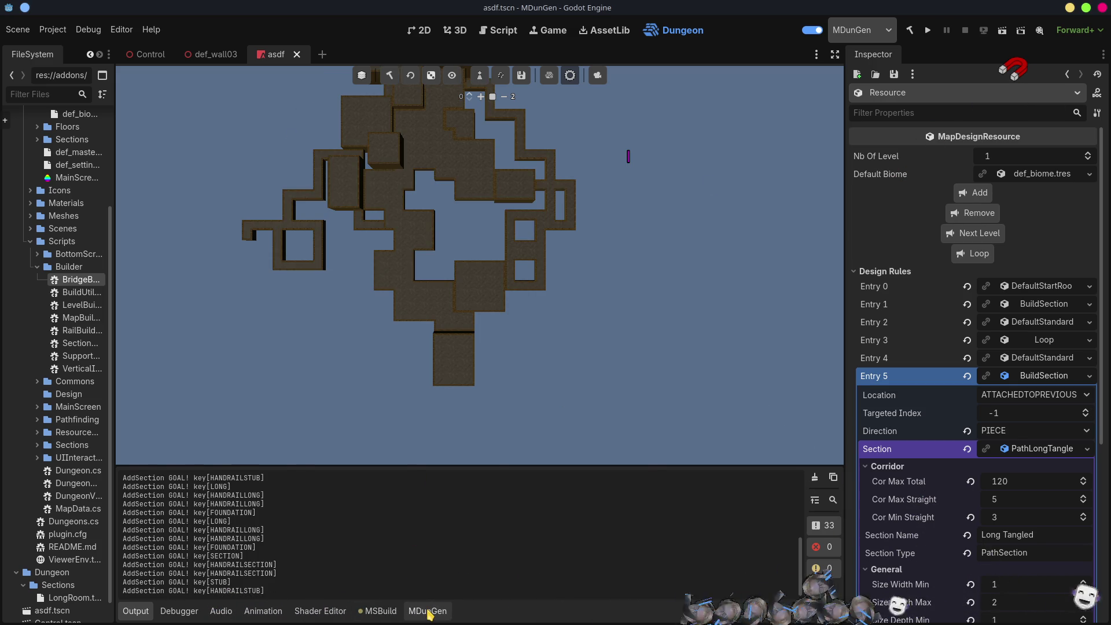
left_click(428, 612)
scroll(313, 549, "down", 10)
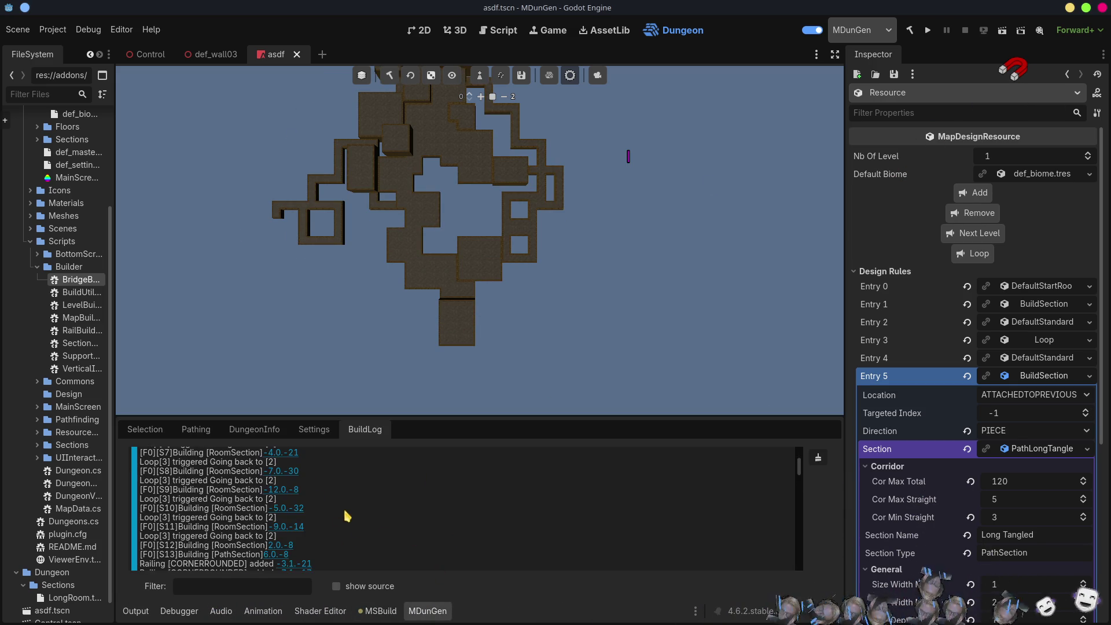
scroll(386, 529, "down", 15)
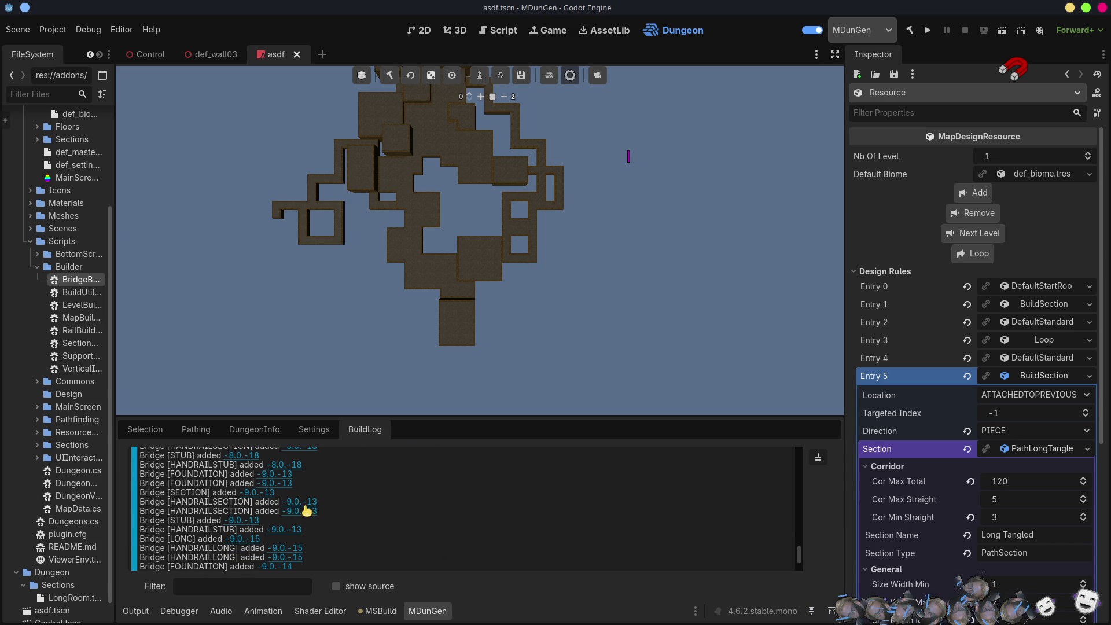
left_click(308, 502)
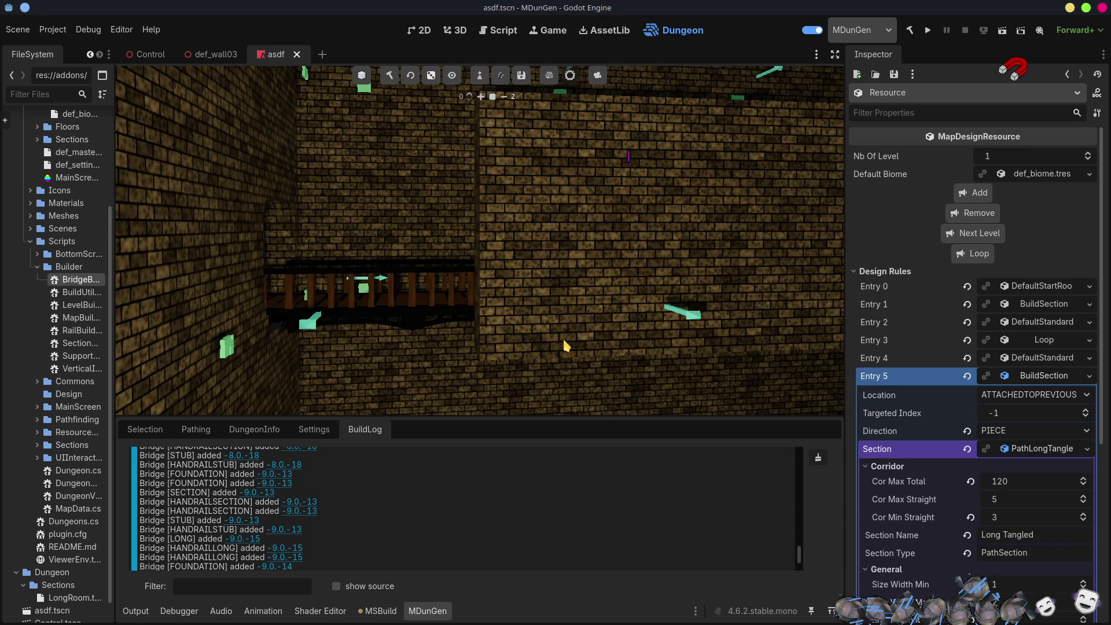
key("alt+Tab")
key("alt+Tab")
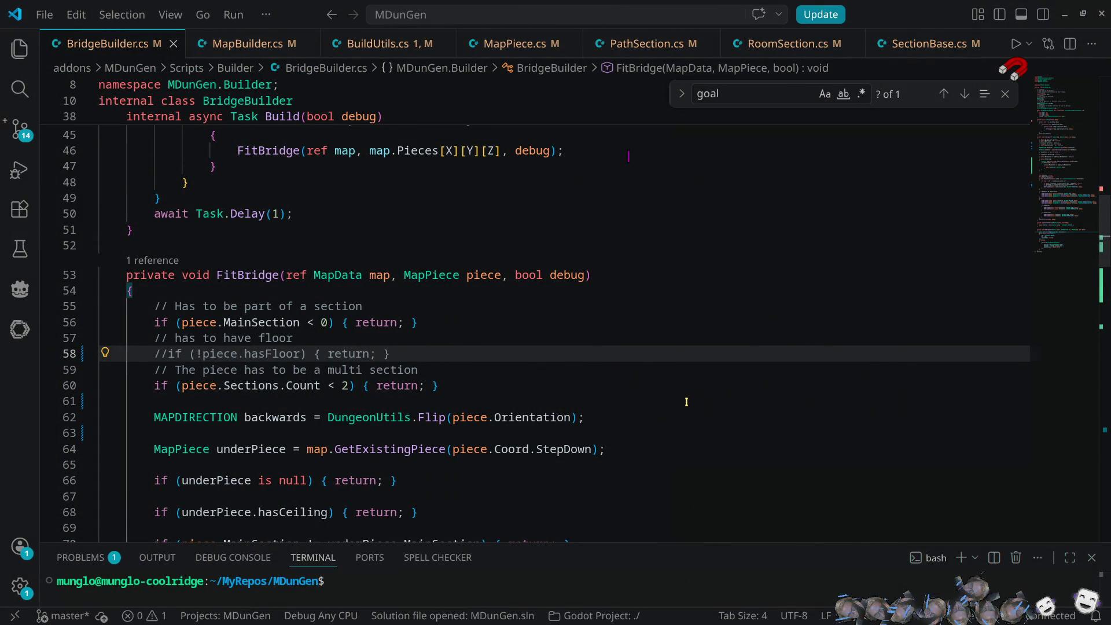
- Find the nb.isEmpty check on line 103 of SealSection in BuildUtils.cs
key("ctrl+f")
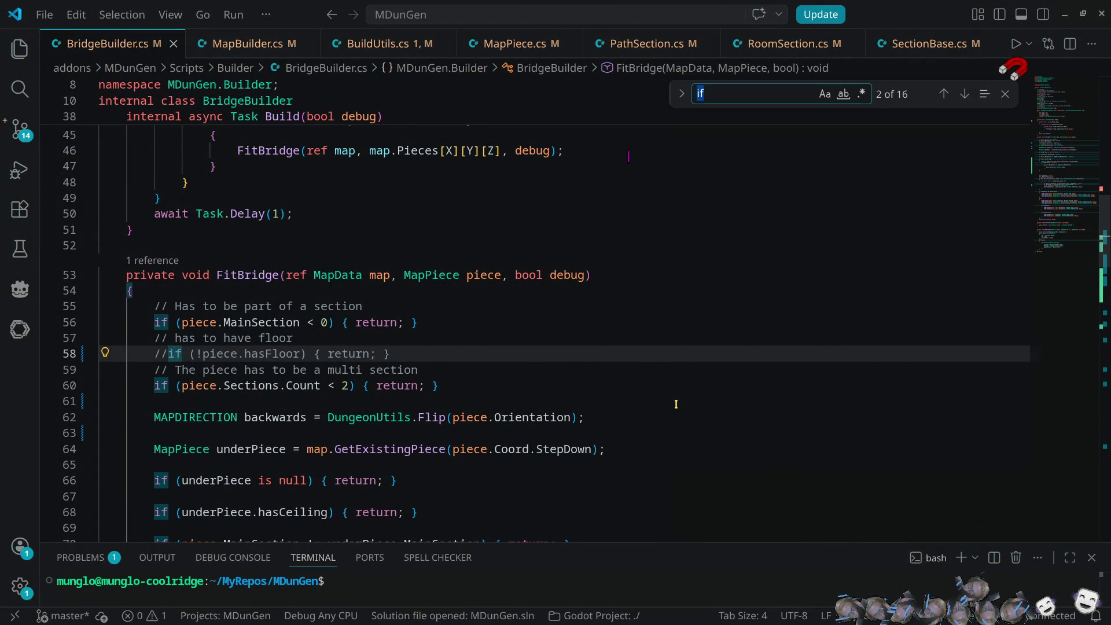
type("wall")
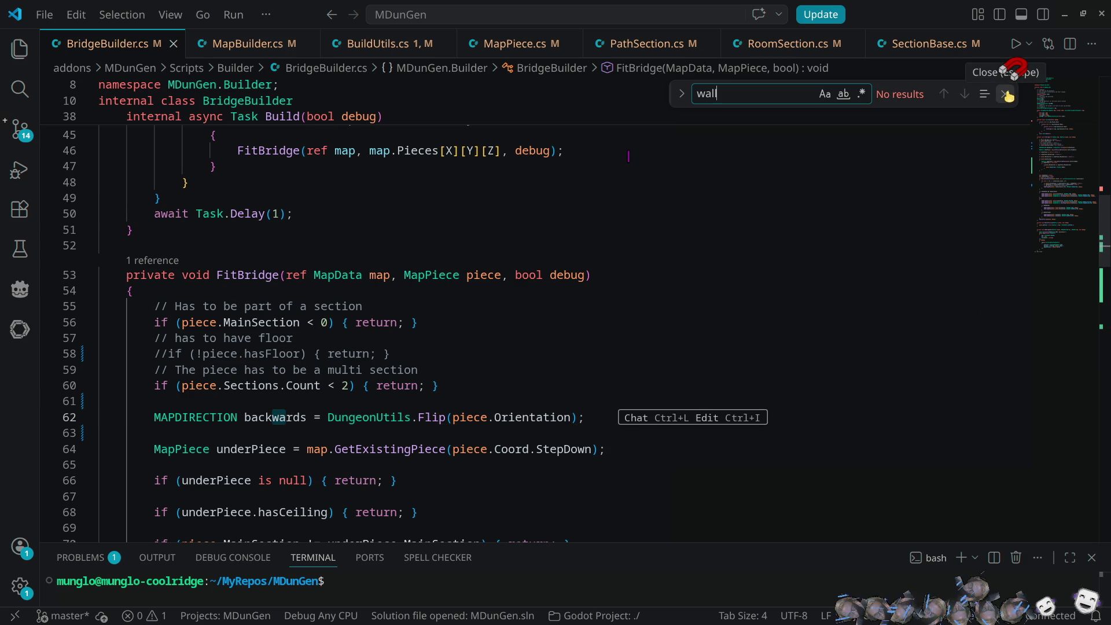
key("BackSpace")
key("BackSpace")
key("BackSpace")
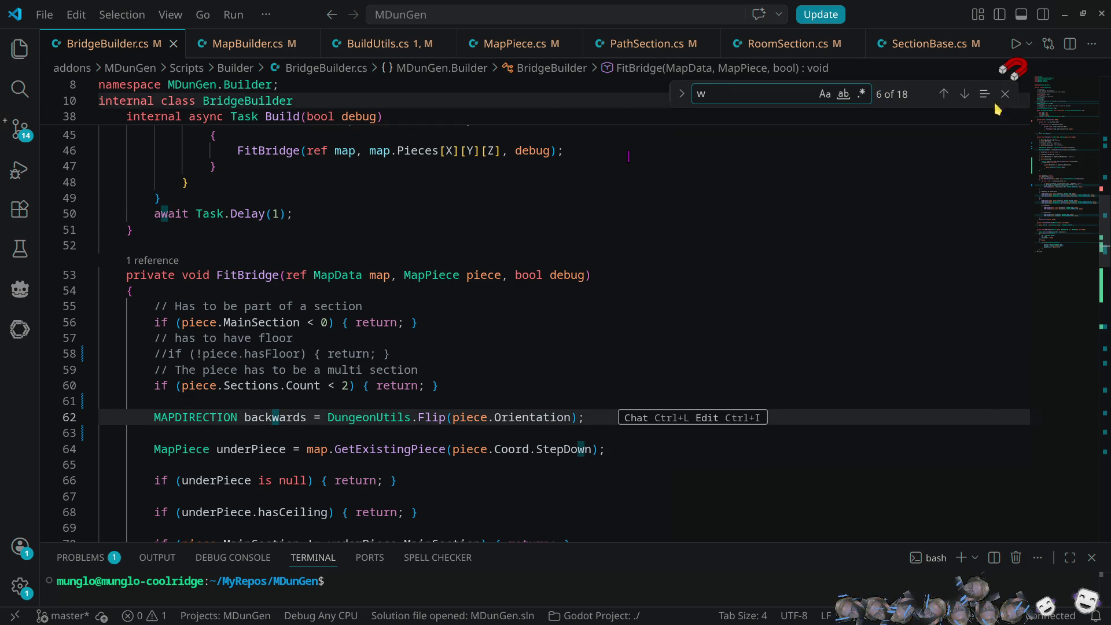
left_click(1007, 94)
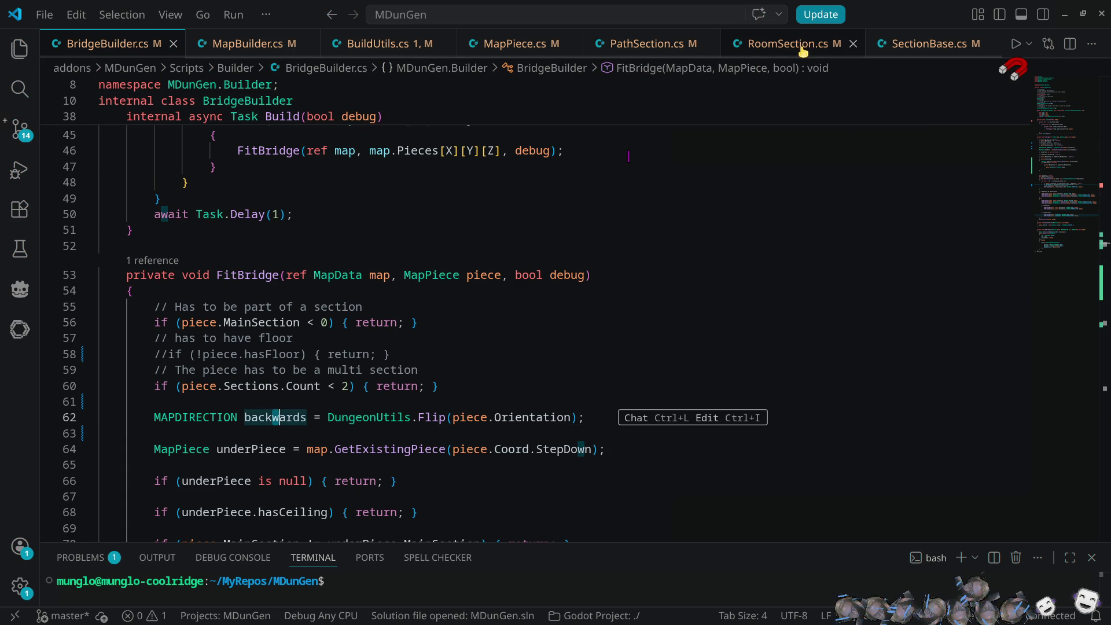
left_click(373, 49)
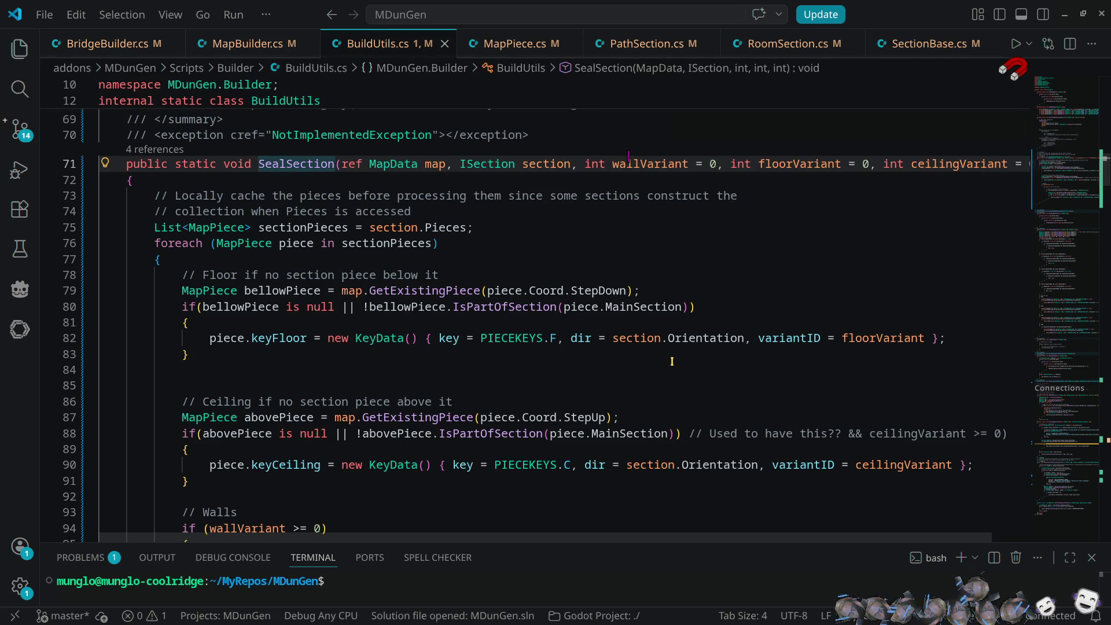
scroll(675, 365, "down", 3)
scroll(675, 365, "down", 4)
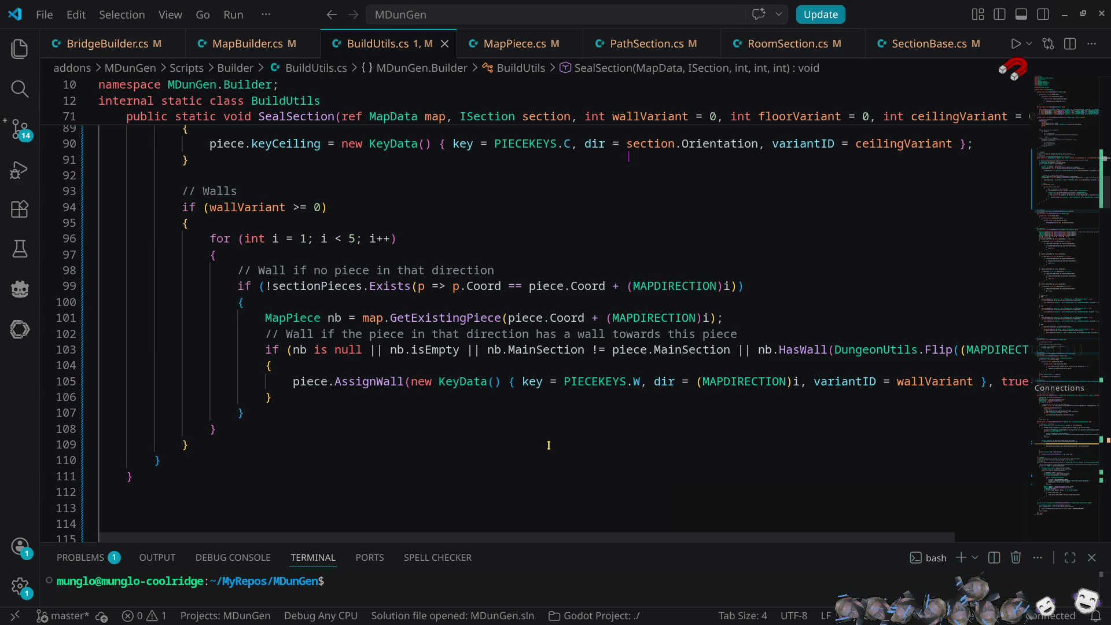
left_click(412, 350)
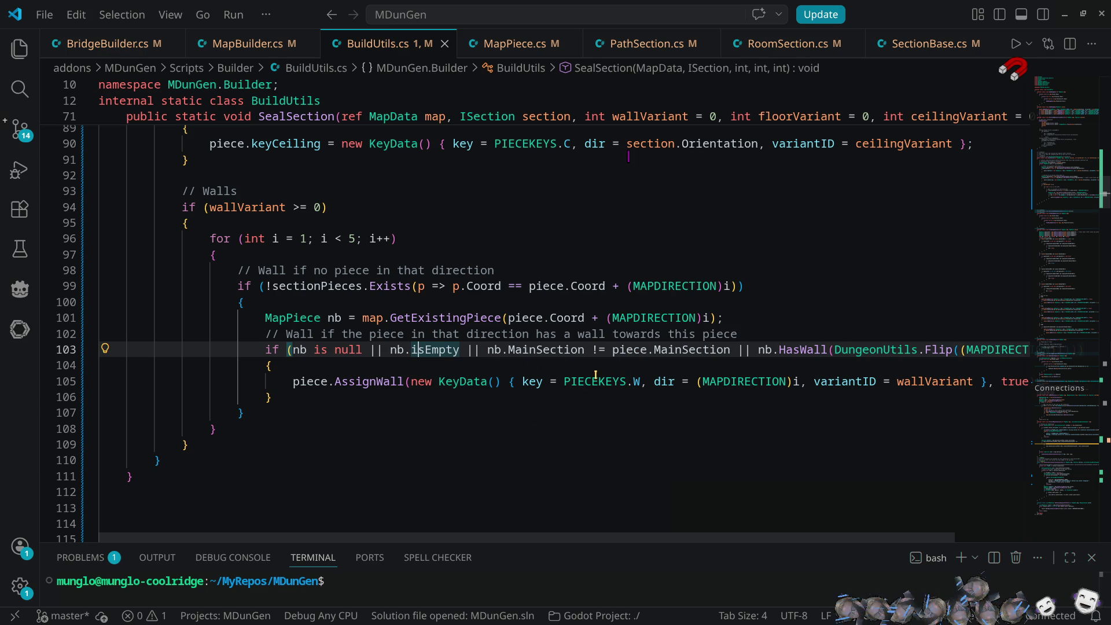
- Delete the nb.isEmpty condition and its || operator from line 103, then save BuildUtils.cs
left_click_drag(389, 350, 459, 350)
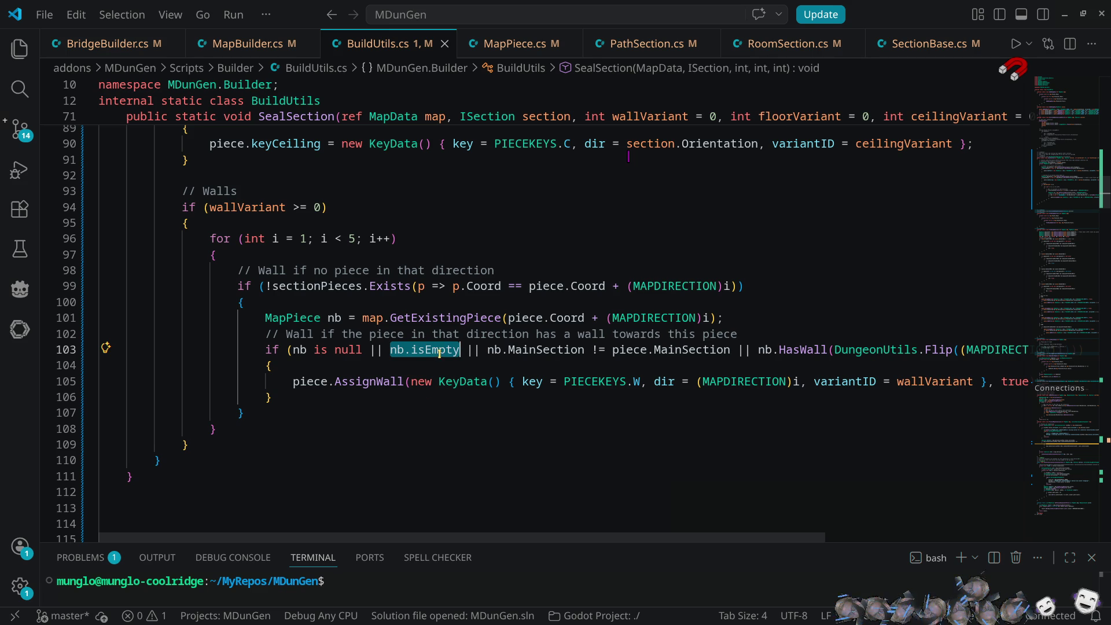
mouse_move(439, 353)
left_click(439, 351)
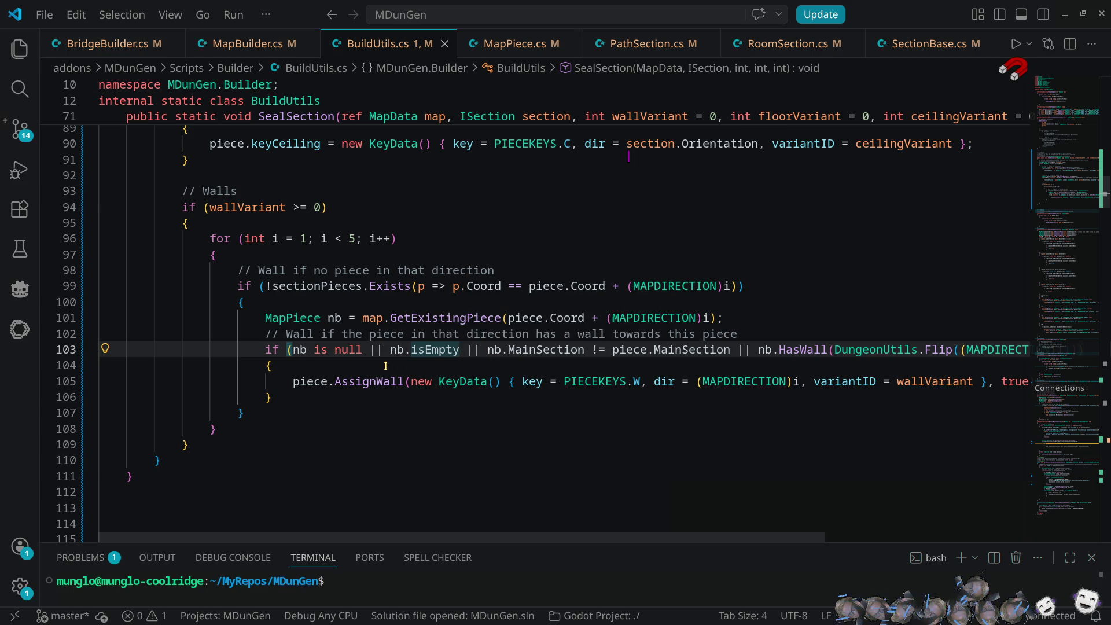
mouse_move(389, 349)
left_mouse_down()
mouse_move(451, 335)
mouse_move(458, 351)
left_mouse_up()
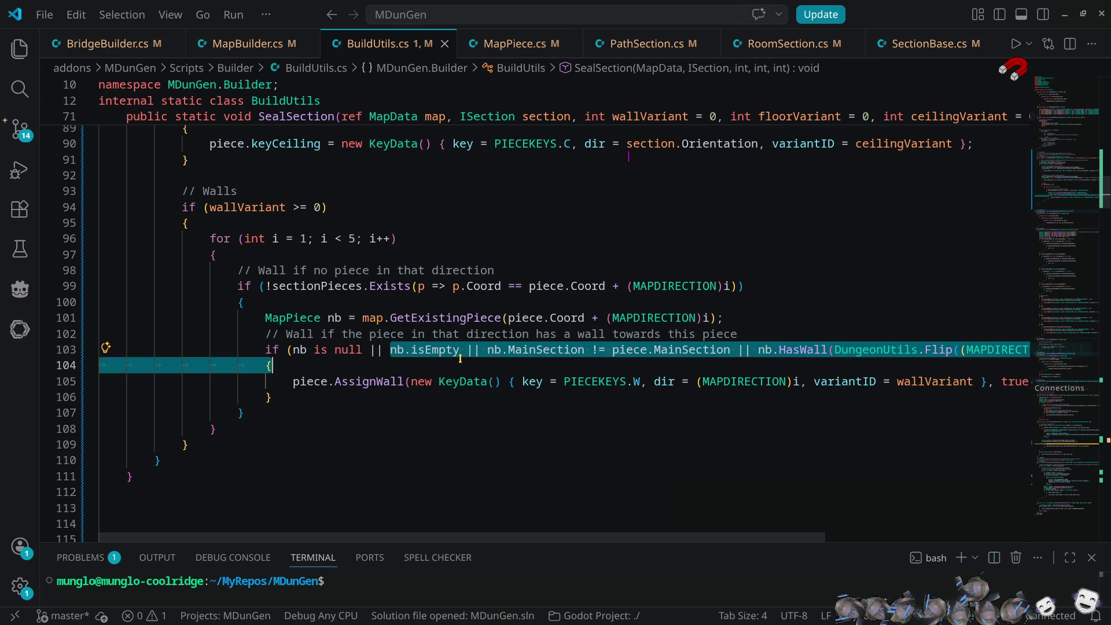
key("BackSpace")
key("Delete")
key("Delete")
key("Delete")
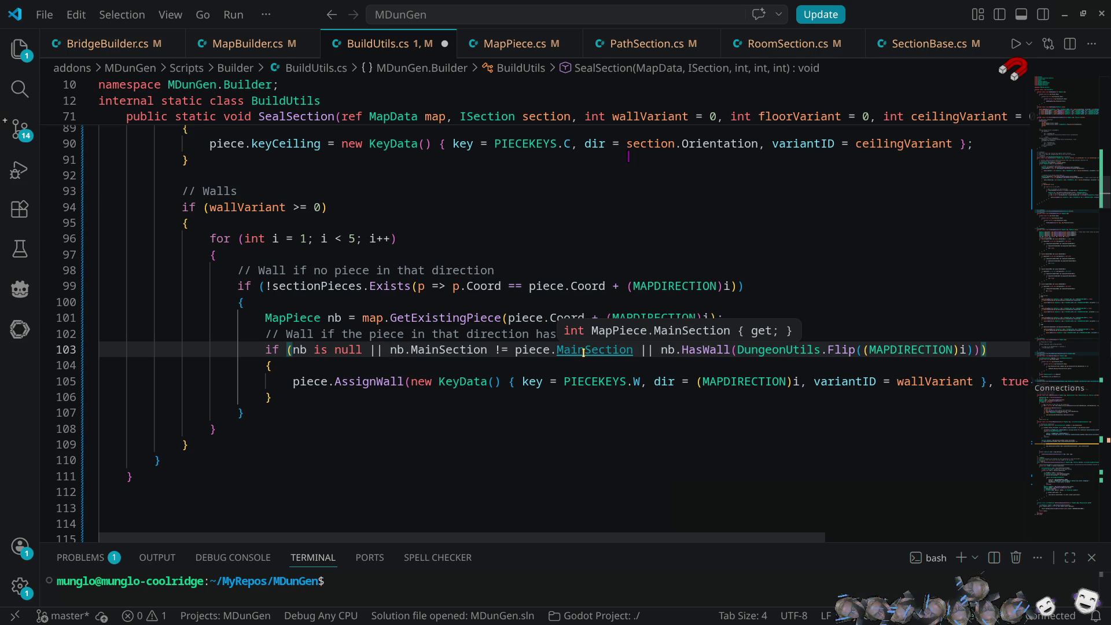
key("ctrl+s")
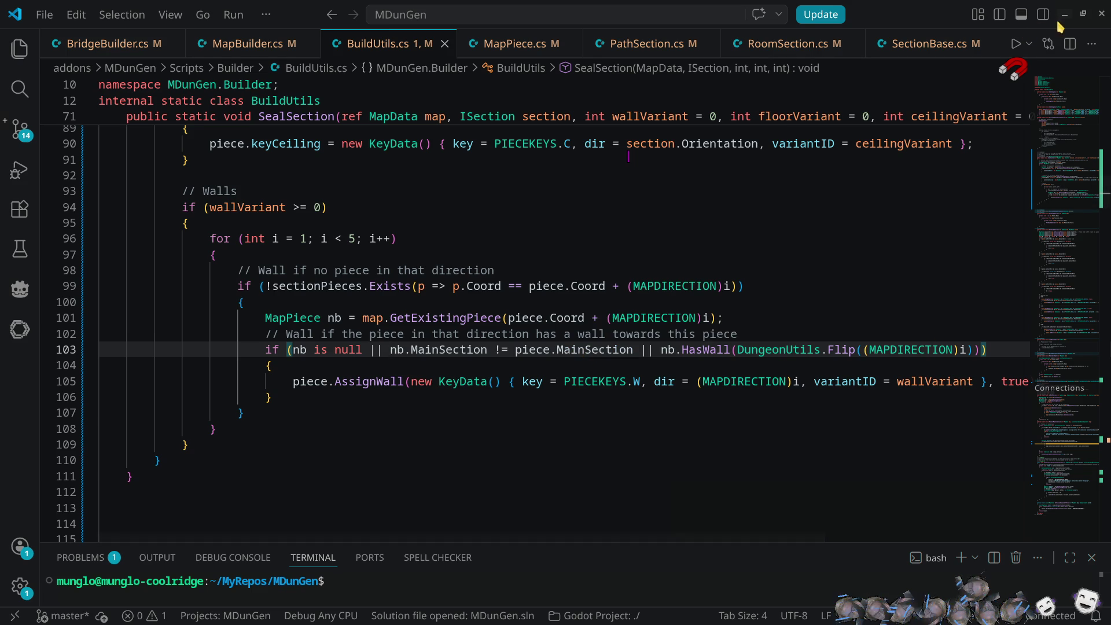
left_click(1064, 15)
- Rebuild the .NET project, re-enable MDunGen and regenerate the dungeon
left_click(909, 31)
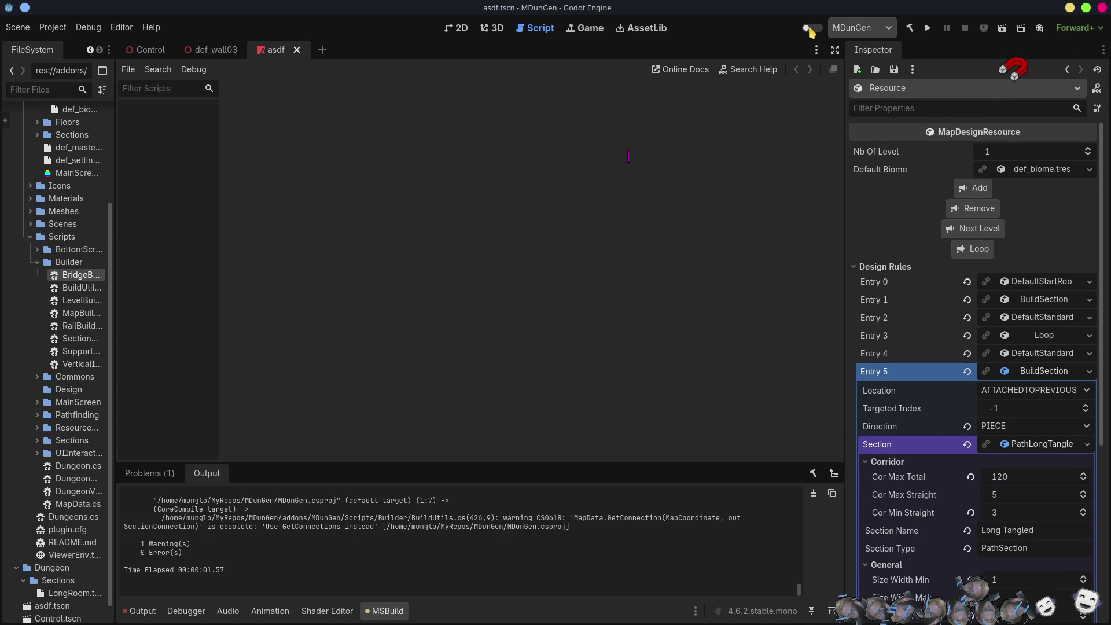
left_click(810, 29)
left_click(671, 28)
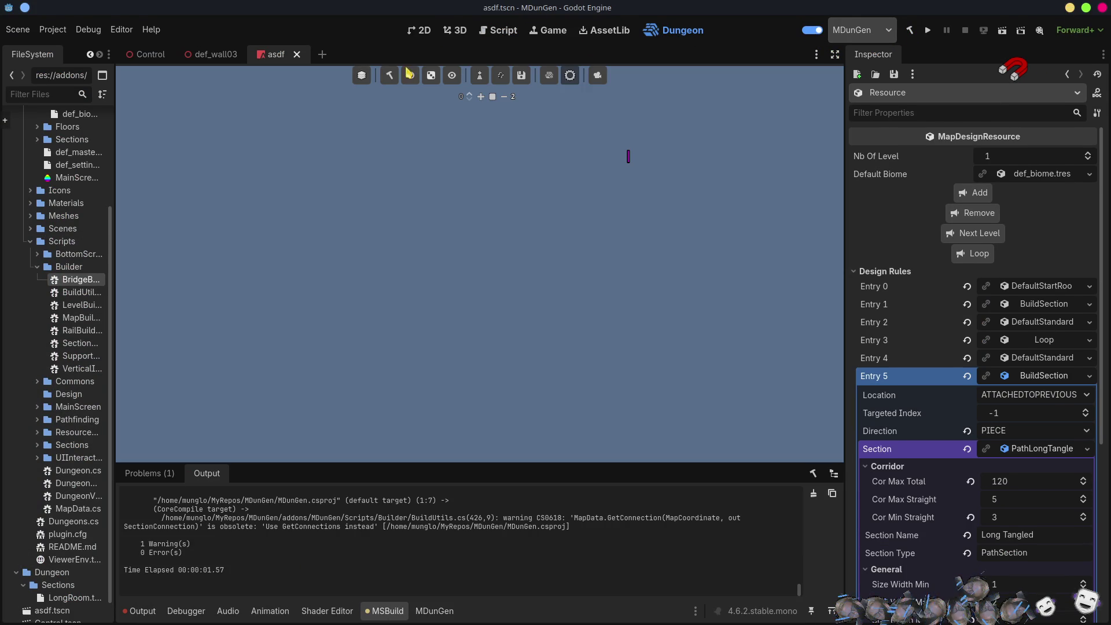
left_click(390, 77)
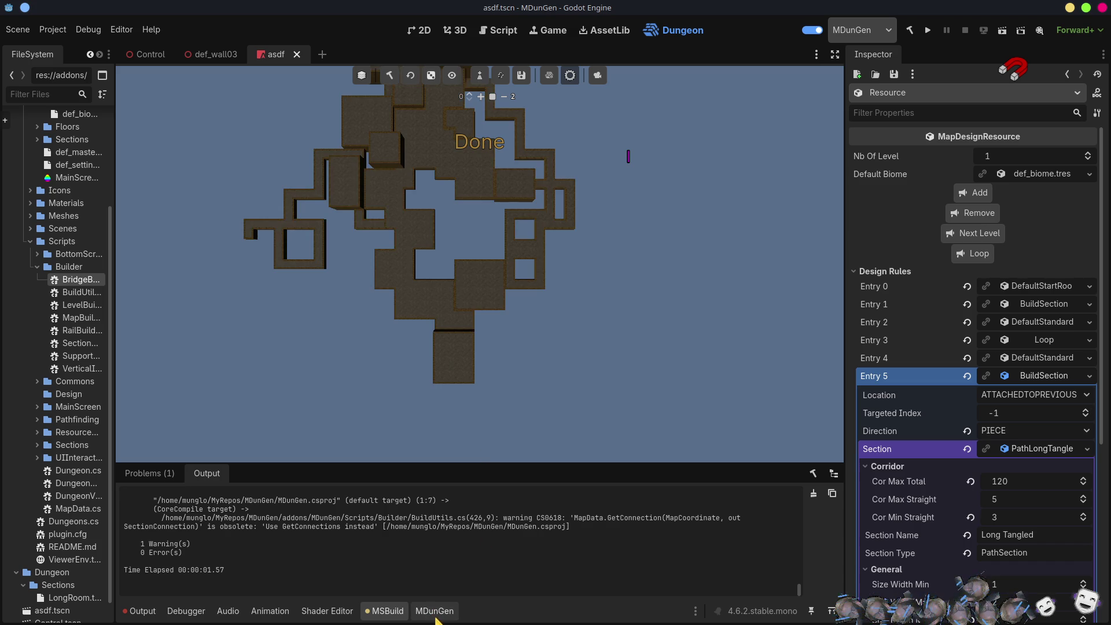
- Jump from the BuildLog to the bridge at -9.0,-13 and check its handrails
left_click(440, 613)
left_click_drag(799, 457, 800, 601)
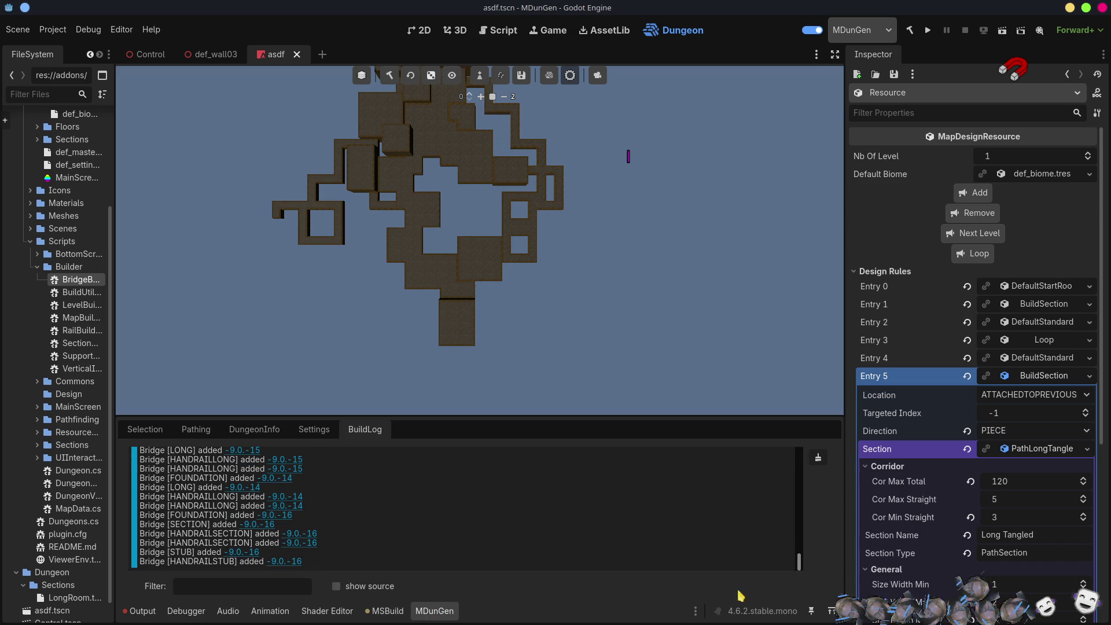
scroll(337, 528, "up", 1)
left_click(295, 476)
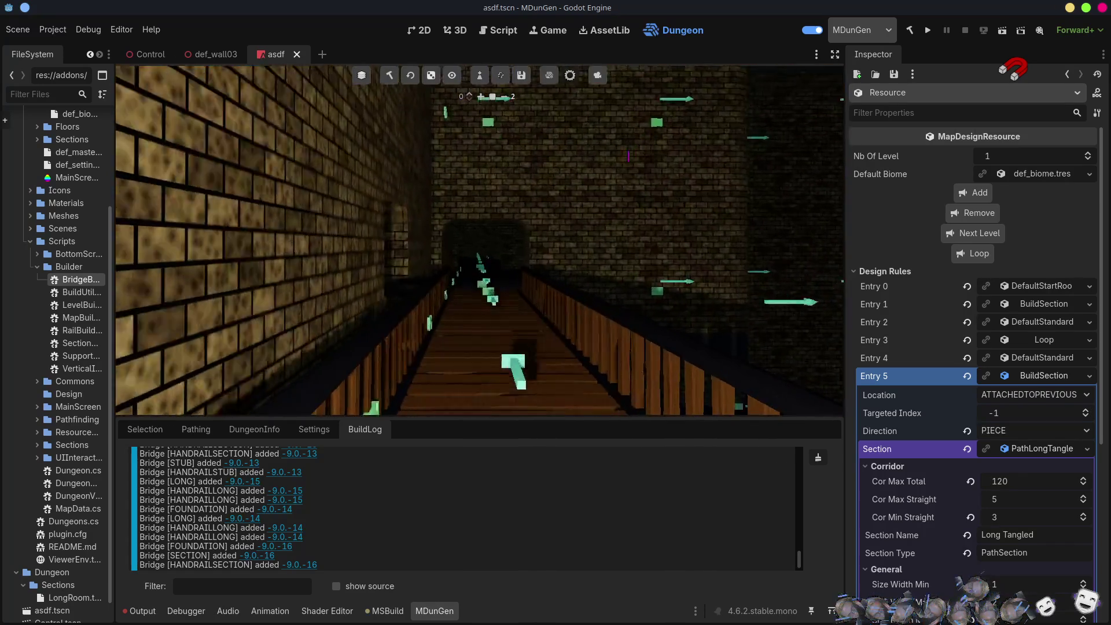
scroll(480, 240, "down", 5)
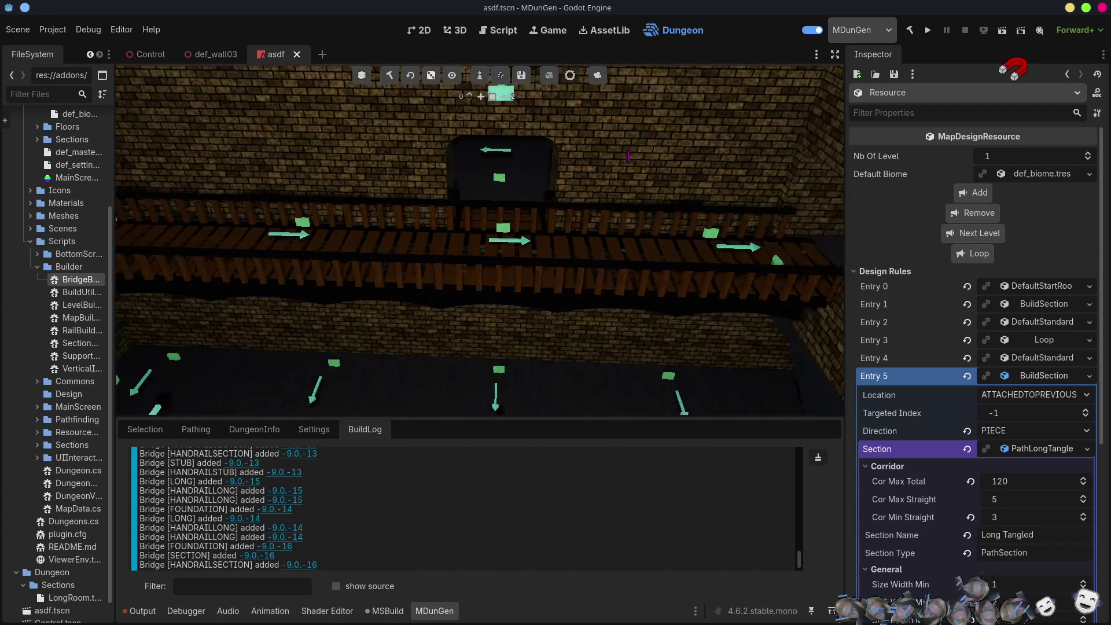
scroll(558, 282, "up", 3)
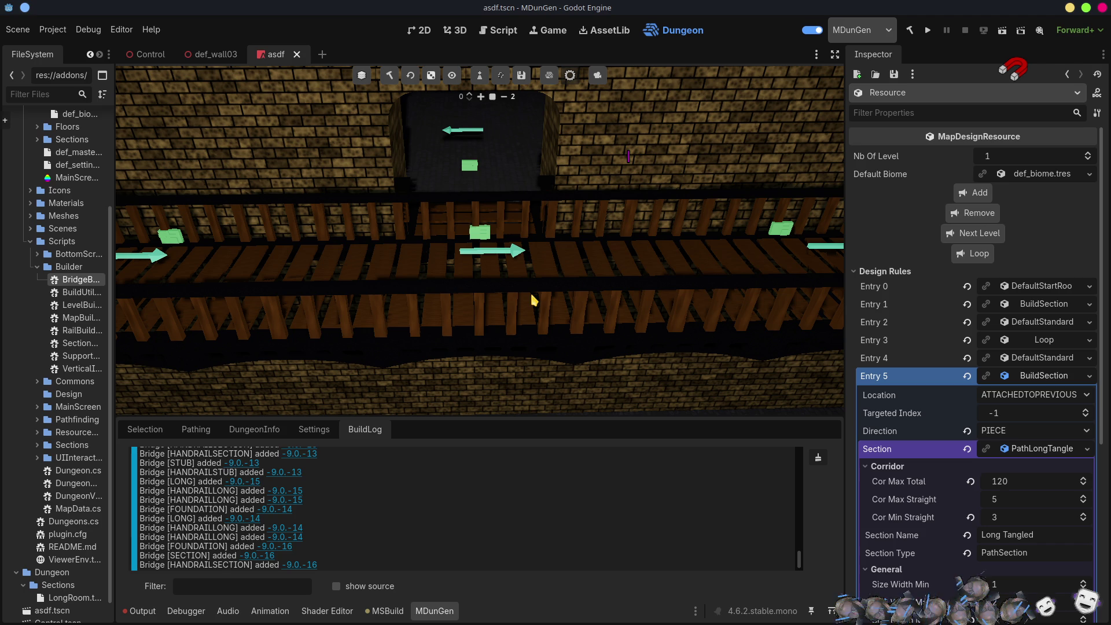
key("alt+Tab")
mouse_move(633, 386)
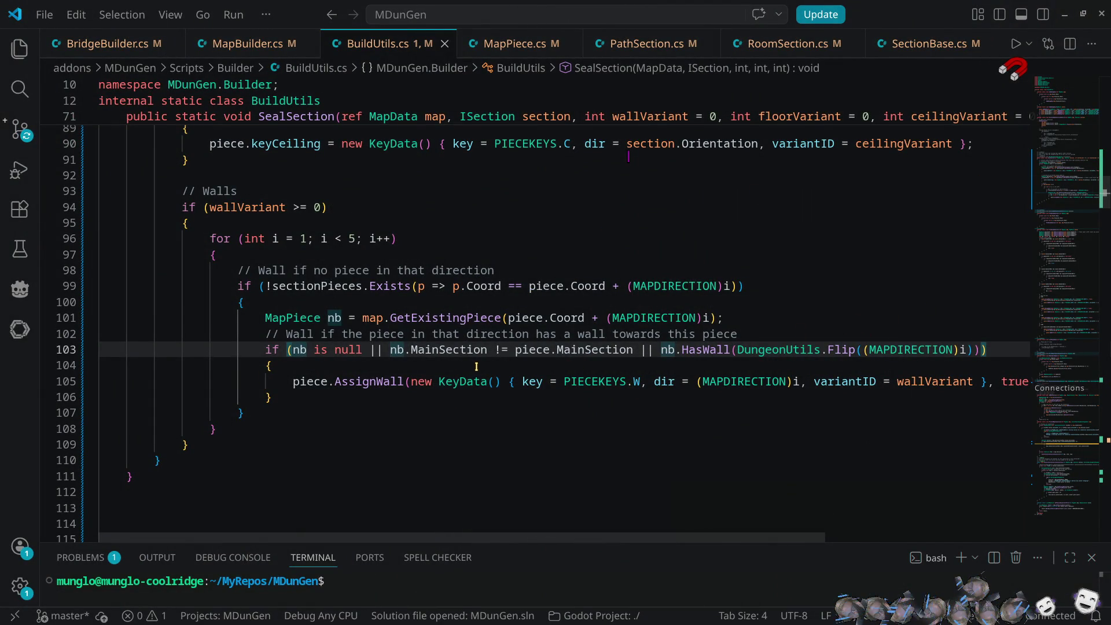
- Open BridgeBuilder.cs and review the TwistLeft call in FitBridge
left_click(111, 40)
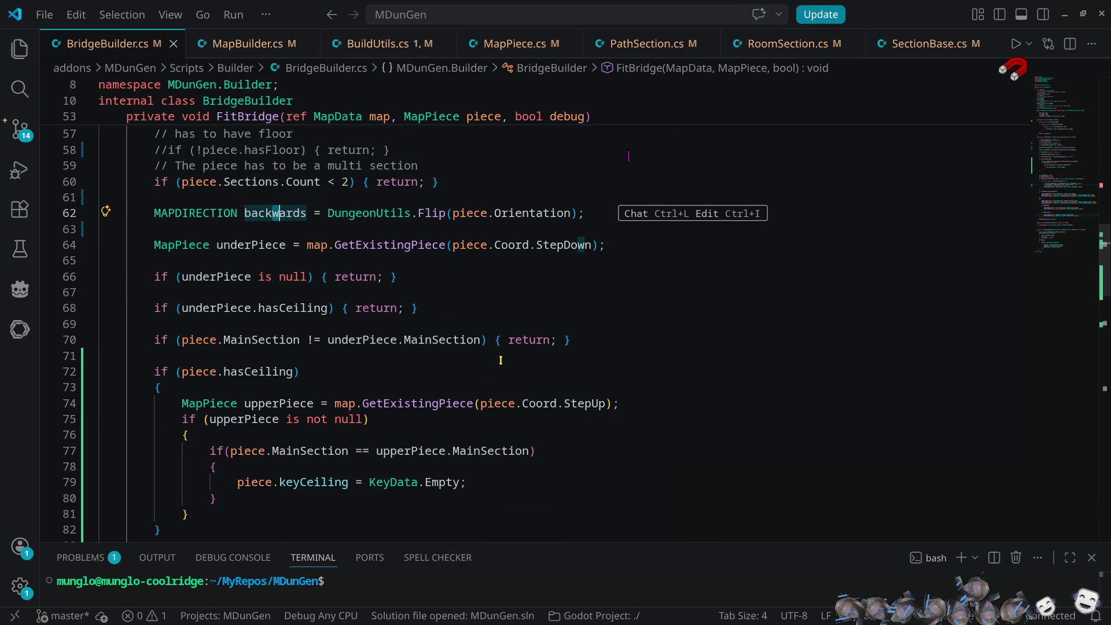
scroll(500, 360, "down", 1)
scroll(501, 360, "down", 10)
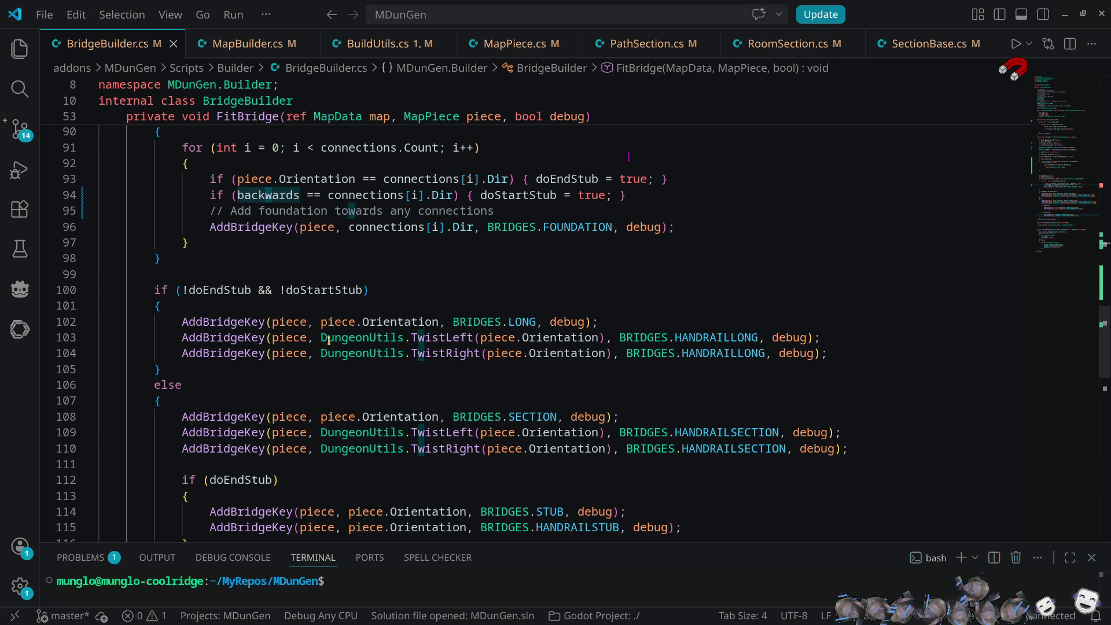
mouse_move(404, 337)
left_mouse_down()
mouse_move(408, 352)
mouse_move(605, 337)
left_mouse_up()
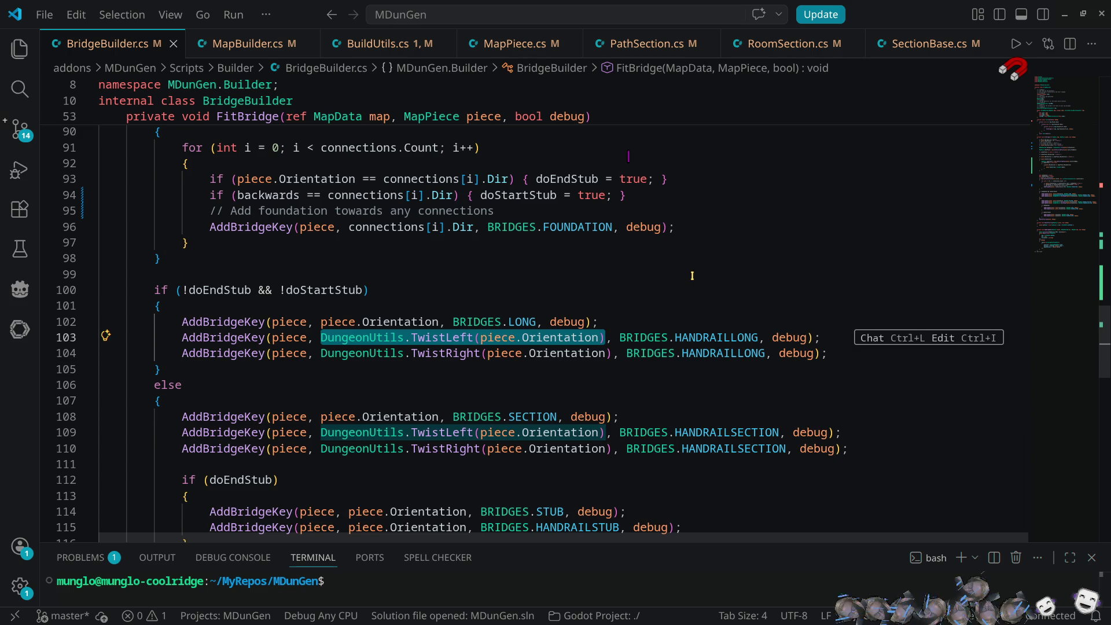
scroll(692, 275, "up", 1)
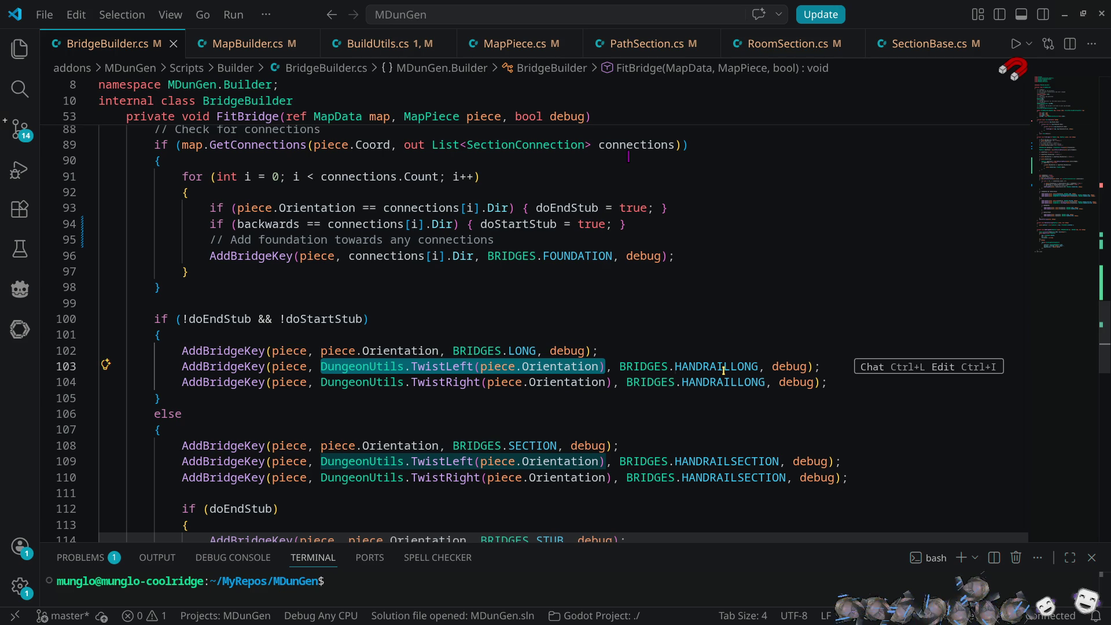
- Inspect GetConnections and where the doEndStub and doStartStub flags are used
mouse_move(722, 370)
double_click(266, 147)
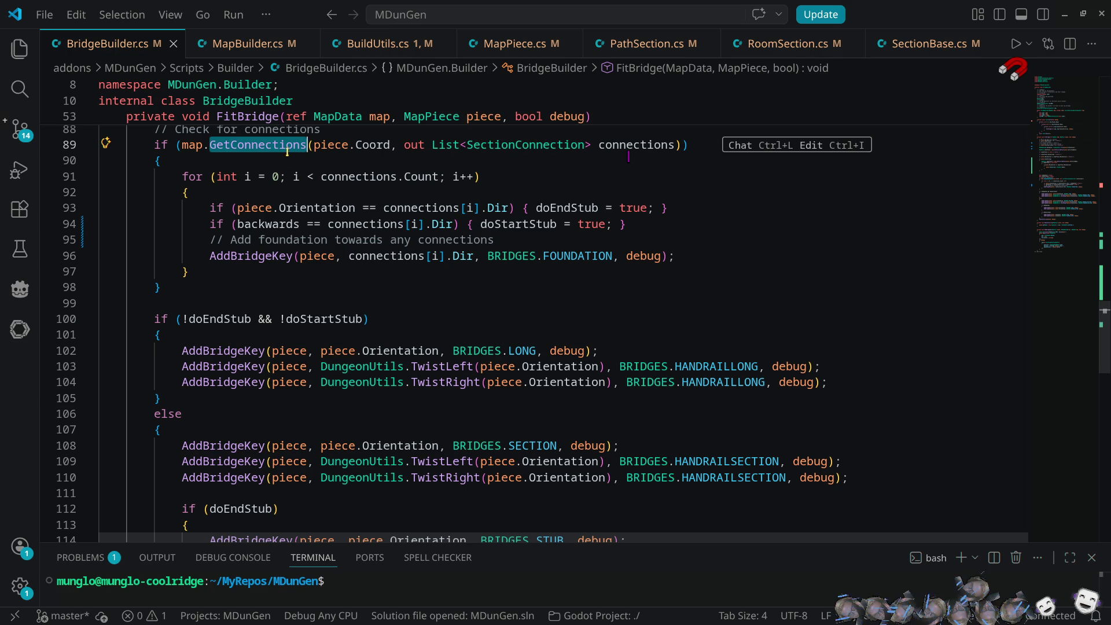
mouse_move(288, 145)
scroll(474, 287, "up", 2)
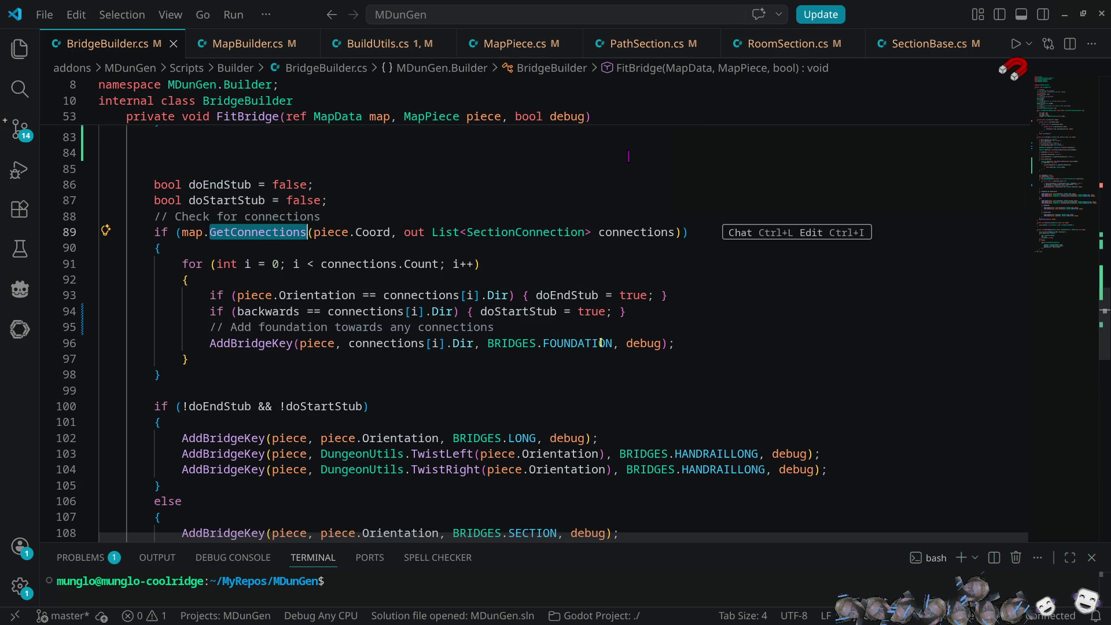
left_click(574, 295)
left_click(520, 312)
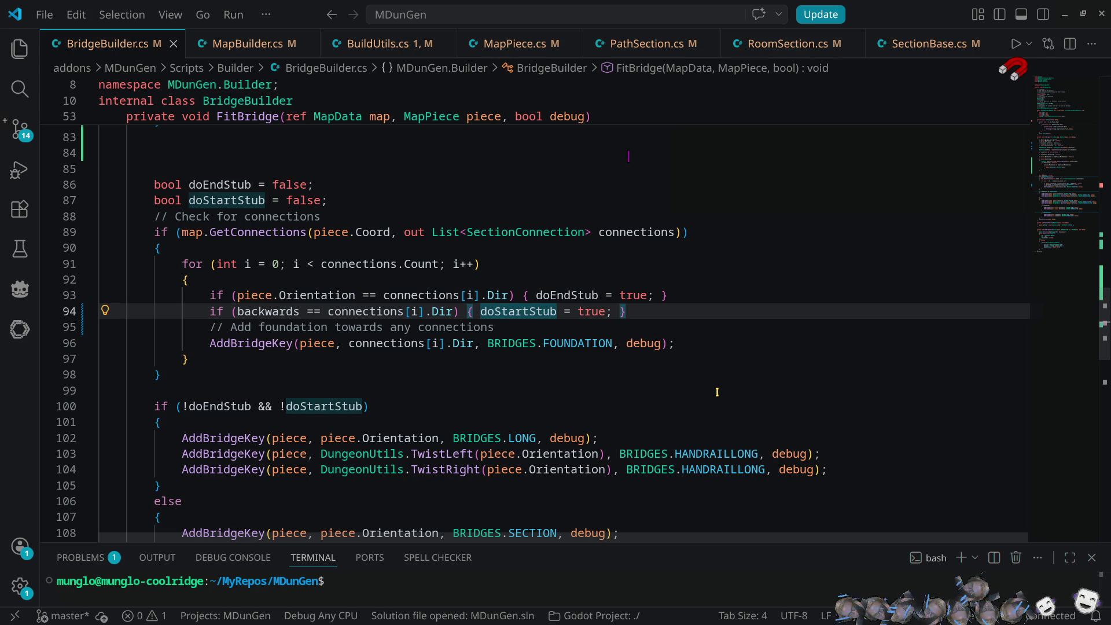
- Declare doLeftRail and doRailRail flags by duplicating the doStartStub declaration
left_click(342, 198)
key("ctrl+shift+alt+Down")
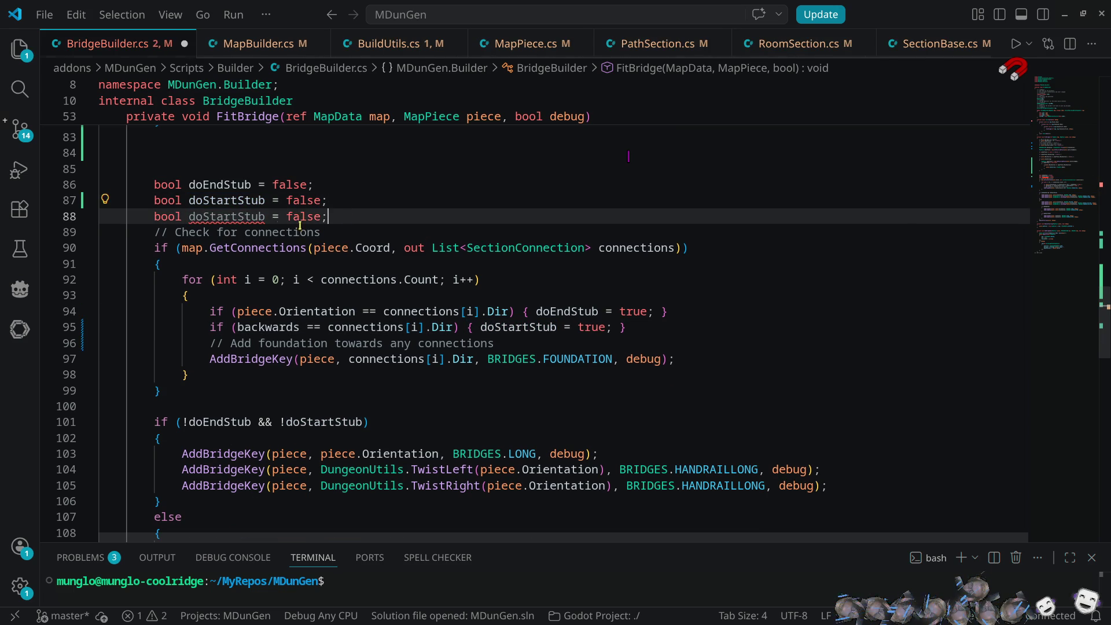
double_click(226, 216)
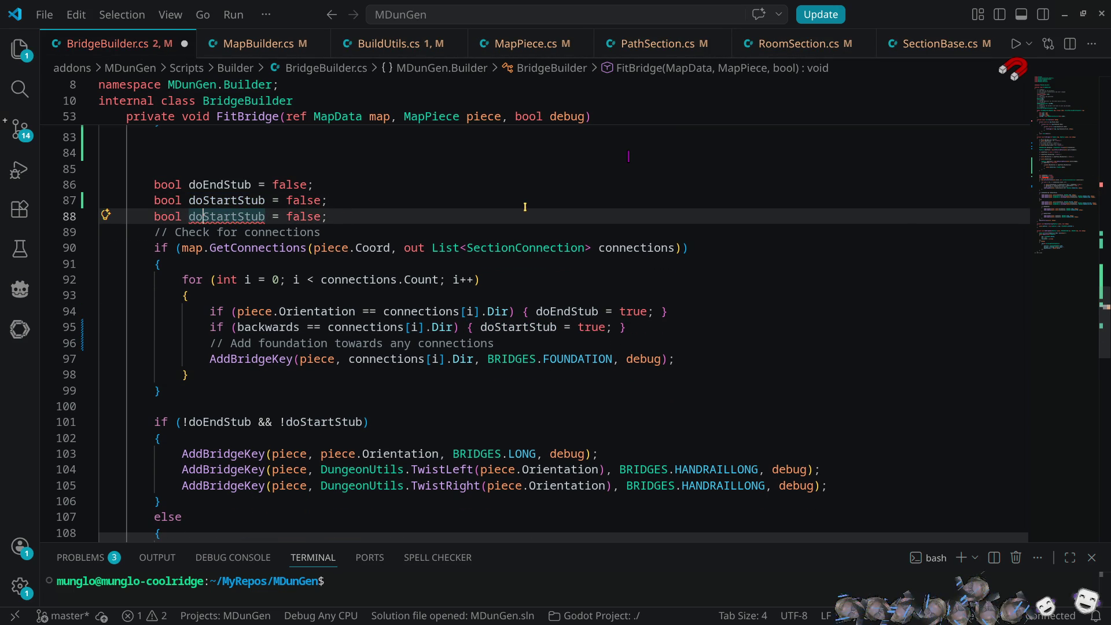
key("Left")
key("Right")
key("Right")
key("Delete")
key("Delete")
key("Delete")
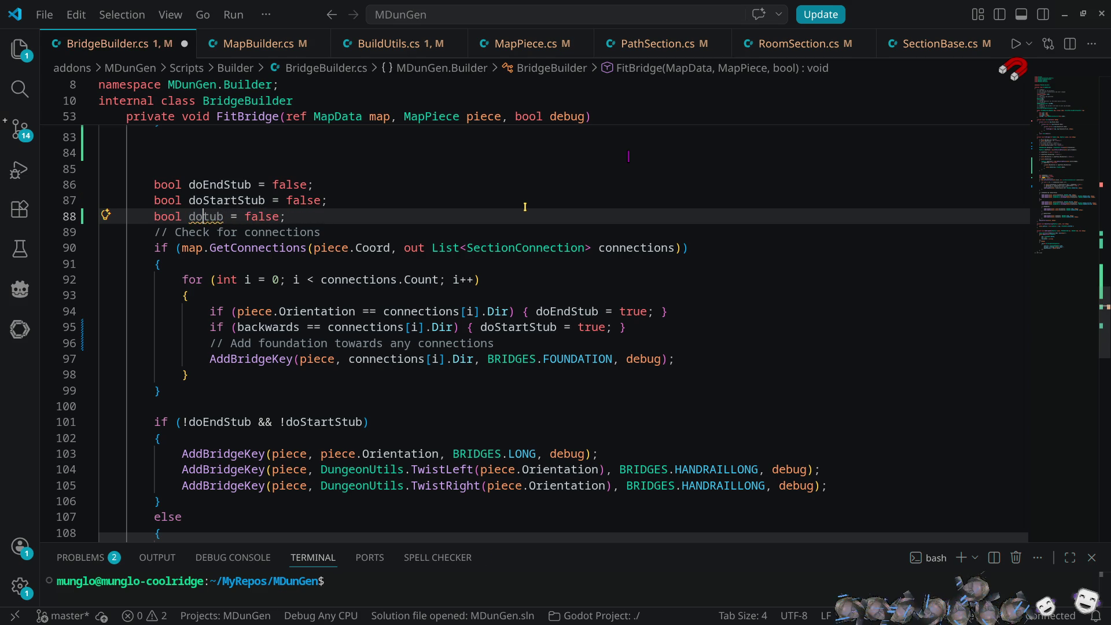
key("Delete")
type("LeftRail")
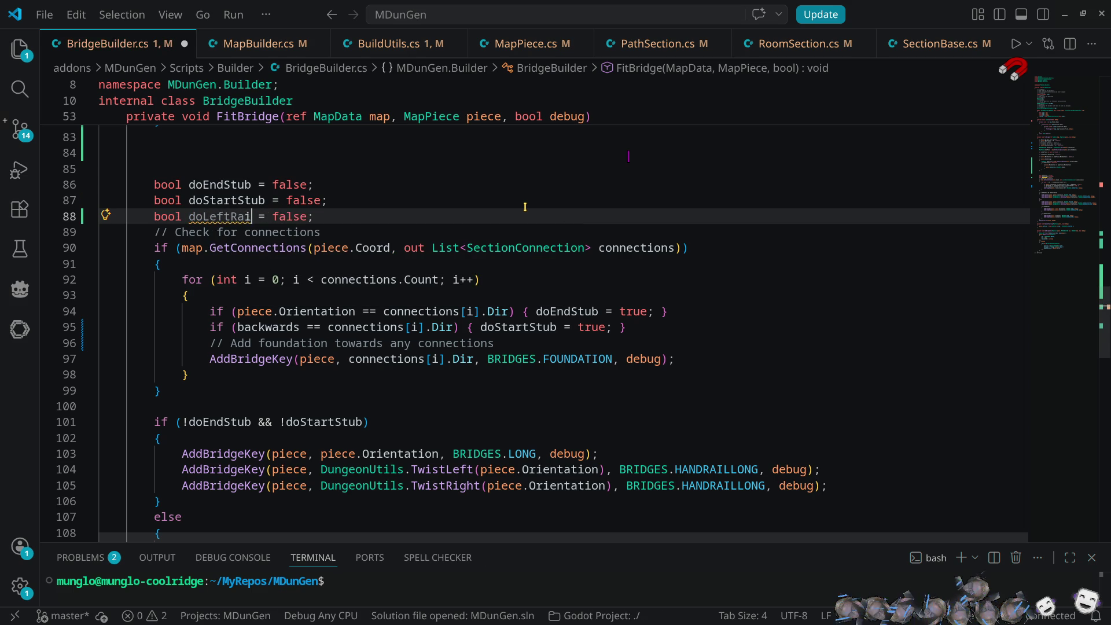
key("shift+alt+Down")
key("Left")
key("Left")
key("Left")
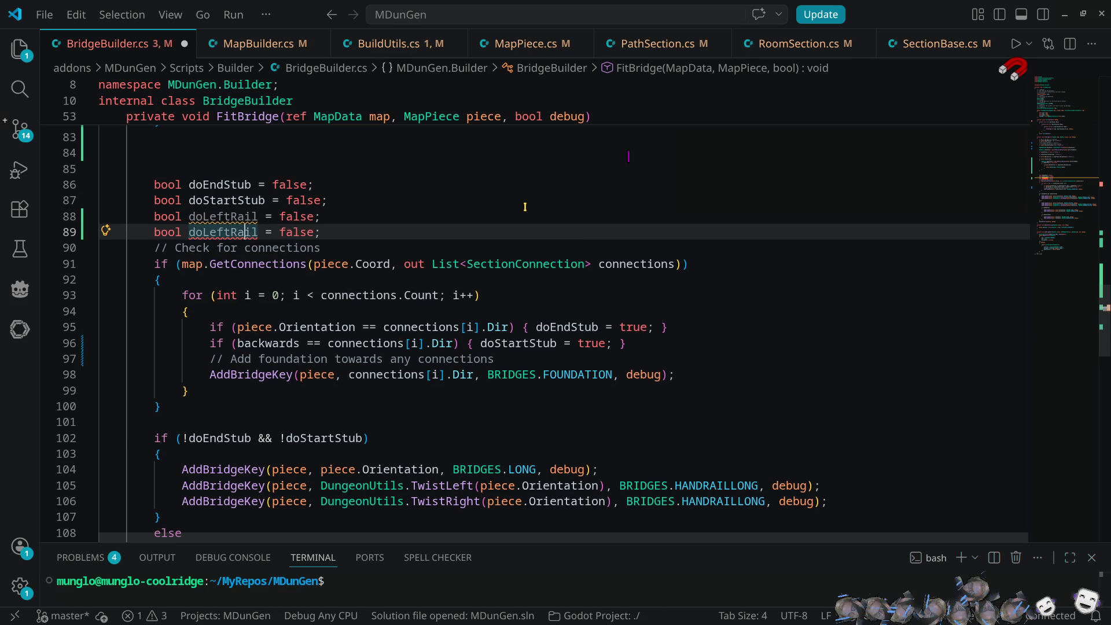
key("BackSpace")
key("BackSpace")
key("BackSpace")
type("Rail")
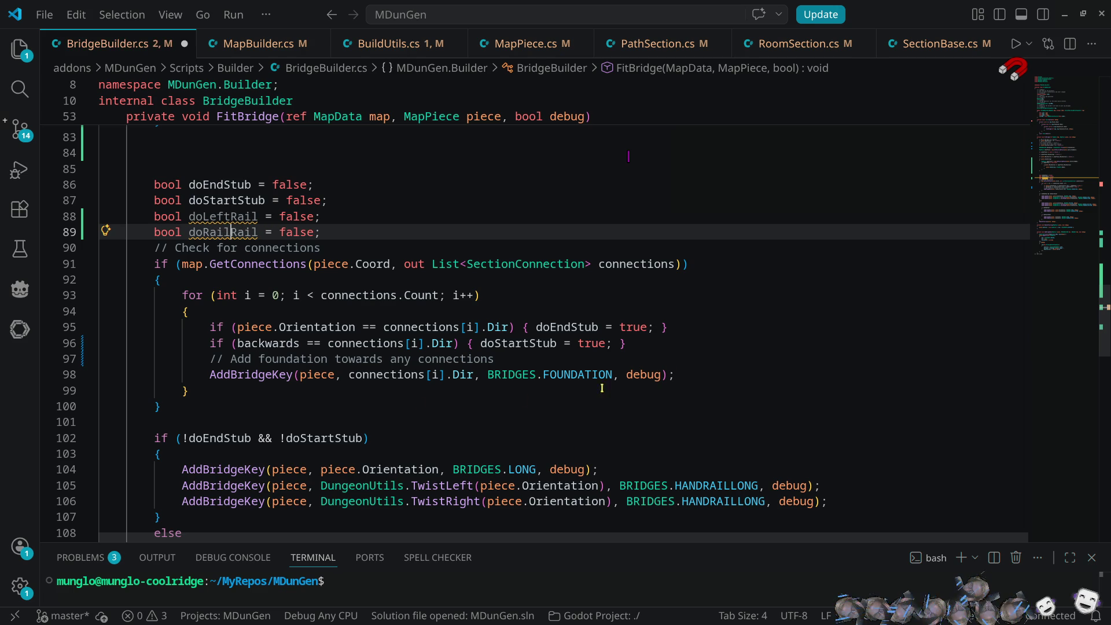
- Copy the orientation check from line 95 onto a new line 98
left_click(663, 346)
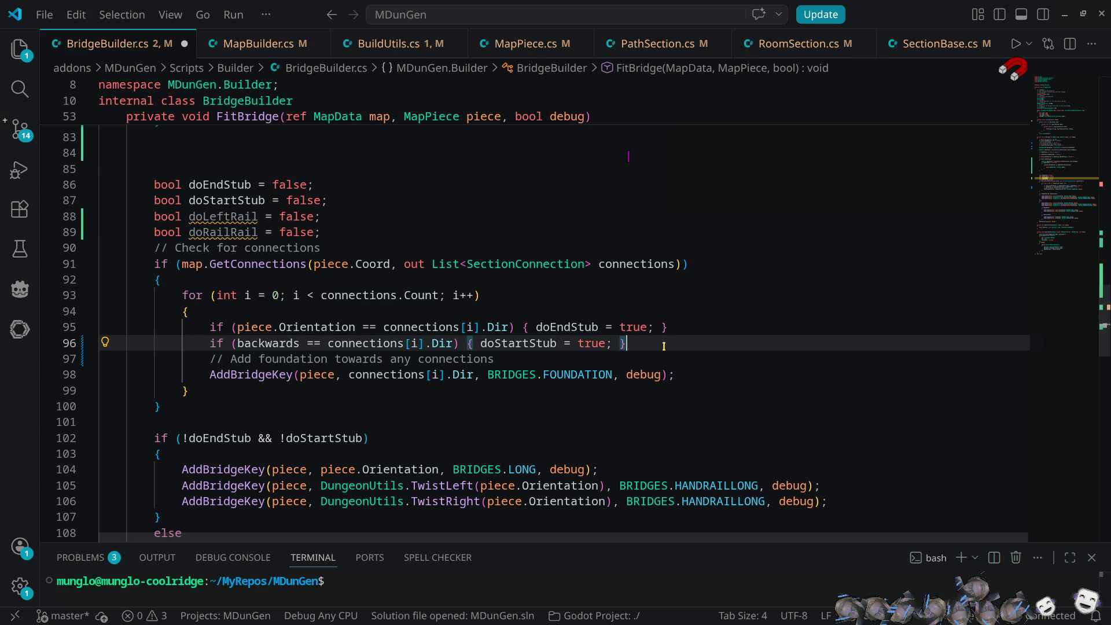
key("Return")
key("Return")
key("Up")
key("Up")
key("Up")
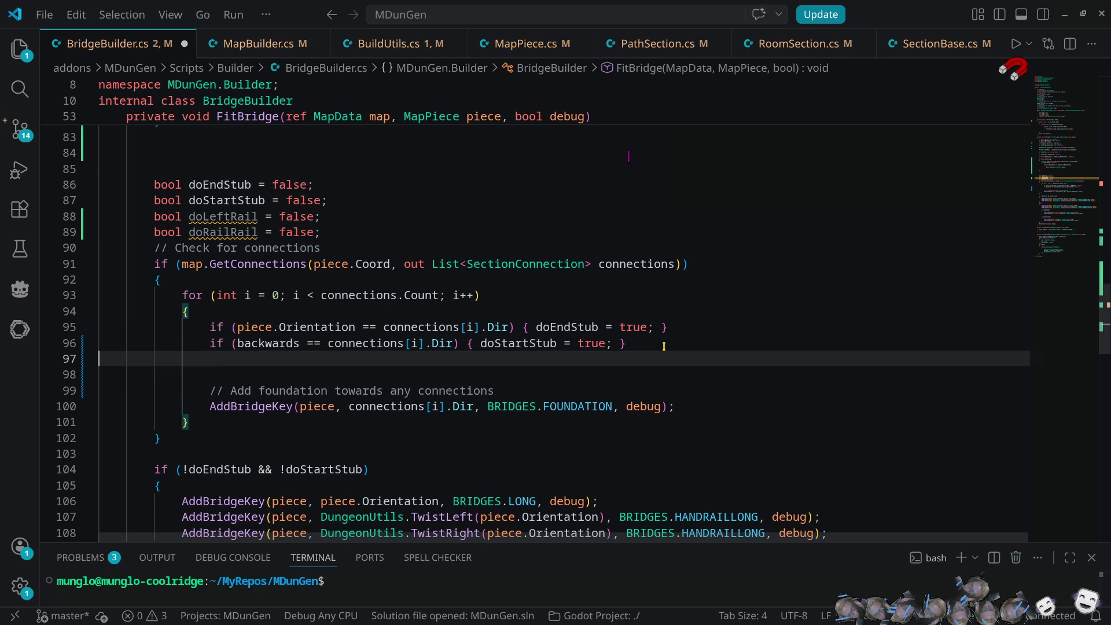
key("ctrl+c")
key("Down")
key("Down")
key("Down")
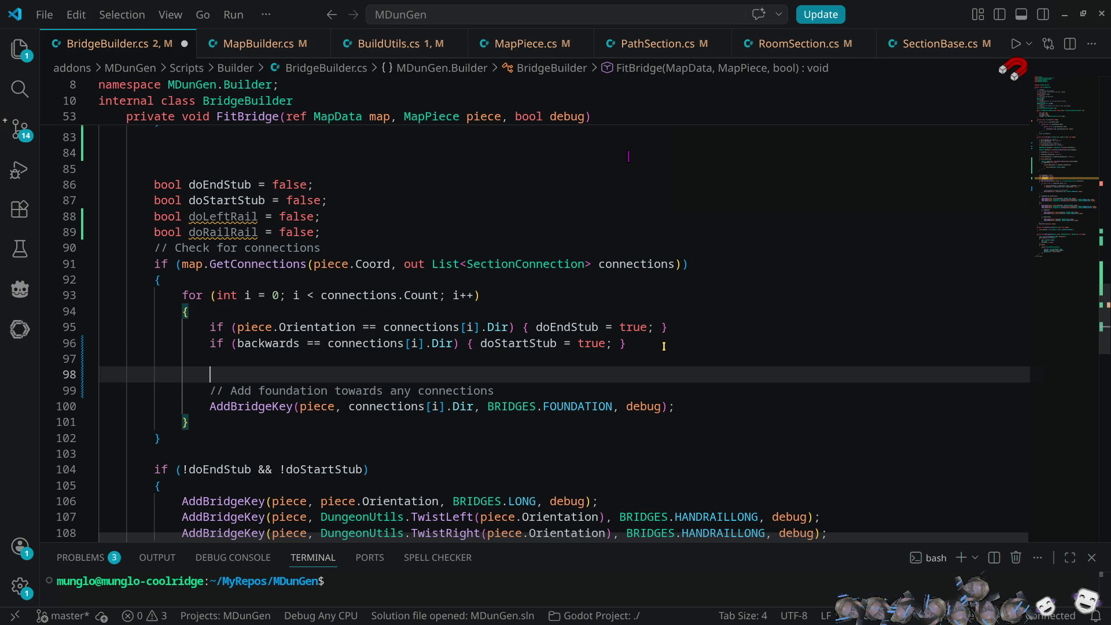
key("ctrl+v")
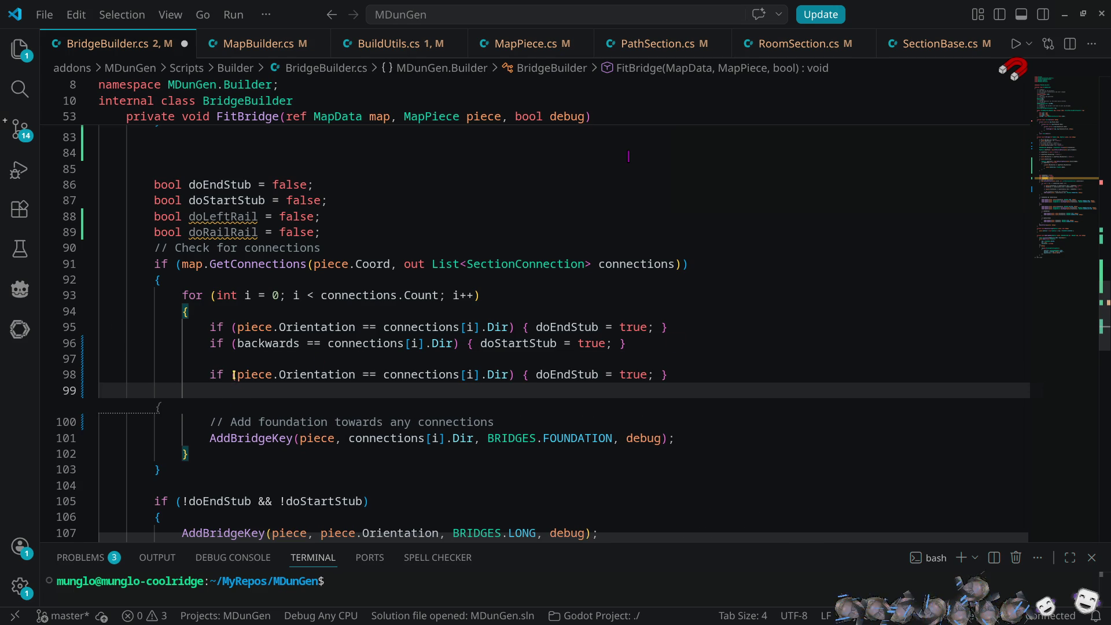
- Change line 98 to compare connections[i].Dir with DungeonUtils.TwistLeft(piece.Orientation)
left_click(237, 375)
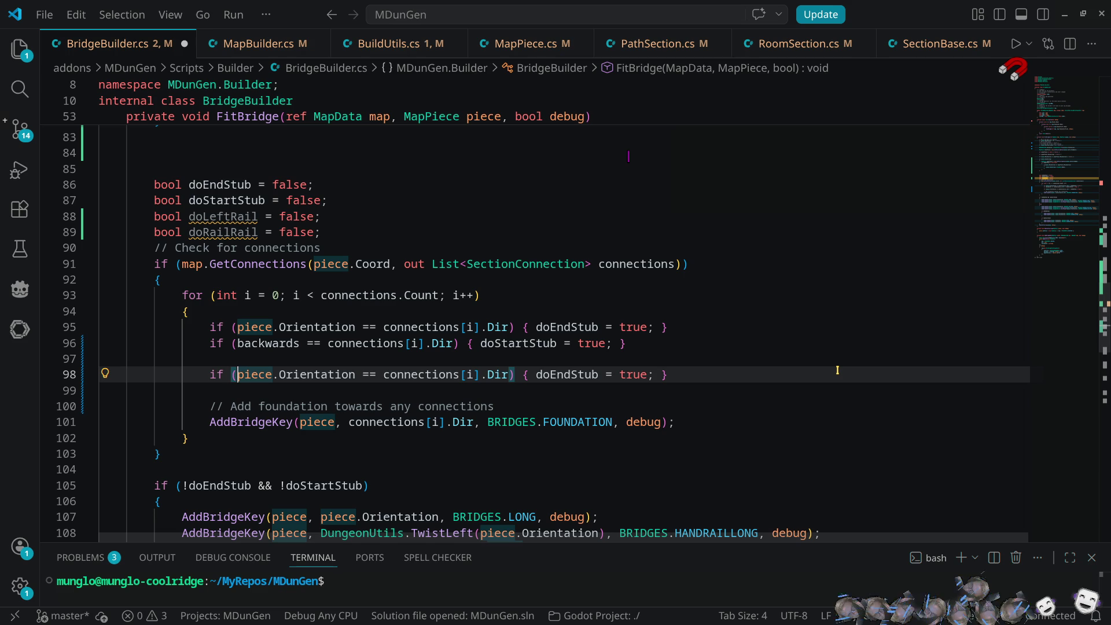
type("Dung")
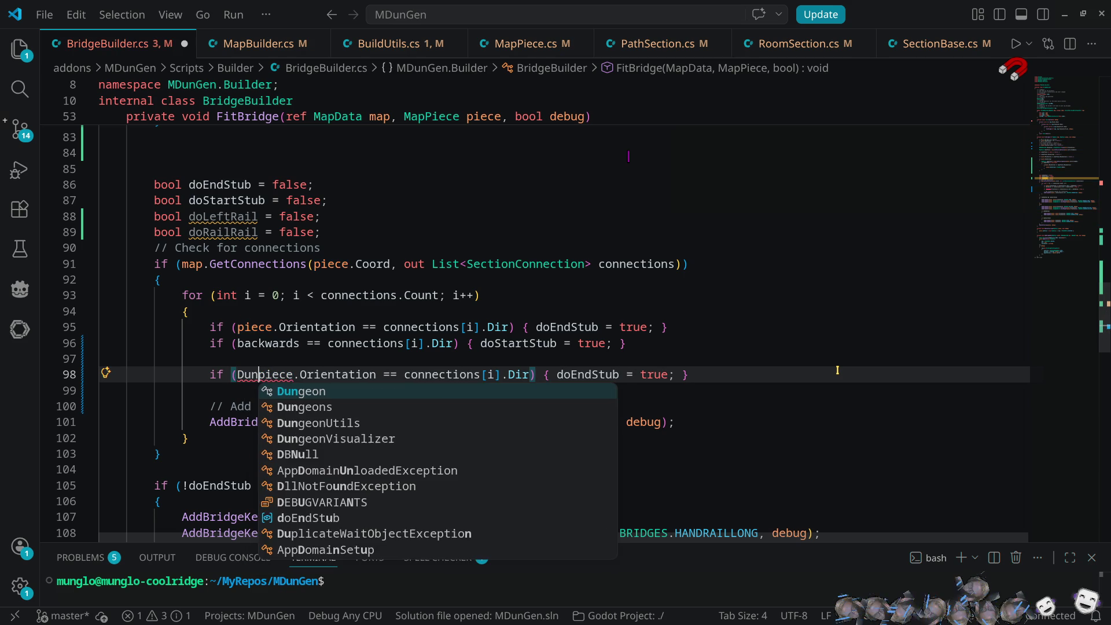
key("Down")
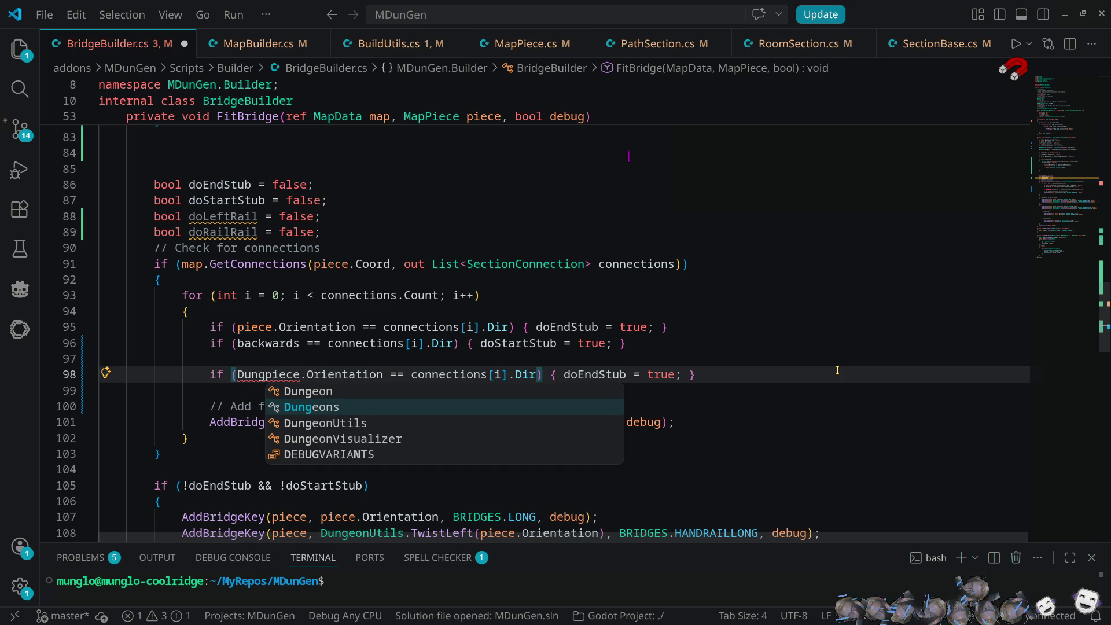
key("Down")
key("Return")
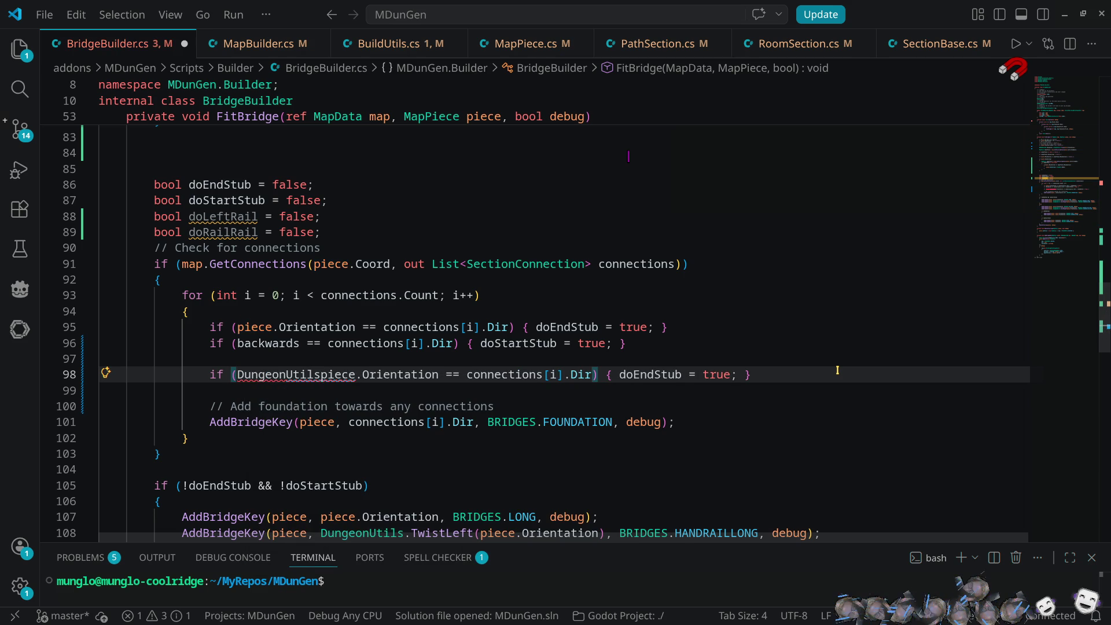
type(".tw")
key("Return")
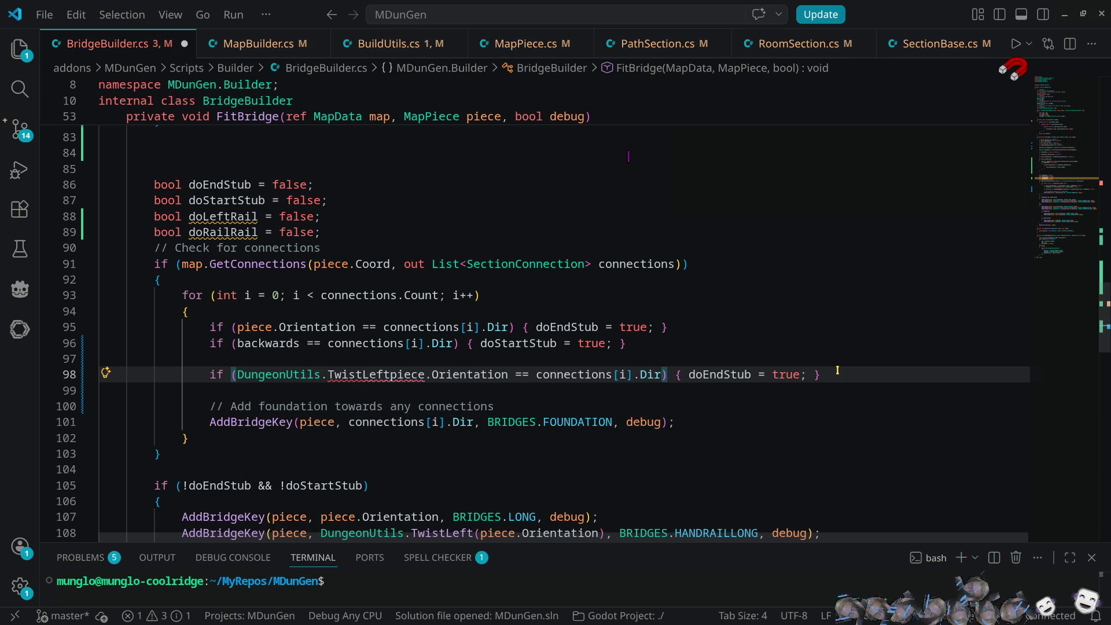
key("shift+alt+Right")
key("shift+alt+Right")
type("(")
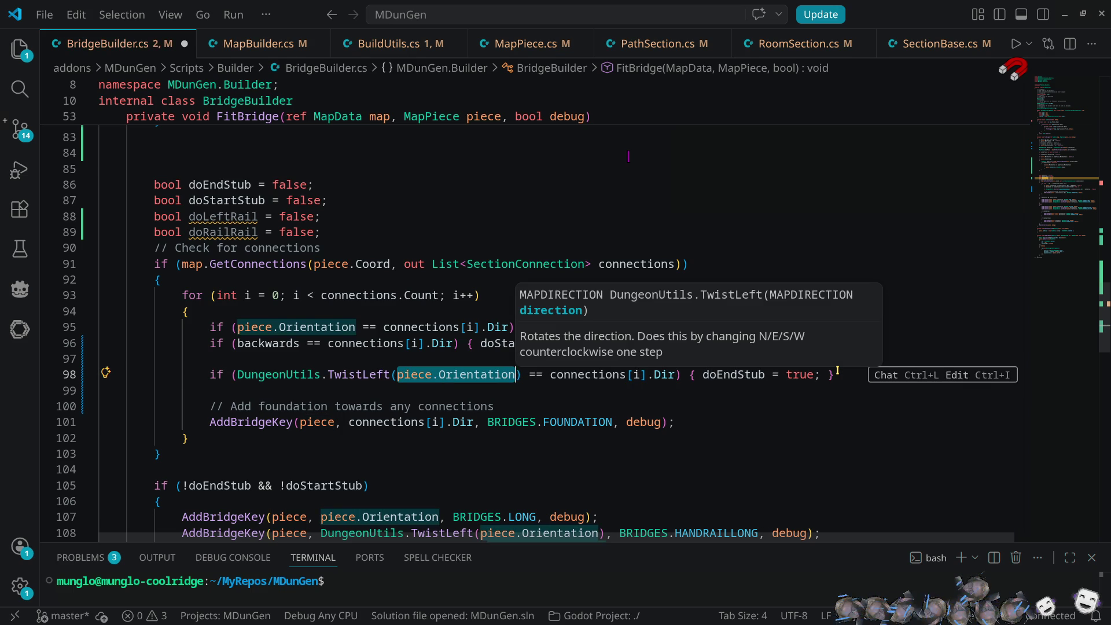
left_click(602, 393)
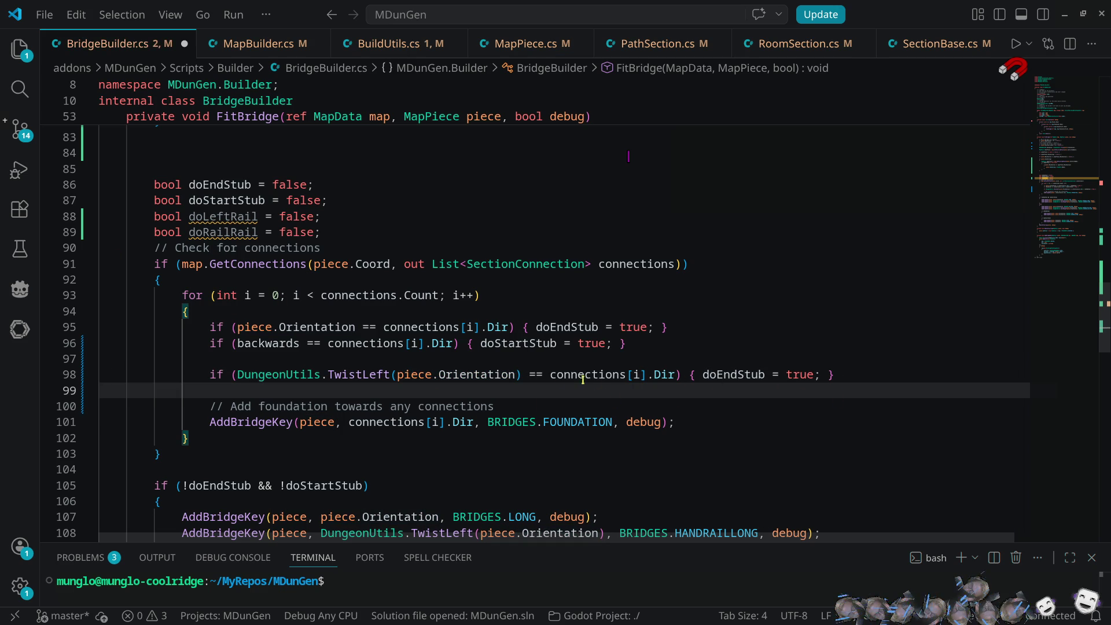
mouse_move(537, 375)
mouse_move(745, 379)
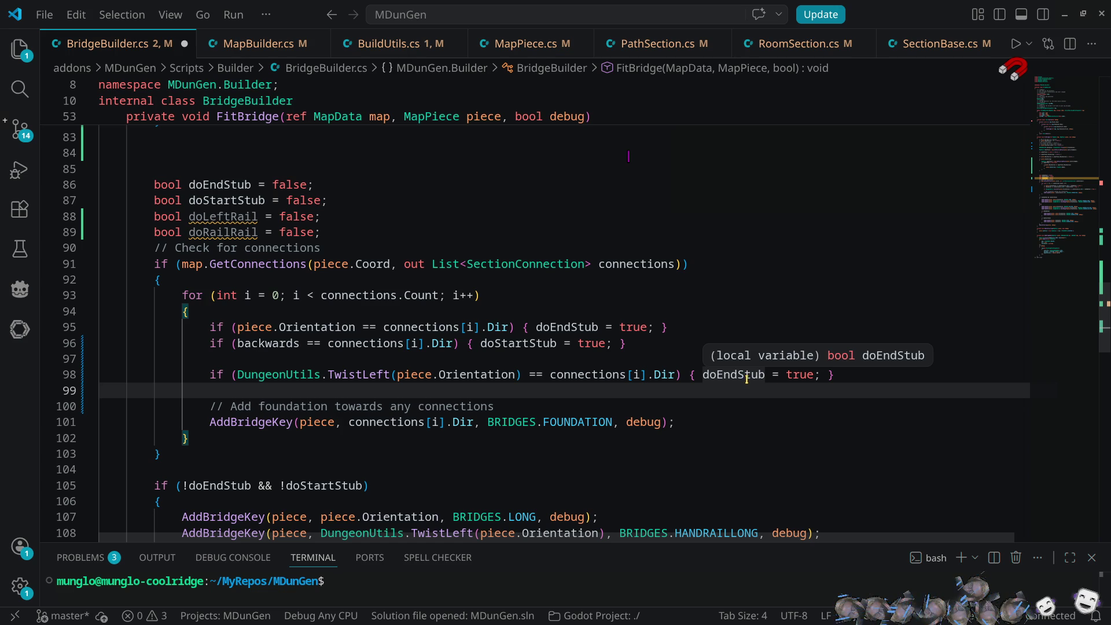
key("shift+F8")
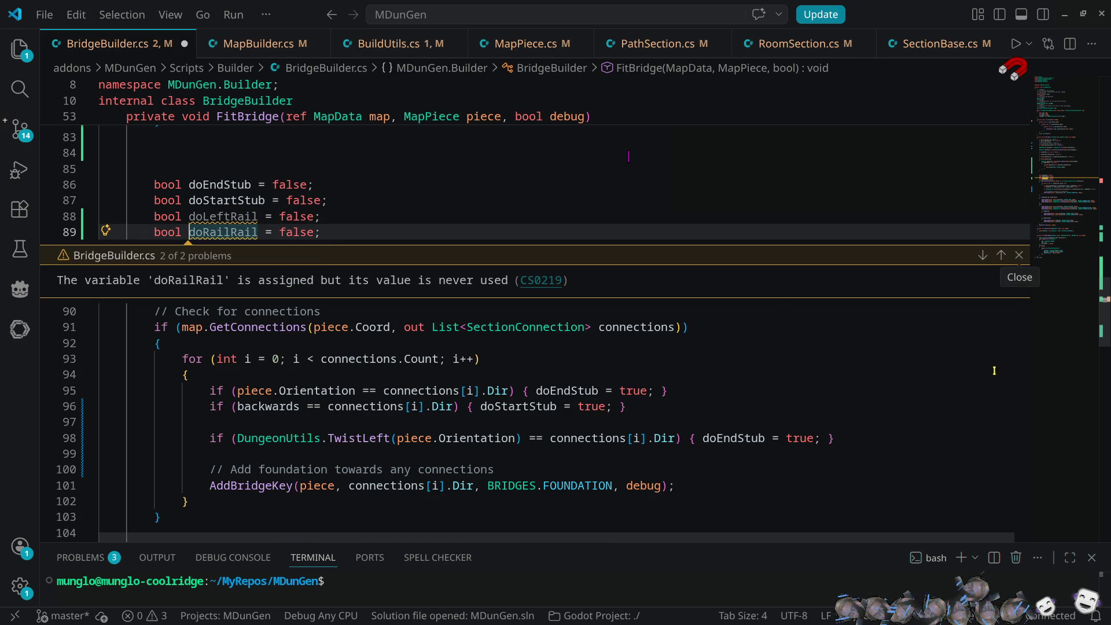
- Make both rail flags default to true
left_click(1002, 346)
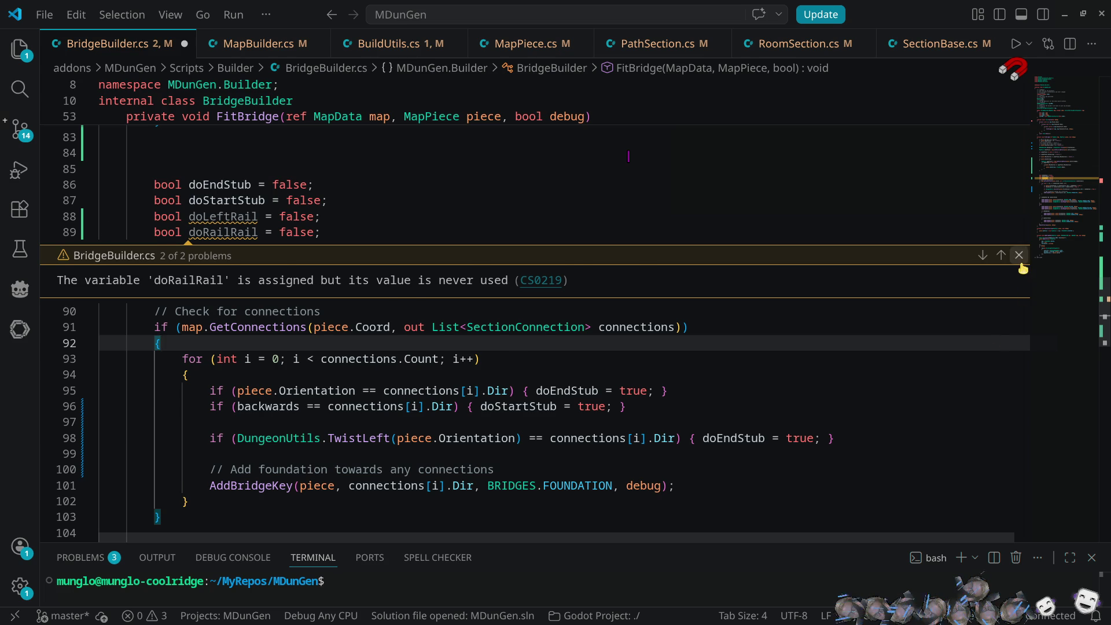
left_click(1019, 258)
double_click(288, 217)
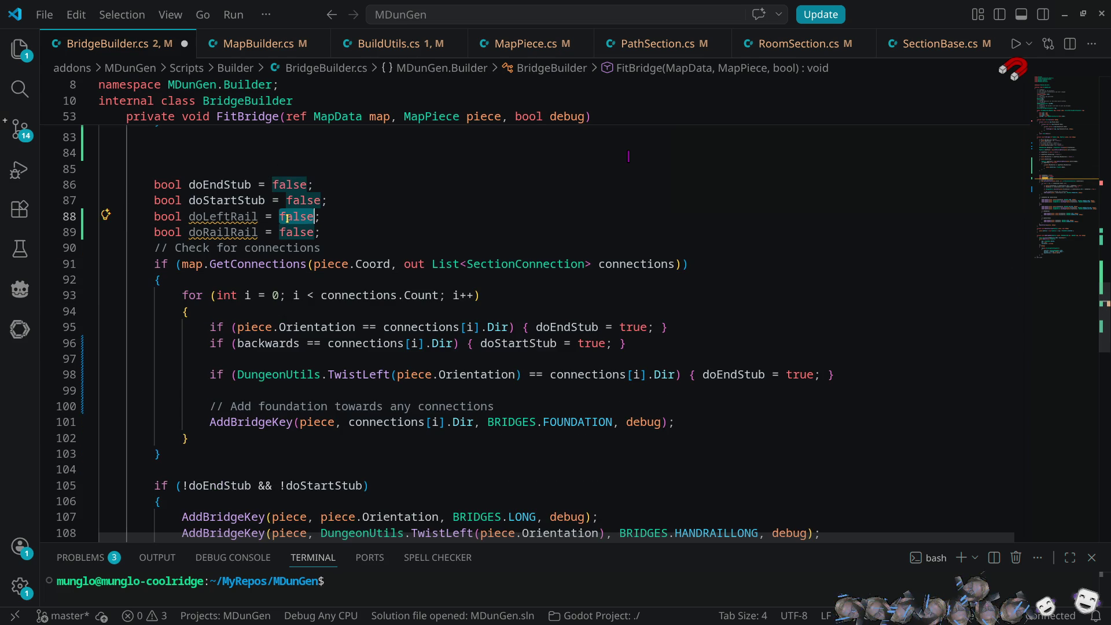
key("ctrl+d")
type("true")
key("Escape")
- Make the line 98 check set doLeftRail = false instead of doEndStub
left_click(230, 215)
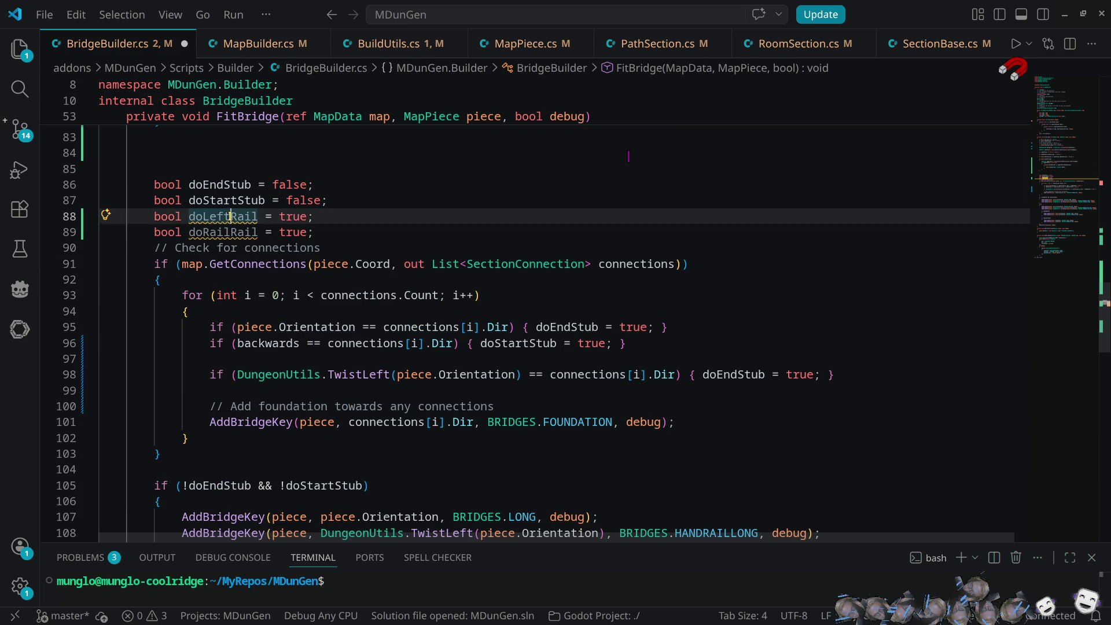
double_click(231, 216)
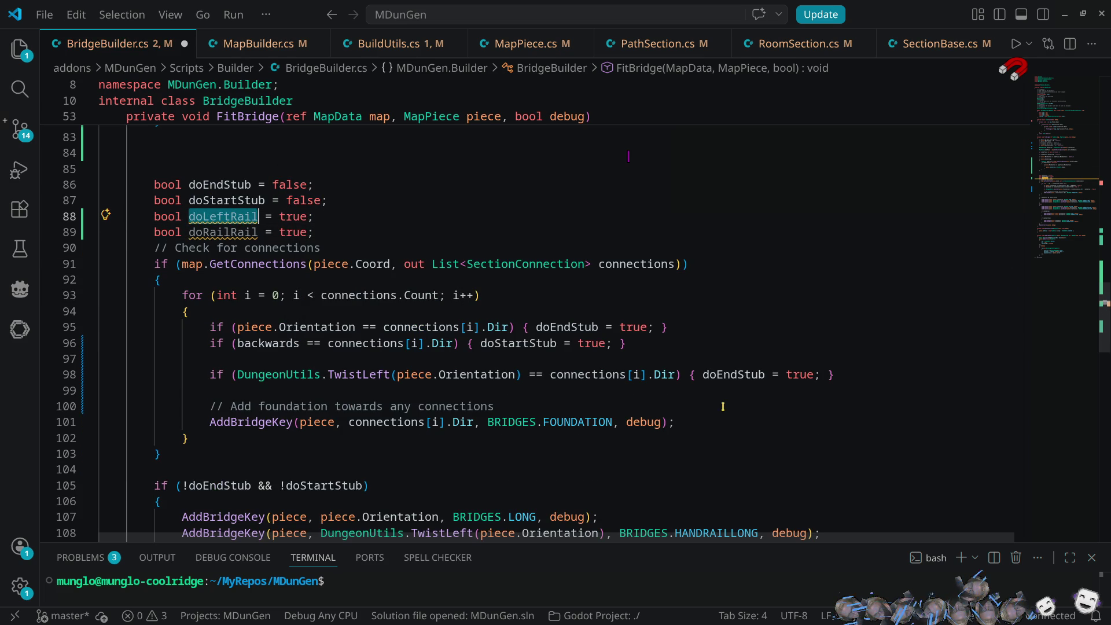
key("ctrl+c")
double_click(726, 374)
key("ctrl+v")
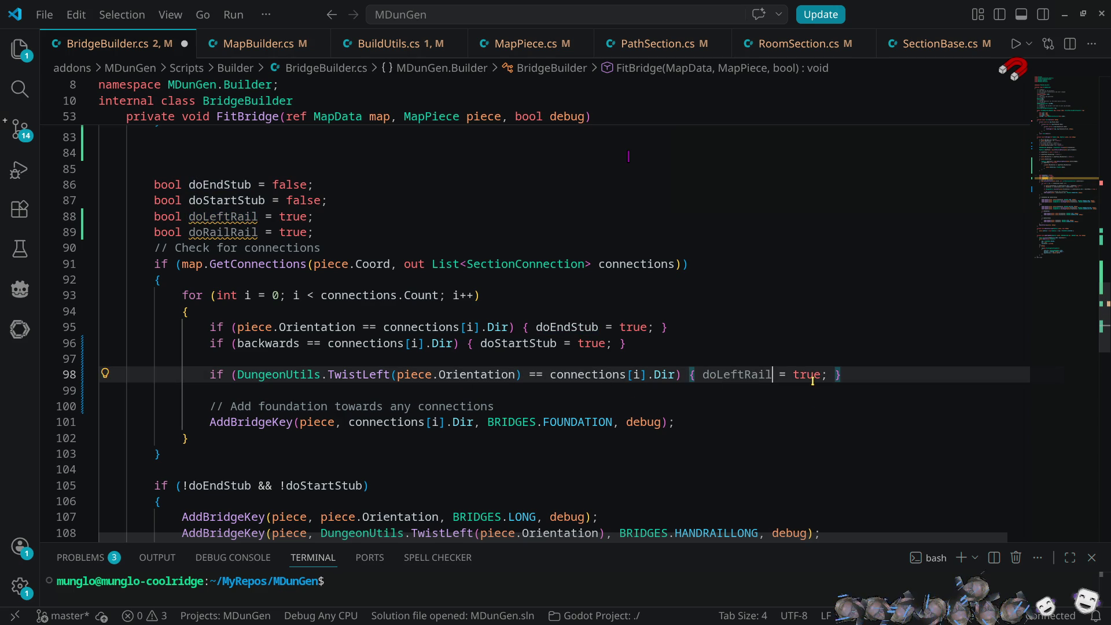
double_click(812, 375)
type("fal")
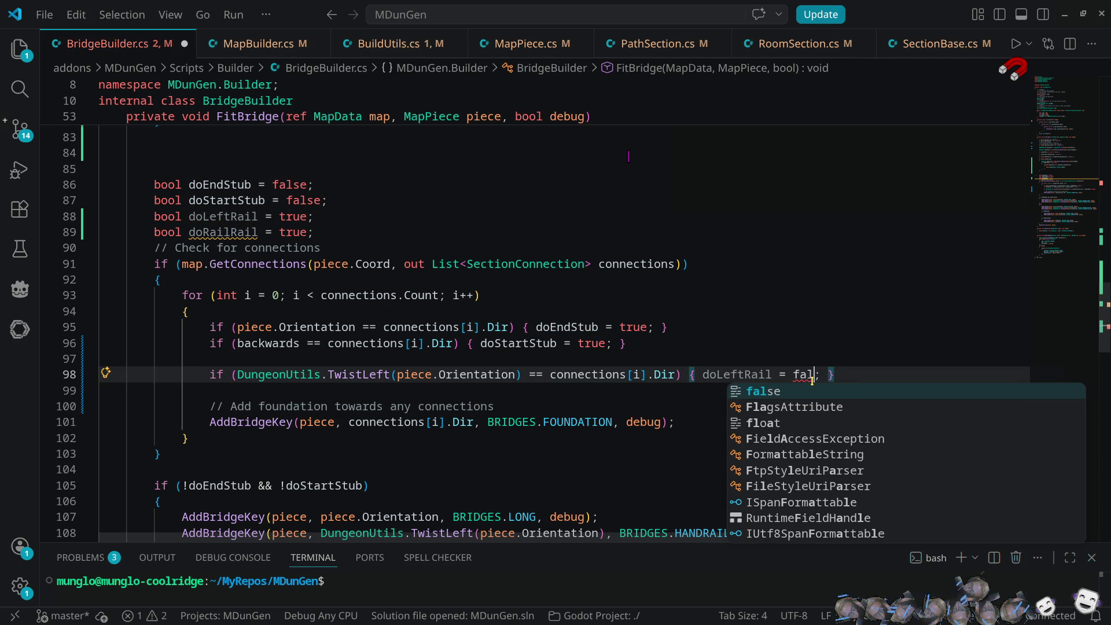
key("Return")
- Duplicate the check as line 99 for the second flag, renamed from doRailRail to doRightRail
key("shift+alt+Down")
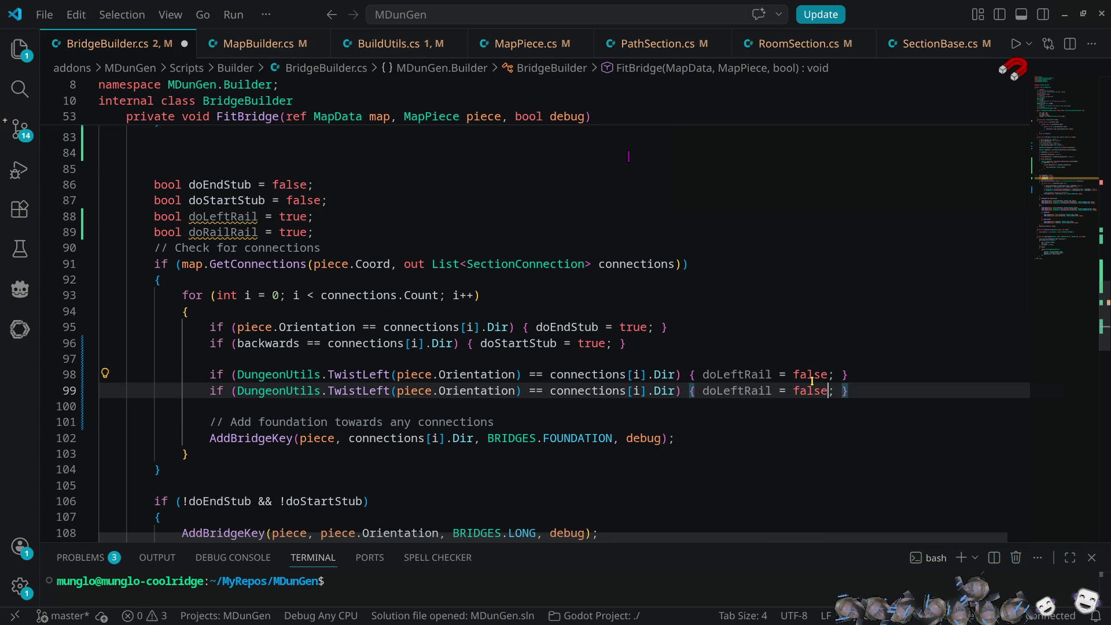
key("Left")
key("Left")
key("Left")
key("ctrl+shift+Left")
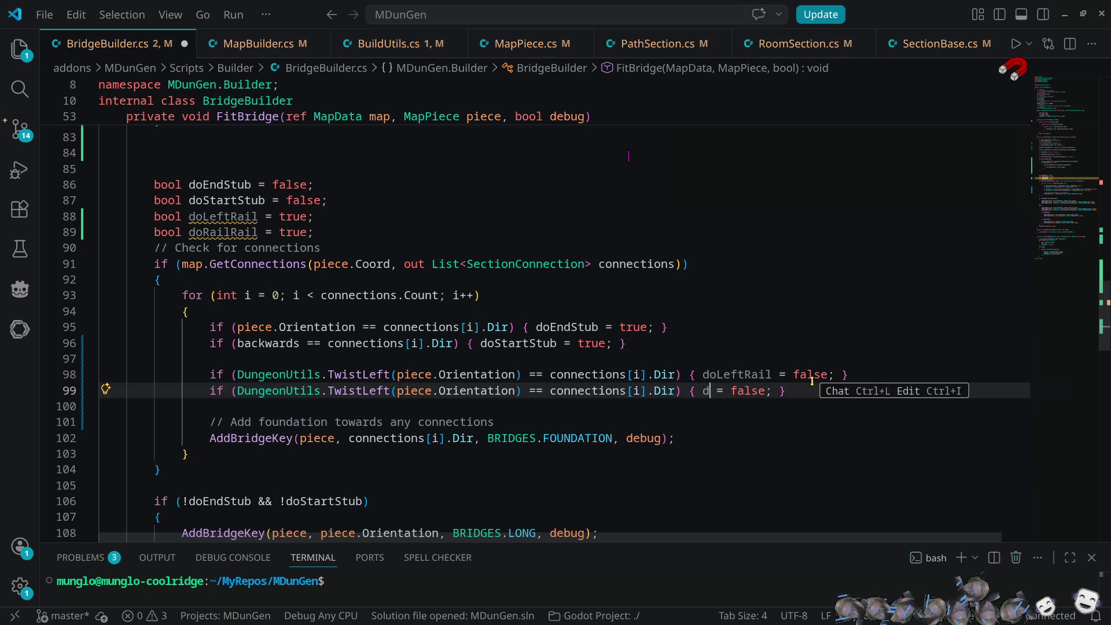
type("dor")
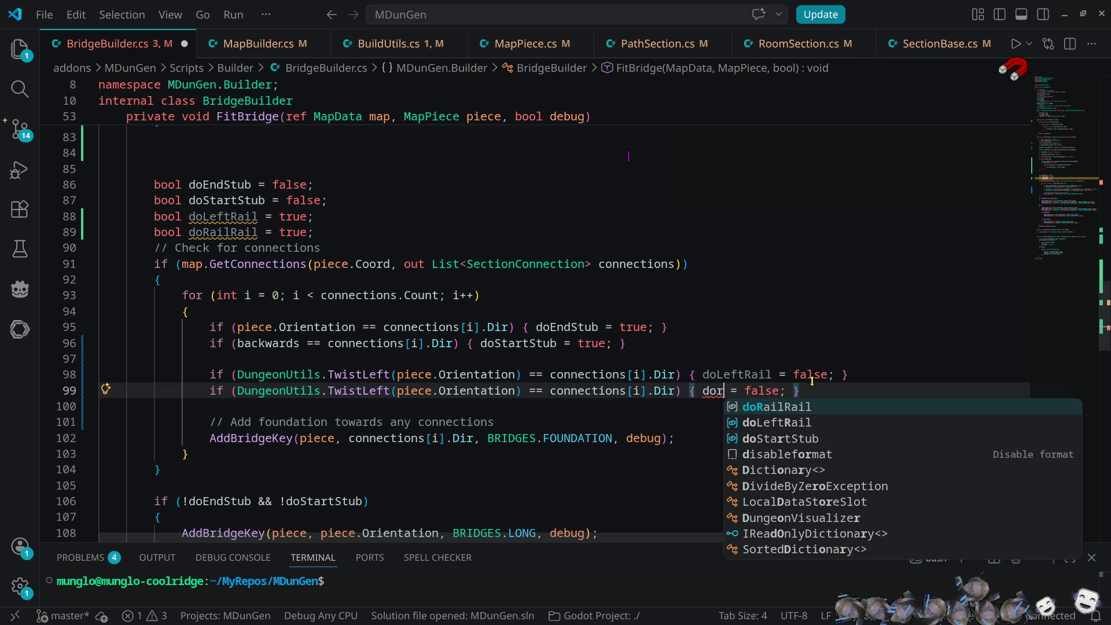
key("Tab")
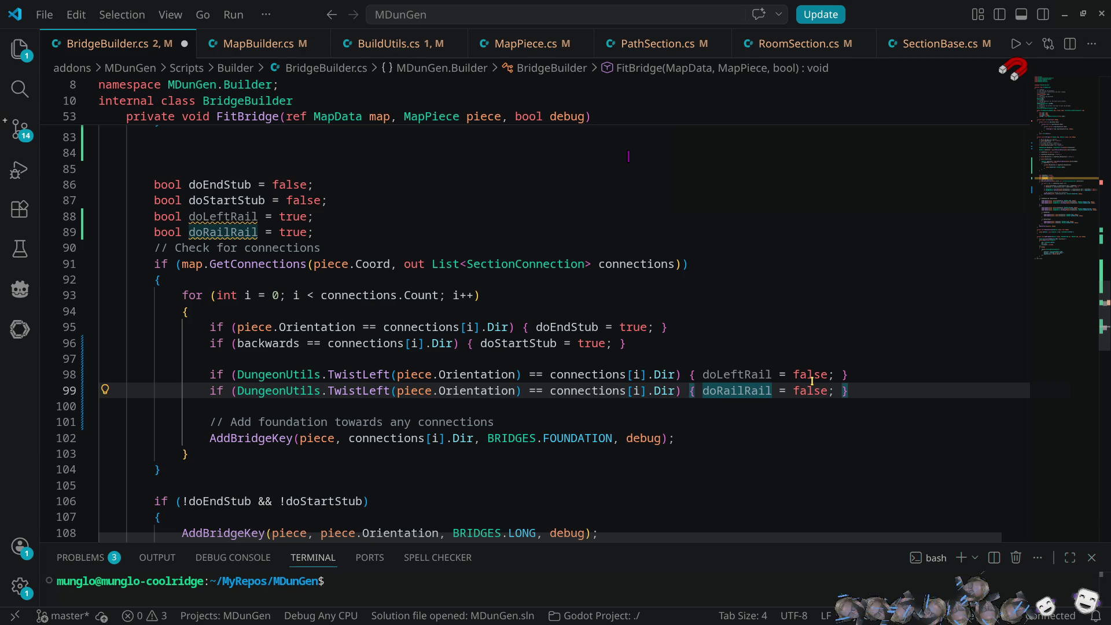
key("F2")
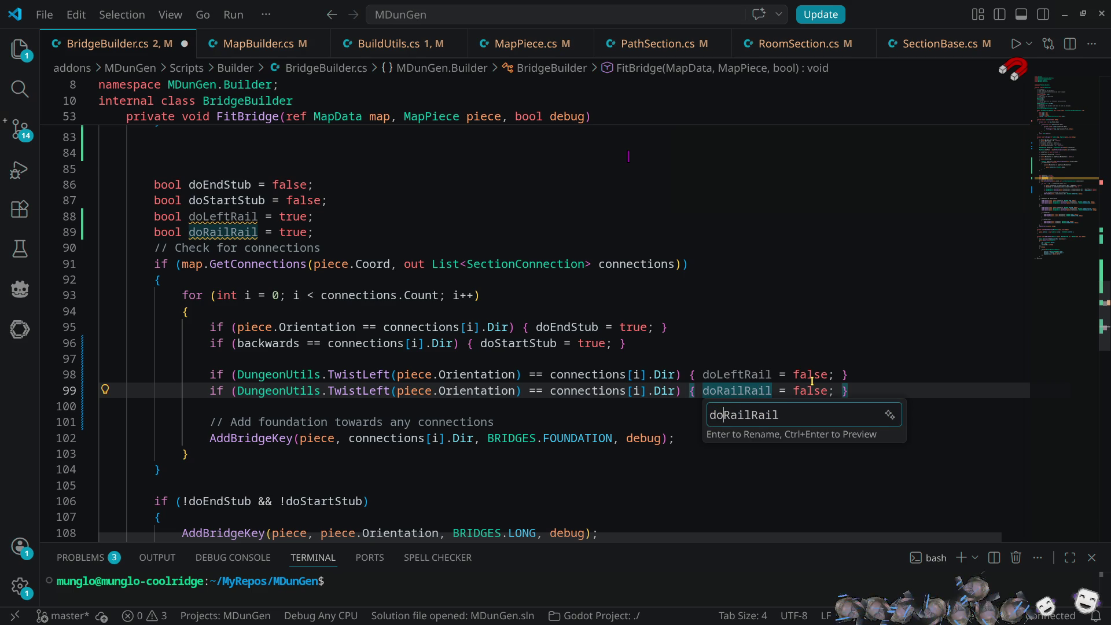
key("Delete")
key("Delete")
key("Delete")
type("ight")
key("Return")
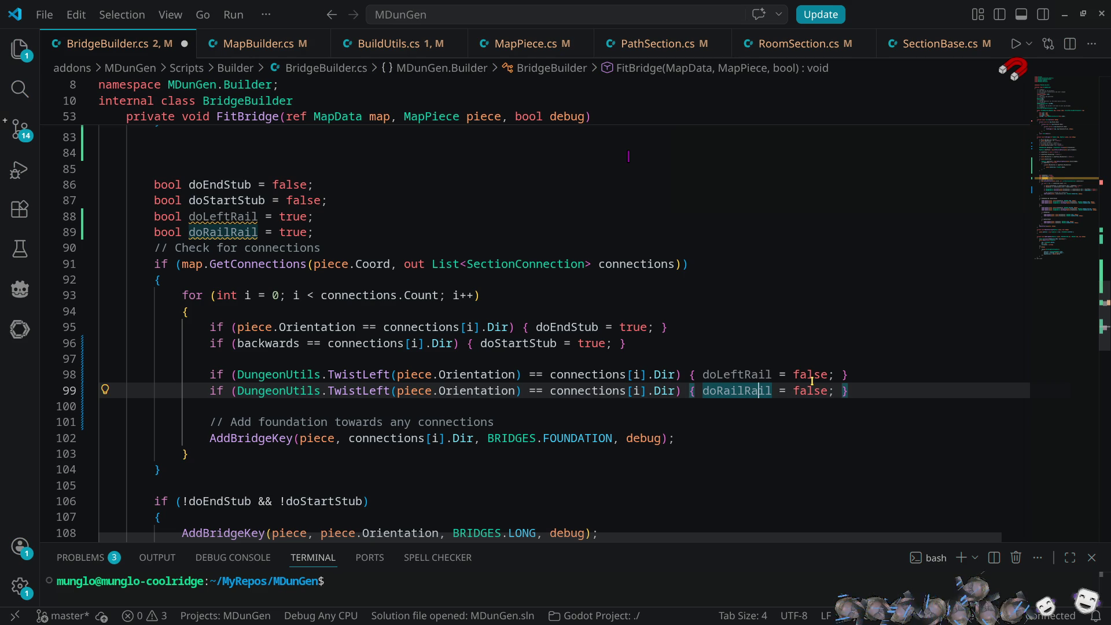
key("F2")
type("ight")
key("Delete")
key("Delete")
key("Delete")
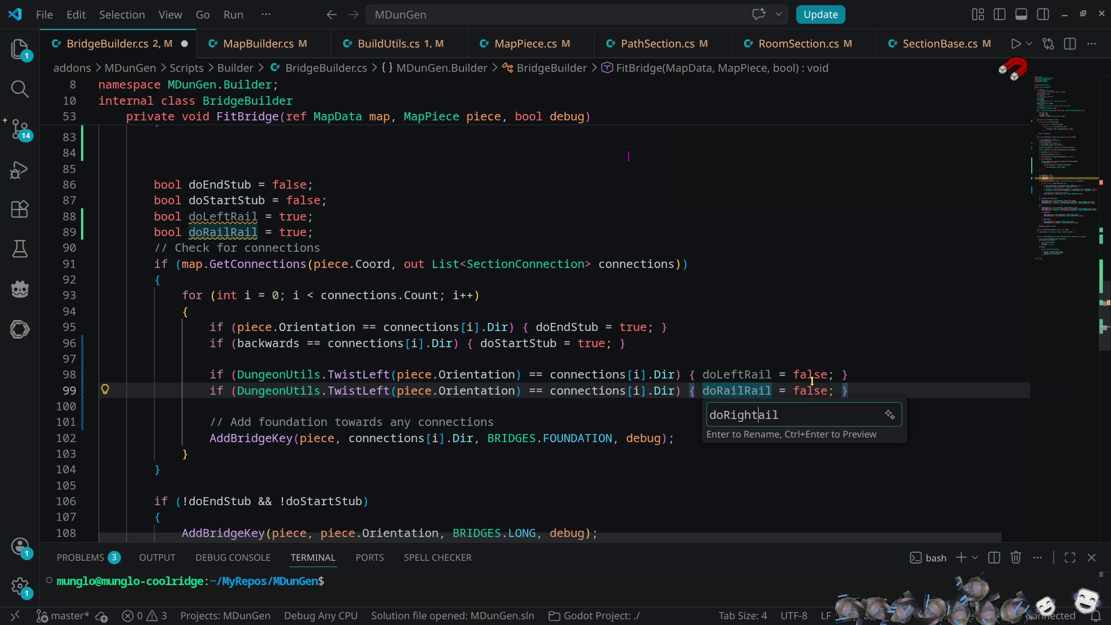
type("R")
key("Return")
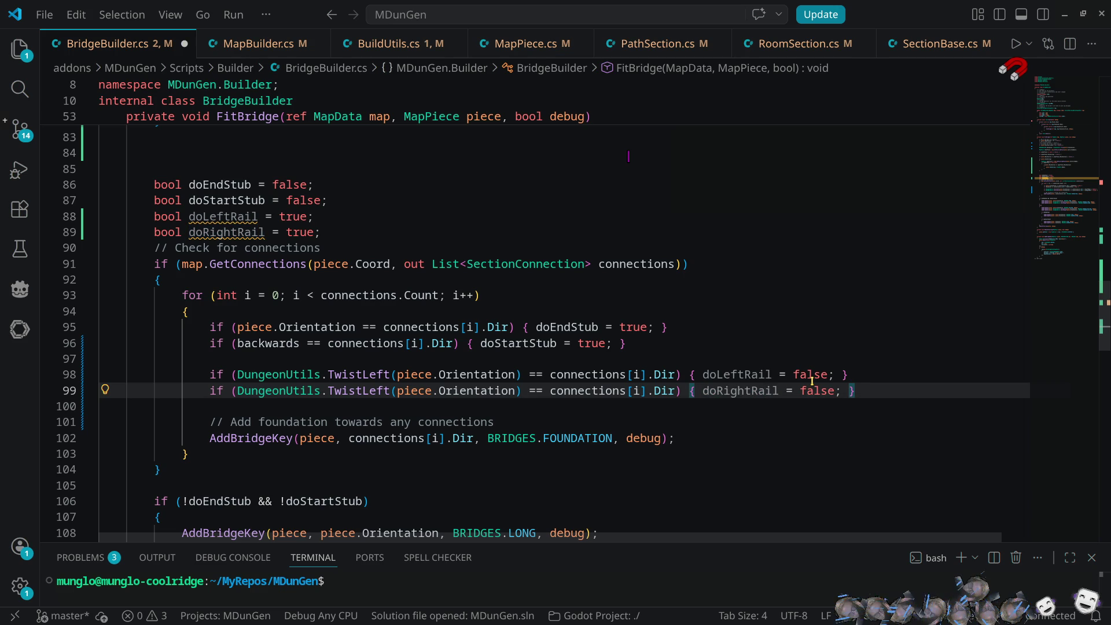
- Switch line 99's orientation call from TwistLeft to TwistRight
key("Home")
key("Right")
key("Right")
key("Right")
key("Right")
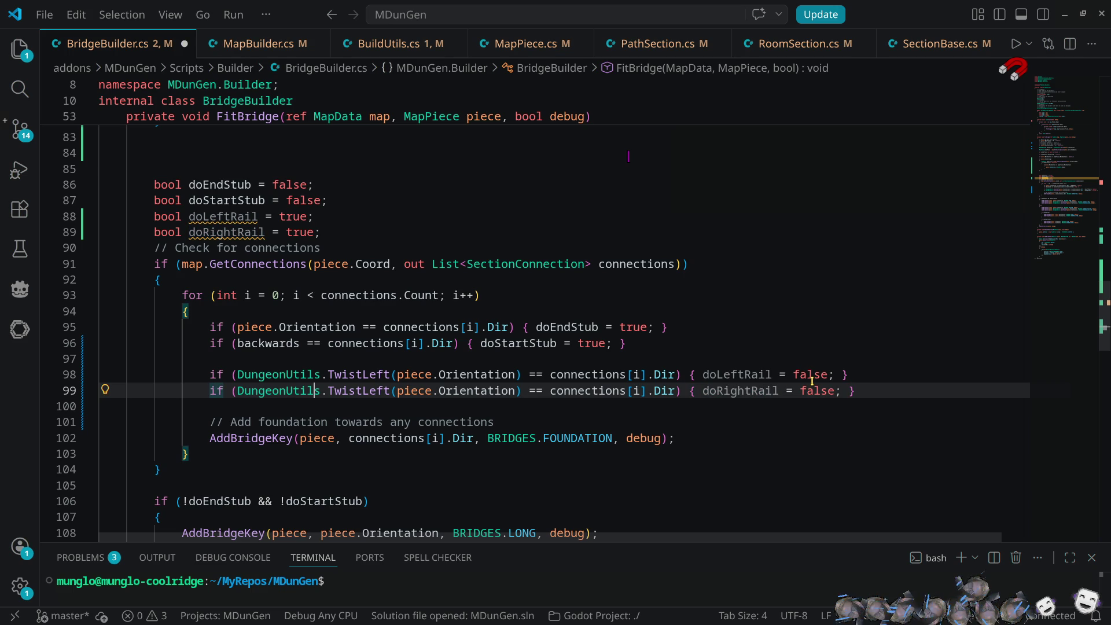
key("ctrl+shift+Right")
type("Tw")
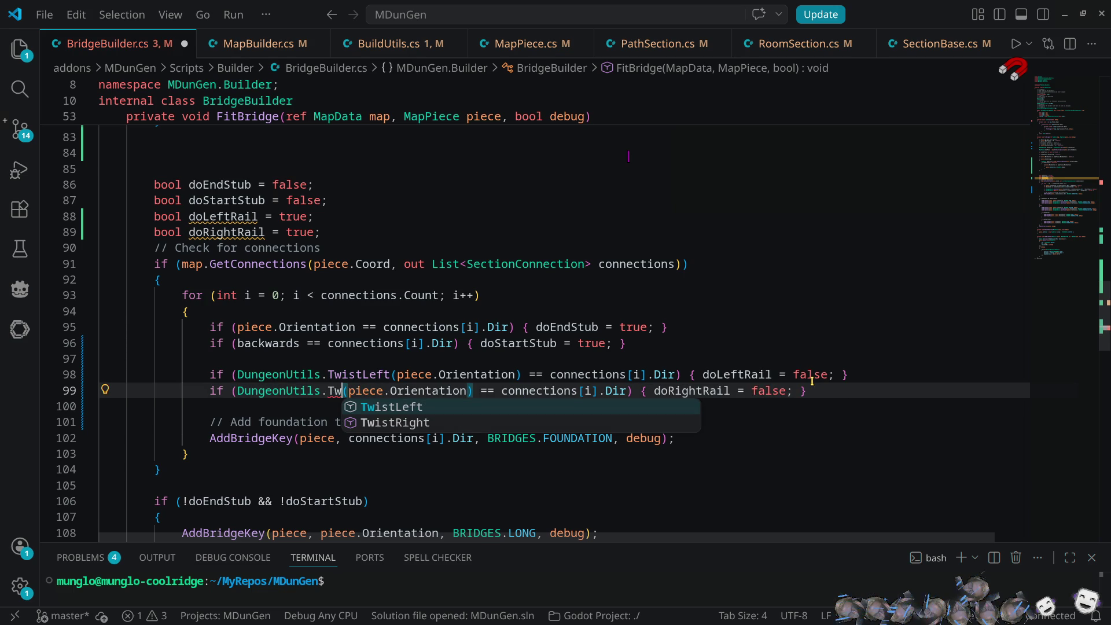
key("Down")
key("Return")
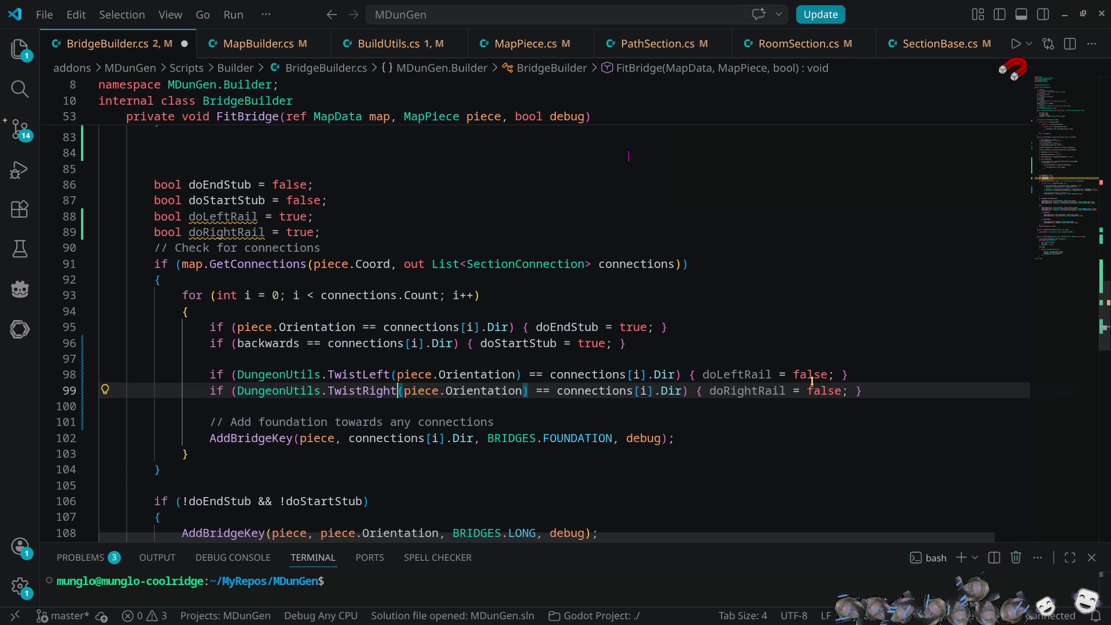
- Wrap the left HANDRAILLONG call on line 109 in if (doLeftRail) { }
scroll(810, 382, "down", 4)
scroll(798, 376, "up", 4)
scroll(725, 376, "down", 4)
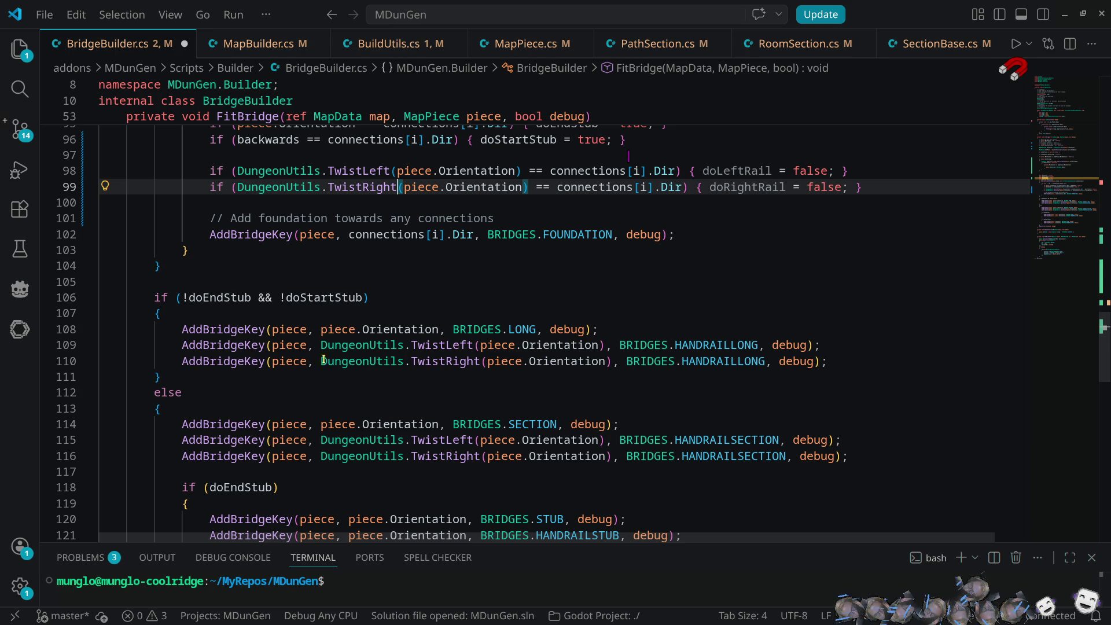
left_click(182, 344)
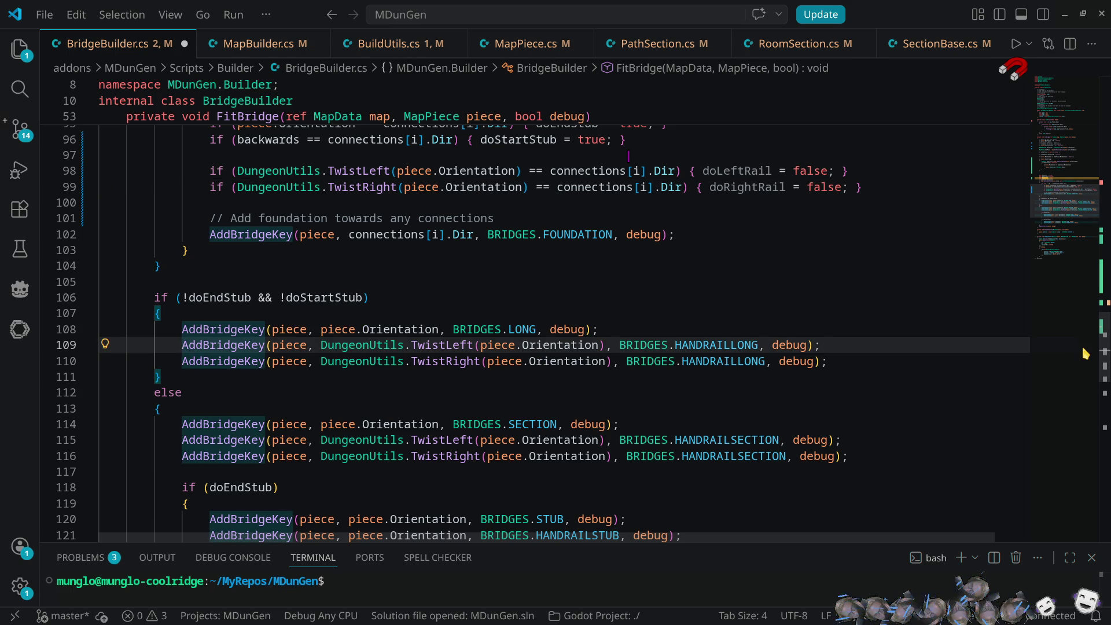
type("if(dole")
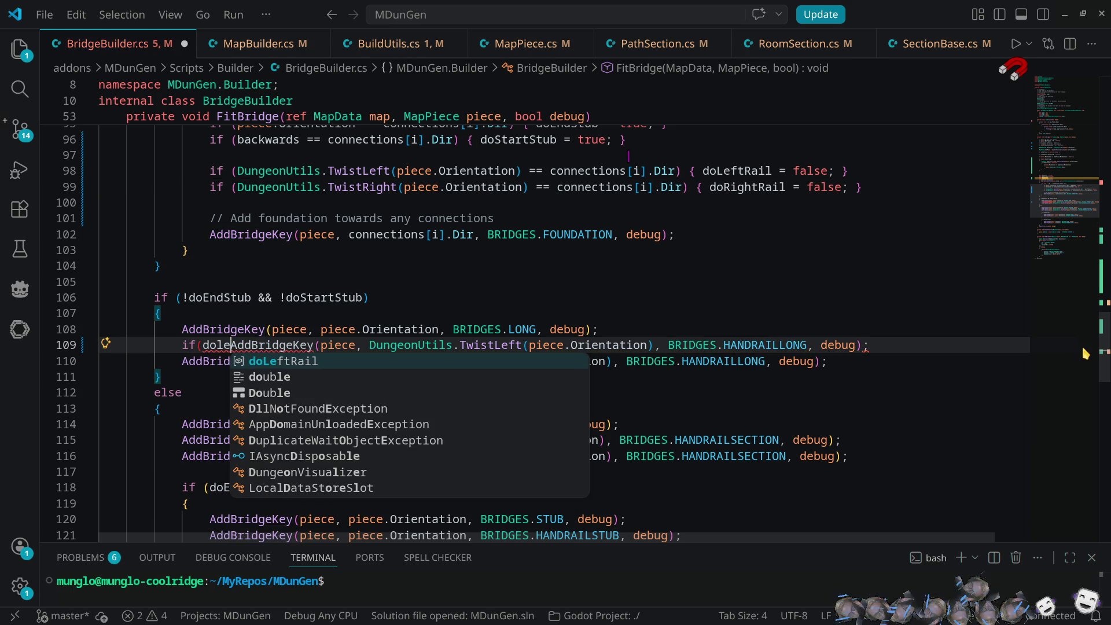
key("Tab")
type(")")
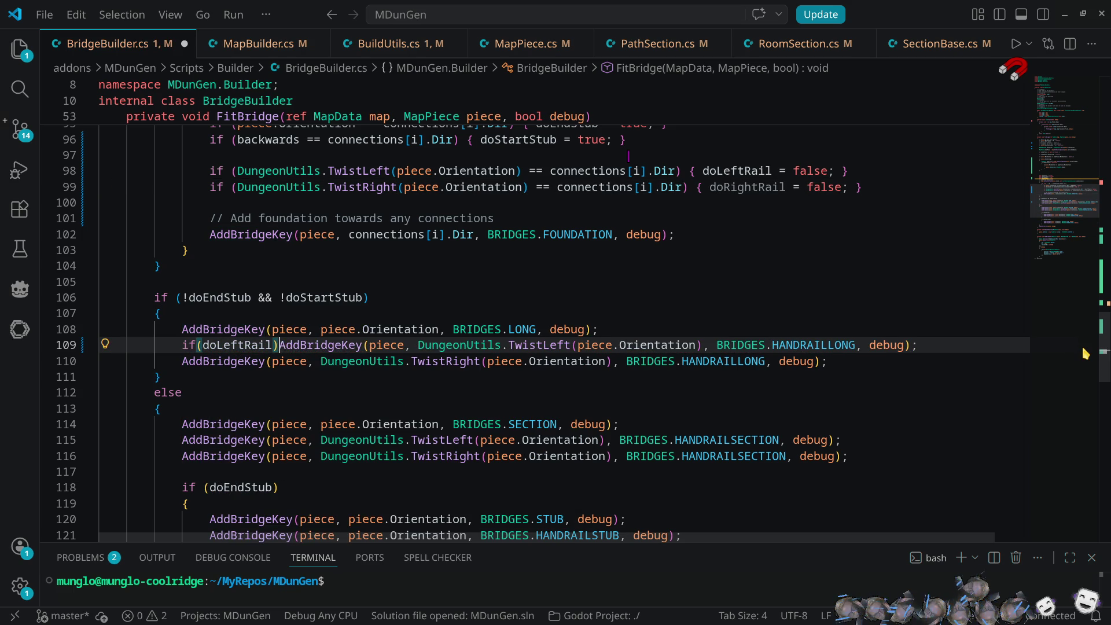
type(" {")
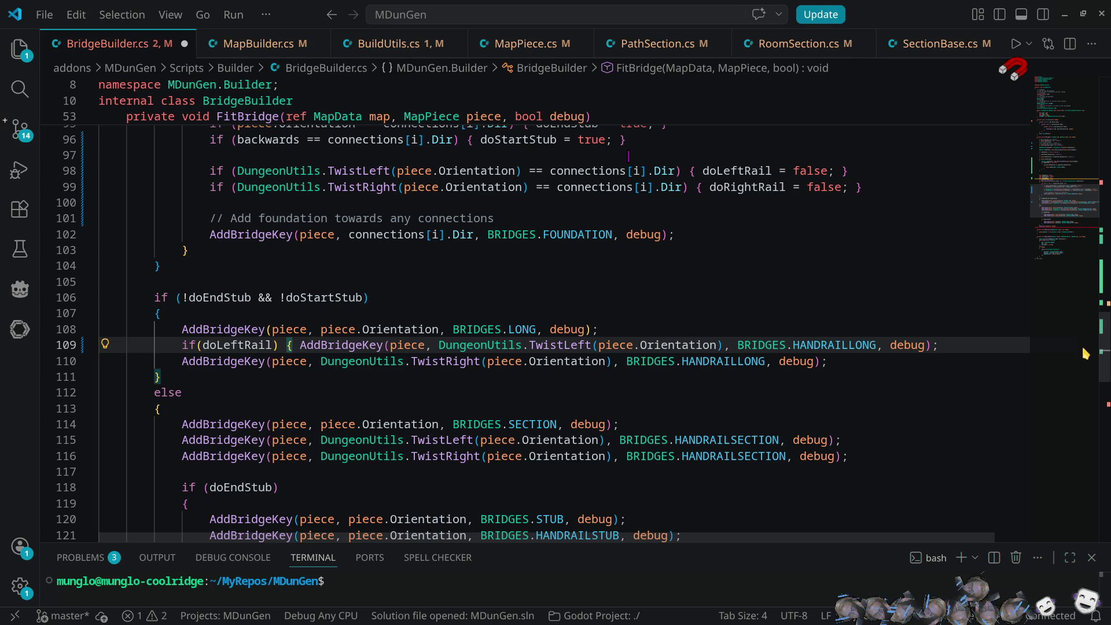
type("}")
- Wrap line 110's call in if (doRightRail) { }, format the document, and save BridgeBuilder.cs
key("Down")
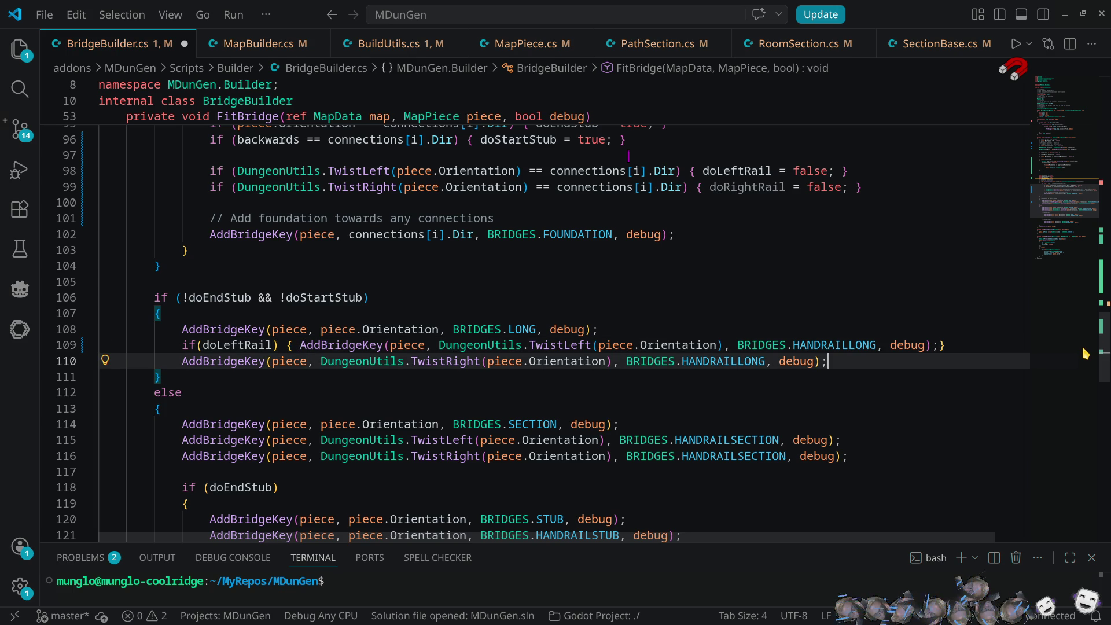
type("}")
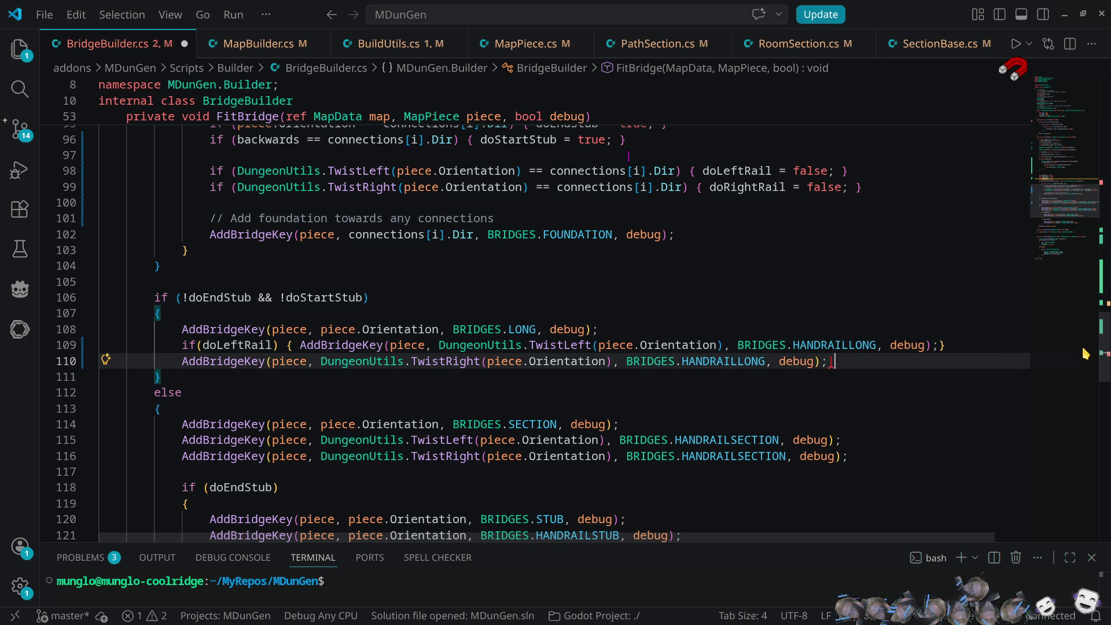
key("Home")
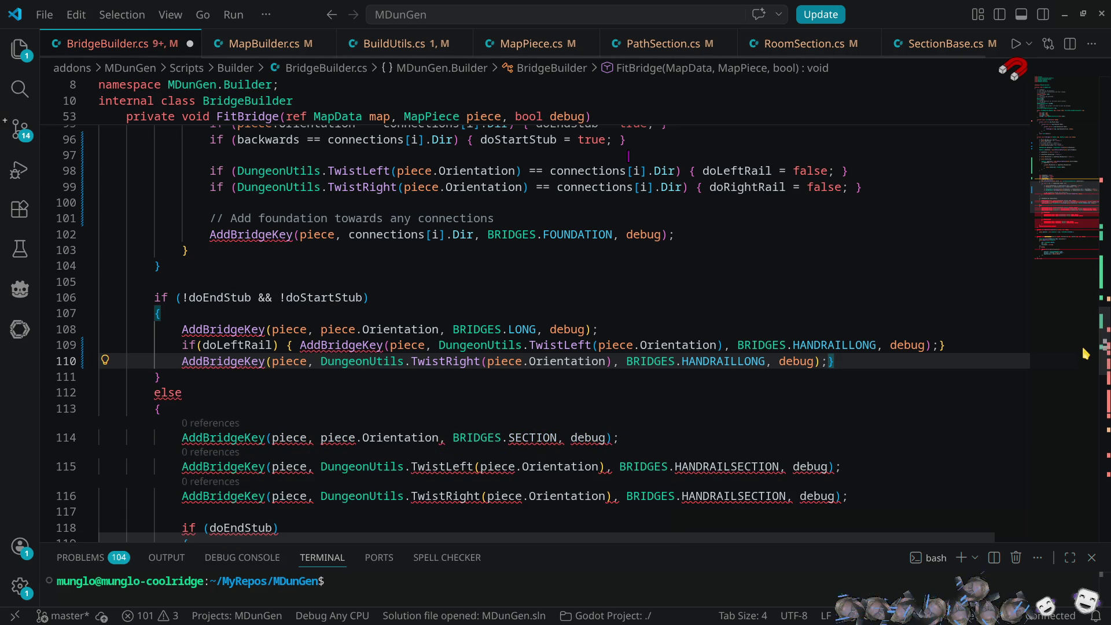
type("if(dor")
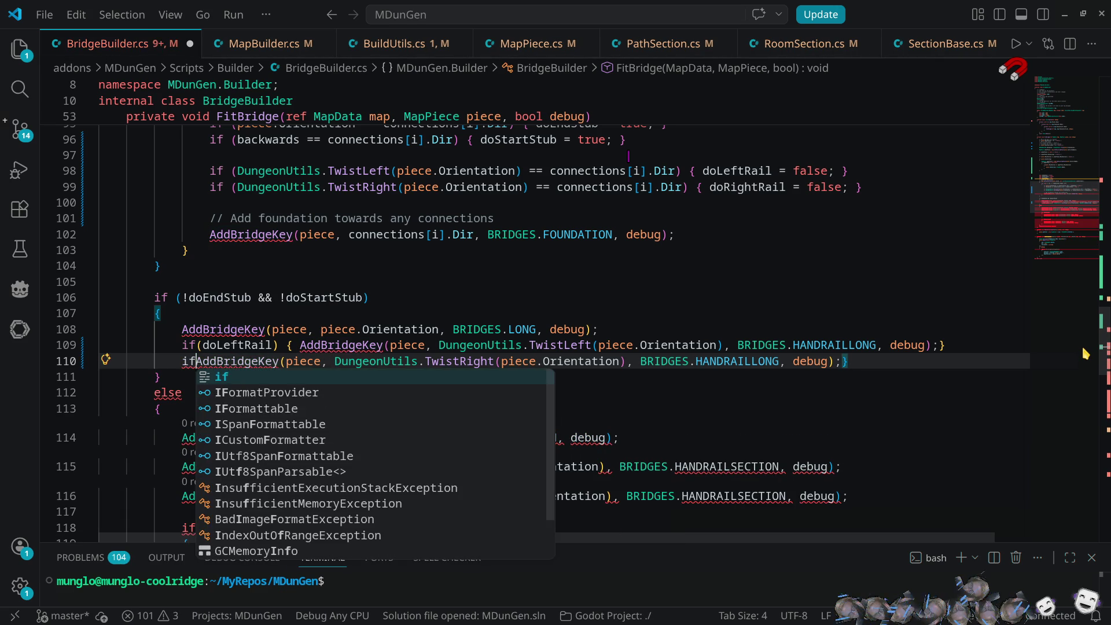
key("Tab")
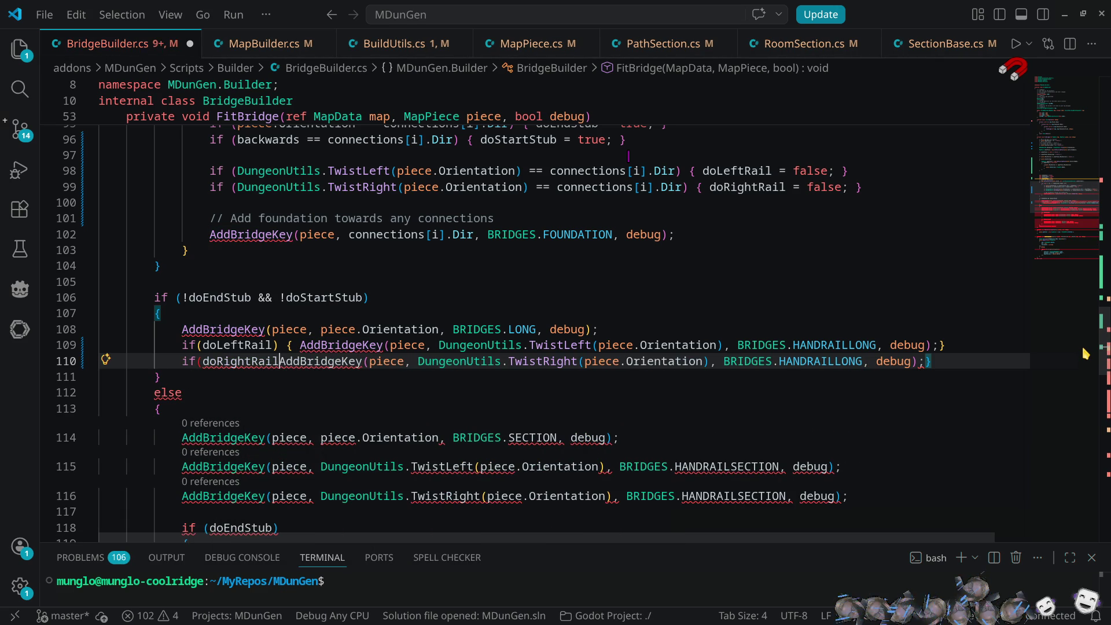
type(")")
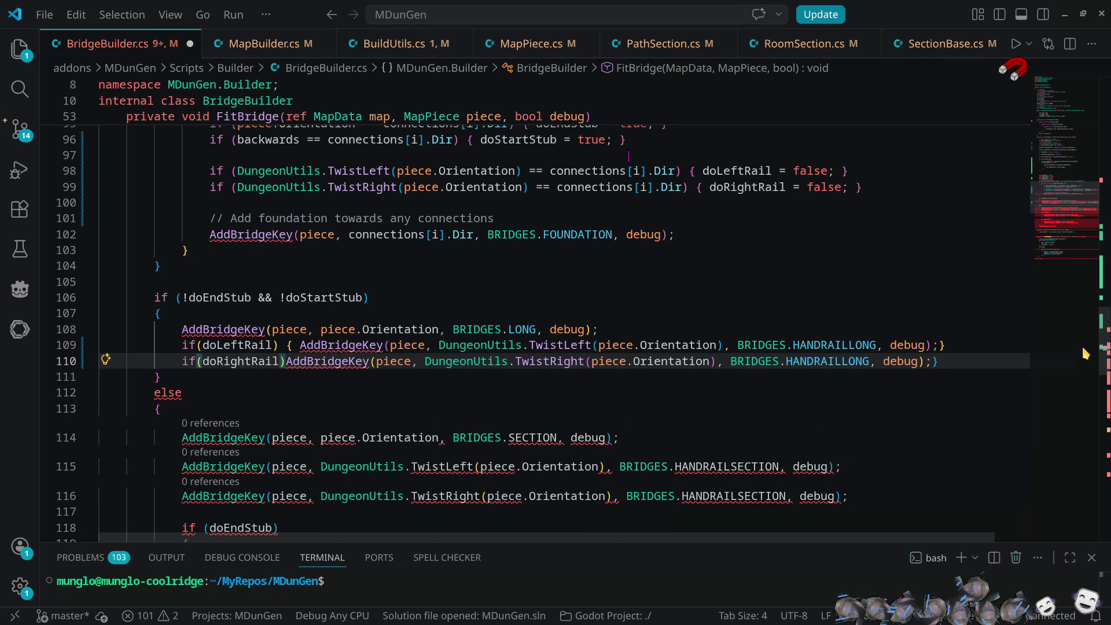
type(" {")
key("ctrl+shift+i")
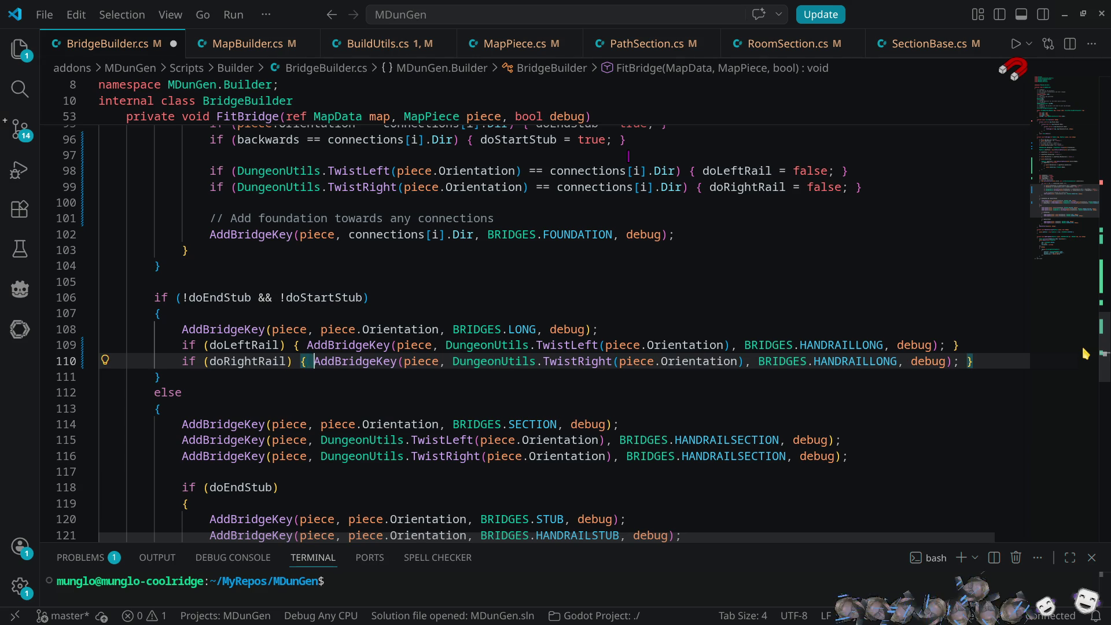
key("ctrl+s")
- Back in Godot, toggle the MDunGen plugin off and on to rebuild the project
left_click(1064, 14)
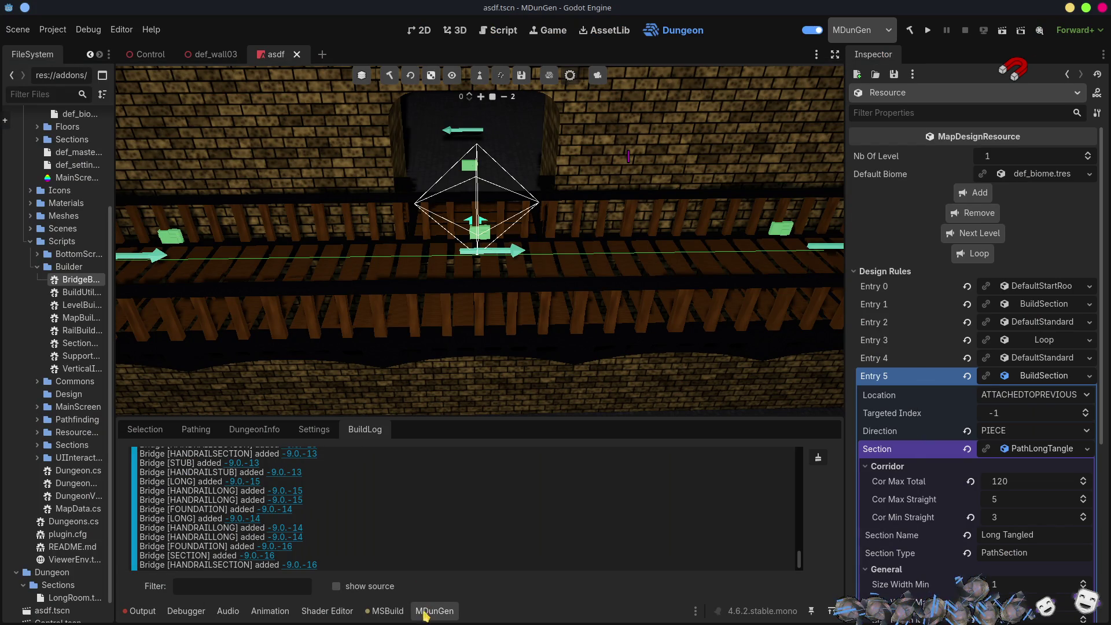
left_click(144, 430)
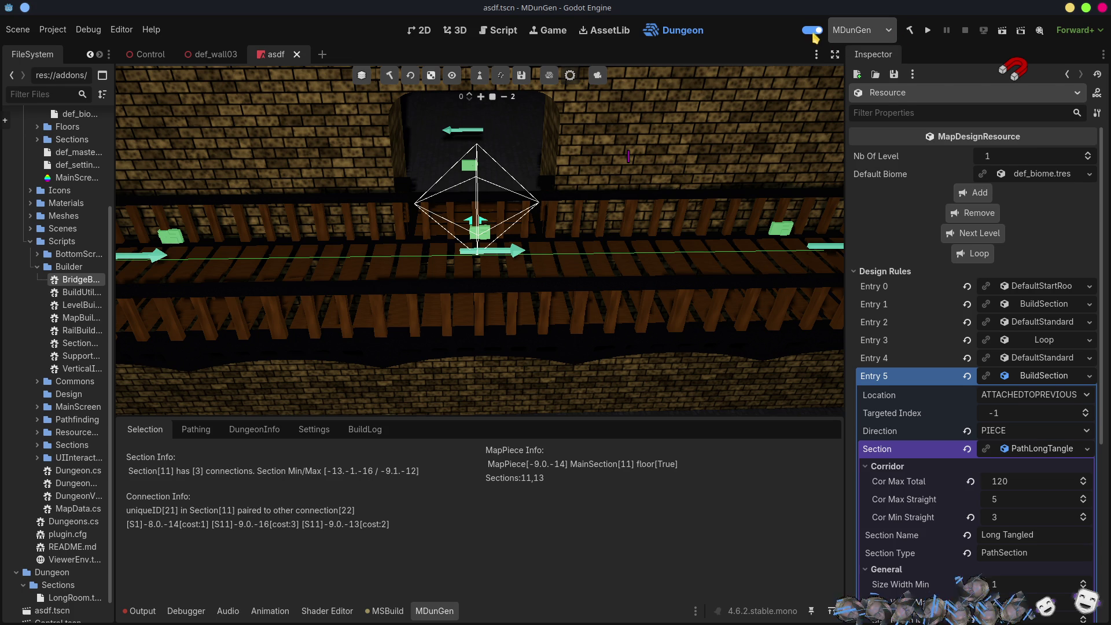
left_click(813, 32)
left_click(910, 30)
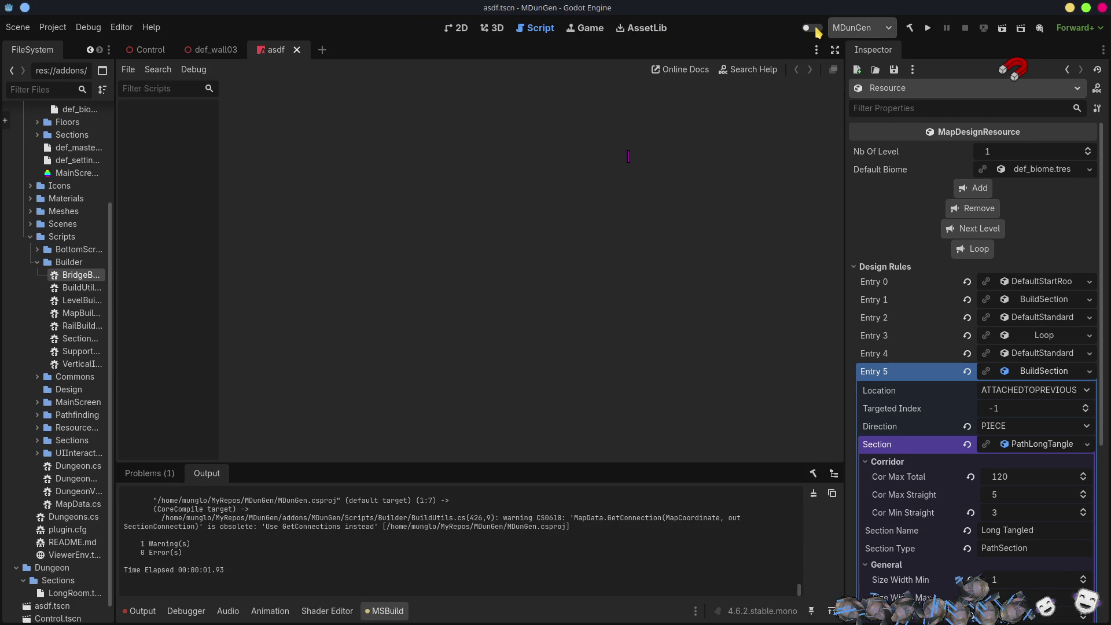
left_click(812, 28)
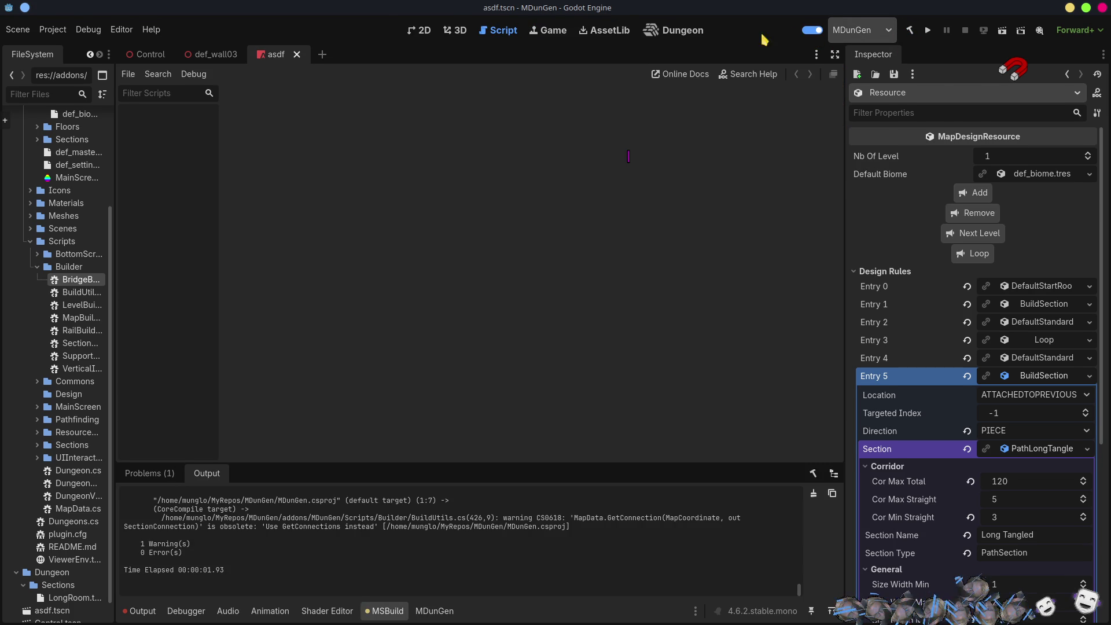
- Build the dungeon from the Dungeon view and show the MDunGen BuildLog
left_click(683, 32)
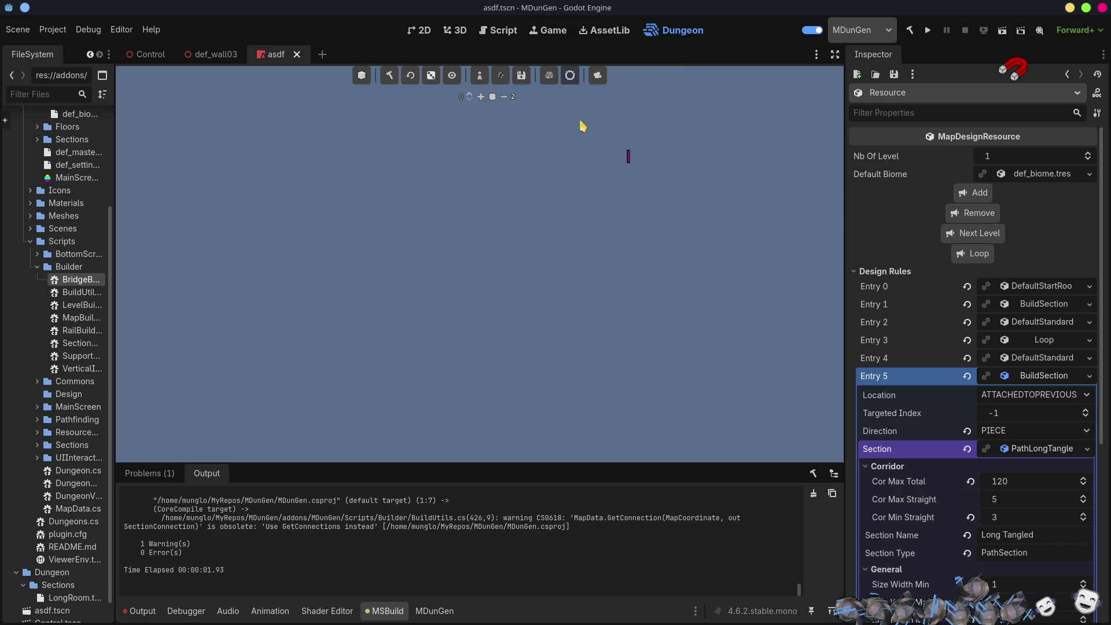
left_click(389, 78)
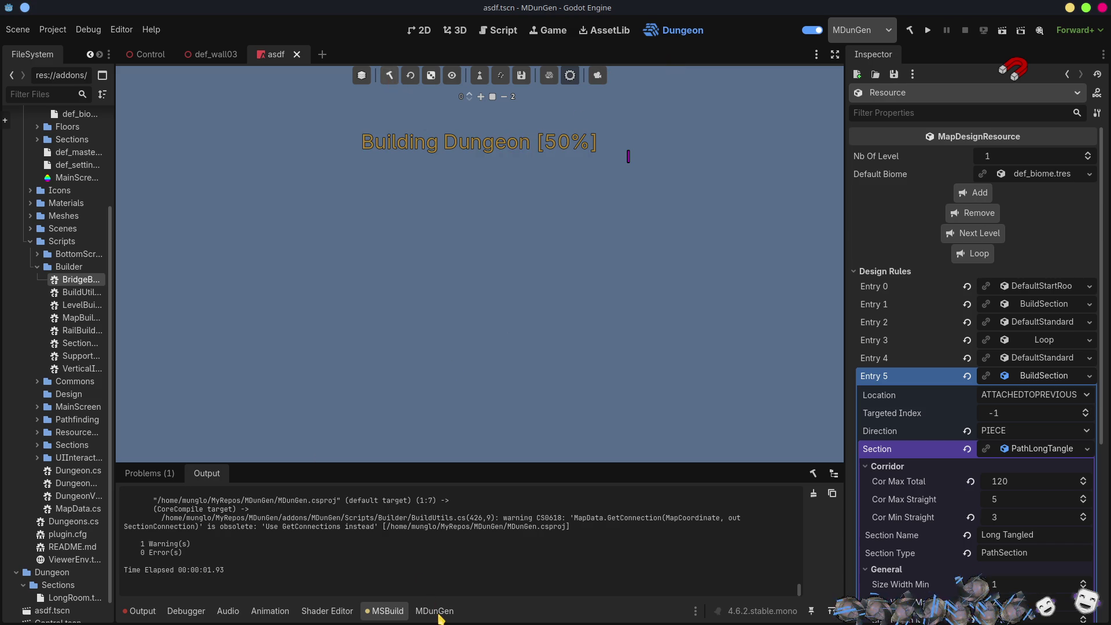
left_click(439, 615)
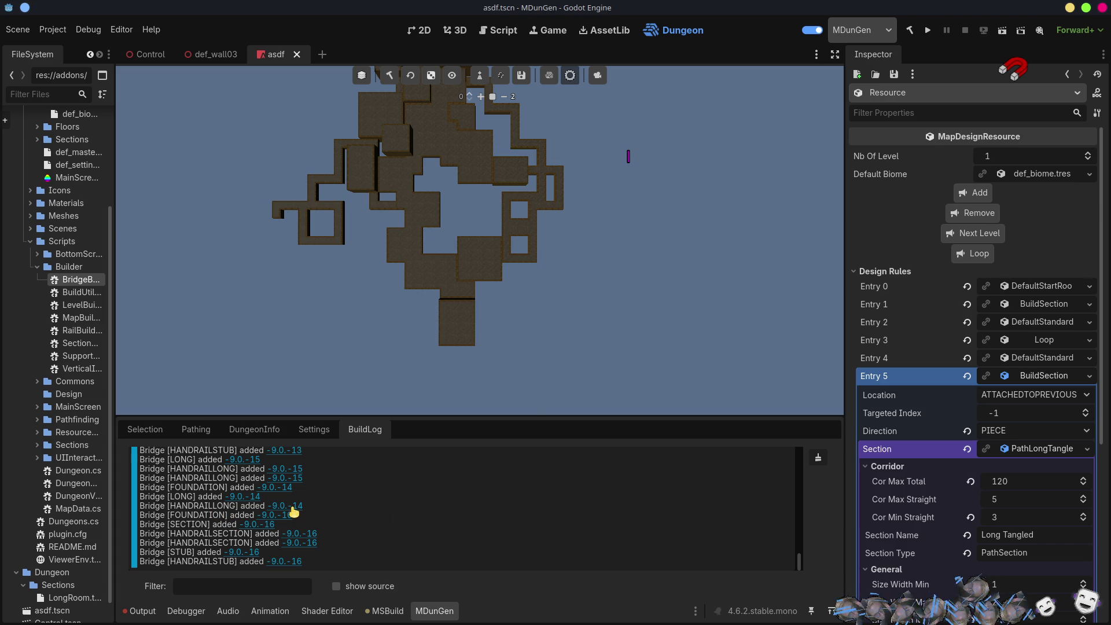
- Jump to a logged bridge coordinate, view along the bridge, and widen the FileSystem panel
left_click(293, 508)
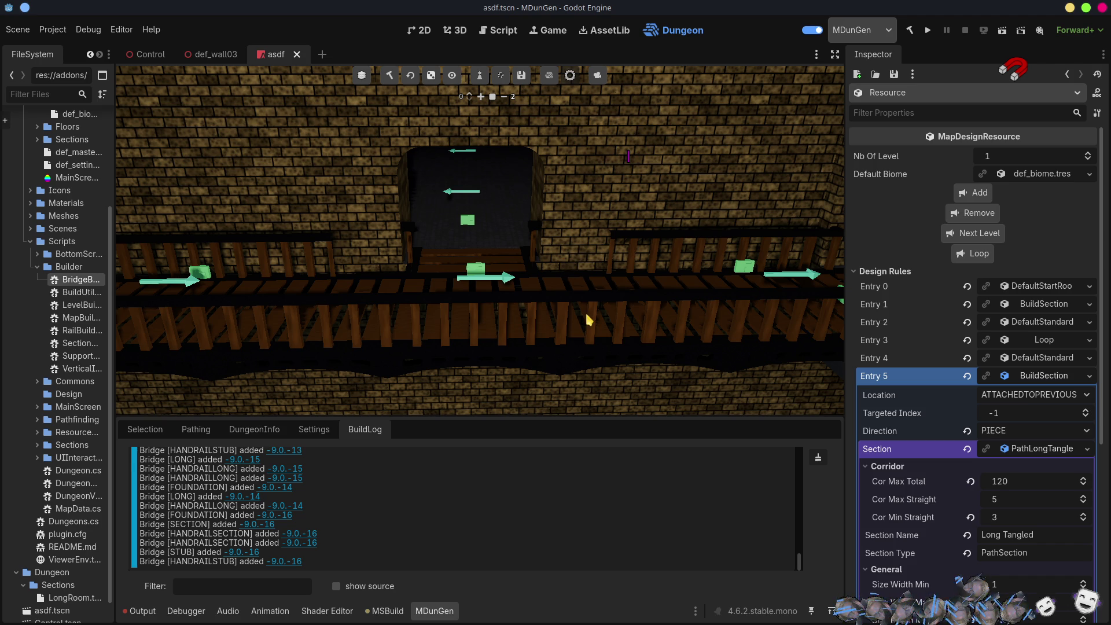
left_click_drag(505, 231, 504, 211)
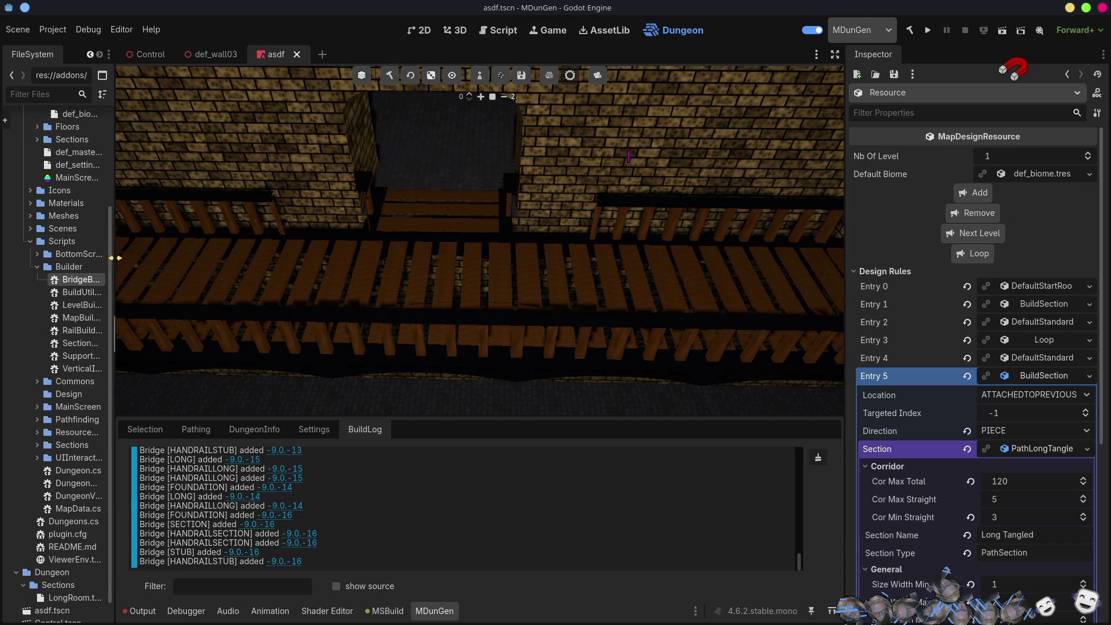
mouse_move(115, 257)
left_mouse_down()
mouse_move(302, 289)
mouse_move(245, 295)
left_mouse_up()
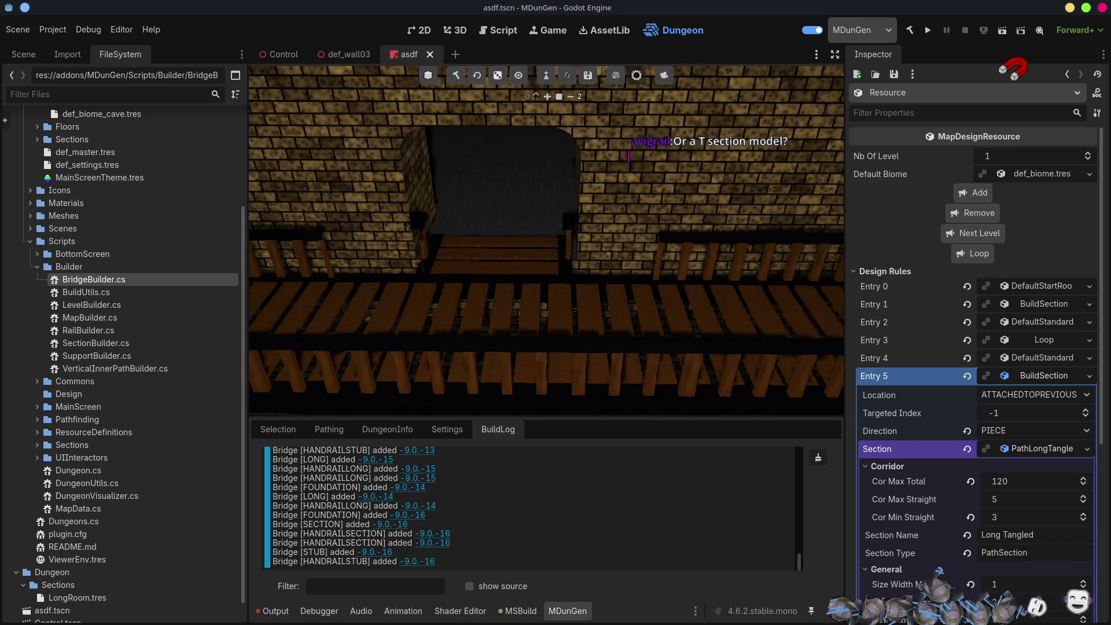
- Expand BlendFiles and open ModularBridge.blend in Blender via Open in External Program
scroll(83, 237, "up", 2)
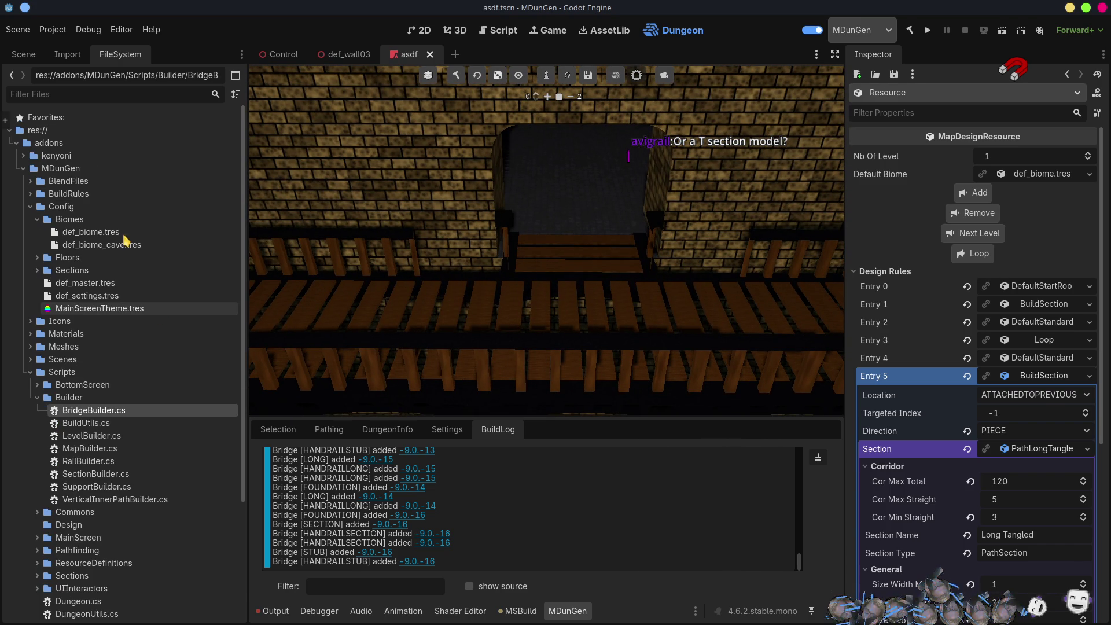
left_click(30, 181)
left_click(102, 234)
right_click(102, 235)
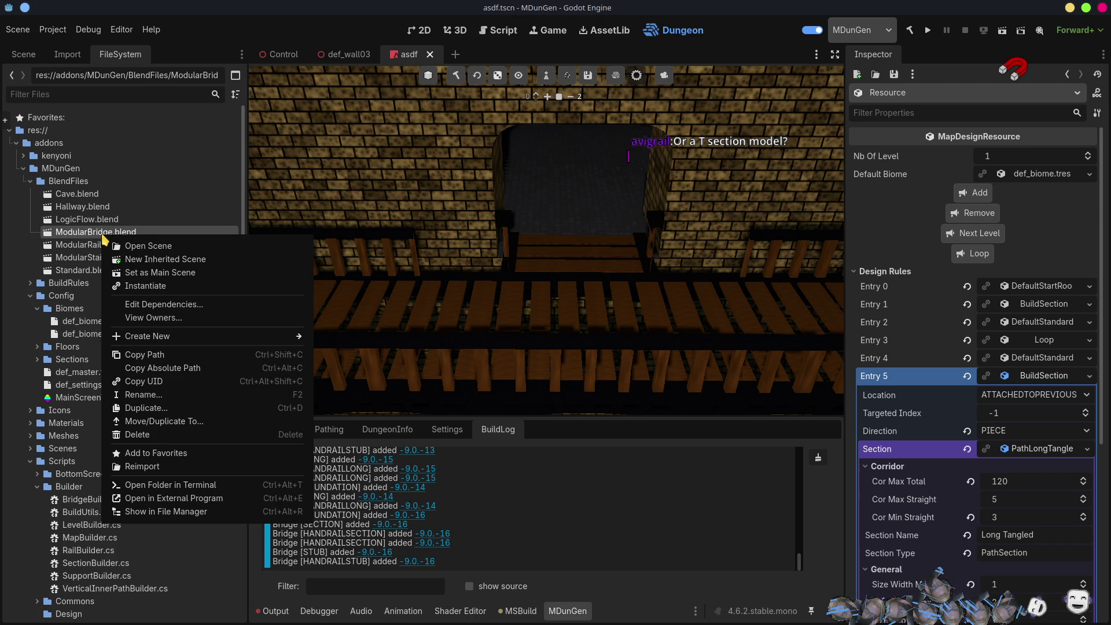
left_click(193, 497)
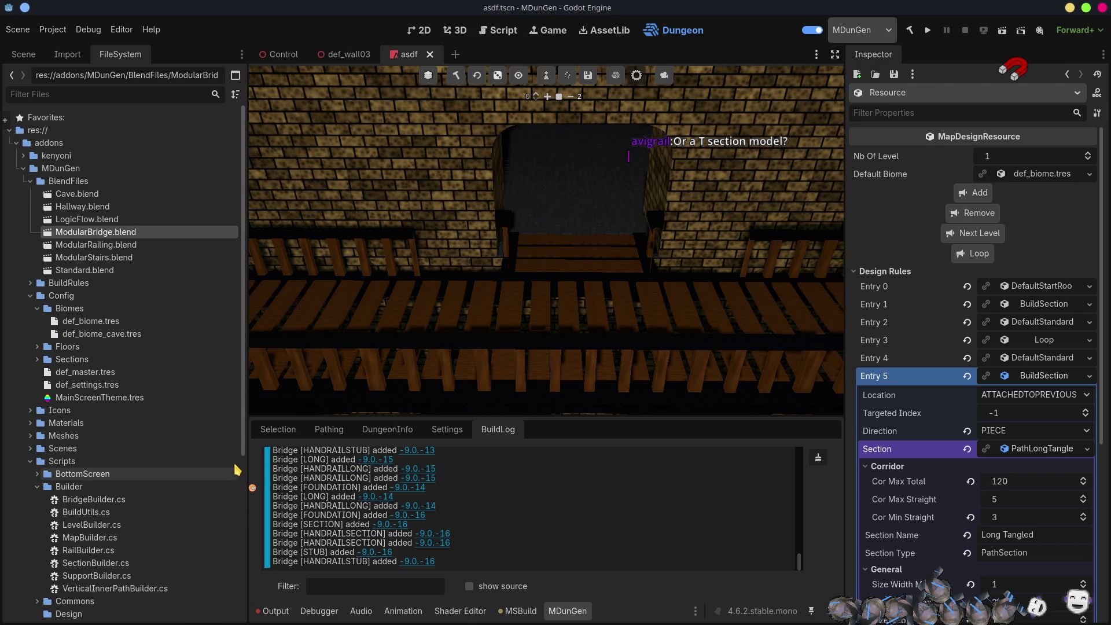
- Switch Blender's snapping from vertex to increment
scroll(325, 345, "down", 2)
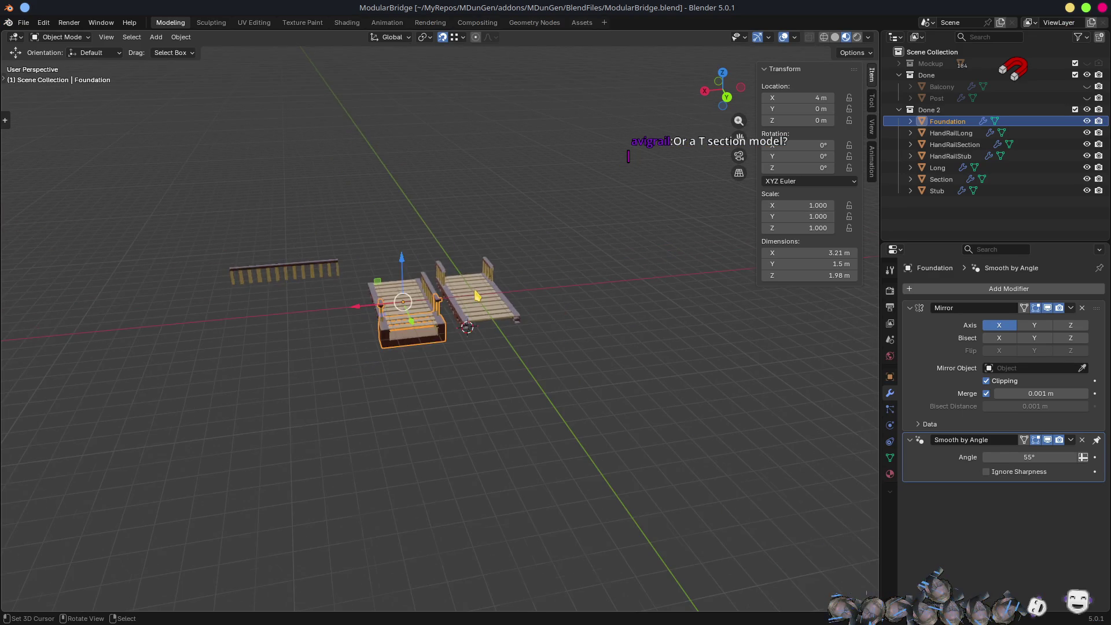
scroll(347, 289, "up", 4)
mouse_move(384, 335)
left_mouse_down()
mouse_move(327, 302)
mouse_move(248, 216)
left_mouse_up()
scroll(359, 285, "down", 3)
mouse_move(360, 285)
left_mouse_down()
mouse_move(463, 383)
mouse_move(513, 377)
mouse_move(370, 368)
left_mouse_up()
scroll(424, 363, "down", 3)
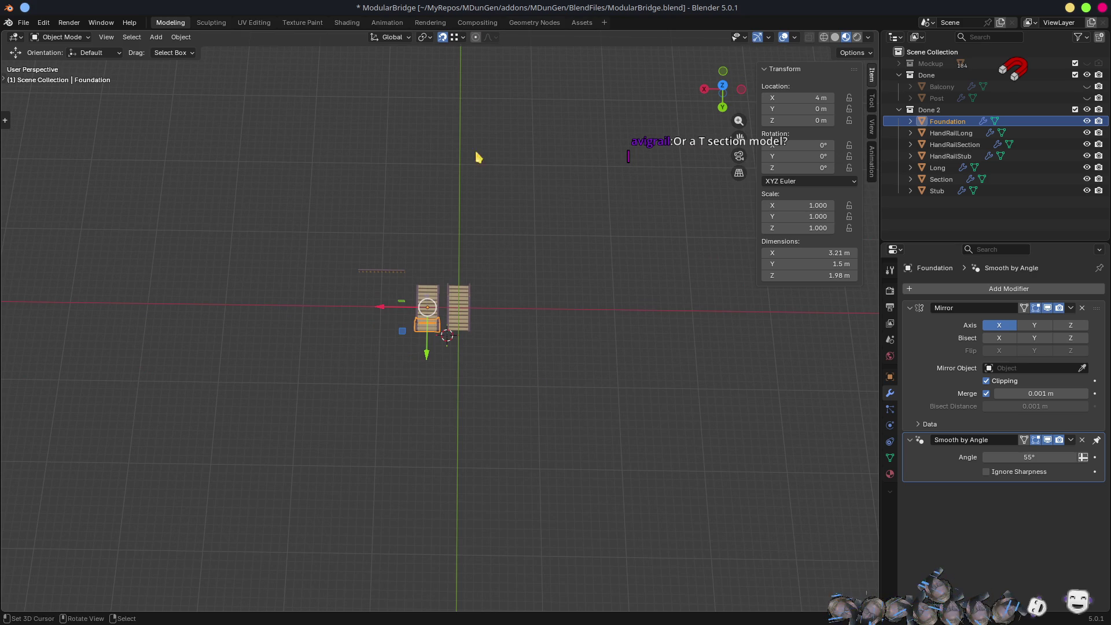
left_click(462, 37)
left_click(457, 98)
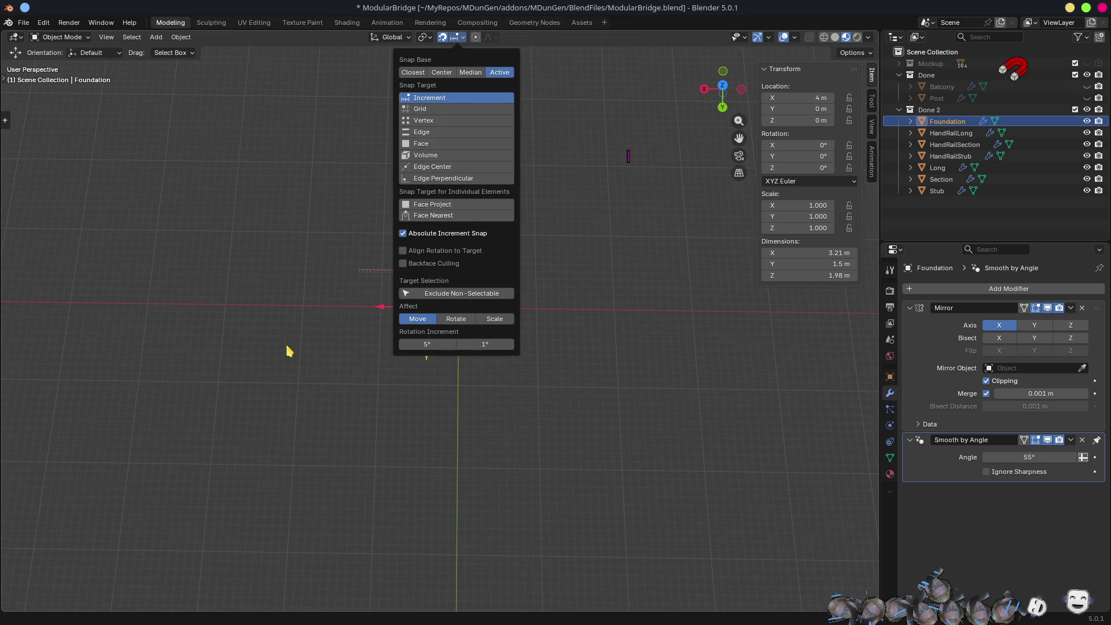
- Duplicate the Foundation piece 15 m and the HandRailLong piece 19 m along X
scroll(495, 414, "up", 2)
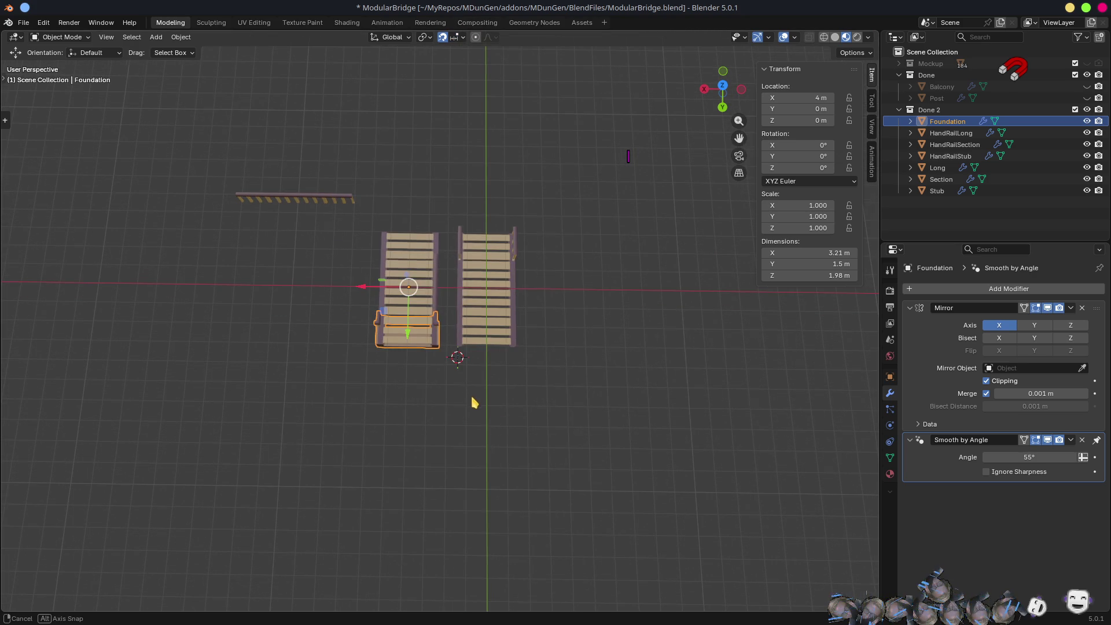
left_click_drag(472, 396, 476, 410)
key("shift+d")
key("x")
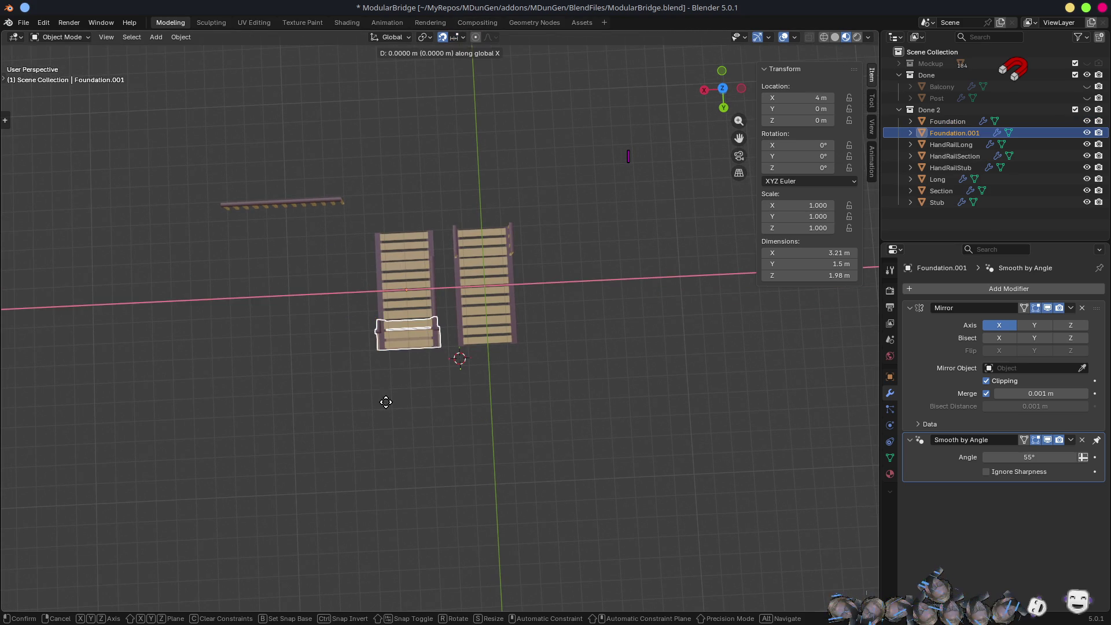
left_click(184, 387)
mouse_move(185, 393)
left_mouse_down()
mouse_move(290, 377)
mouse_move(478, 390)
left_mouse_up()
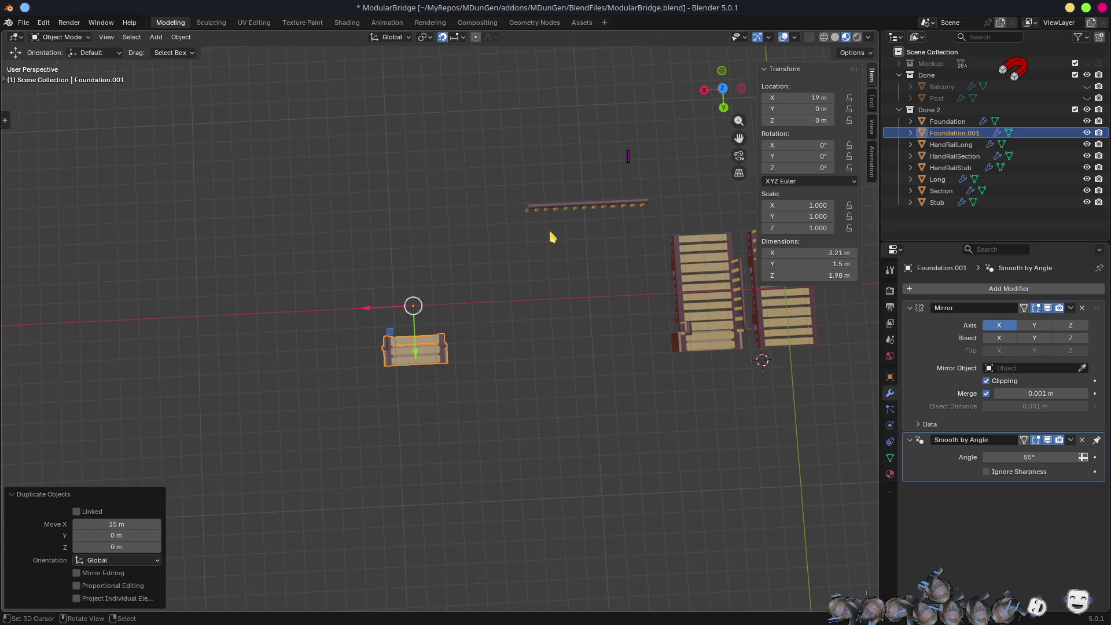
left_click(605, 206)
key("shift+d")
key("x")
left_click(413, 233)
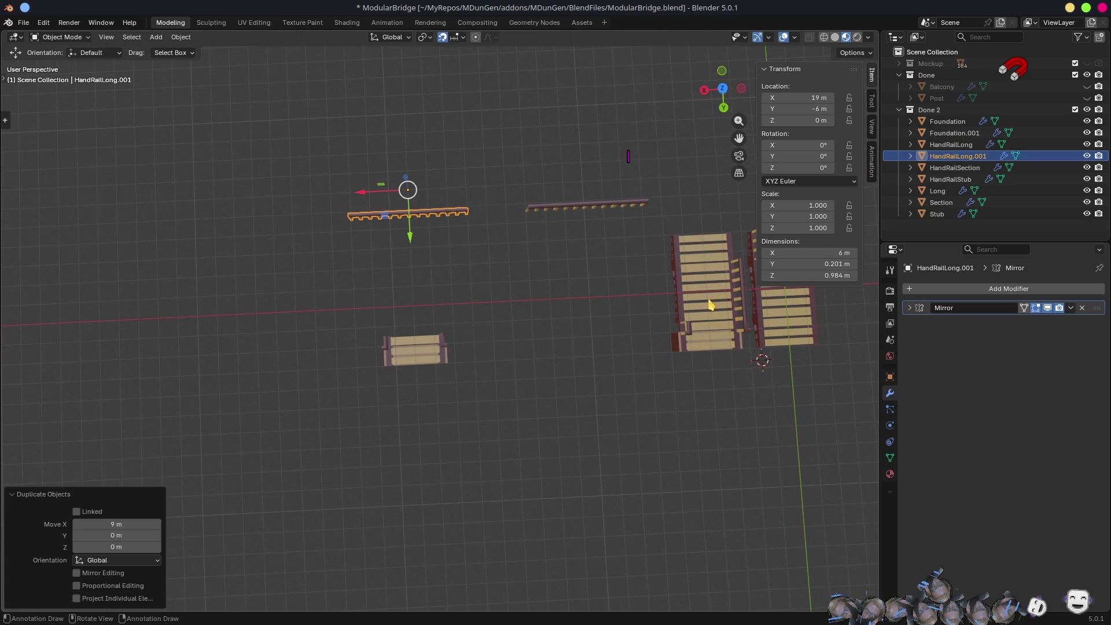
- Duplicate the Long bridge piece 19 m along X
left_click(782, 335)
scroll(766, 377, "down", 2)
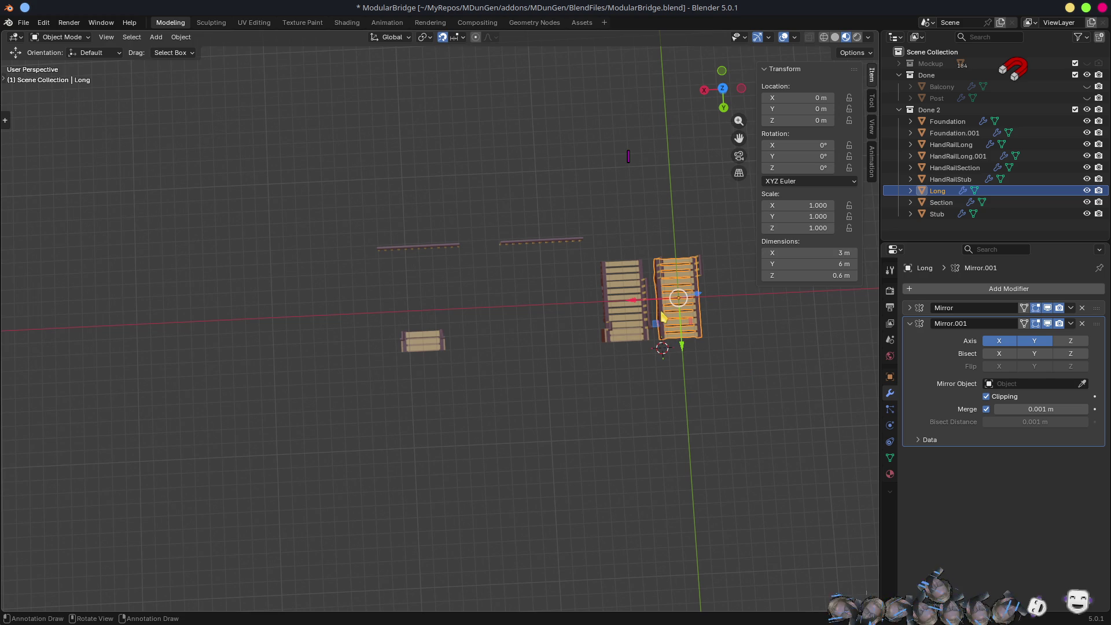
key("shift+d")
key("x")
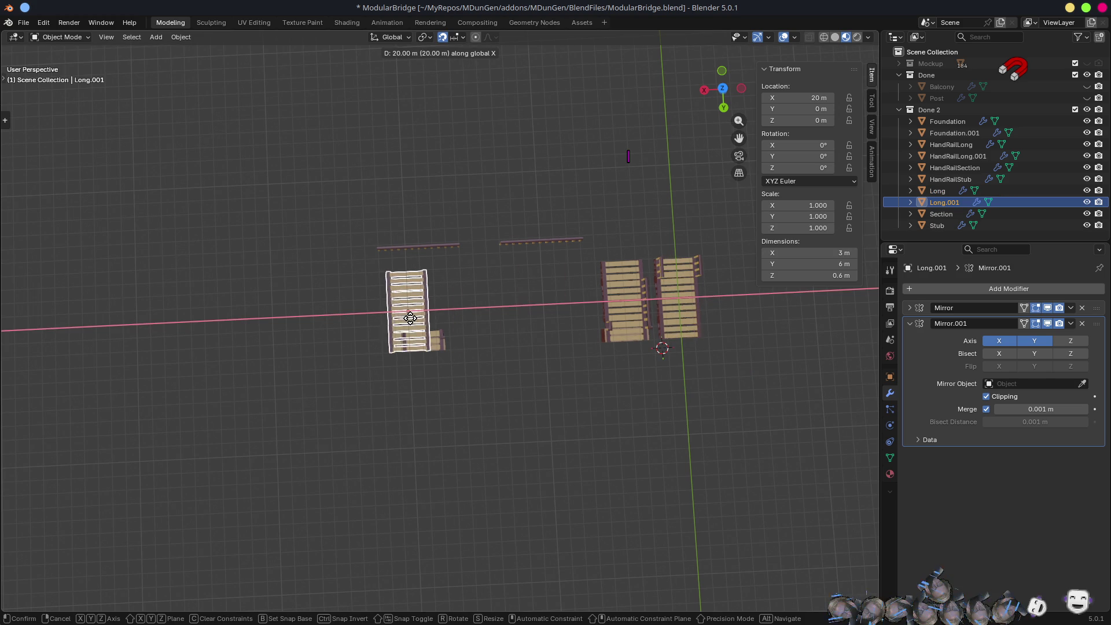
left_click(429, 322)
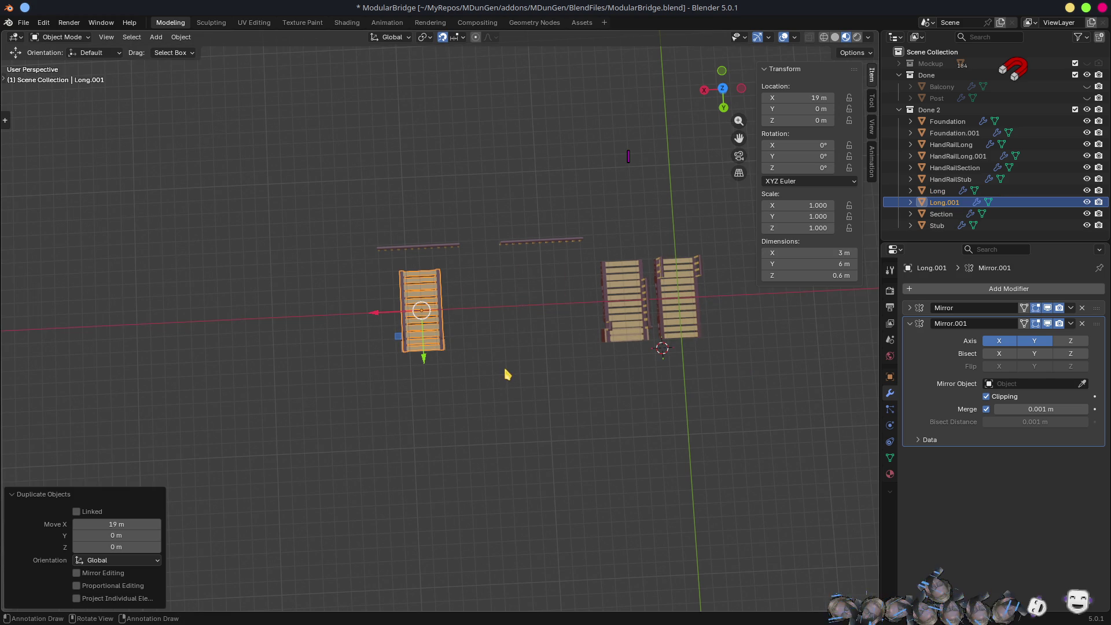
scroll(494, 347, "up", 3)
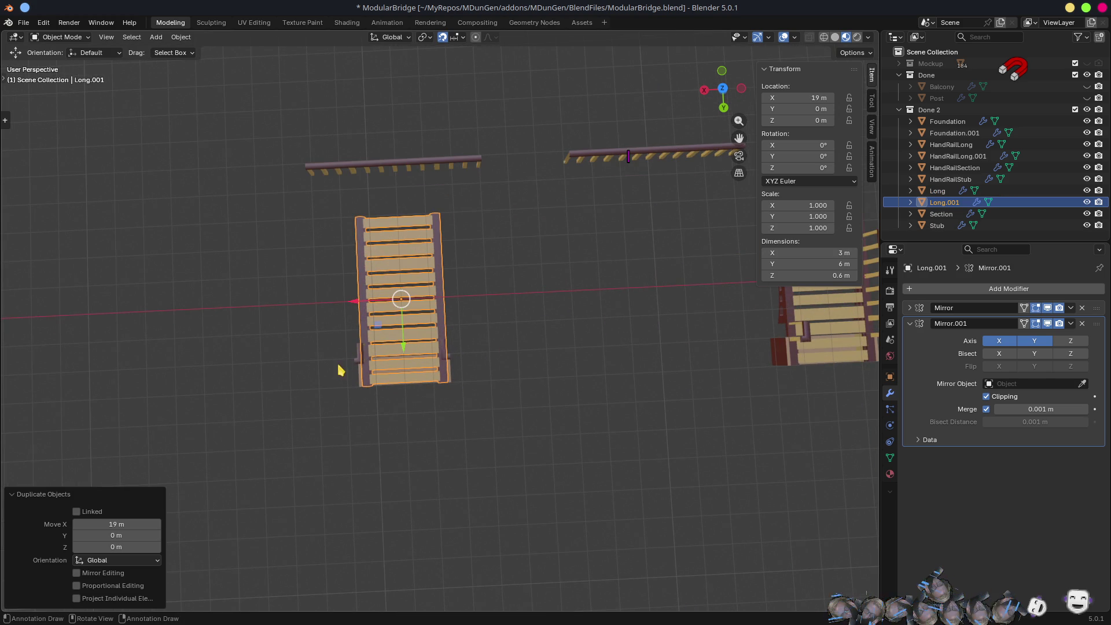
- Move the three copies into a new Mockup.001 collection and hide Done and Done 2
left_click(356, 367, "shift")
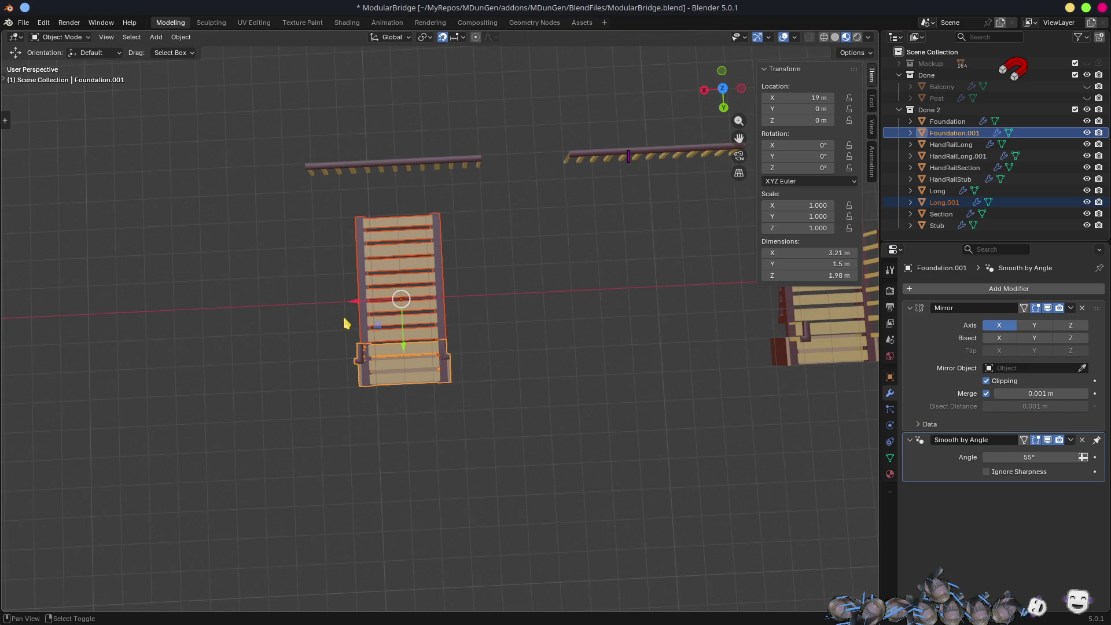
left_click(319, 165, "shift")
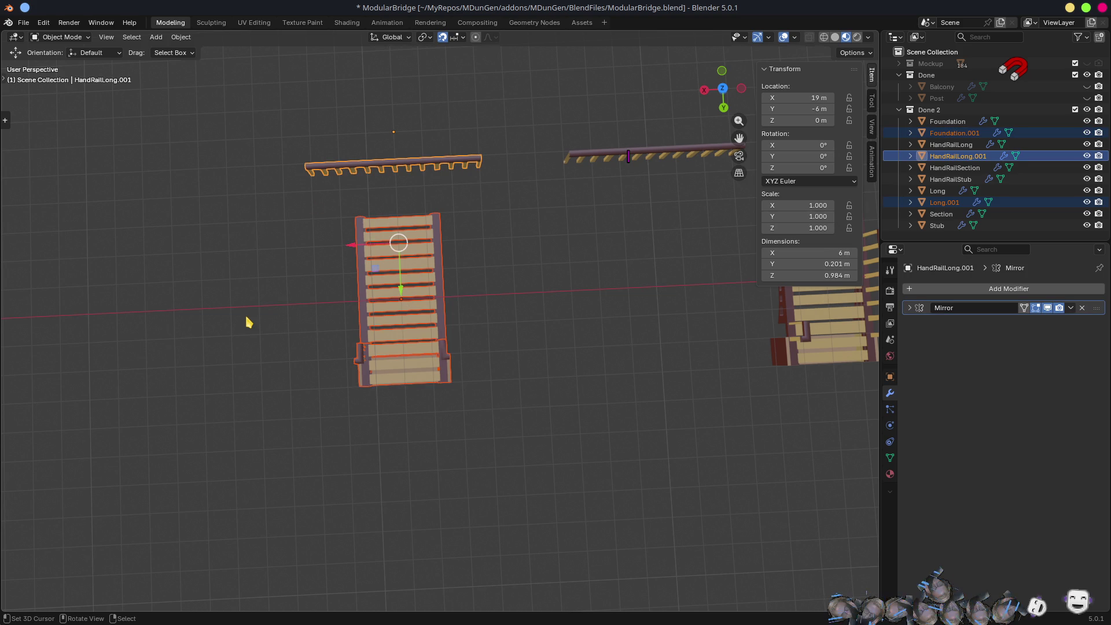
key("m")
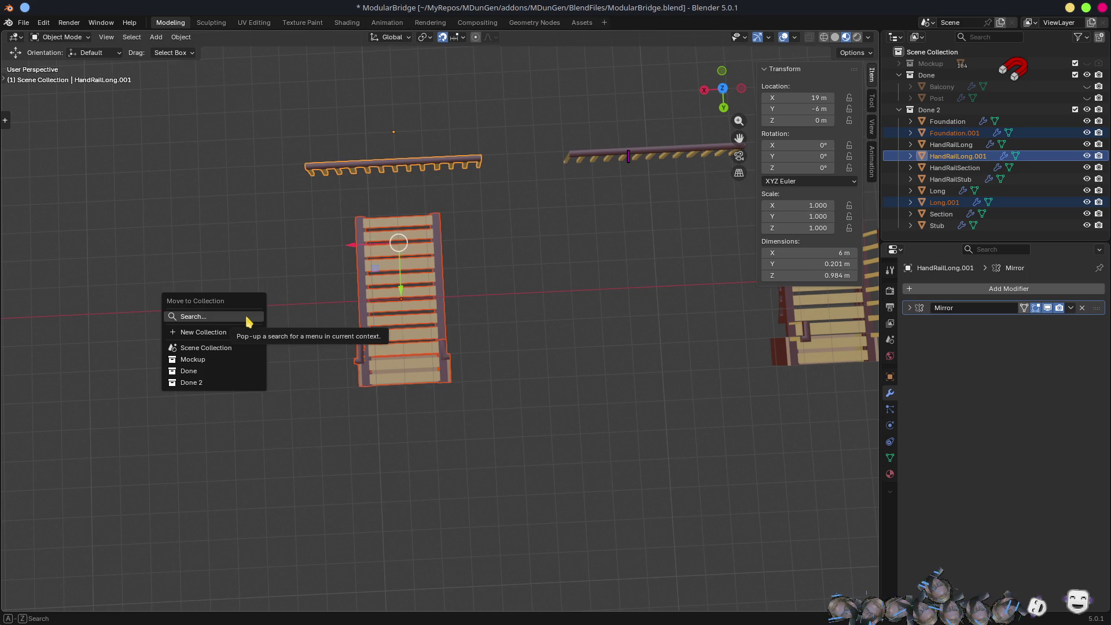
key("Down")
key("Return")
type("M")
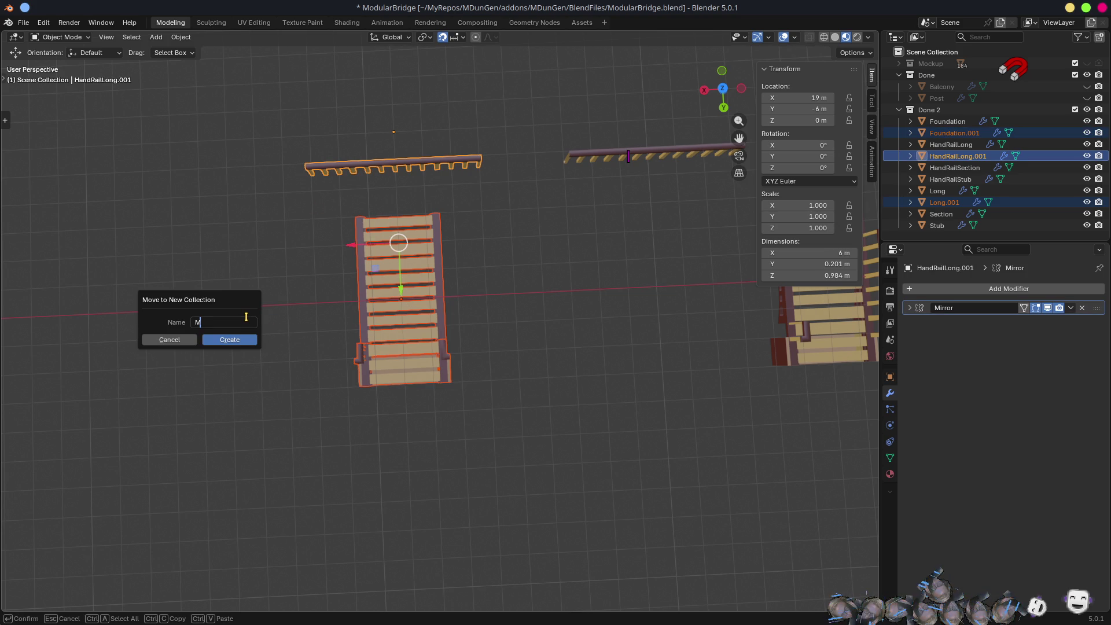
key("Return")
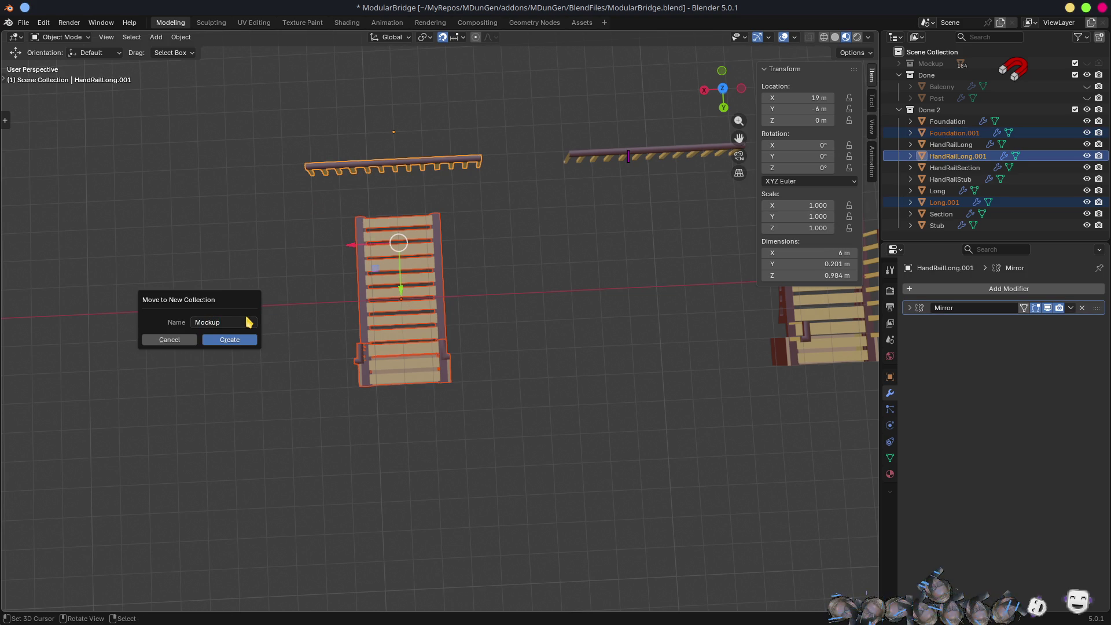
key("Return")
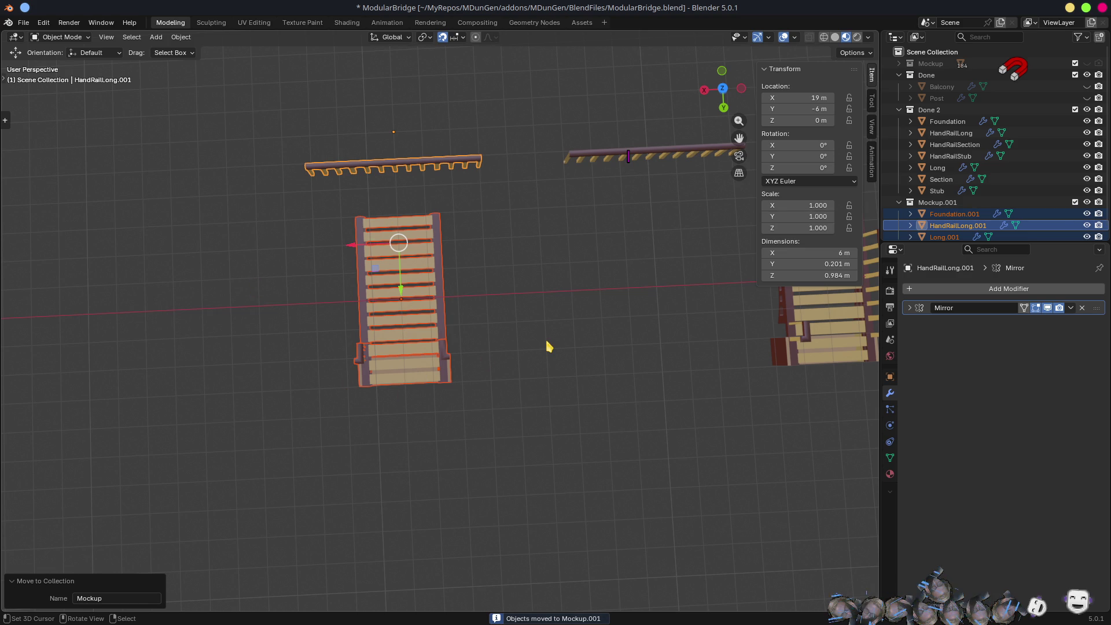
left_click(1087, 202, "ctrl")
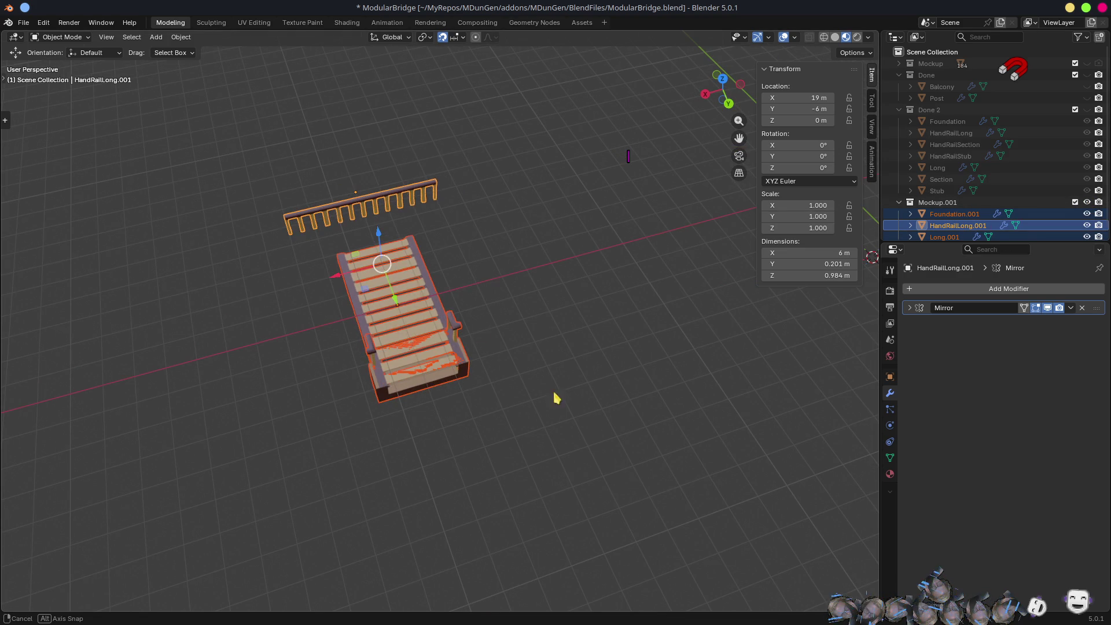
- Rotate the Long.001 walkway 90° around Z
left_click(419, 284)
type("r")
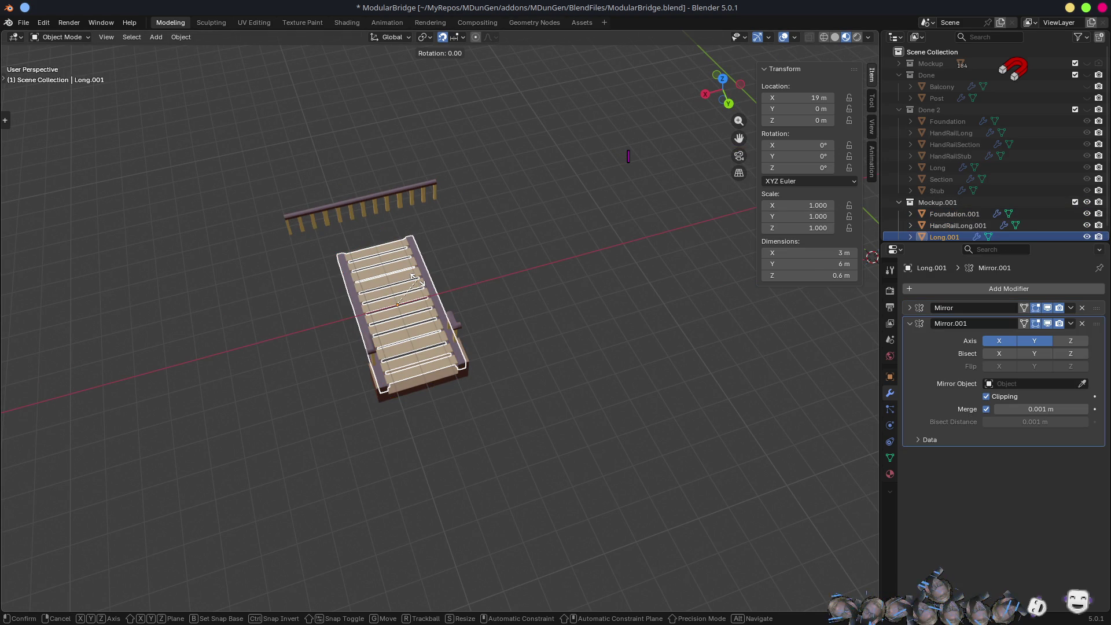
type("z90")
key("Return")
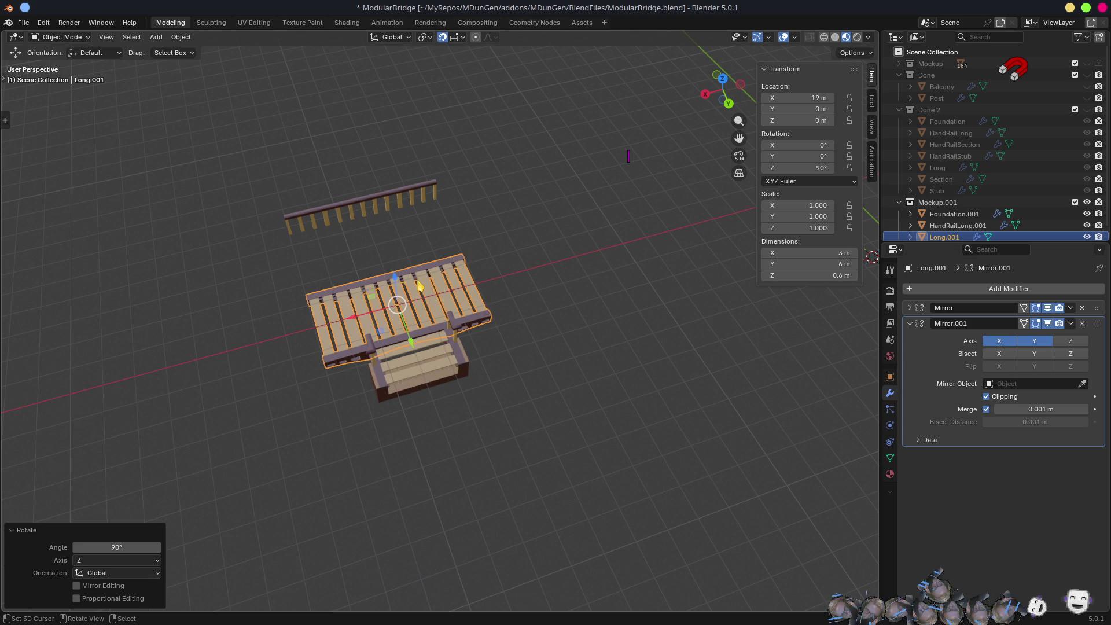
- Move HandRailLong.001 6 m along Y onto the walkway's edge
left_click(358, 203)
left_click_drag(376, 243, 439, 283)
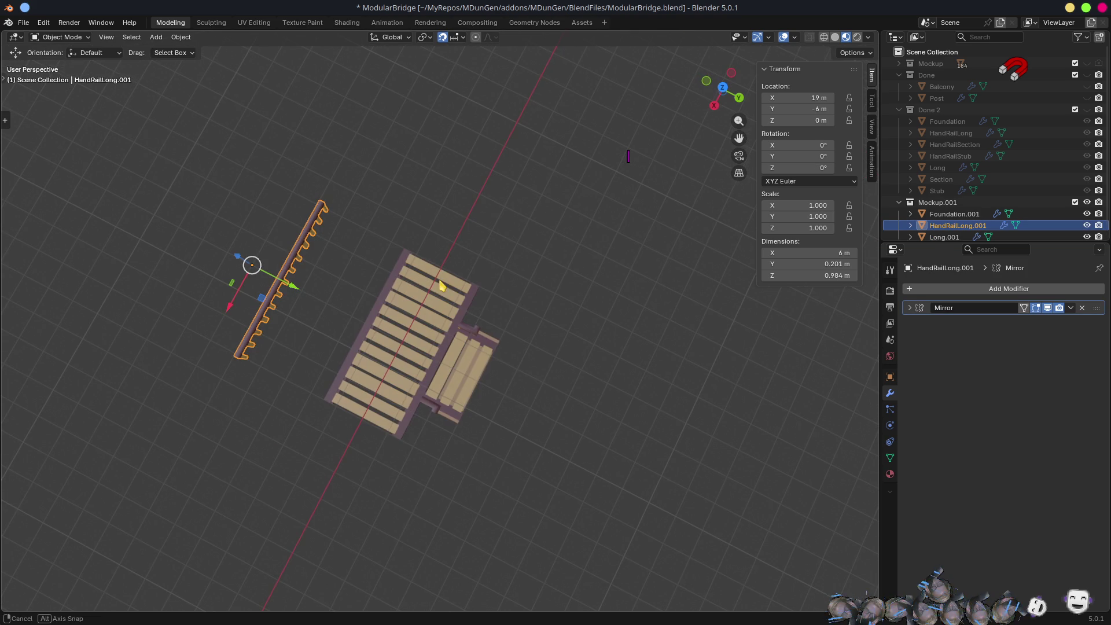
key("g")
key("y")
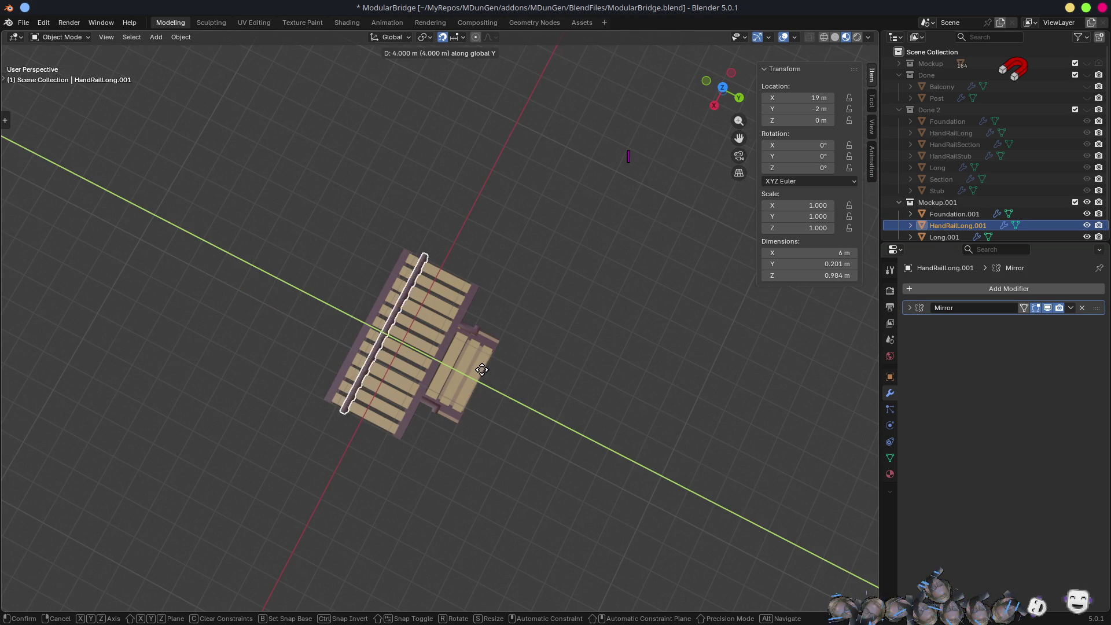
left_click(479, 373)
left_click_drag(571, 429, 475, 405)
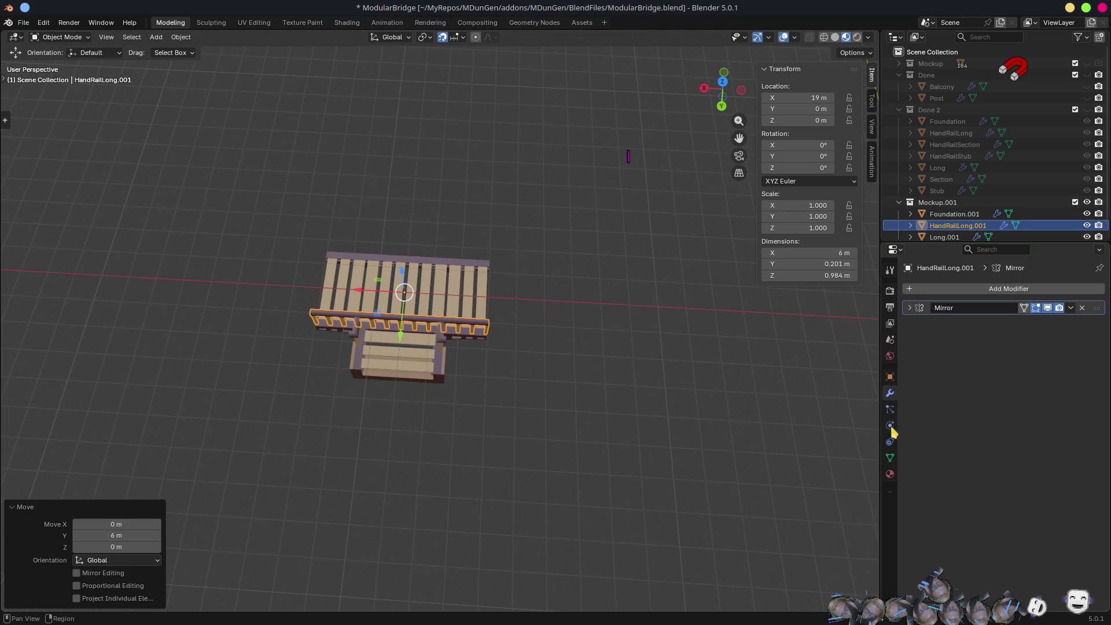
left_click(891, 455)
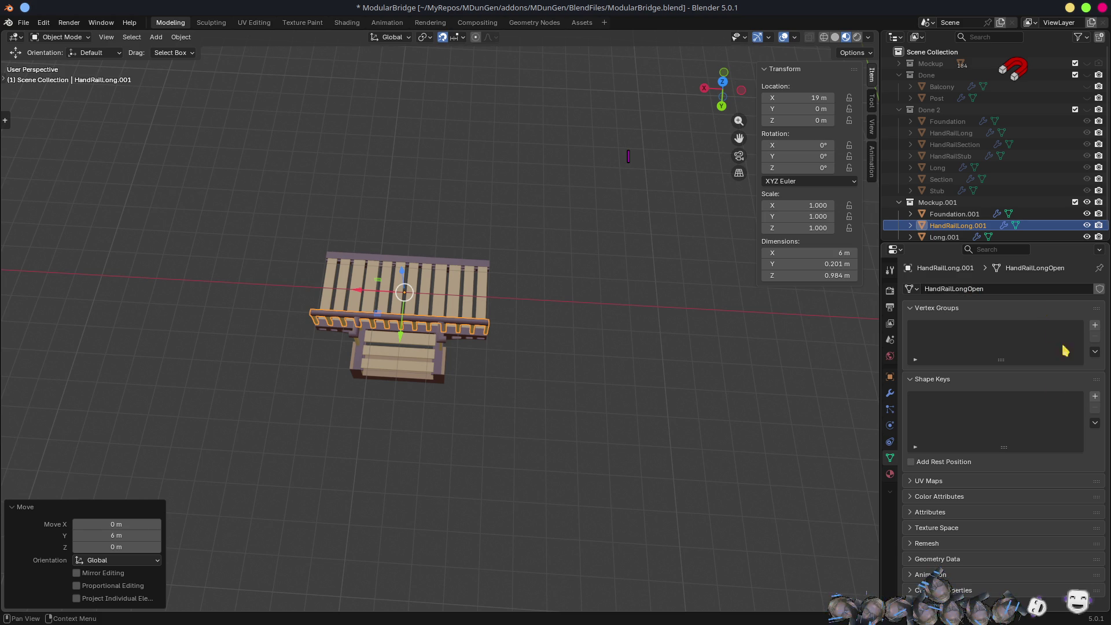
- Rename the handrail object to HandRailLongOpen
left_click(890, 377)
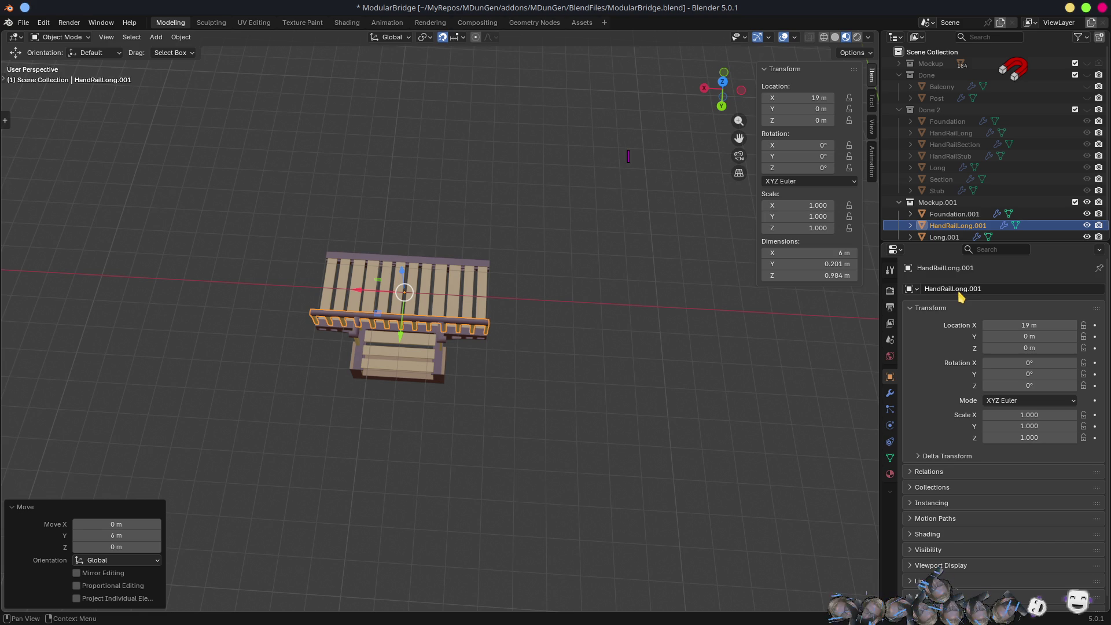
type("Open")
key("Return")
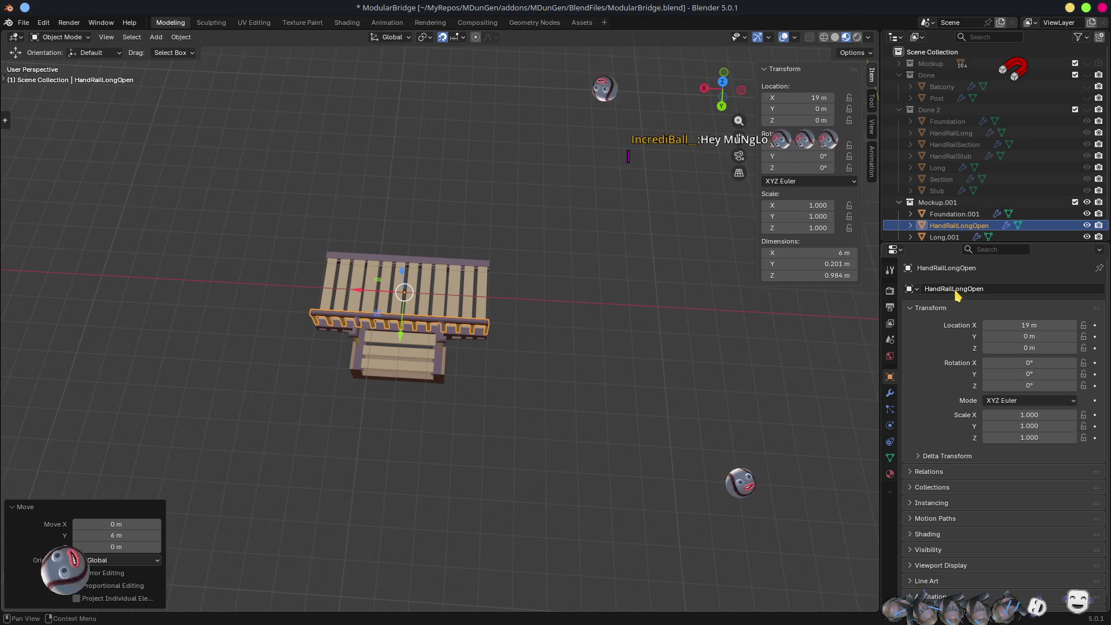
scroll(423, 364, "up", 8)
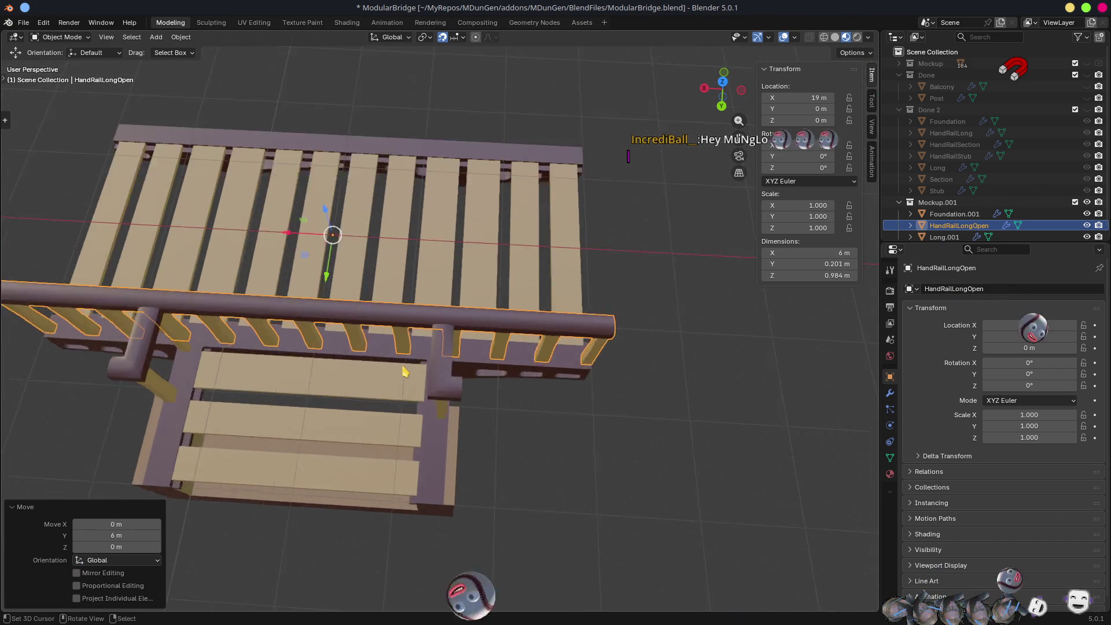
mouse_move(445, 384)
left_mouse_down()
mouse_move(565, 368)
mouse_move(528, 353)
mouse_move(511, 325)
mouse_move(423, 373)
mouse_move(554, 357)
mouse_move(559, 387)
left_mouse_up()
- In Edit Mode, delete a stretch of rail faces and the leftover post
key("Tab")
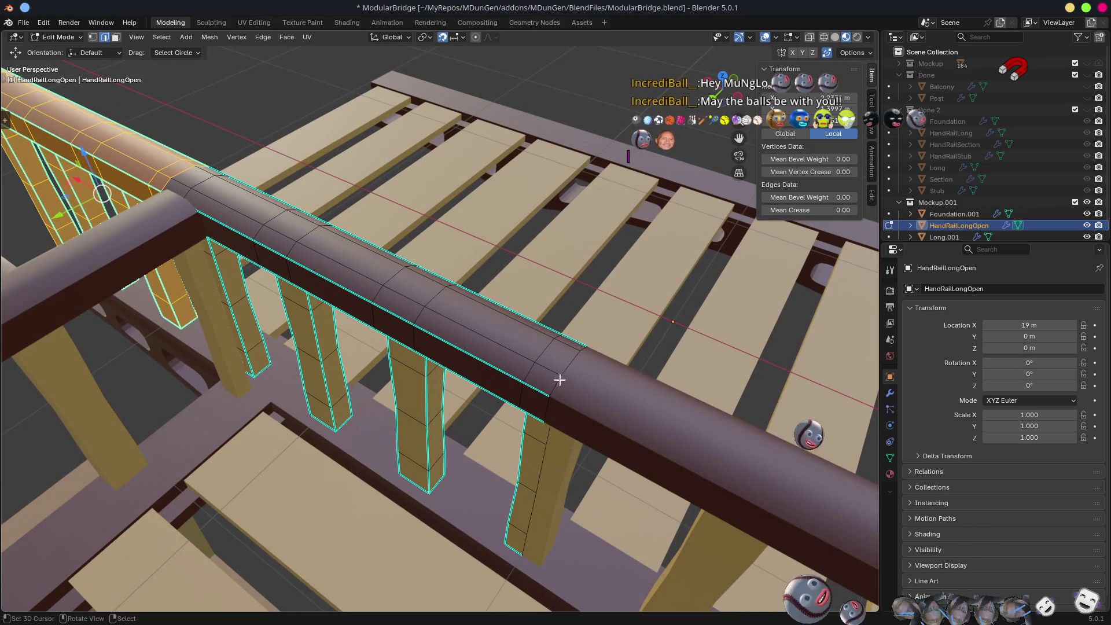
key("ctrl+KP_Add")
key("ctrl+KP_Add")
key("ctrl+KP_Add")
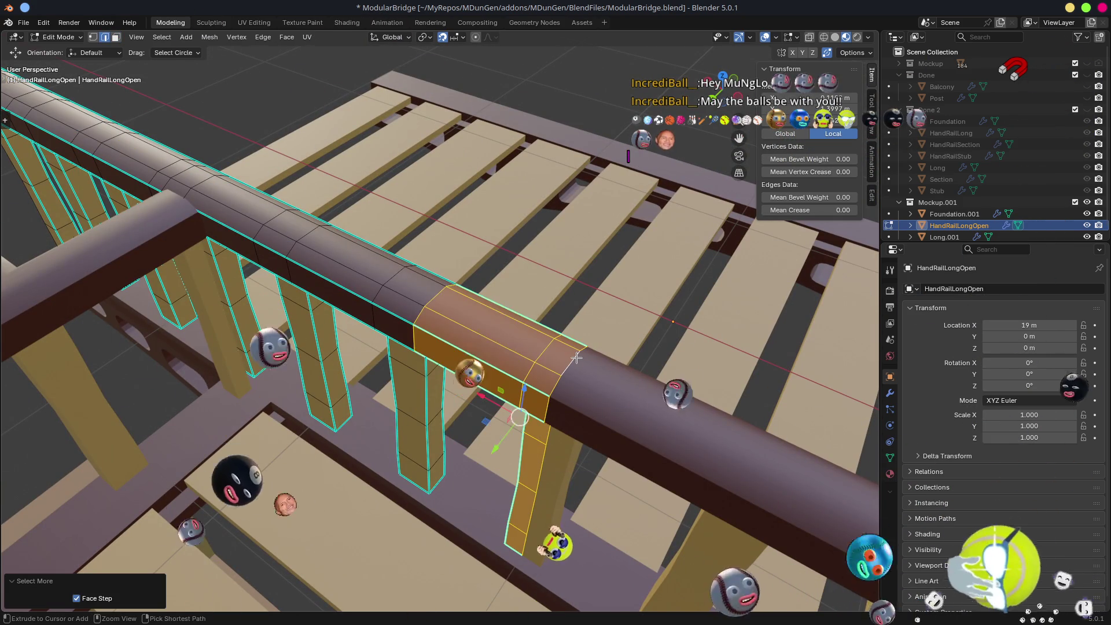
key("ctrl+KP_Add")
key("ctrl+KP_Add")
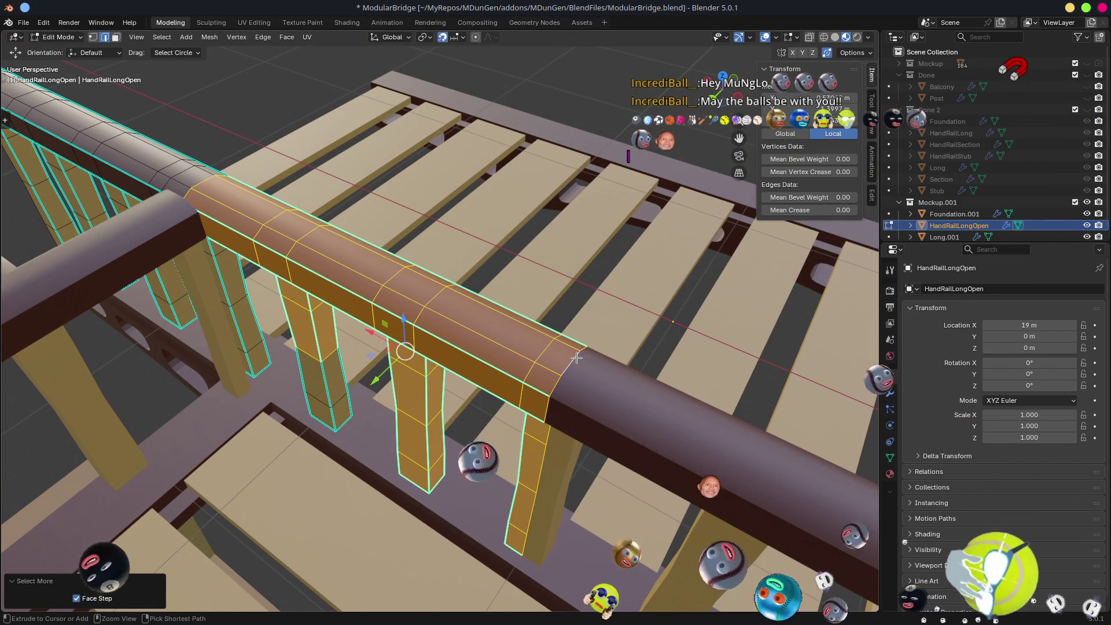
key("ctrl+KP_Subtract")
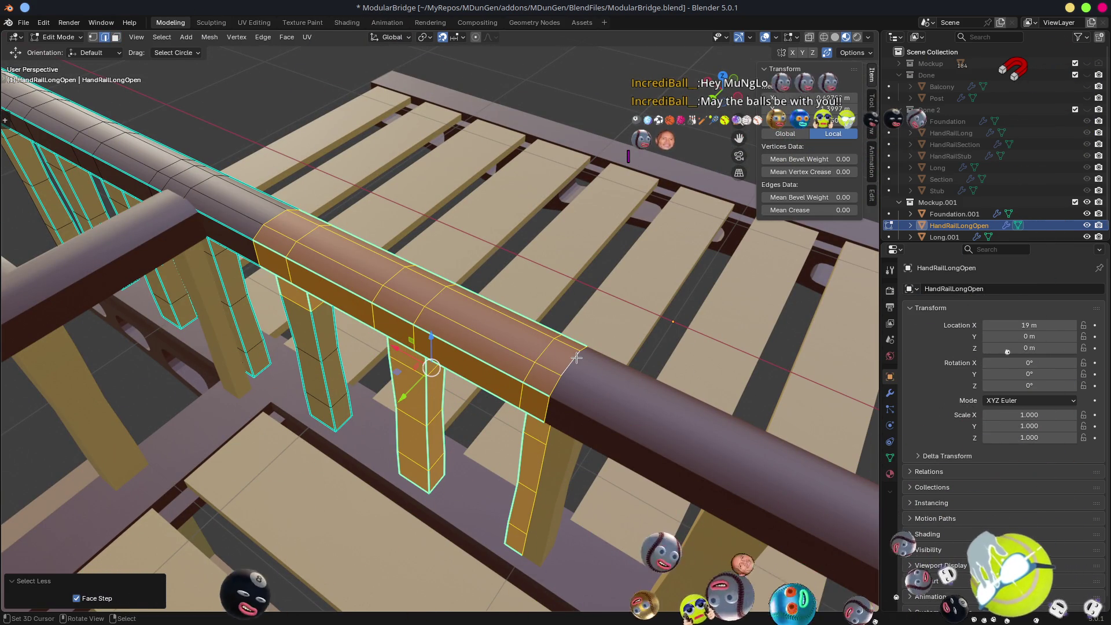
key("x")
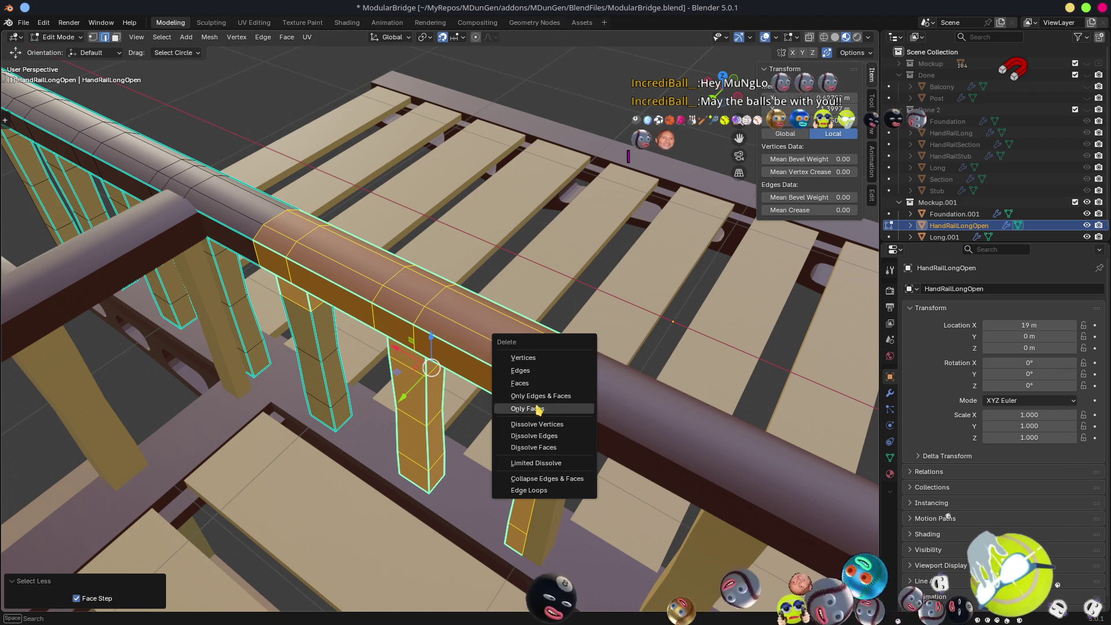
left_click(528, 386)
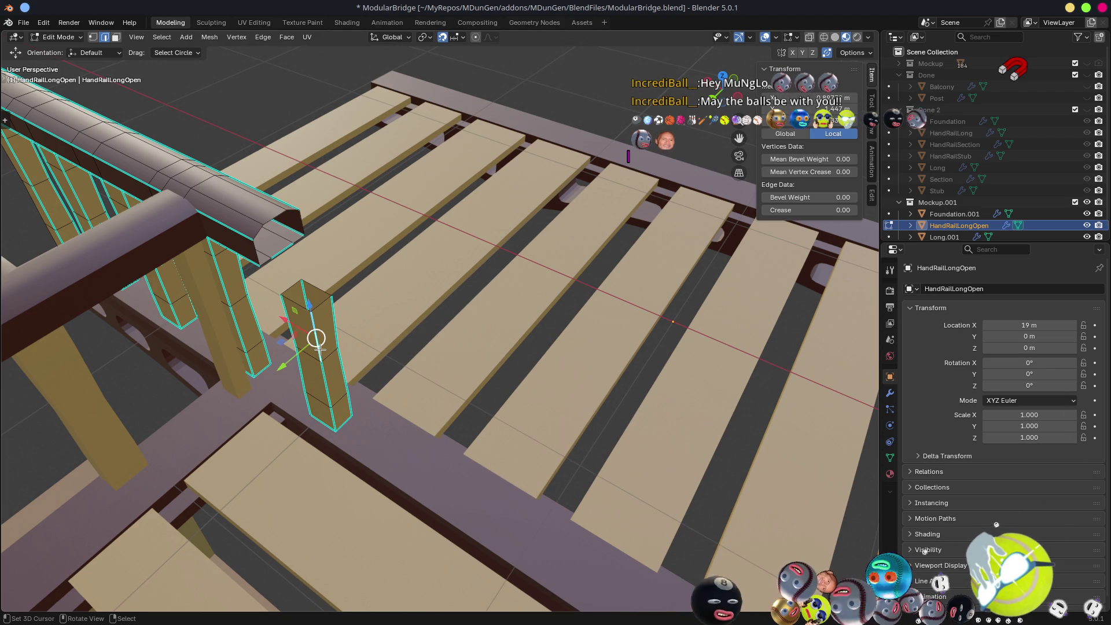
key("l")
key("x")
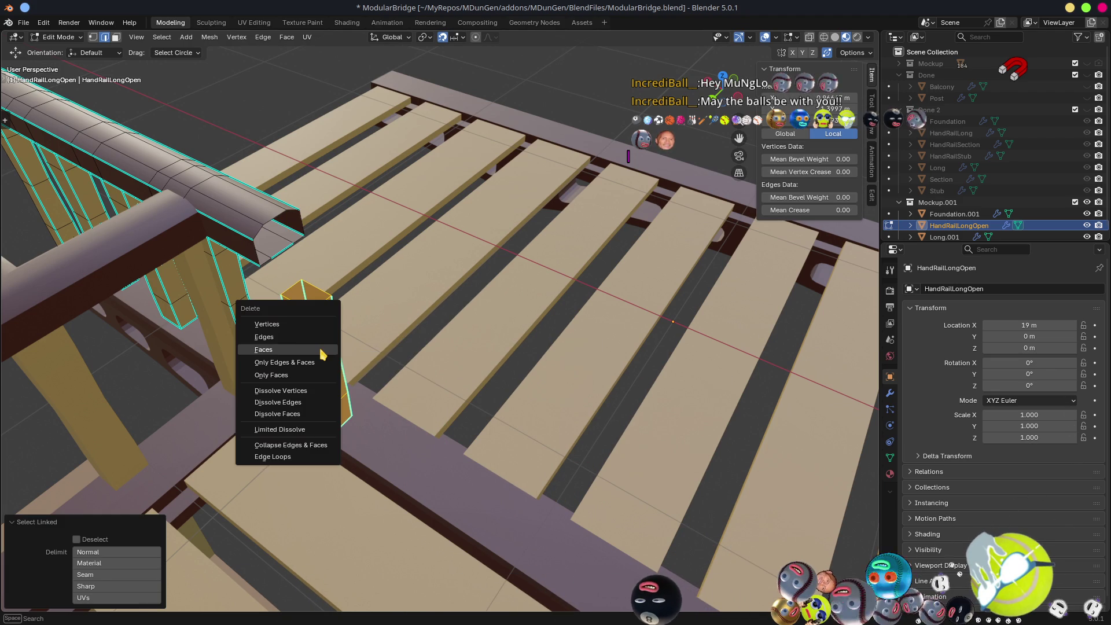
left_click(322, 351)
mouse_move(216, 265)
left_mouse_down()
mouse_move(532, 268)
mouse_move(495, 211)
mouse_move(503, 287)
mouse_move(463, 272)
mouse_move(394, 279)
mouse_move(402, 261)
mouse_move(390, 245)
mouse_move(421, 233)
mouse_move(567, 241)
mouse_move(515, 275)
mouse_move(532, 303)
mouse_move(471, 330)
mouse_move(508, 300)
mouse_move(509, 451)
left_mouse_up()
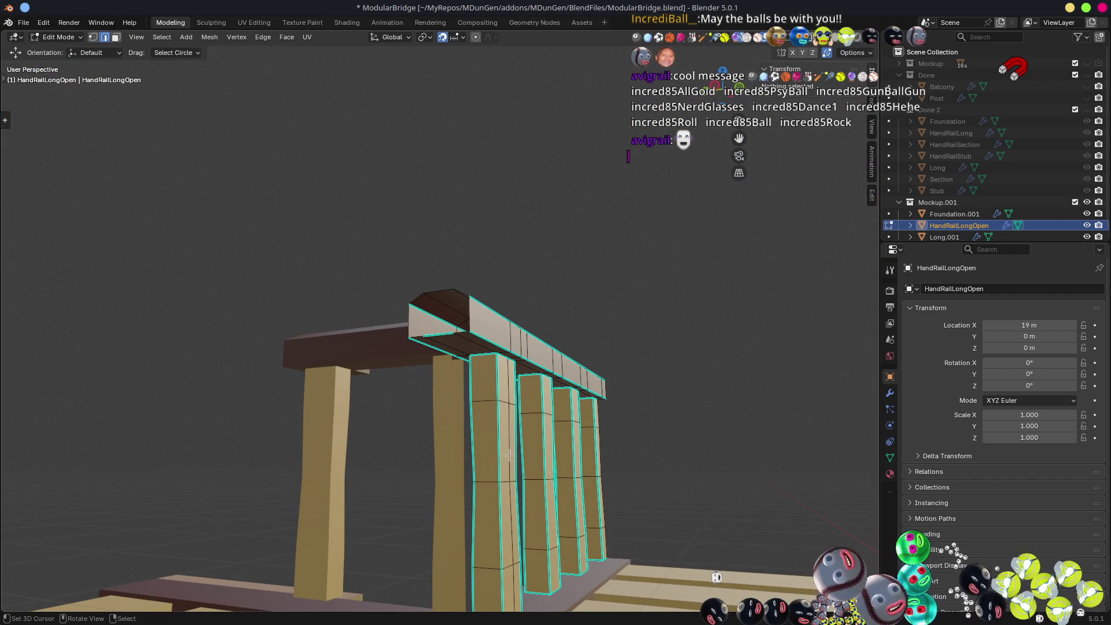
- Select the front post's top face and try moving it, cancelling to leave the mesh unchanged
key("a")
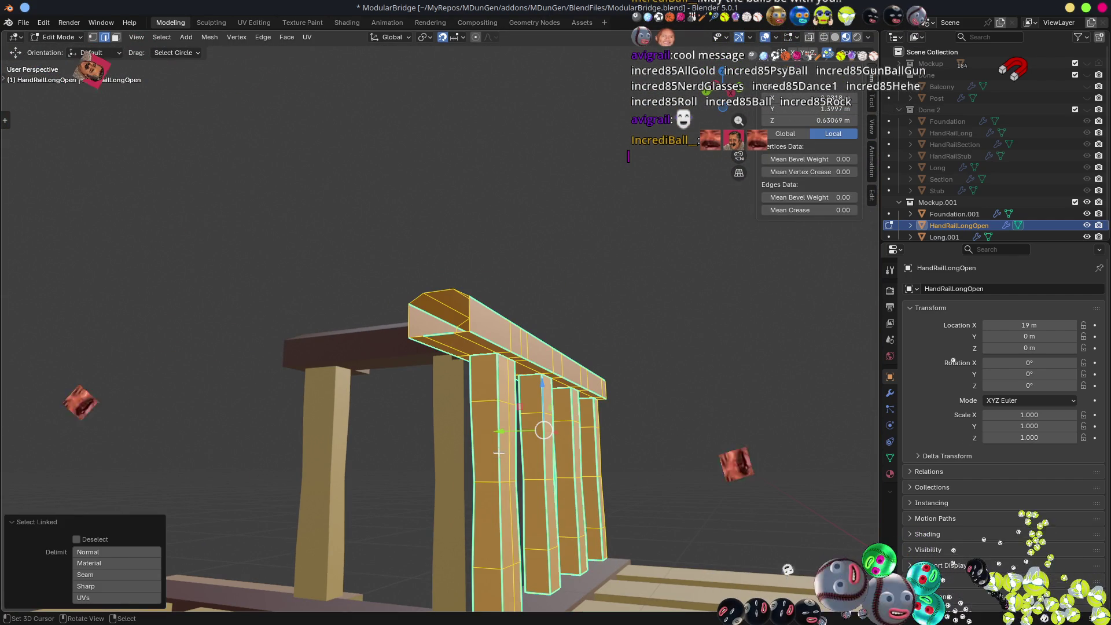
left_click(486, 369)
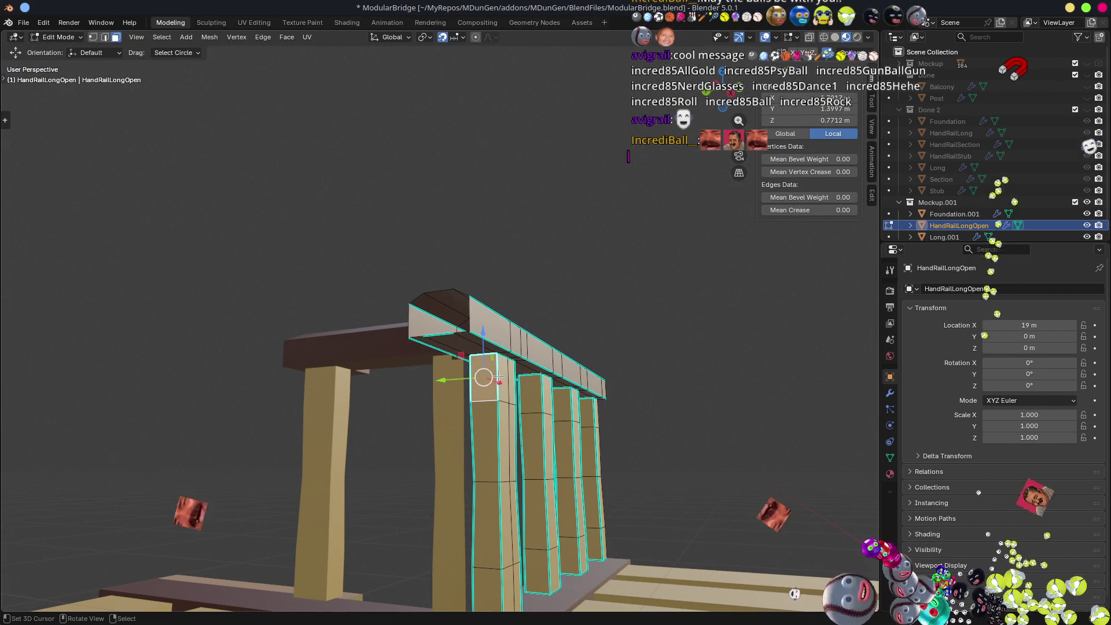
left_click_drag(486, 370, 472, 394)
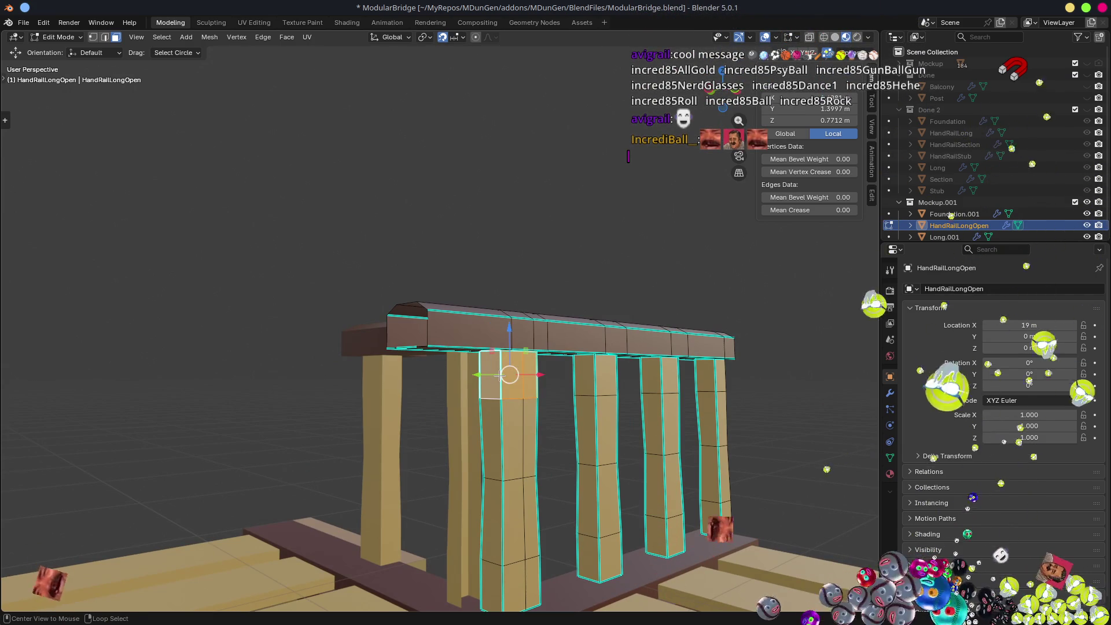
key("g")
key("Escape")
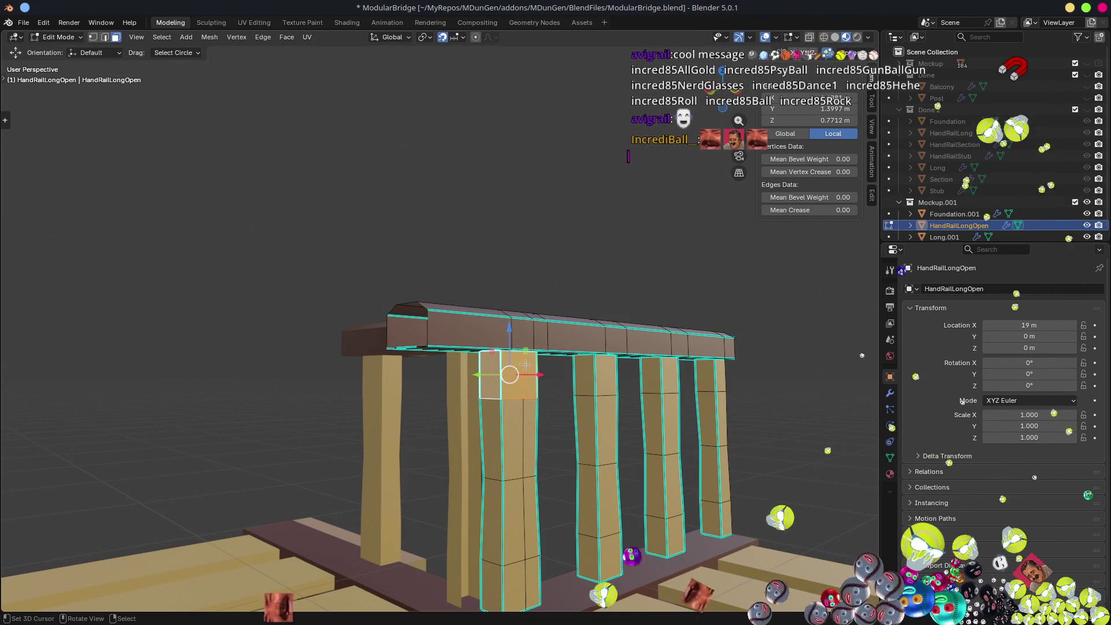
key("g")
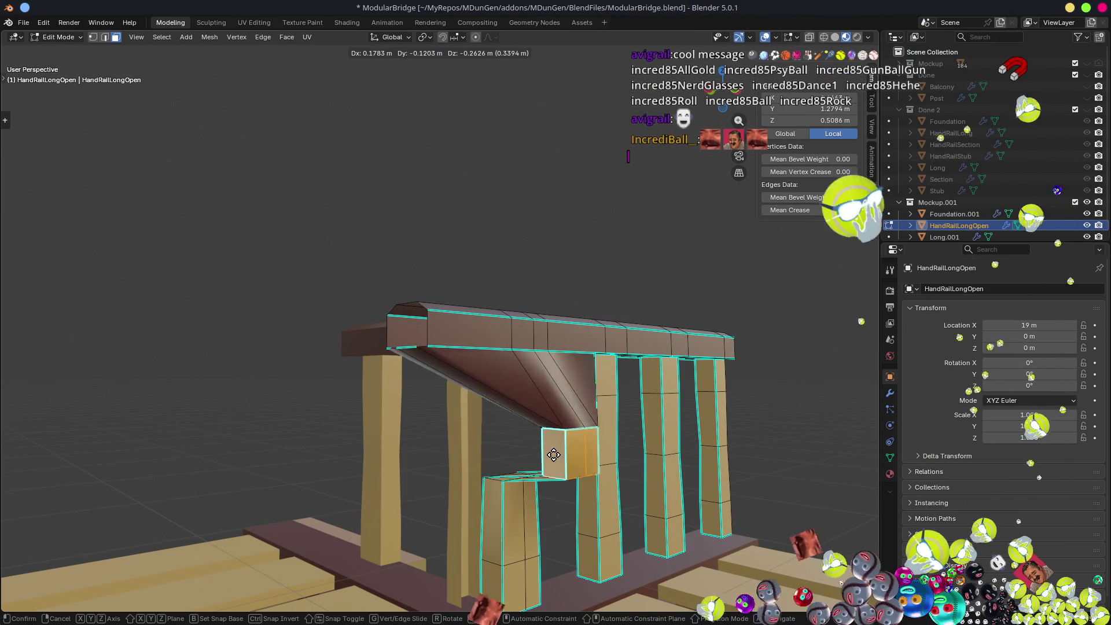
key("Escape")
scroll(516, 421, "up", 5)
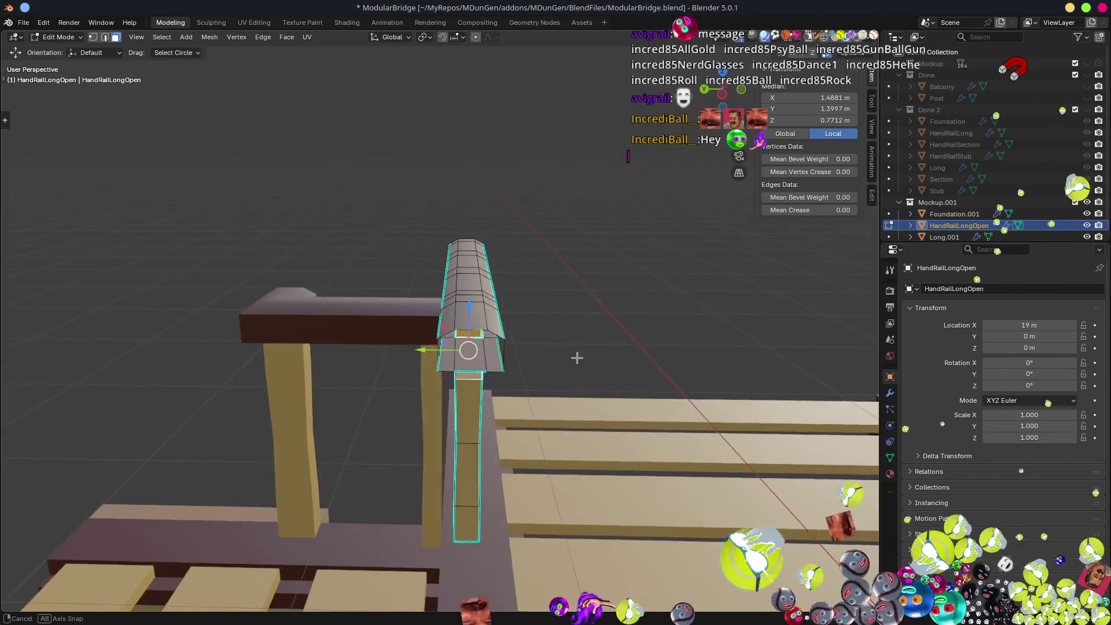
left_click_drag(523, 328, 528, 445)
scroll(527, 445, "down", 3)
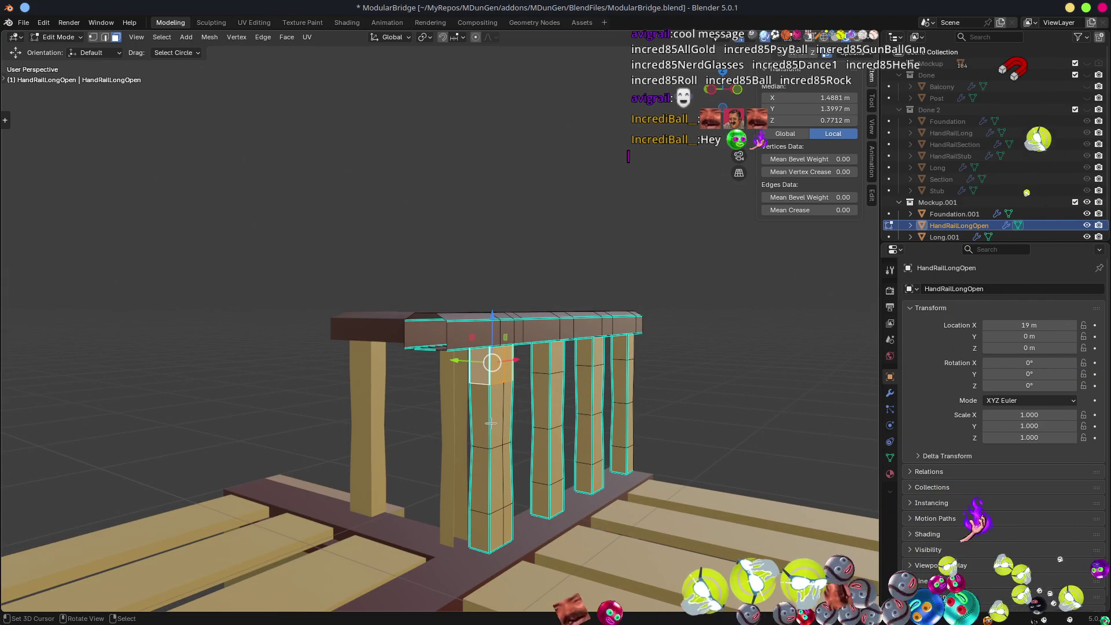
- Select only the front post using Delimit by Material and hide it
key("l")
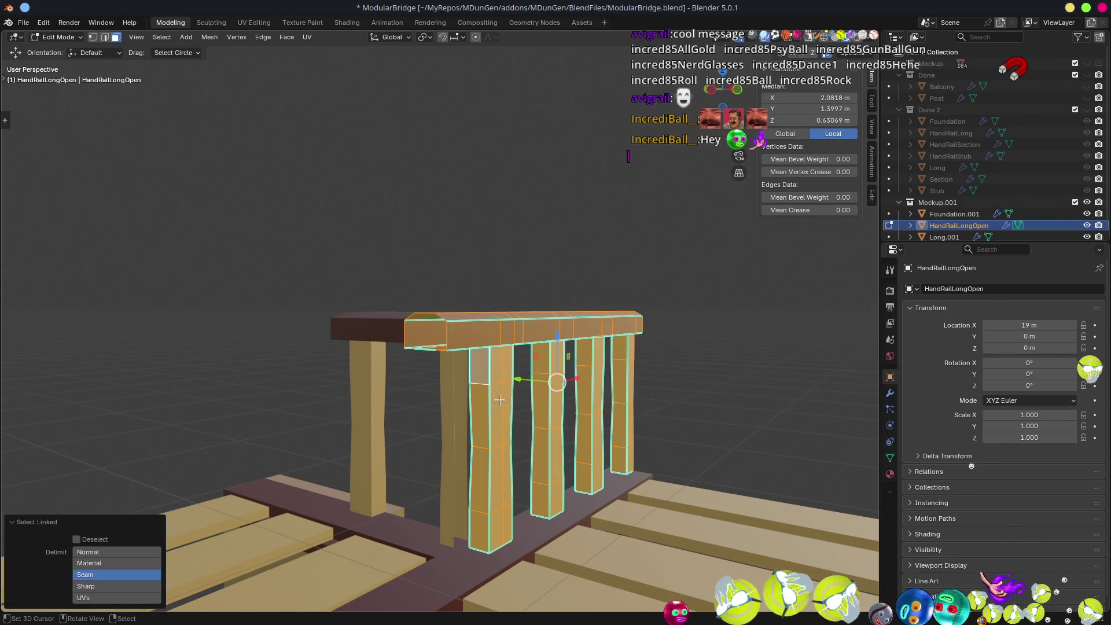
left_click(112, 563)
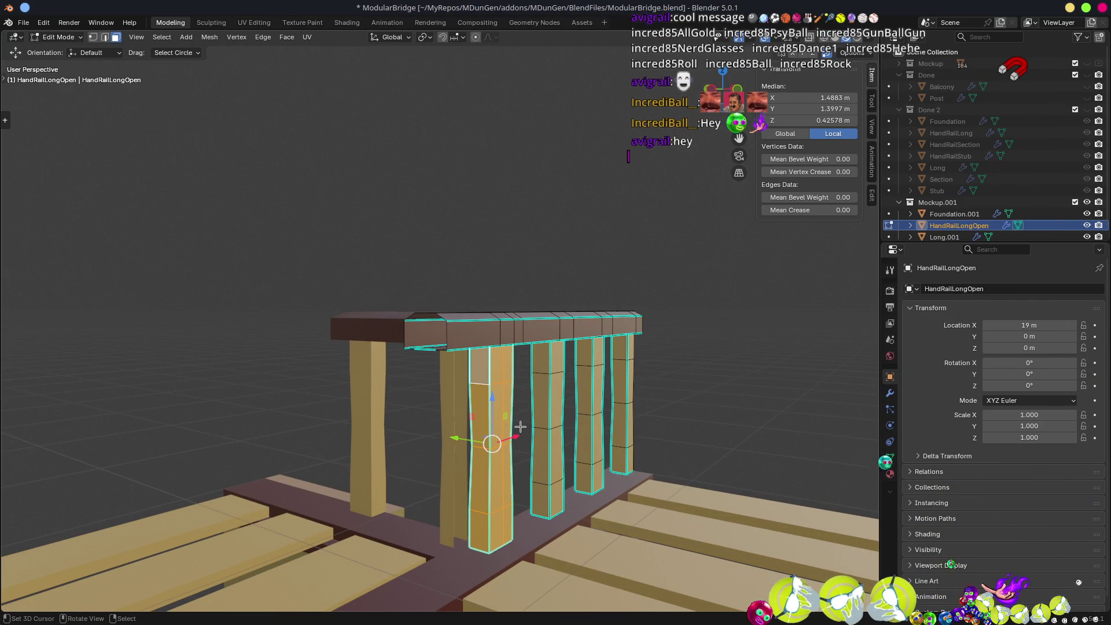
key("g")
key("Escape")
key("h")
left_click(546, 504)
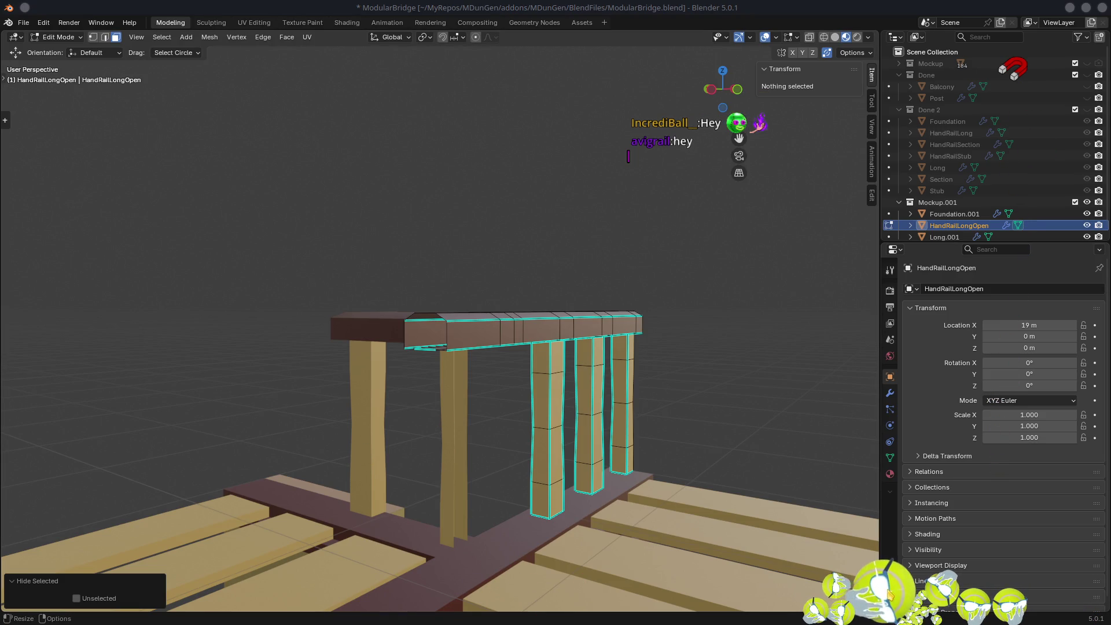
left_click(5, 124)
left_click(26, 140)
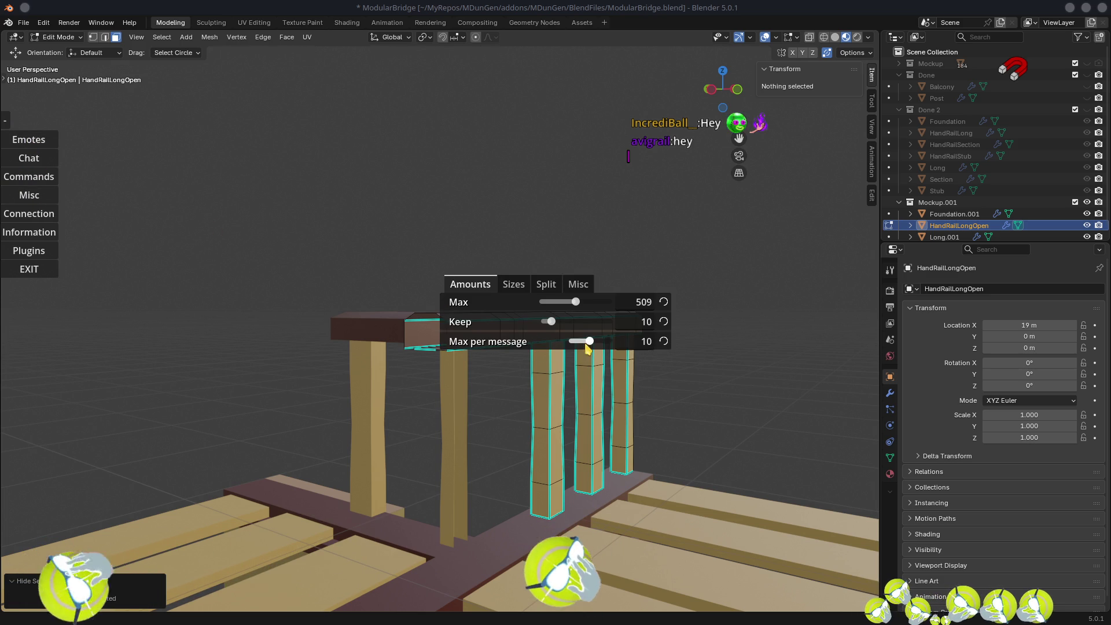
left_click(10, 122)
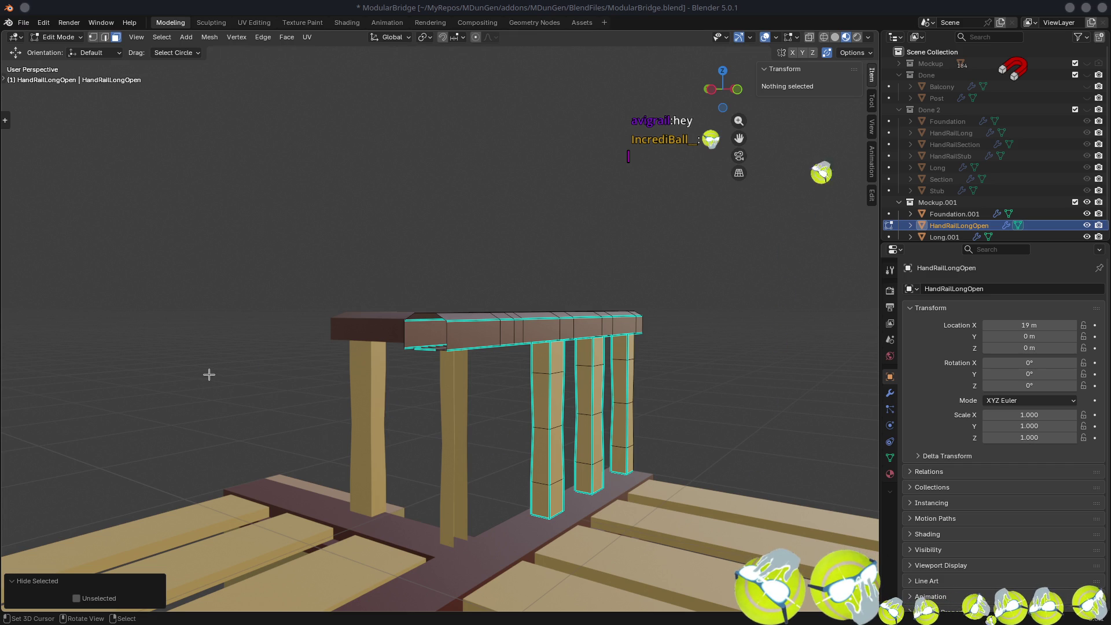
left_click_drag(617, 394, 555, 370)
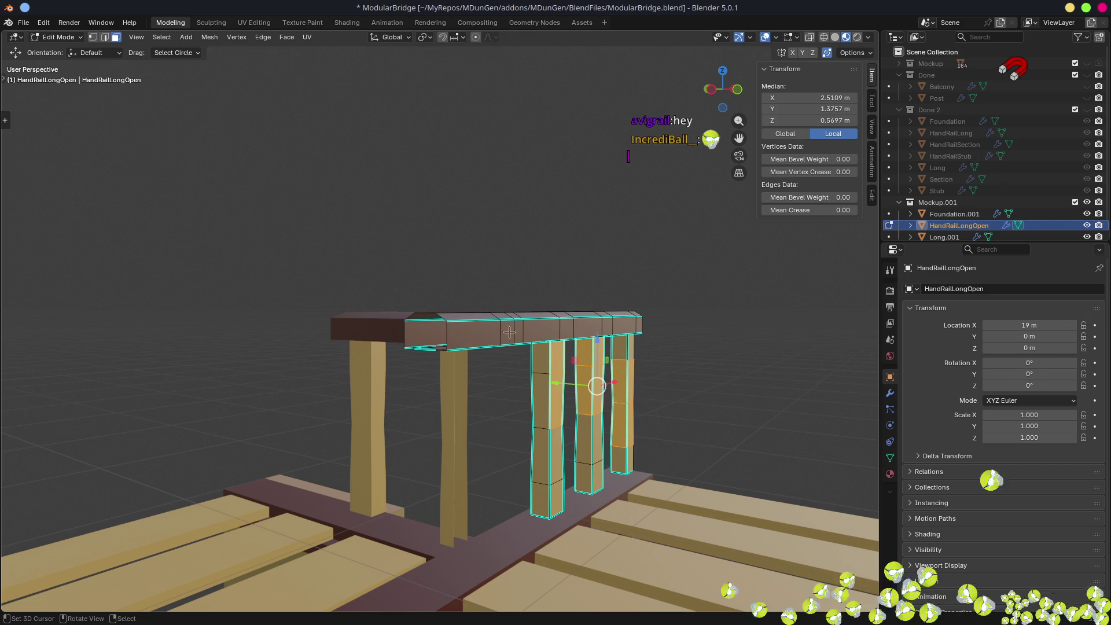
mouse_move(535, 210)
left_mouse_down()
mouse_move(501, 277)
mouse_move(496, 317)
left_mouse_up()
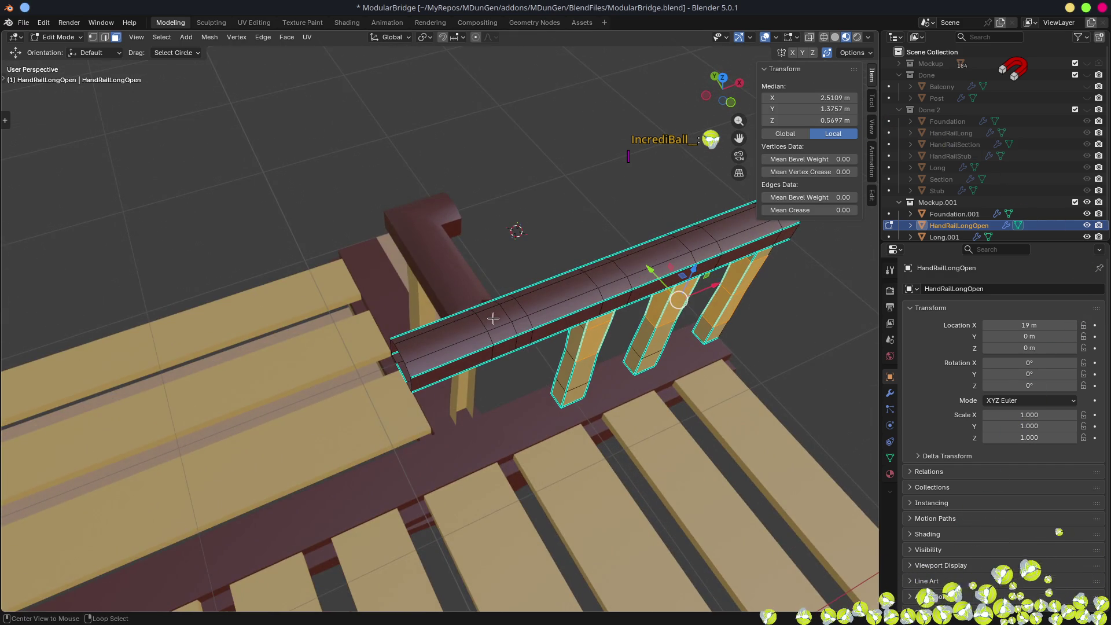
scroll(520, 362, "up", 3)
mouse_move(520, 362)
left_mouse_down()
mouse_move(445, 312)
mouse_move(471, 248)
mouse_move(467, 223)
mouse_move(477, 220)
mouse_move(487, 271)
left_mouse_up()
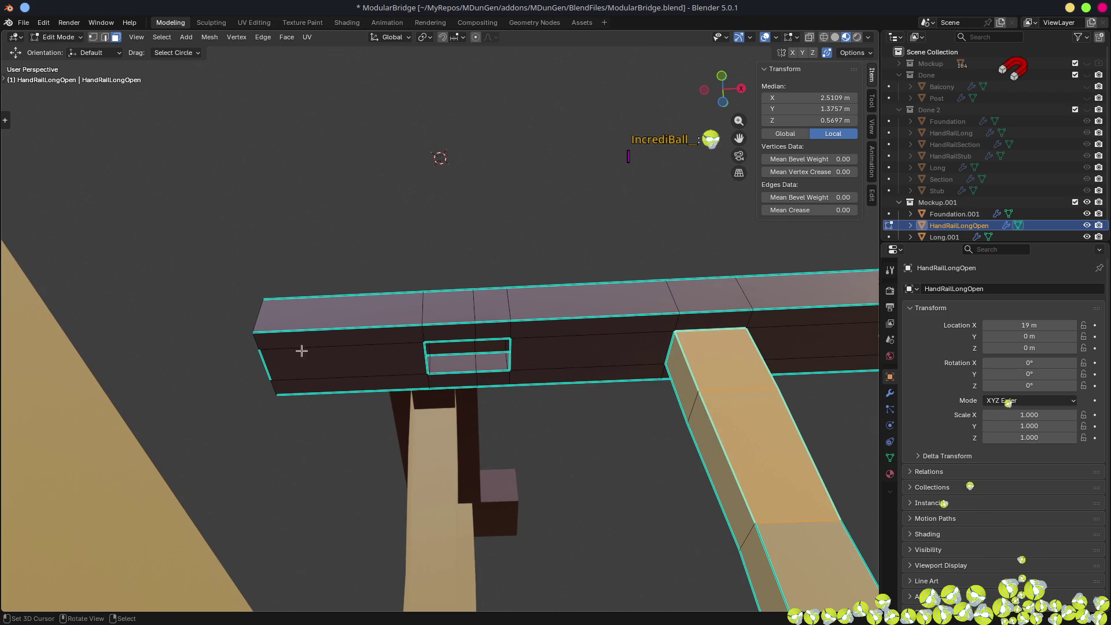
mouse_move(276, 359)
left_mouse_down()
mouse_move(335, 389)
mouse_move(332, 266)
left_mouse_up()
key("2")
left_click(334, 269, "alt")
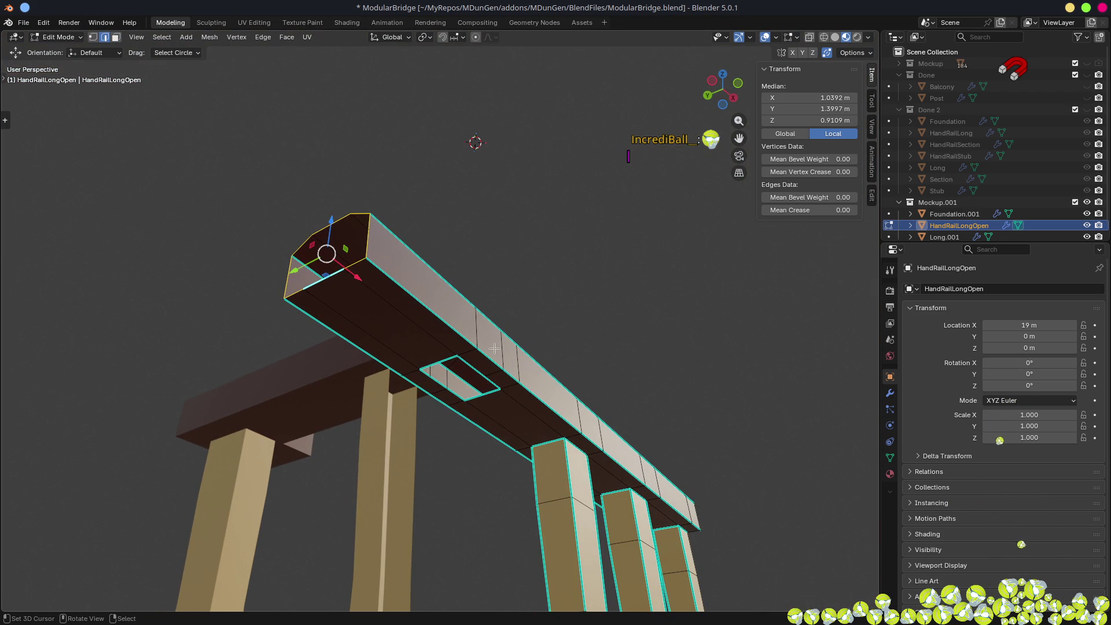
mouse_move(556, 352)
left_mouse_down()
mouse_move(578, 393)
mouse_move(648, 440)
mouse_move(503, 442)
mouse_move(476, 389)
mouse_move(469, 335)
mouse_move(494, 332)
mouse_move(493, 354)
left_mouse_up()
scroll(509, 370, "up", 5)
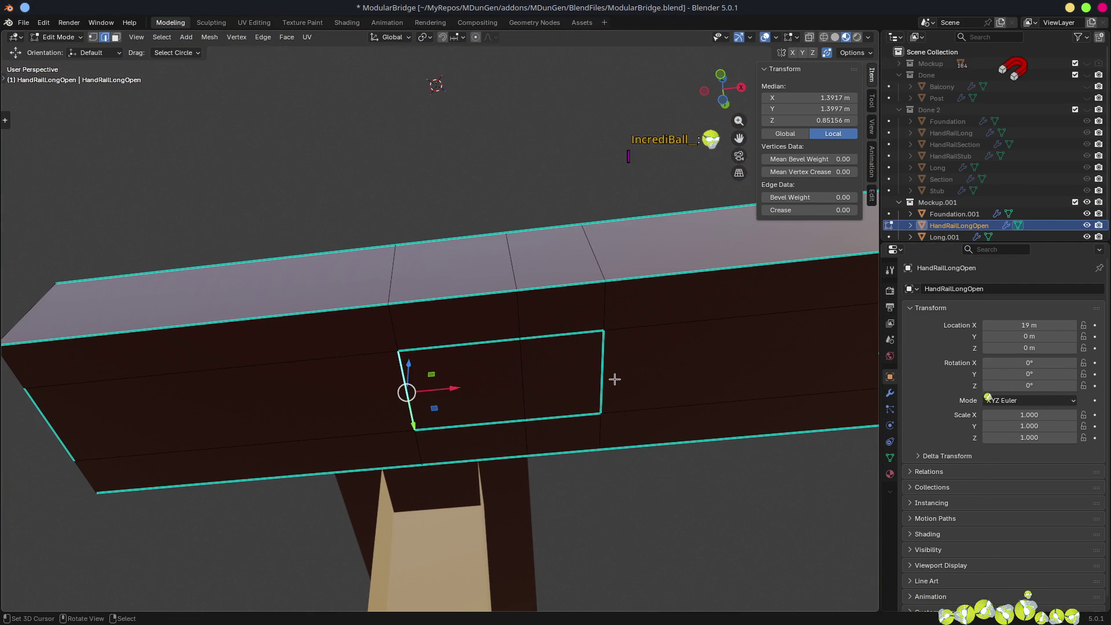
- Select the opening's left and right faces and clear their sharp marking
left_click(470, 345)
key("3")
left_click(461, 385)
left_click(561, 377, "shift")
key("alt+e")
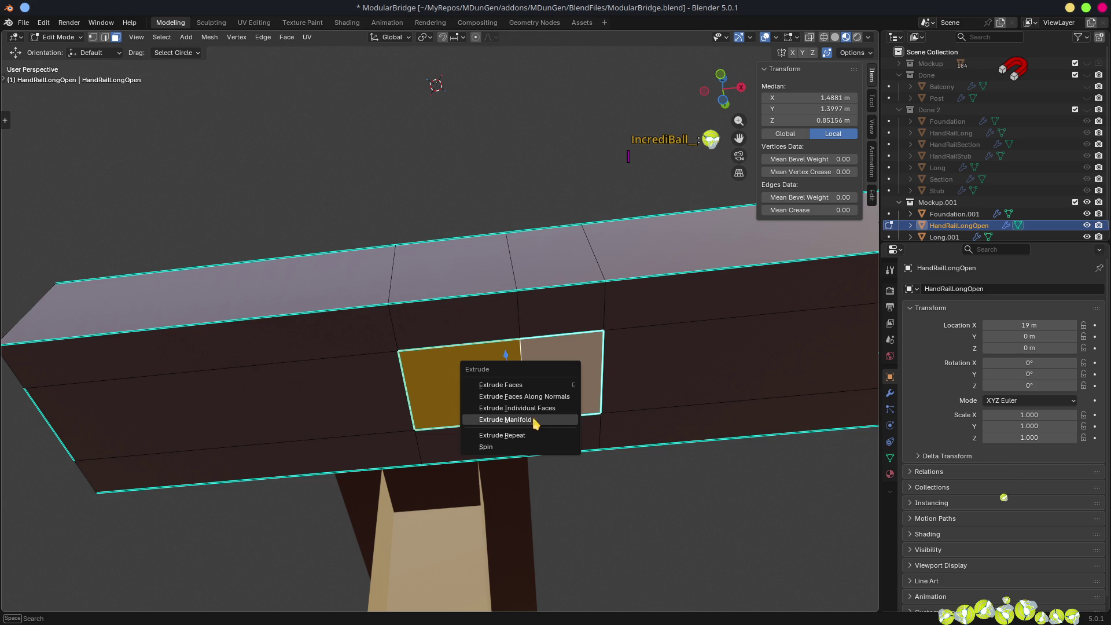
key("Escape")
key("ctrl+e")
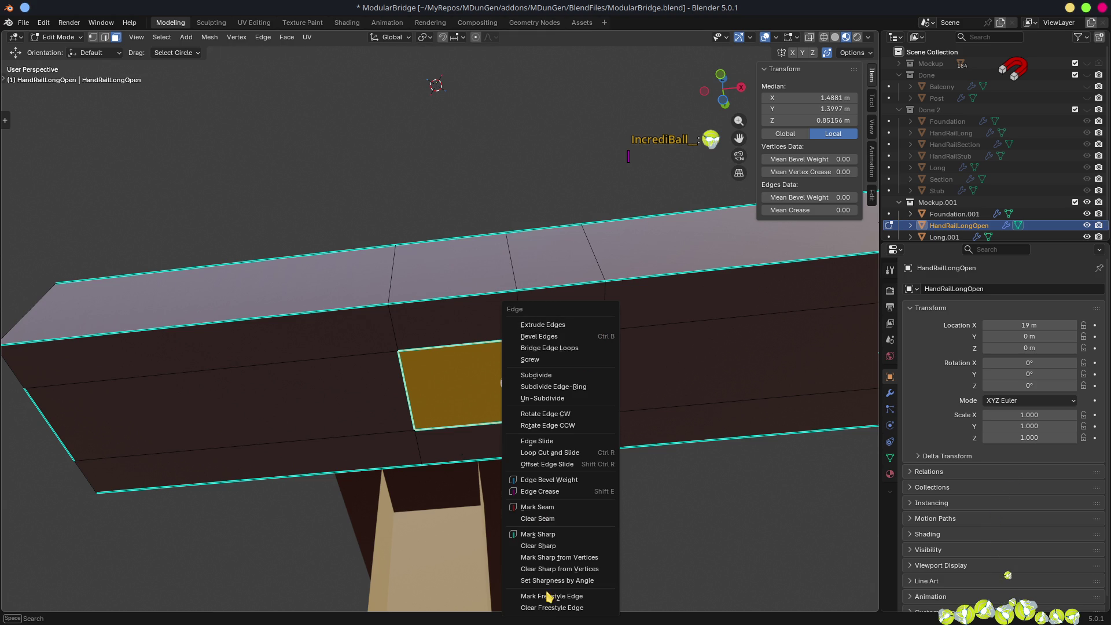
left_click(545, 546)
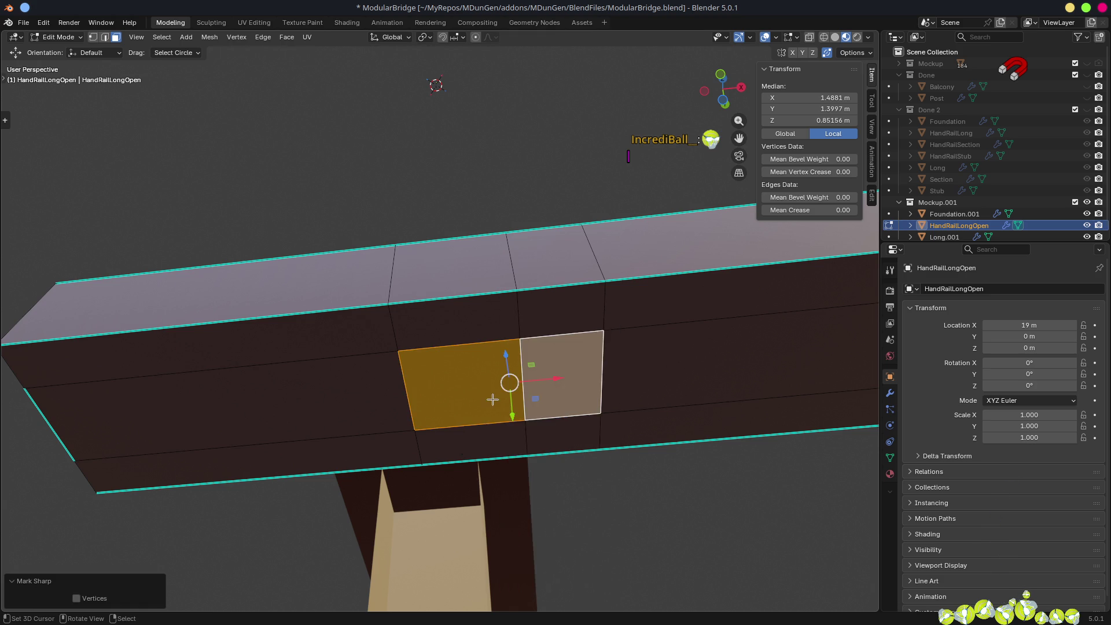
- Clear sharp from the rail's edges and dissolve an extra edge loop near its end
scroll(347, 361, "down", 3)
key("2")
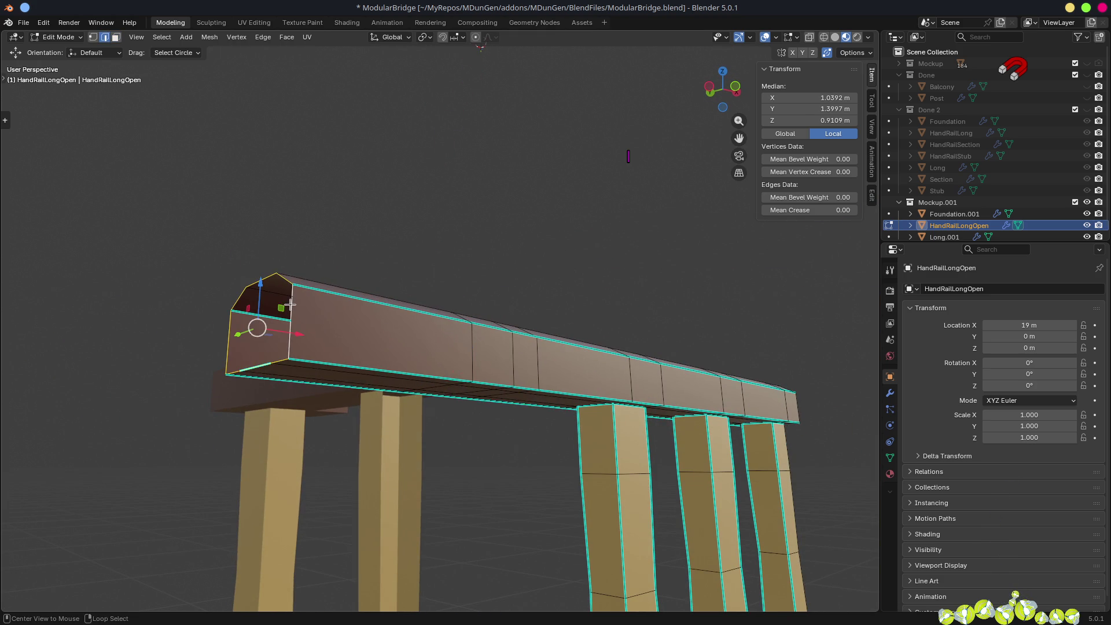
key("ctrl+e")
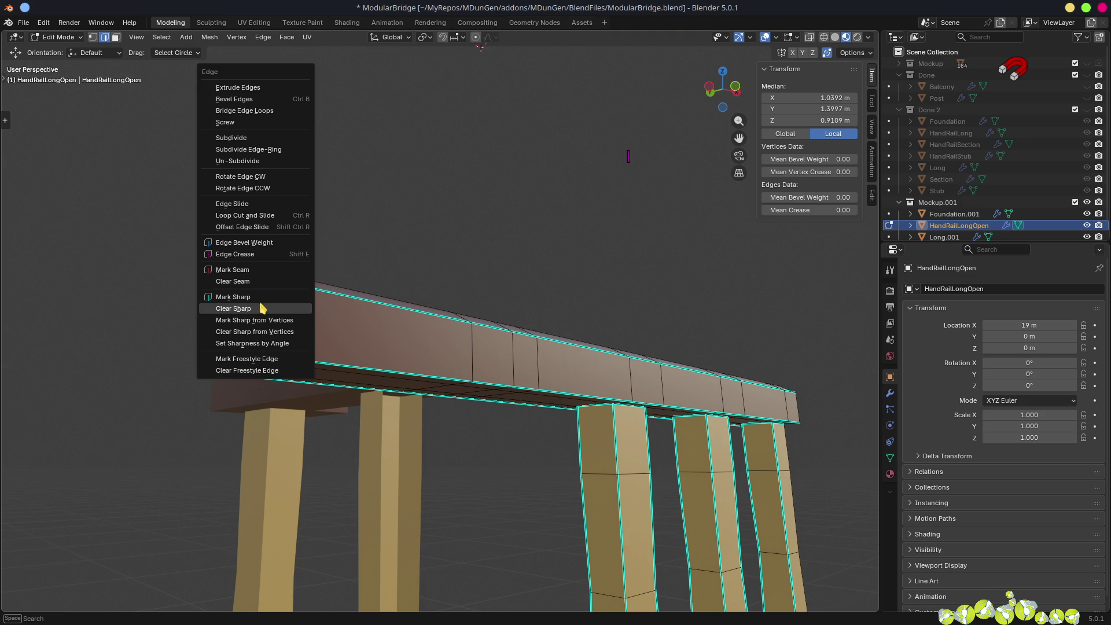
left_click(263, 297)
scroll(387, 394, "up", 4)
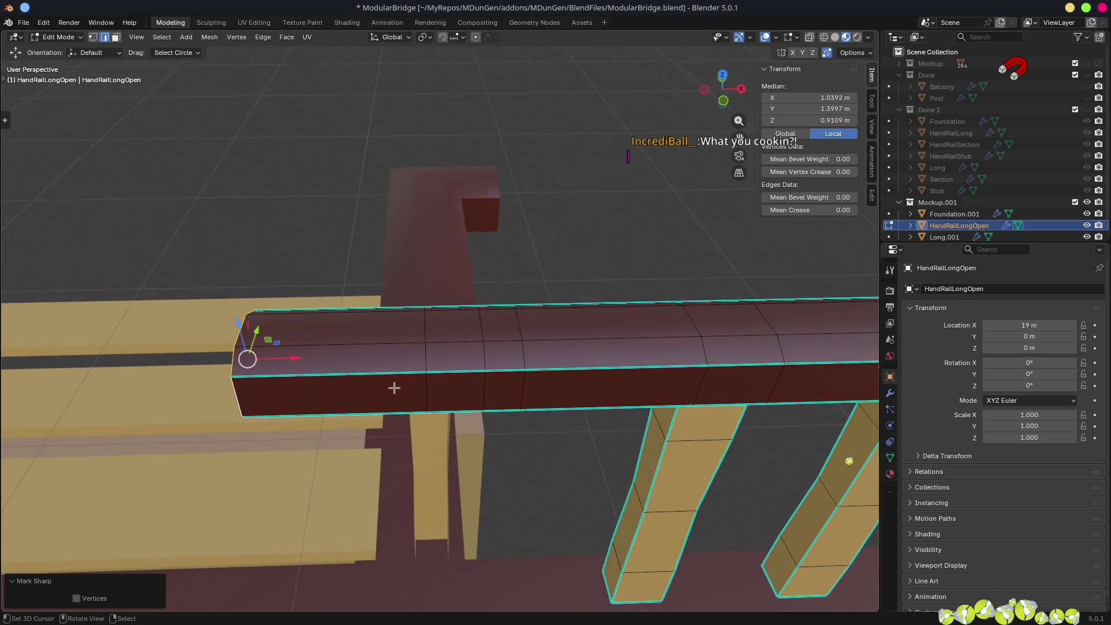
left_click(420, 356, "alt")
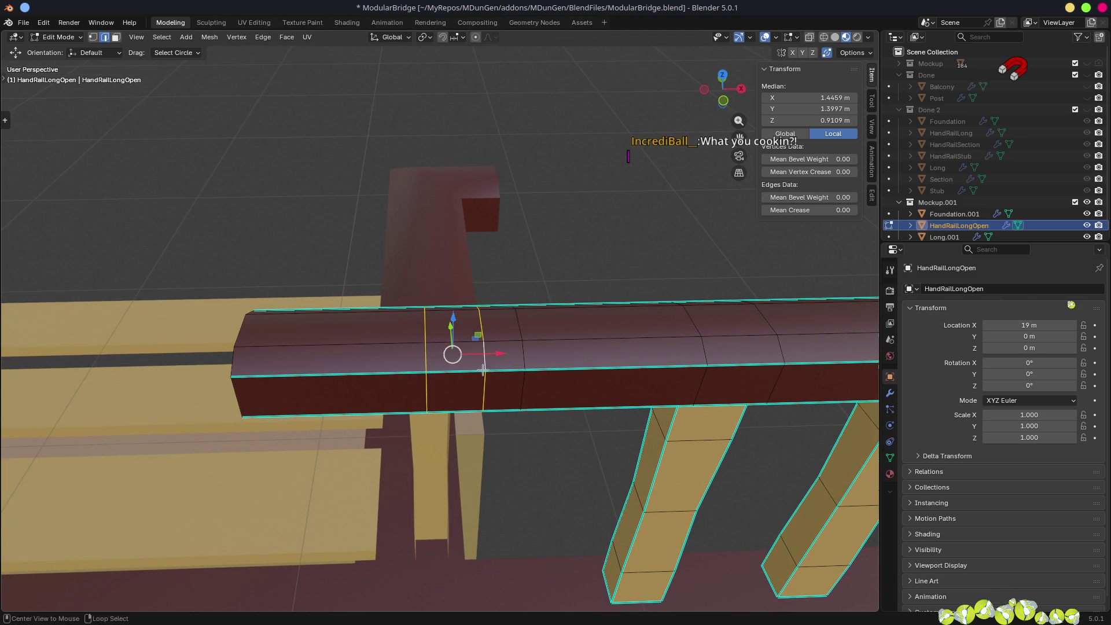
key("ctrl+x")
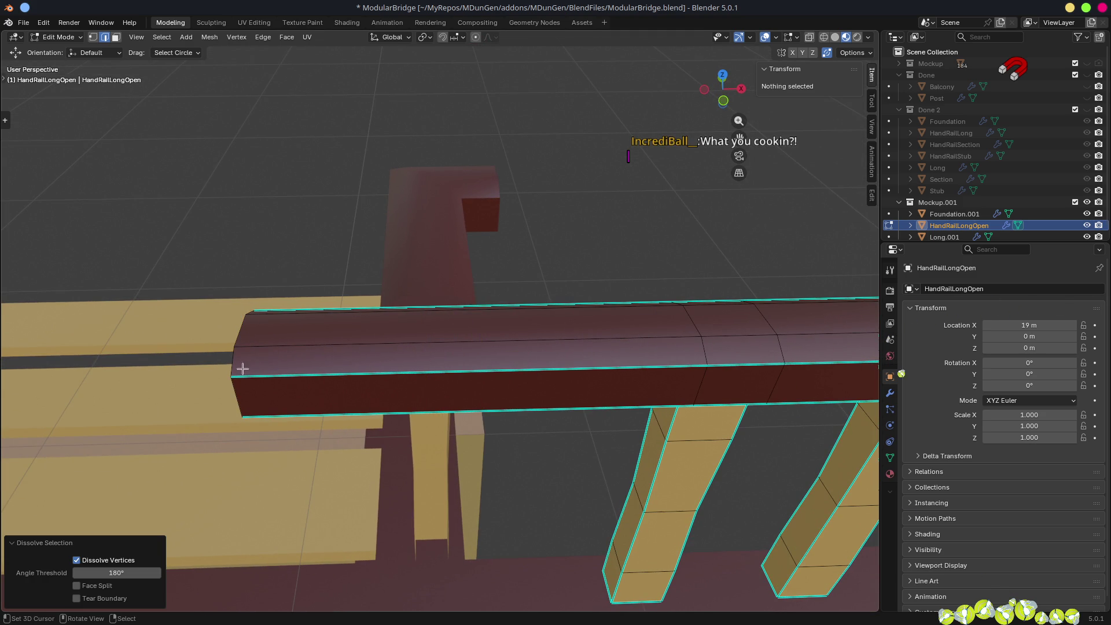
- Set snapping to vertex and move the rail-end edges 0.26 m along X against the adjoining rail
left_click(245, 370)
left_click_drag(247, 347, 412, 409)
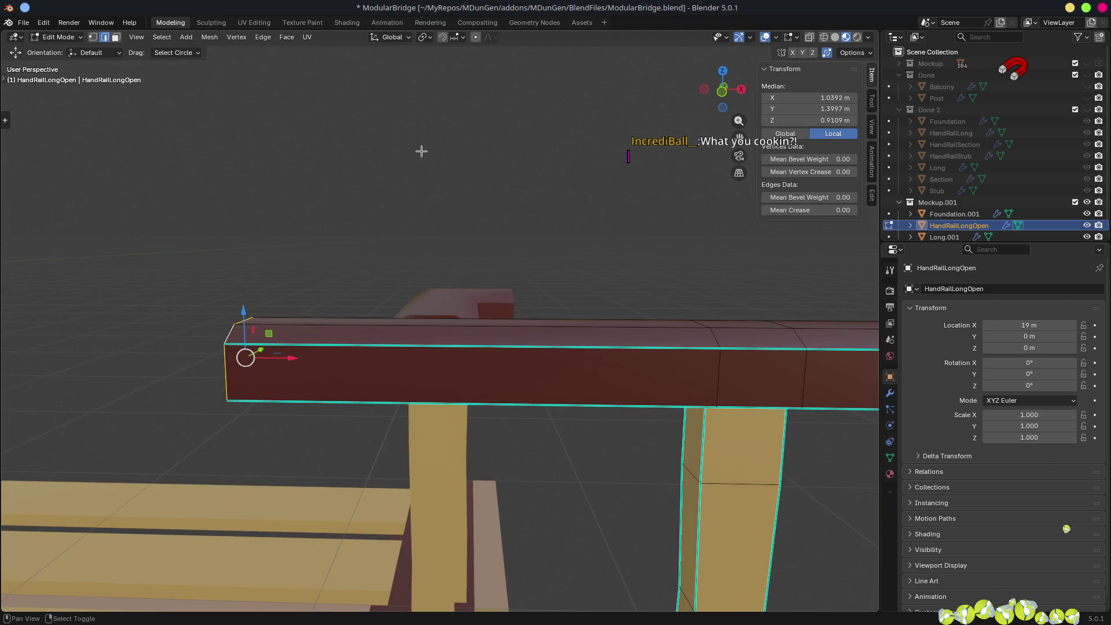
left_click(454, 38)
left_click(449, 121)
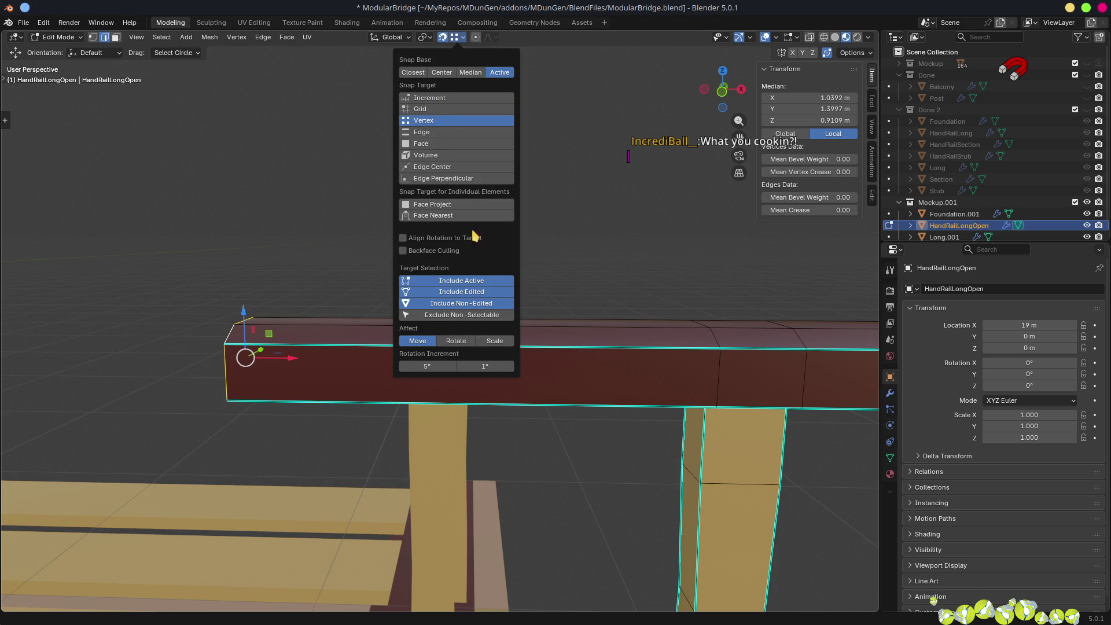
mouse_move(624, 208)
left_mouse_down()
mouse_move(496, 322)
mouse_move(568, 278)
mouse_move(548, 215)
mouse_move(466, 260)
mouse_move(368, 244)
left_mouse_up()
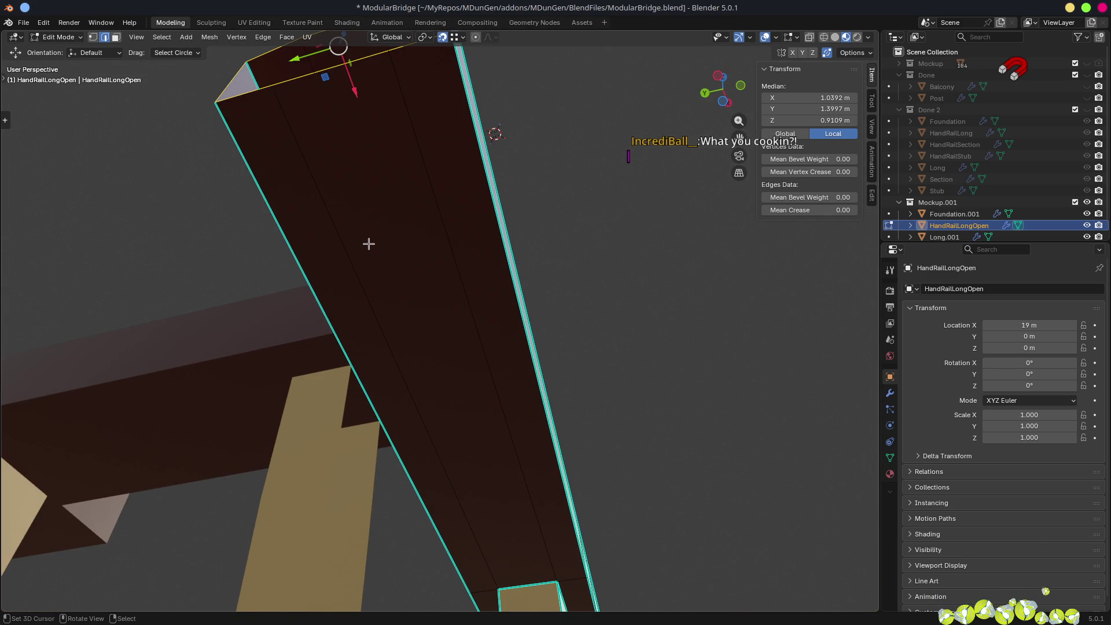
key("g")
key("x")
left_click(330, 334)
- Add a loop cut across the rail near its end
mouse_move(483, 329)
left_mouse_down()
mouse_move(396, 489)
mouse_move(620, 434)
left_mouse_up()
key("ctrl+r")
left_click(661, 311)
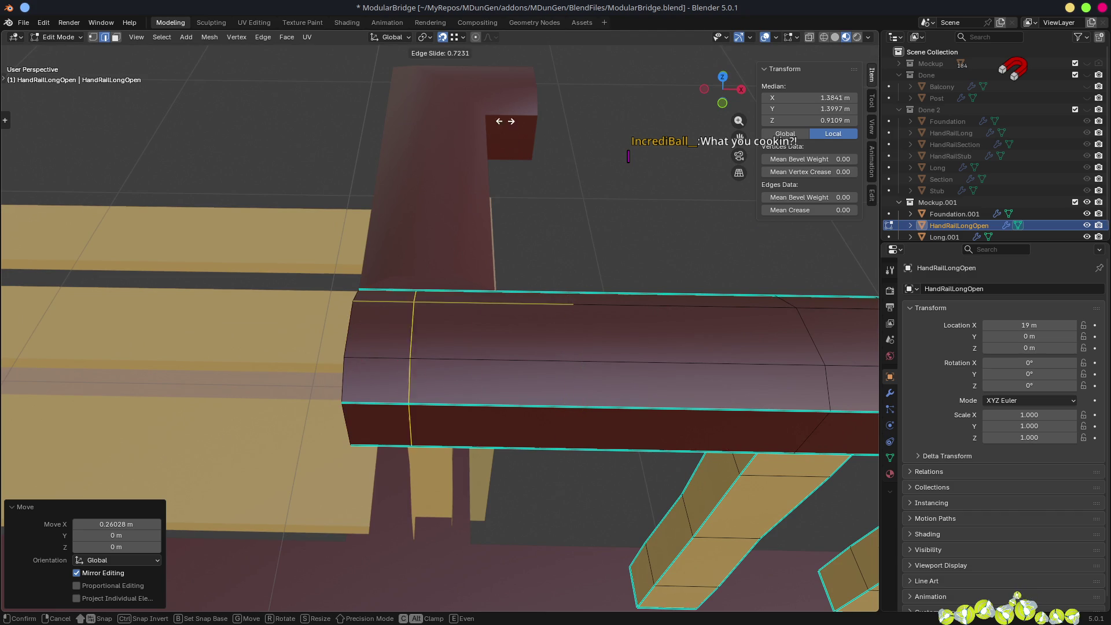
left_click(486, 119)
mouse_move(520, 341)
left_mouse_down()
mouse_move(434, 330)
mouse_move(553, 352)
mouse_move(544, 359)
mouse_move(565, 373)
mouse_move(471, 384)
mouse_move(409, 340)
left_mouse_up()
- Slide the new edge loop along the rail and nudge it 0.031 m along X
key("g")
key("g")
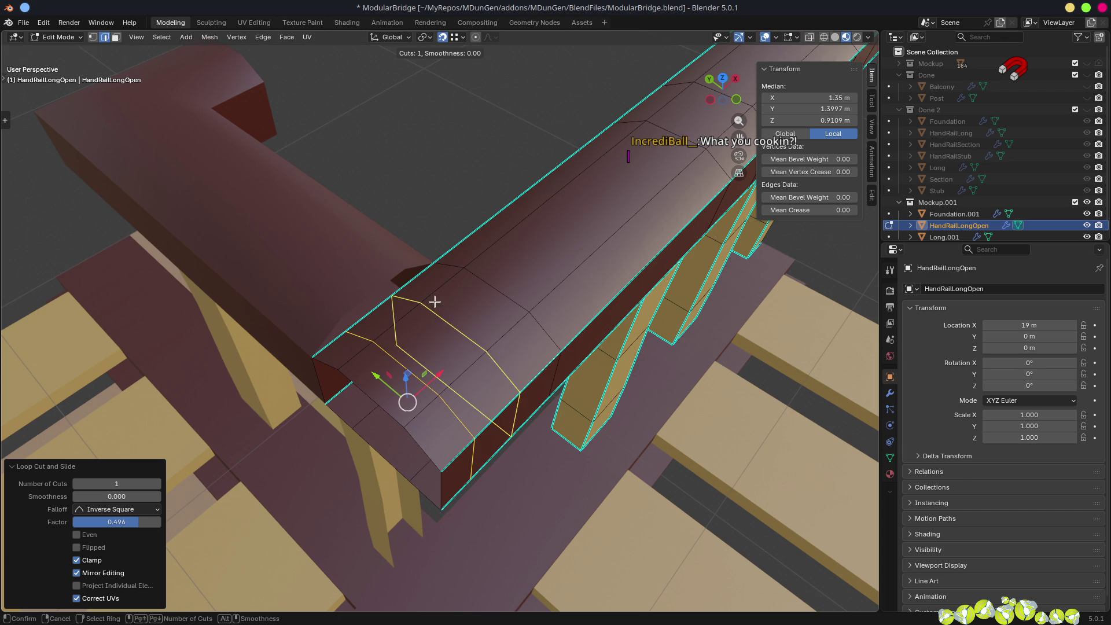
left_click(391, 256)
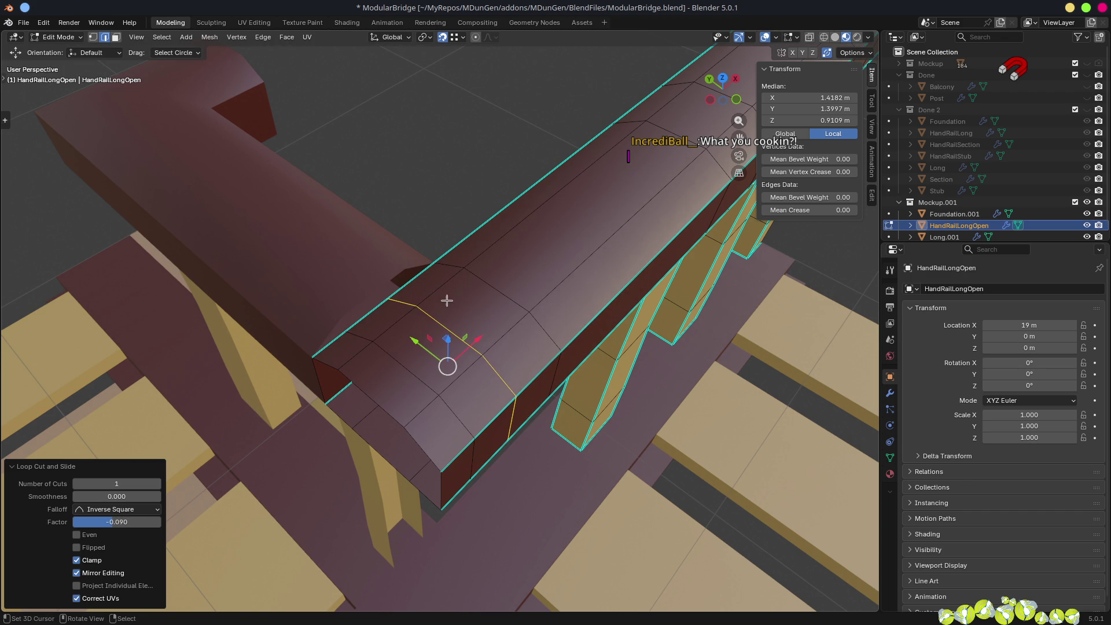
key("g")
key("x")
left_click(397, 269)
- Delete the two top faces at the rail junction to open a gap
mouse_move(509, 377)
left_mouse_down()
mouse_move(454, 329)
mouse_move(590, 347)
mouse_move(553, 367)
mouse_move(595, 366)
mouse_move(568, 357)
mouse_move(575, 263)
left_mouse_up()
key("3")
left_click(564, 328)
left_click(578, 271, "shift")
key("x")
left_click(578, 268)
left_click(515, 442)
left_click_drag(540, 449, 582, 481)
left_click(613, 467)
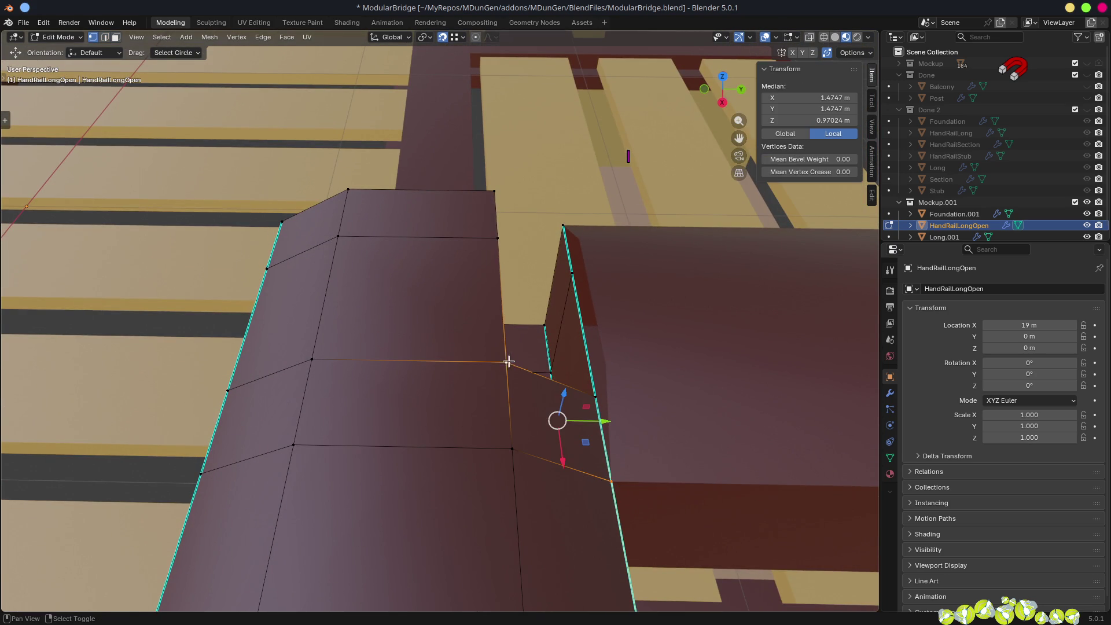
- Connect the two gap vertices with an edge and delete the stray triangle face
key("f")
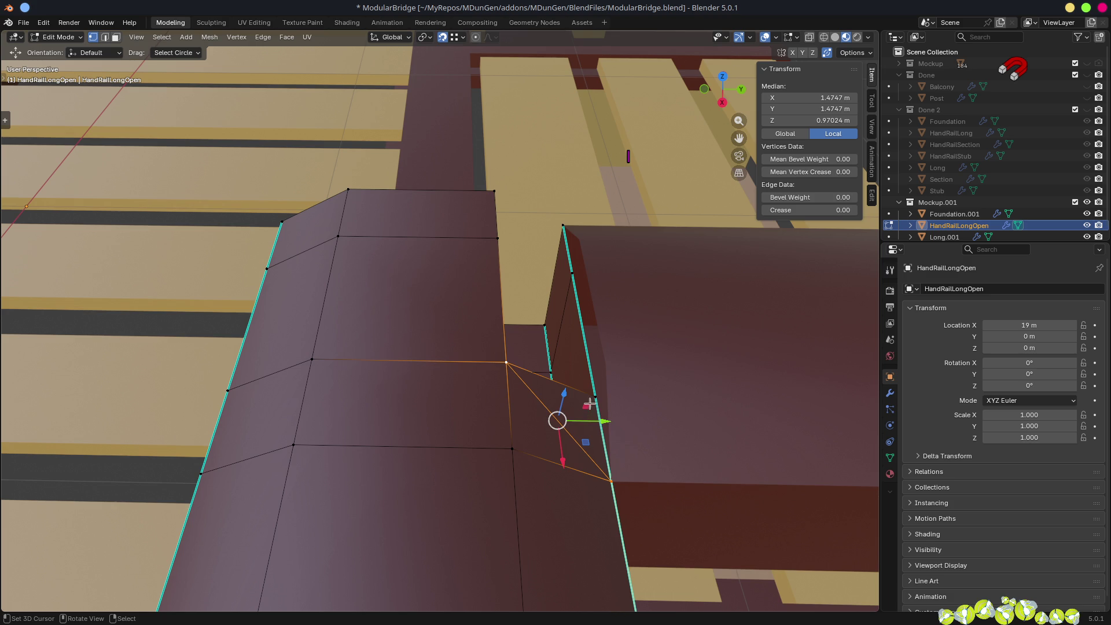
left_click(591, 397)
mouse_move(601, 432)
left_mouse_down()
mouse_move(697, 429)
mouse_move(570, 368)
mouse_move(479, 389)
mouse_move(471, 401)
left_mouse_up()
key("3")
left_click(480, 390)
key("x")
left_click(485, 388)
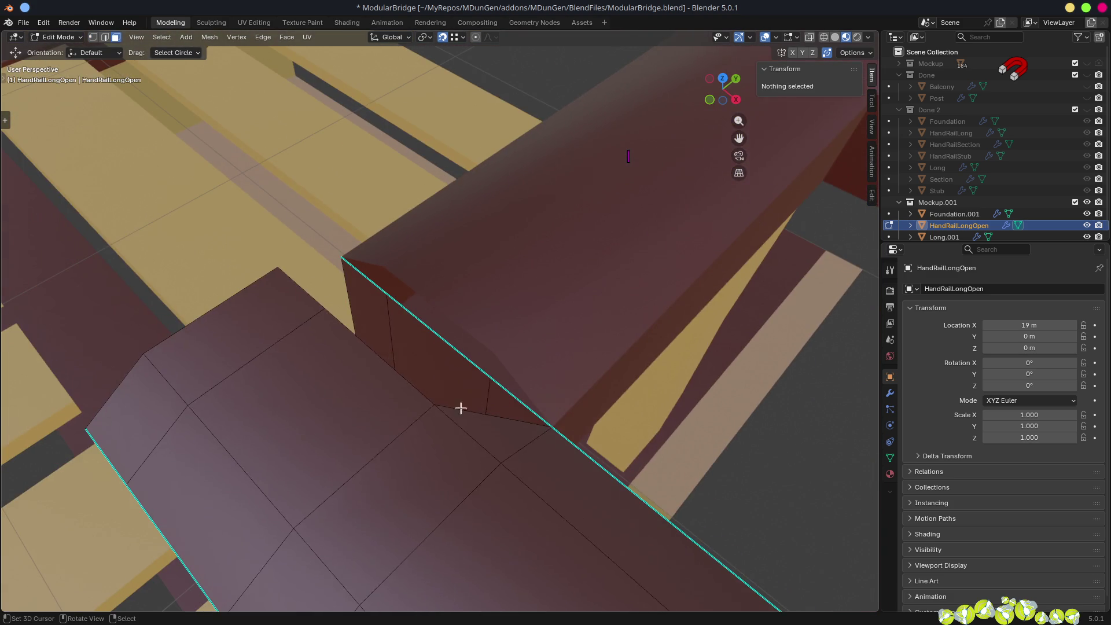
- Extrude a gap vertex to 1.5 m Y and fill a triangle face
key("1")
left_click(437, 400)
key("e")
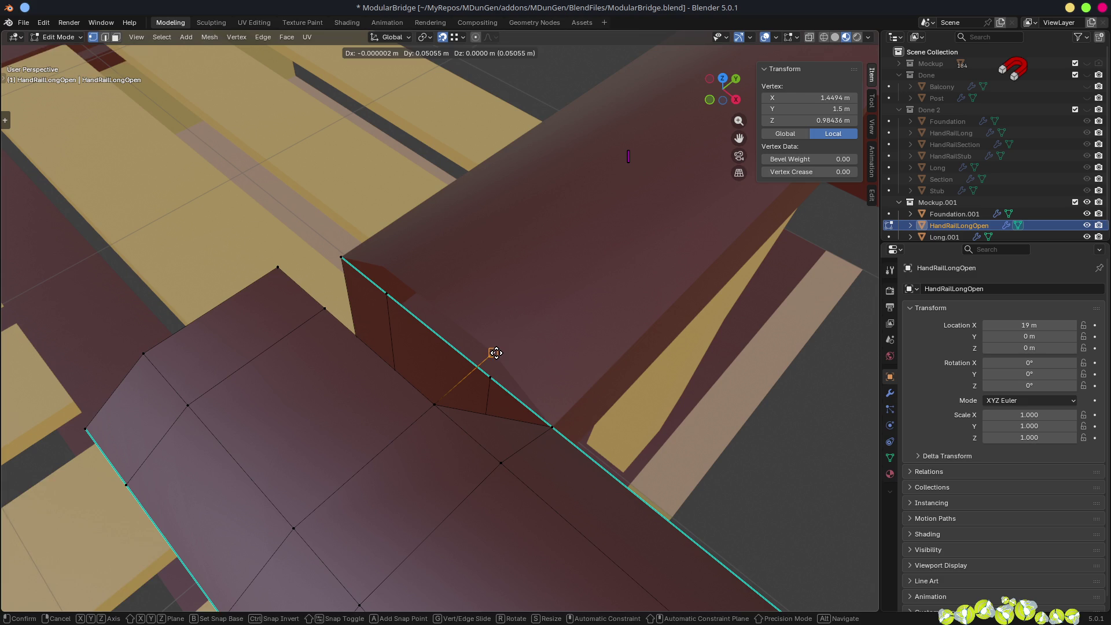
left_click(548, 418)
key("f")
left_click_drag(551, 425, 473, 343)
- Move the gap-corner vertex along X and fill the remaining gap with a face
left_click(297, 366)
key("g")
key("x")
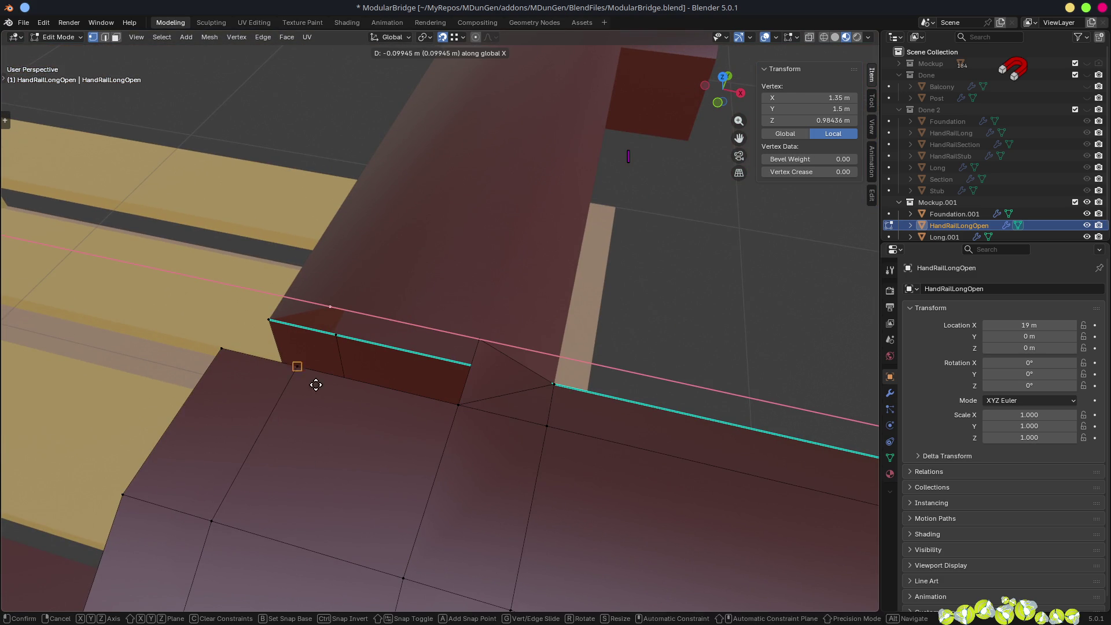
left_click(299, 367, "ctrl")
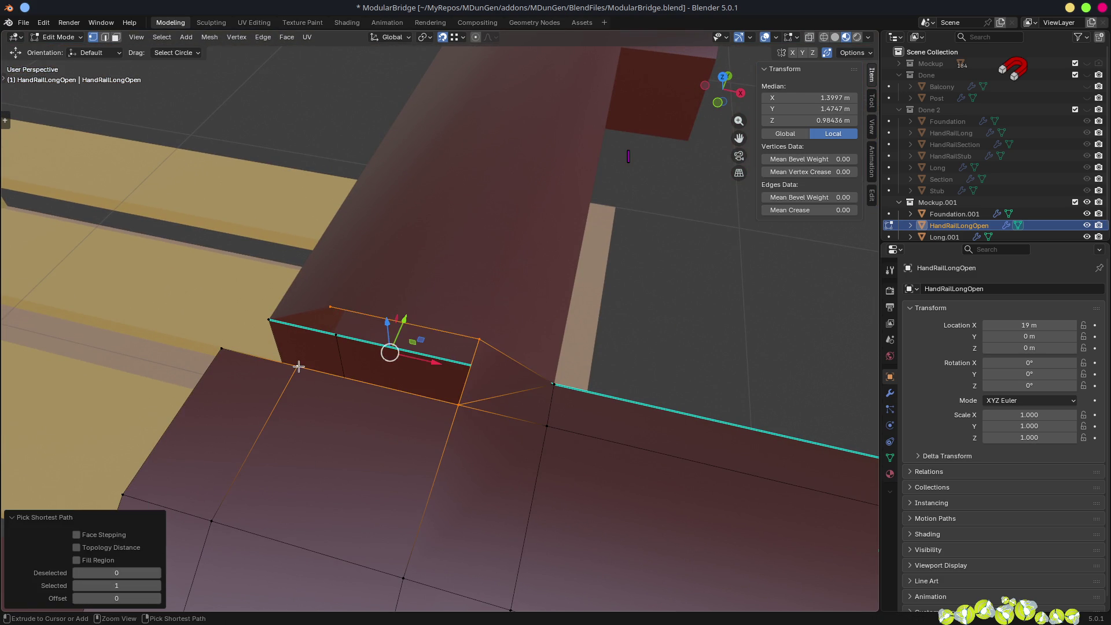
left_click(294, 364, "ctrl")
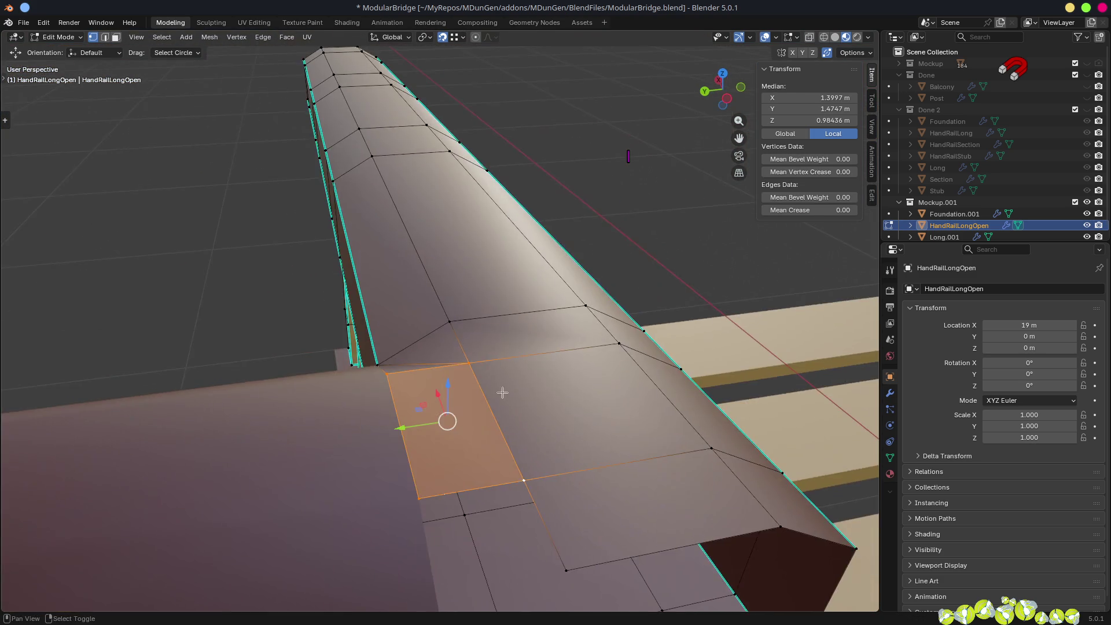
mouse_move(502, 392)
left_mouse_down()
mouse_move(497, 329)
mouse_move(427, 321)
left_mouse_up()
left_click(401, 417)
left_click_drag(401, 417, 544, 297)
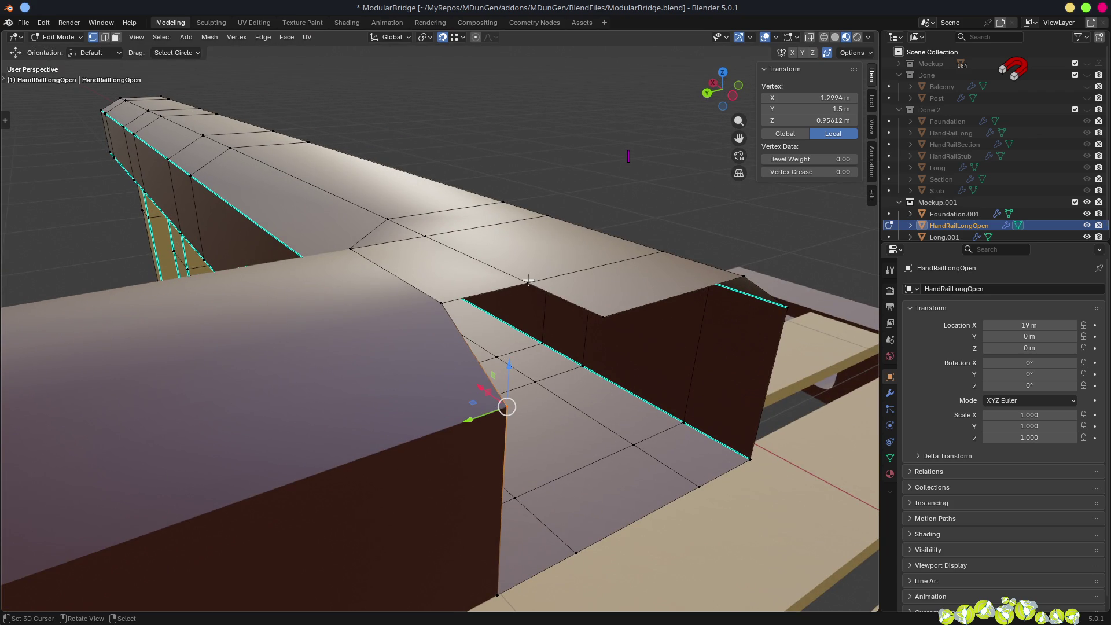
left_click(504, 407, "ctrl")
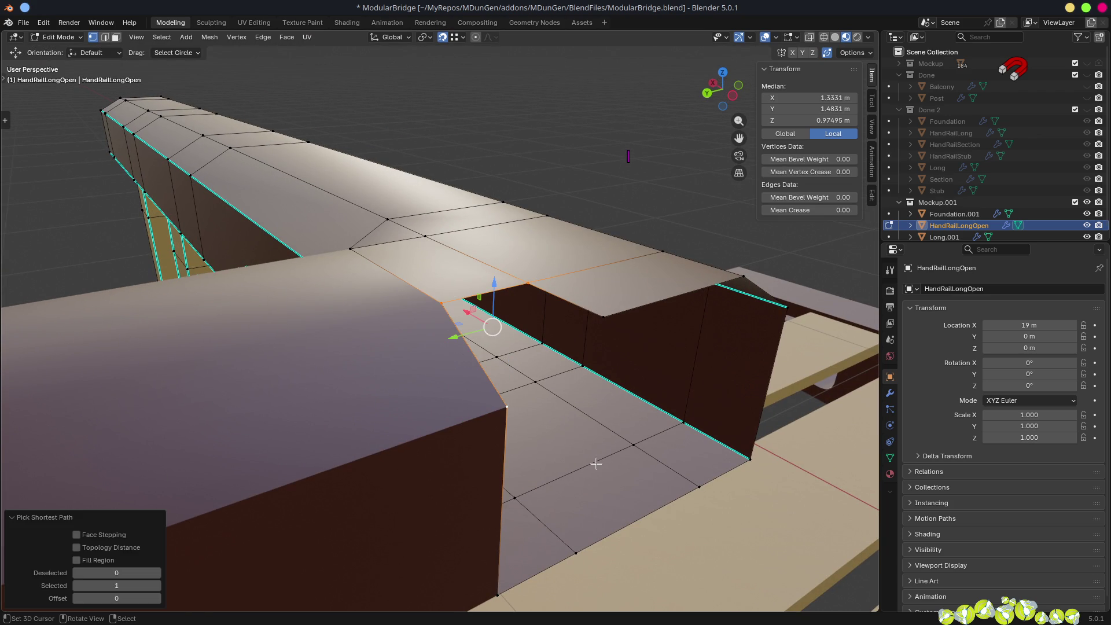
key("f")
left_click_drag(521, 394, 599, 336)
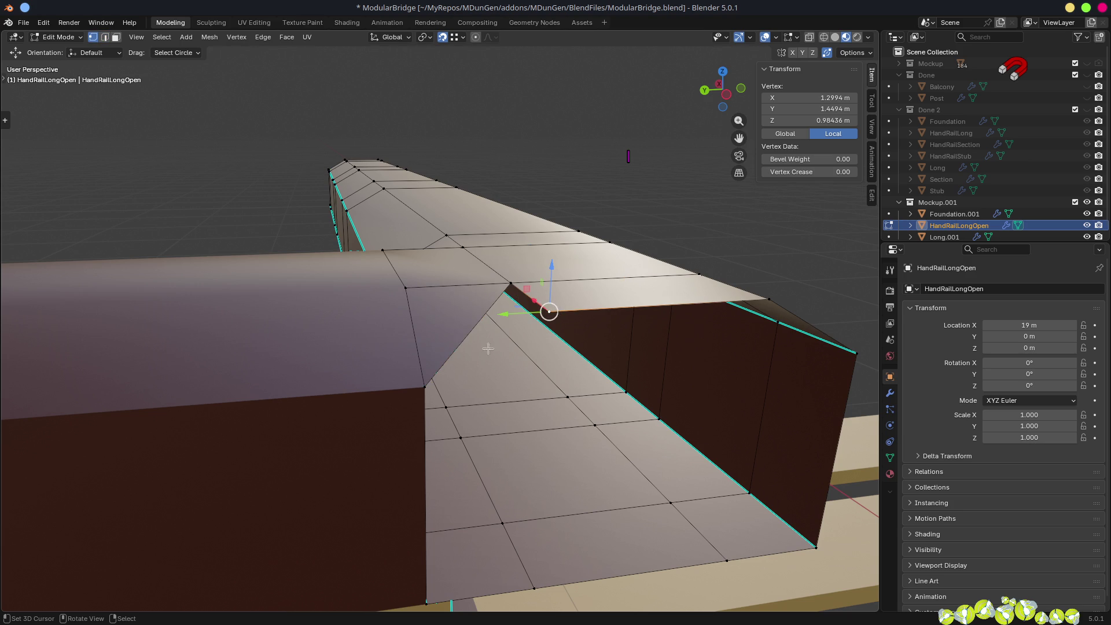
- Merge the handrail corner's vertices at the last selected vertex
left_click(430, 396)
left_click_drag(700, 416, 487, 419)
left_click(407, 368)
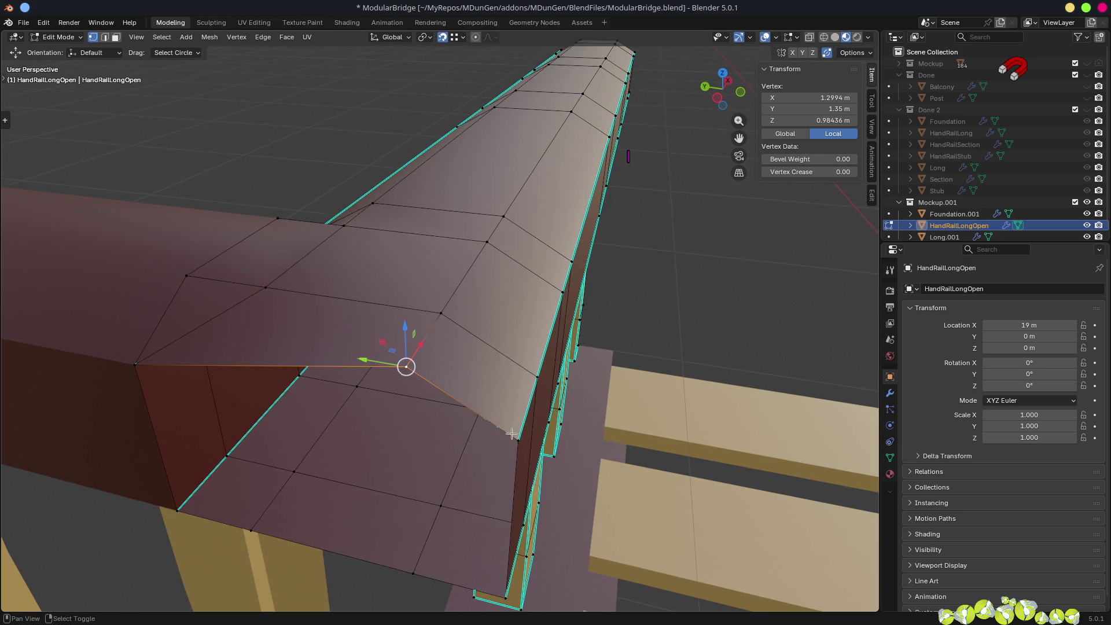
left_click(497, 463)
mouse_move(498, 439)
left_mouse_down()
mouse_move(488, 396)
mouse_move(401, 367)
mouse_move(430, 409)
left_mouse_up()
key("2")
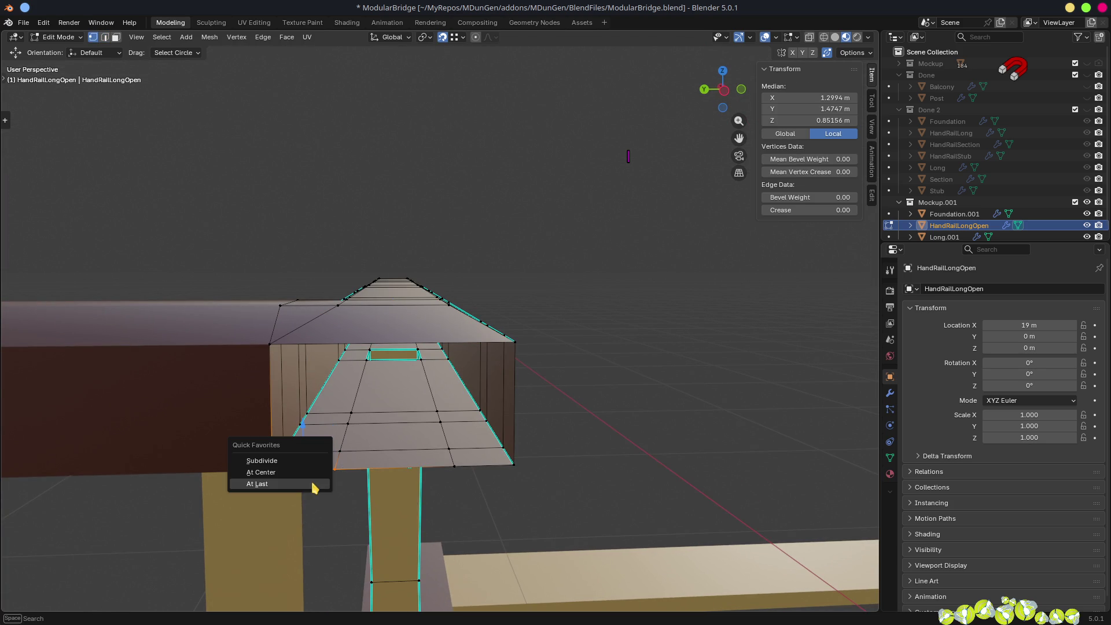
left_click(313, 487)
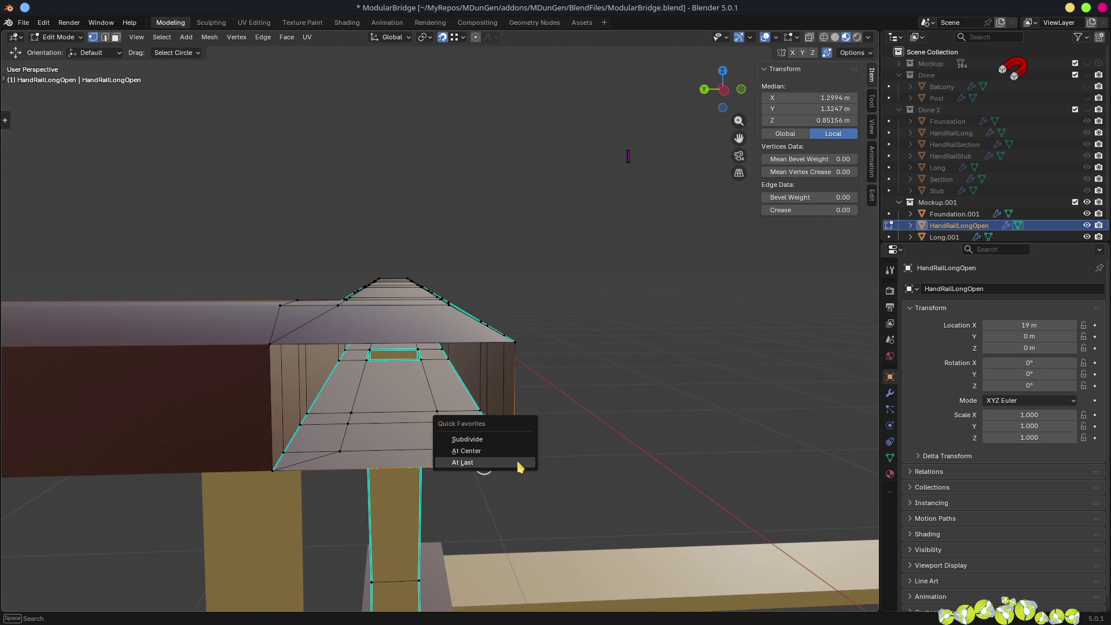
left_click(519, 465)
- Mark the top rail's corner edges as sharp
key("2")
mouse_move(466, 341)
left_mouse_down()
mouse_move(548, 385)
mouse_move(484, 355)
mouse_move(553, 359)
mouse_move(514, 344)
left_mouse_up()
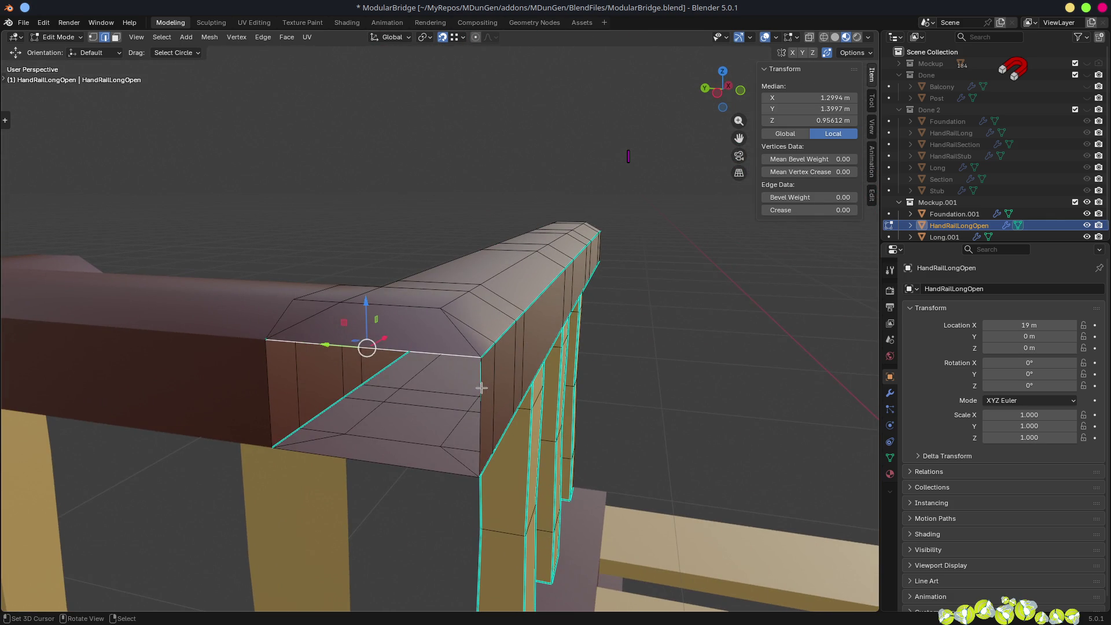
mouse_move(544, 437)
left_mouse_down()
mouse_move(503, 439)
mouse_move(458, 415)
mouse_move(528, 429)
left_mouse_up()
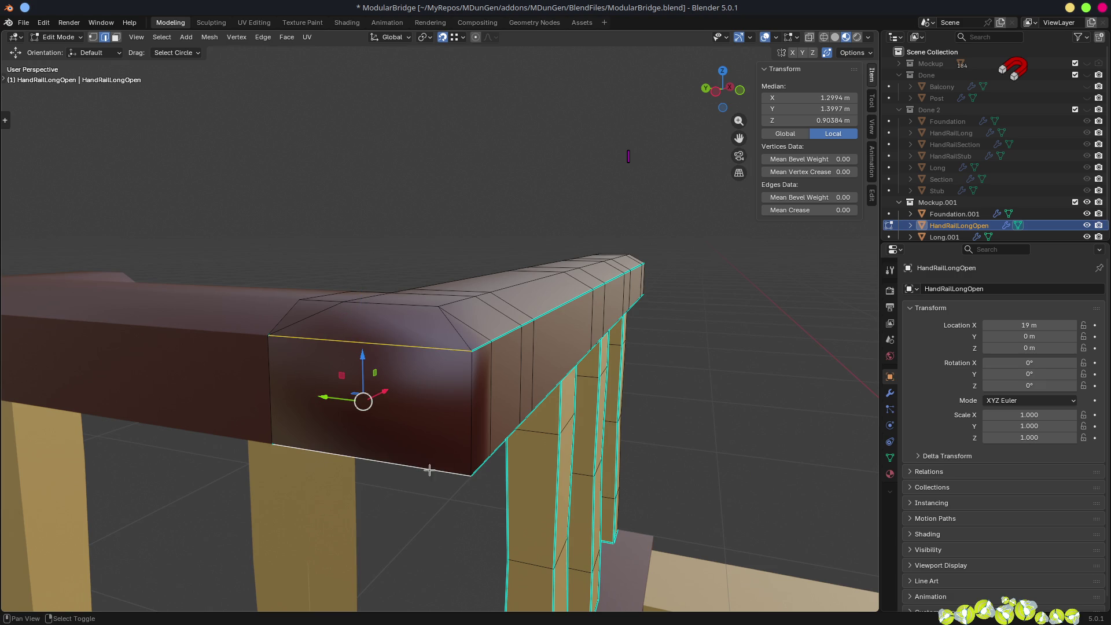
key("ctrl+e")
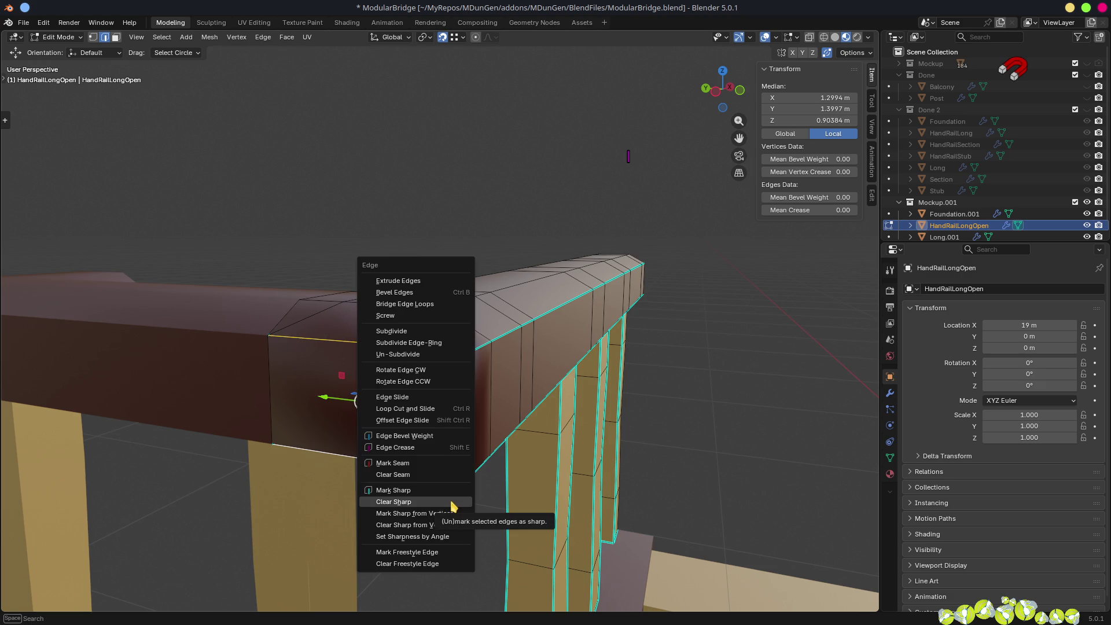
left_click(417, 490)
mouse_move(416, 490)
left_mouse_down()
mouse_move(478, 328)
mouse_move(451, 238)
mouse_move(541, 295)
mouse_move(492, 221)
mouse_move(422, 255)
mouse_move(461, 414)
mouse_move(434, 316)
mouse_move(422, 312)
left_mouse_up()
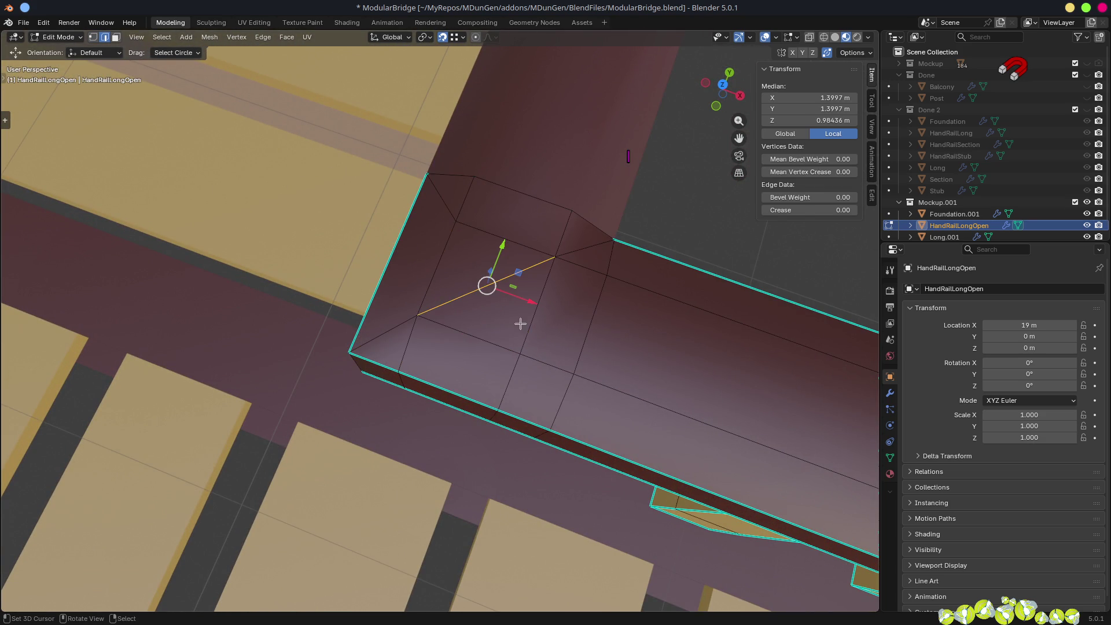
- Dissolve the stray vertex and the edge loop across the rail top
mouse_move(535, 349)
left_mouse_down()
mouse_move(529, 370)
mouse_move(561, 362)
mouse_move(569, 345)
mouse_move(561, 466)
mouse_move(495, 443)
mouse_move(539, 491)
mouse_move(446, 441)
mouse_move(366, 446)
mouse_move(451, 444)
mouse_move(390, 437)
mouse_move(359, 402)
mouse_move(390, 366)
mouse_move(399, 365)
mouse_move(376, 379)
mouse_move(473, 395)
mouse_move(417, 399)
mouse_move(442, 424)
mouse_move(410, 426)
left_mouse_up()
key("ctrl+x")
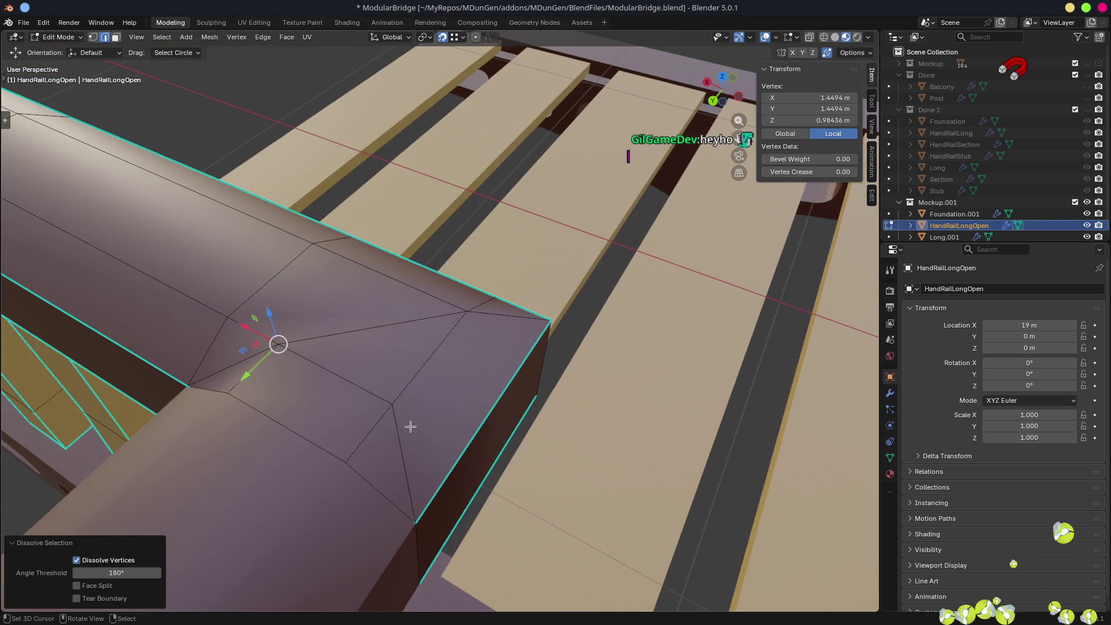
left_click(365, 389, "alt")
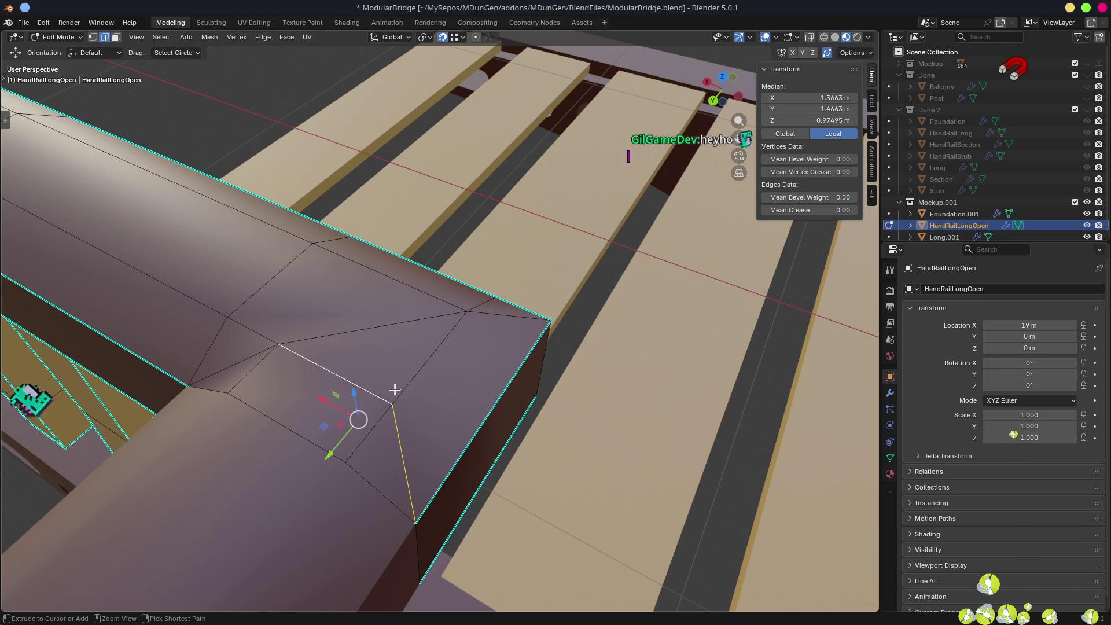
key("ctrl+x")
- Switch to Solid shading and reveal the hidden front post
left_click_drag(520, 414, 368, 420)
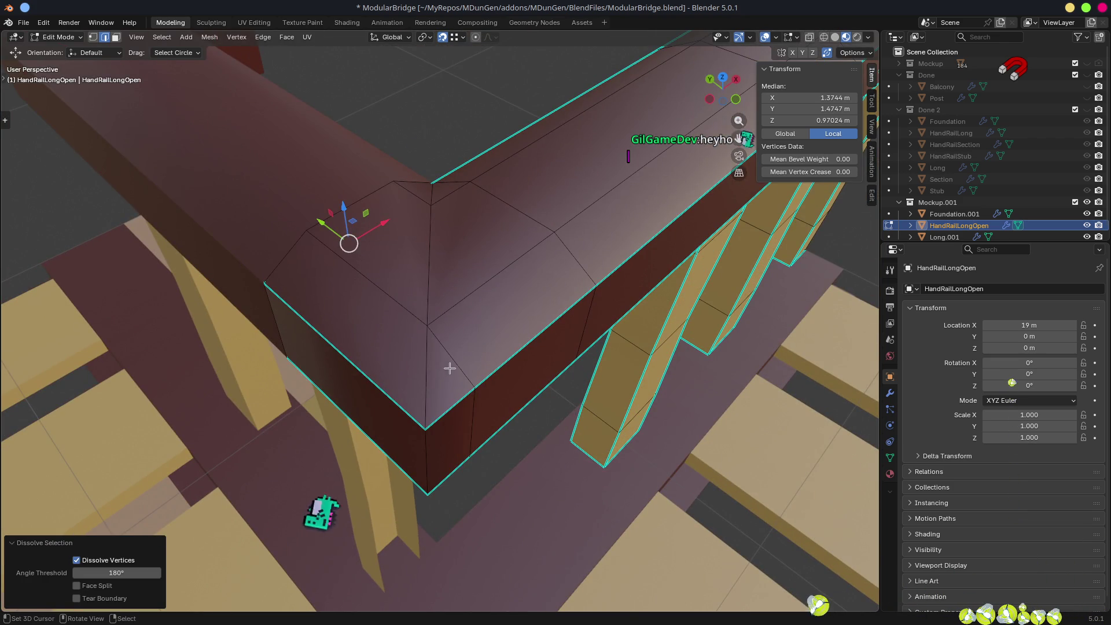
mouse_move(450, 368)
left_mouse_down()
mouse_move(508, 453)
mouse_move(488, 441)
mouse_move(506, 402)
left_mouse_up()
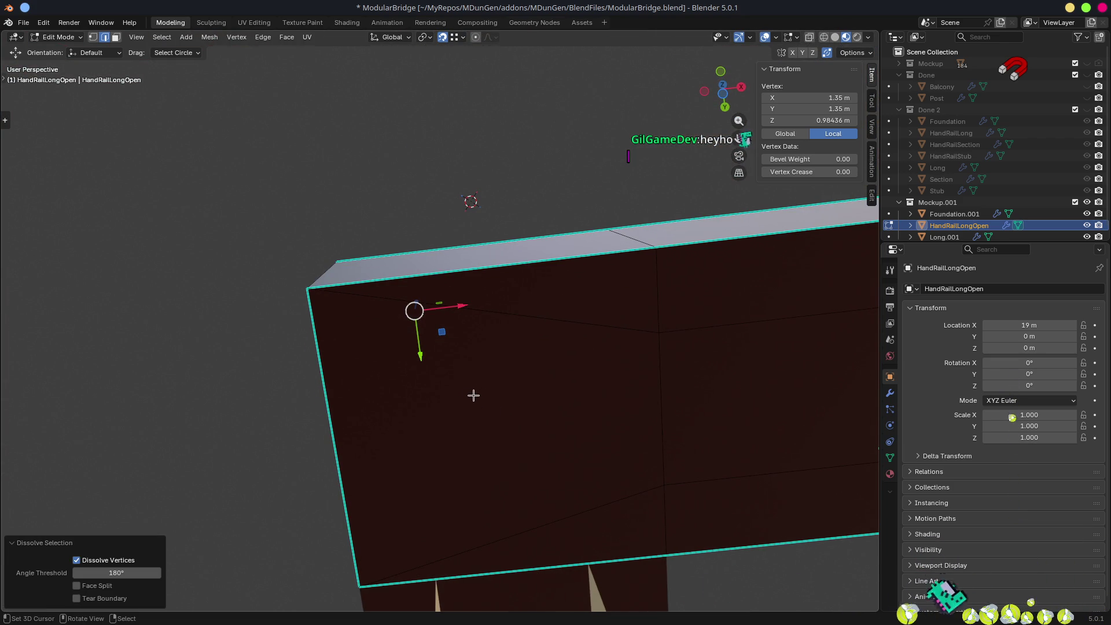
mouse_move(431, 383)
left_mouse_down()
mouse_move(596, 427)
mouse_move(598, 445)
mouse_move(575, 478)
mouse_move(588, 513)
mouse_move(523, 514)
mouse_move(532, 512)
left_mouse_up()
left_click(393, 458)
mouse_move(394, 458)
left_mouse_down()
mouse_move(513, 438)
mouse_move(592, 457)
mouse_move(599, 412)
mouse_move(471, 376)
mouse_move(446, 397)
mouse_move(567, 450)
left_mouse_up()
mouse_move(608, 496)
left_mouse_down()
mouse_move(522, 506)
mouse_move(522, 483)
left_mouse_up()
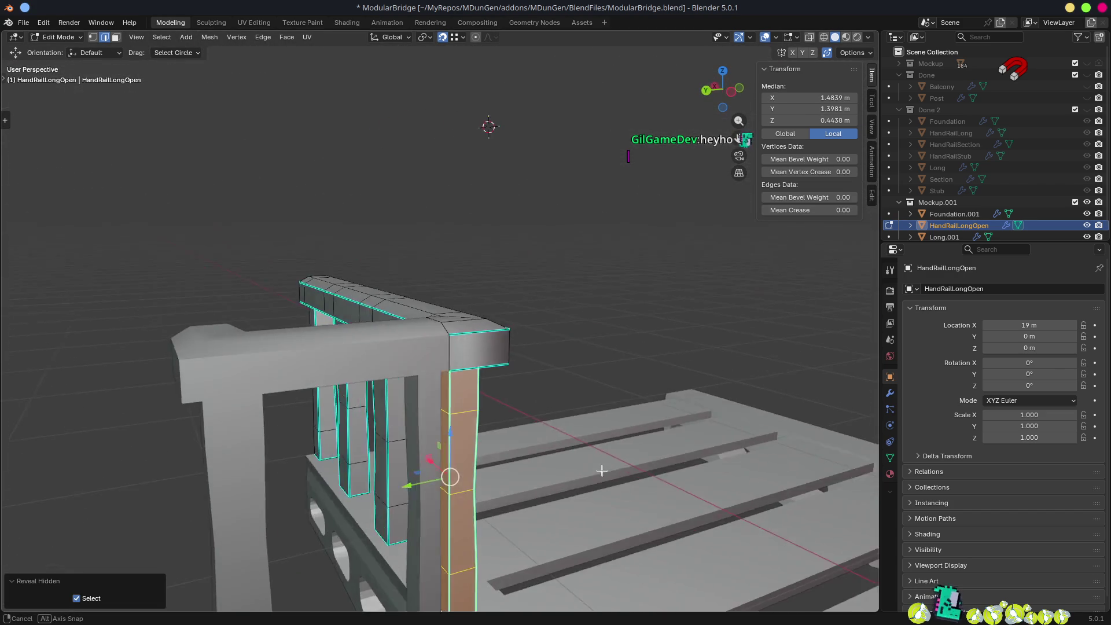
- Move the front post's vertical edge -0.05055 m along X
left_click_drag(526, 419, 458, 441)
scroll(459, 442, "up", 5)
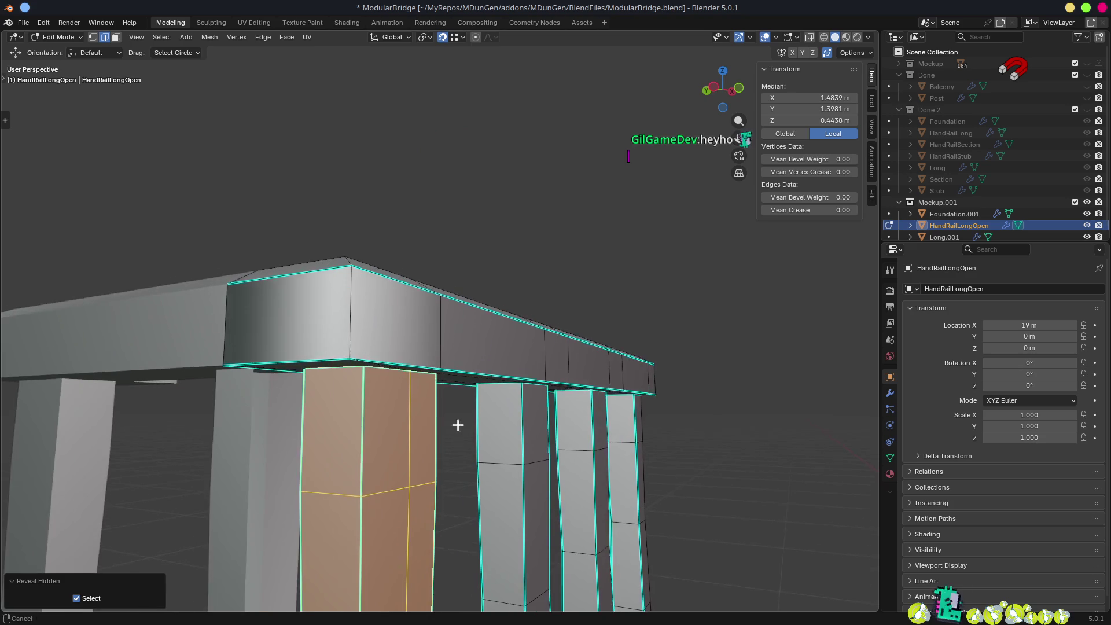
mouse_move(480, 279)
left_mouse_down()
mouse_move(412, 274)
mouse_move(622, 287)
mouse_move(474, 324)
mouse_move(558, 296)
mouse_move(370, 280)
mouse_move(697, 302)
mouse_move(588, 337)
mouse_move(560, 307)
mouse_move(420, 290)
left_mouse_up()
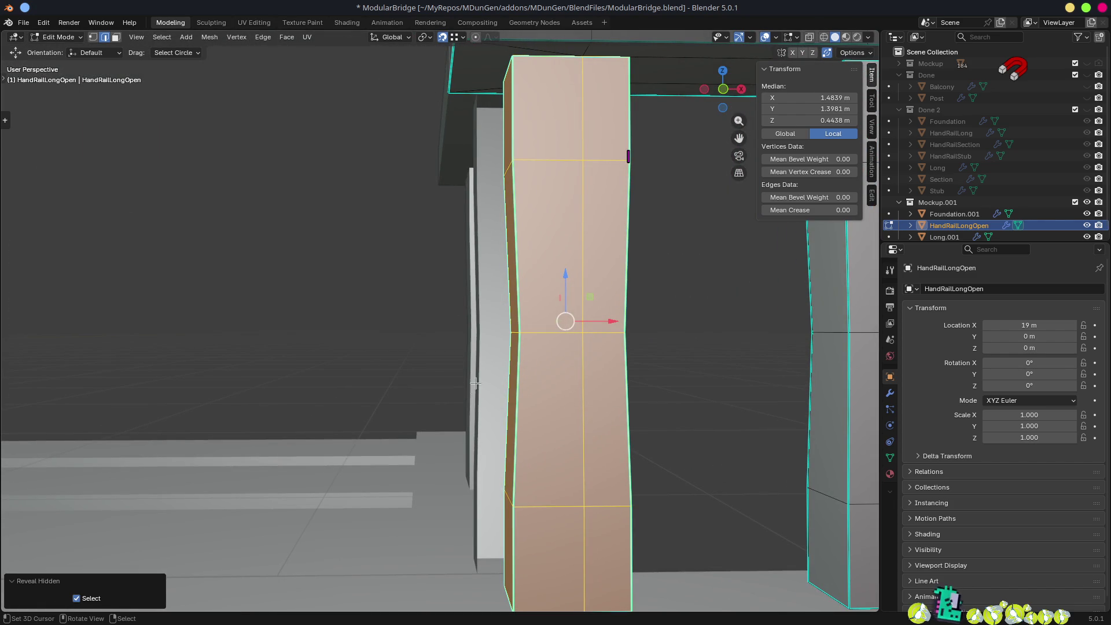
mouse_move(572, 336)
left_mouse_down()
mouse_move(647, 349)
mouse_move(652, 367)
mouse_move(520, 327)
mouse_move(340, 313)
mouse_move(533, 317)
mouse_move(408, 350)
mouse_move(469, 435)
mouse_move(521, 419)
mouse_move(435, 383)
mouse_move(589, 417)
mouse_move(507, 304)
mouse_move(719, 378)
mouse_move(539, 271)
left_mouse_up()
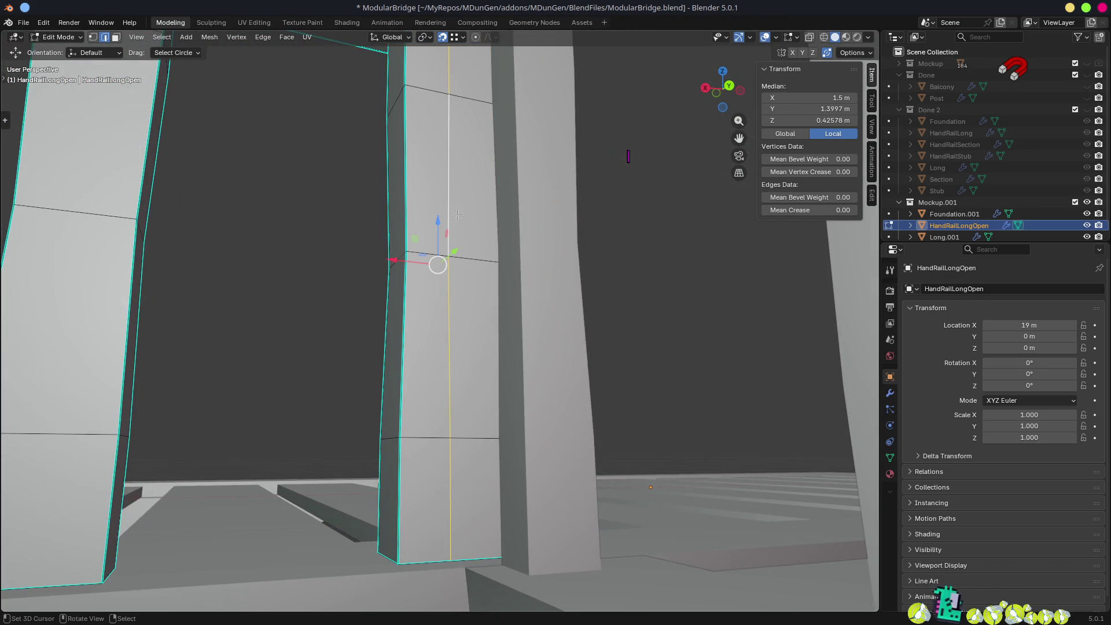
mouse_move(474, 250)
left_mouse_down()
mouse_move(650, 353)
mouse_move(531, 479)
mouse_move(526, 424)
mouse_move(503, 394)
mouse_move(720, 380)
mouse_move(503, 367)
mouse_move(593, 378)
mouse_move(515, 364)
left_mouse_up()
left_click(552, 560)
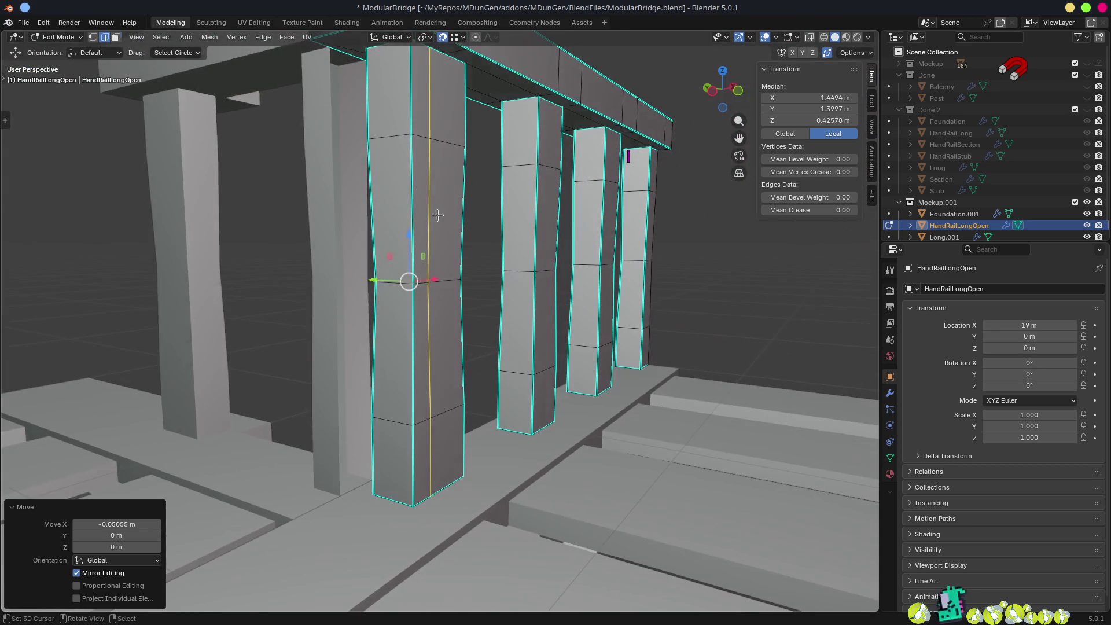
- Select the front post's face column and move it
key("3")
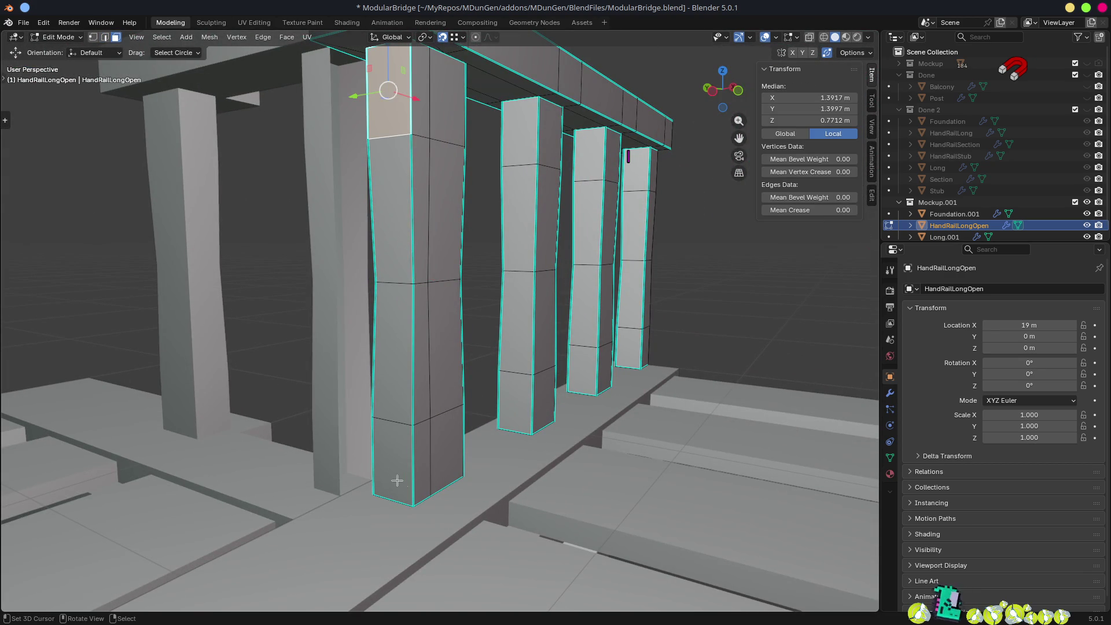
left_click(384, 465, "ctrl")
key("1")
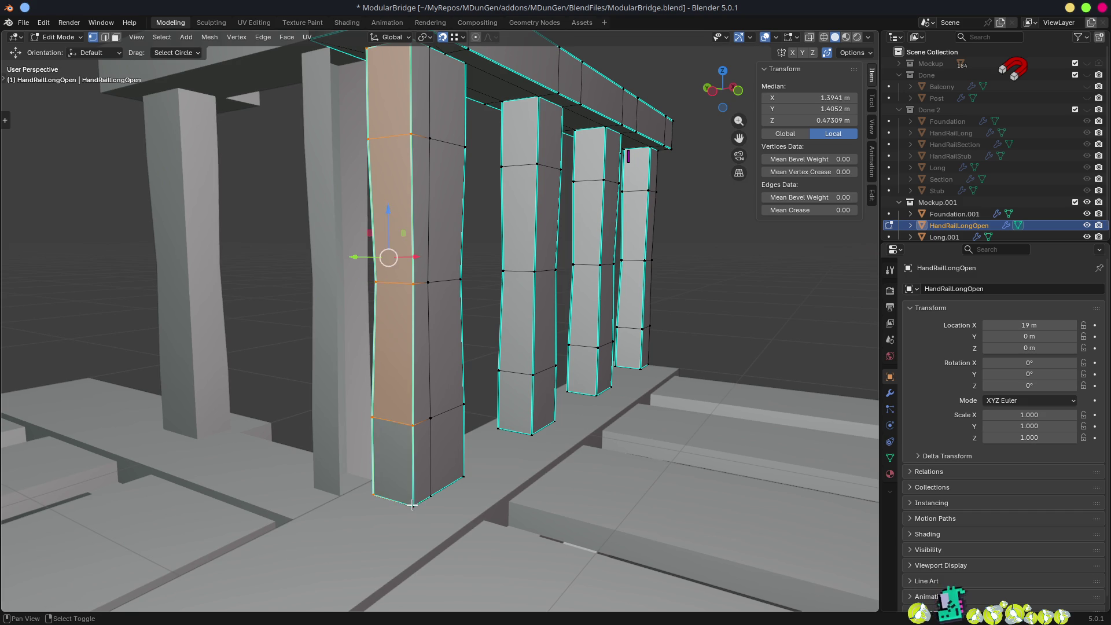
left_click(460, 37)
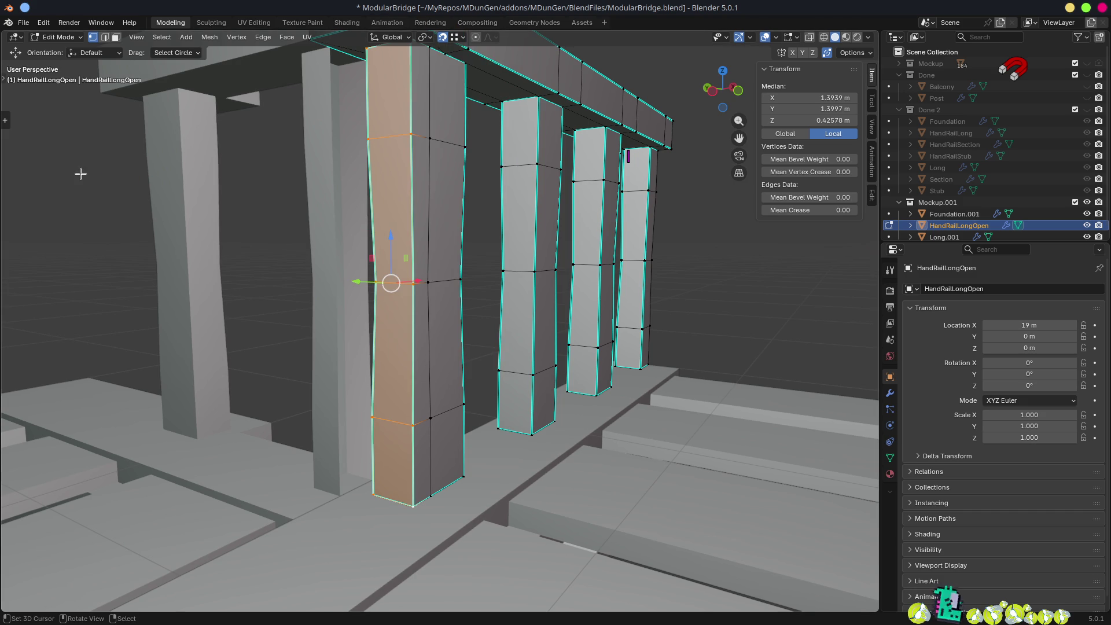
left_click_drag(342, 414, 337, 420)
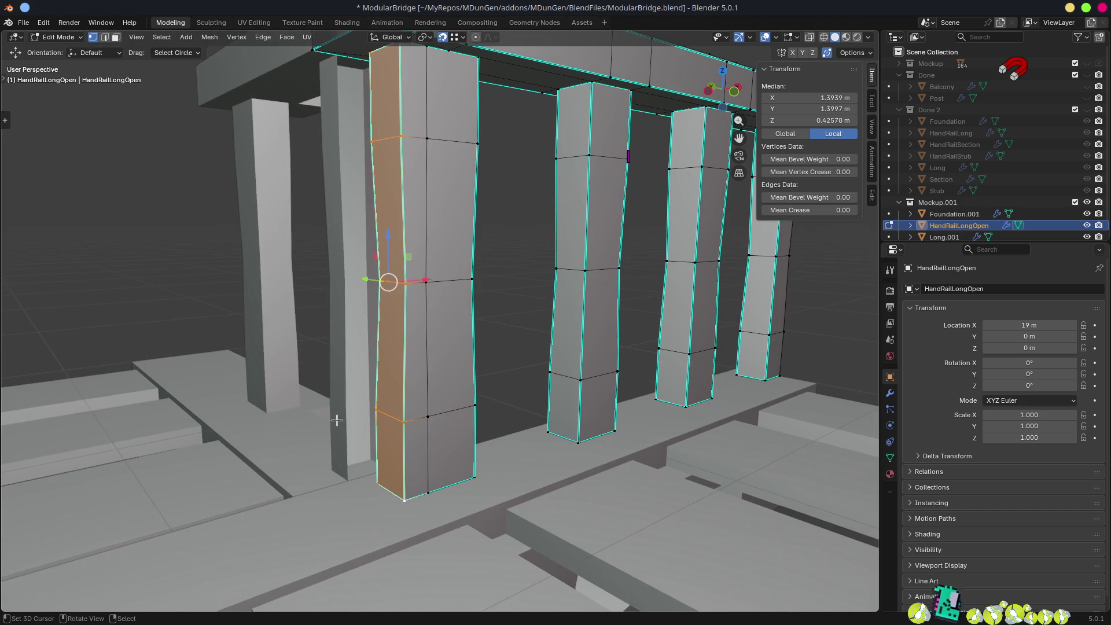
left_click(348, 486)
- Extrude the post's thin side strip 0.05 m along Y
mouse_move(371, 463)
left_mouse_down()
mouse_move(441, 396)
mouse_move(496, 419)
mouse_move(409, 463)
left_mouse_up()
left_click(409, 463)
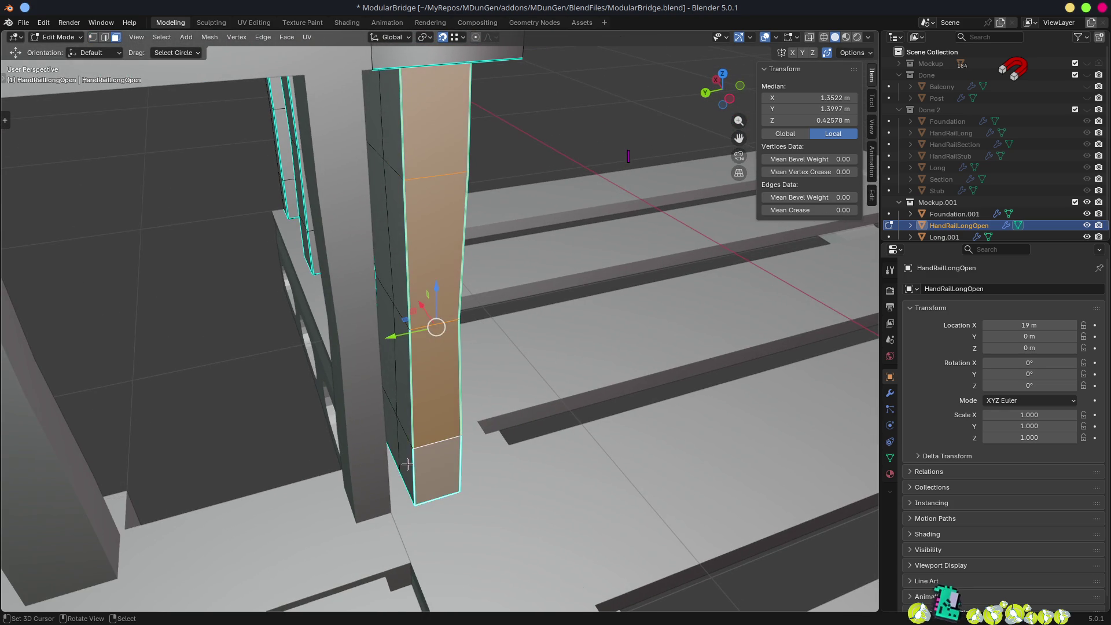
left_click(393, 128, "ctrl")
left_click_drag(457, 301, 490, 355)
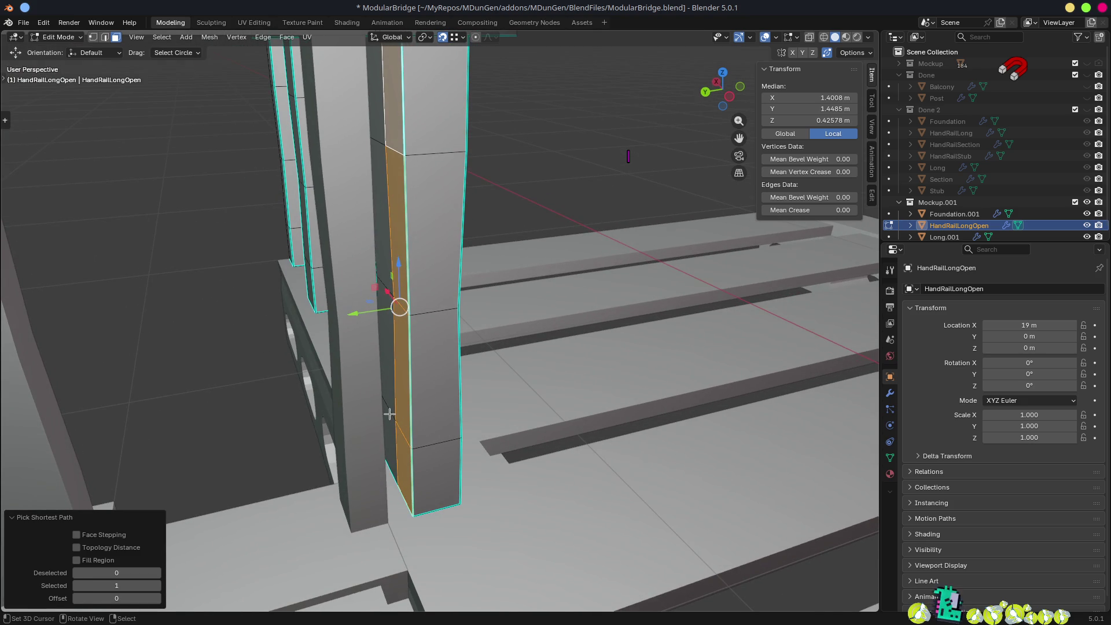
key("g")
key("y")
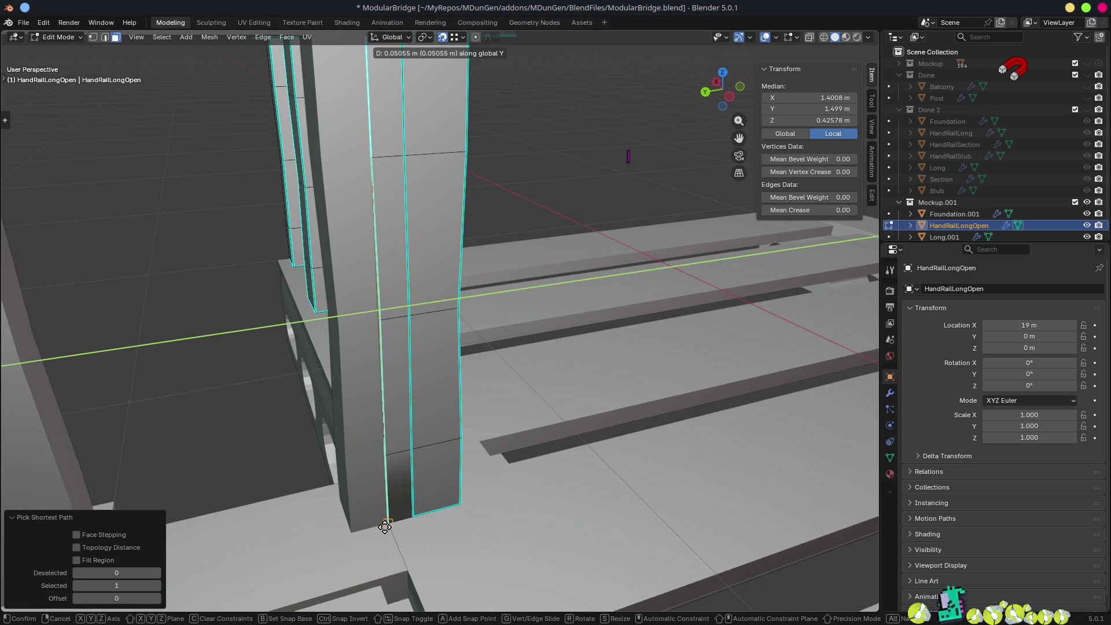
left_click(385, 526)
- Delete the selected strip faces and return to Object Mode
key("x")
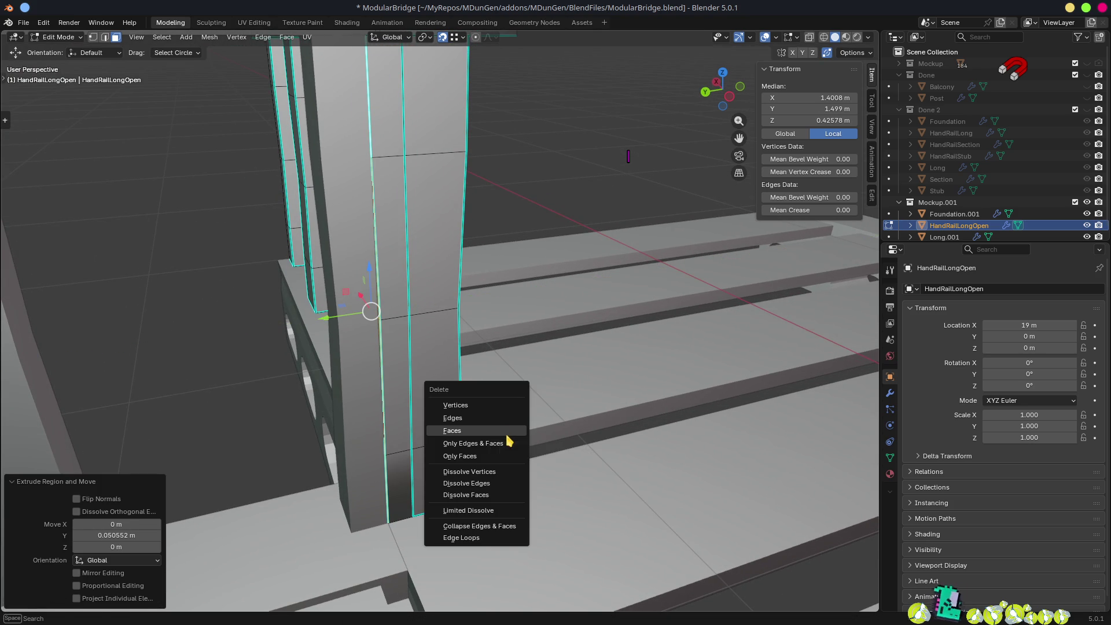
left_click(507, 434)
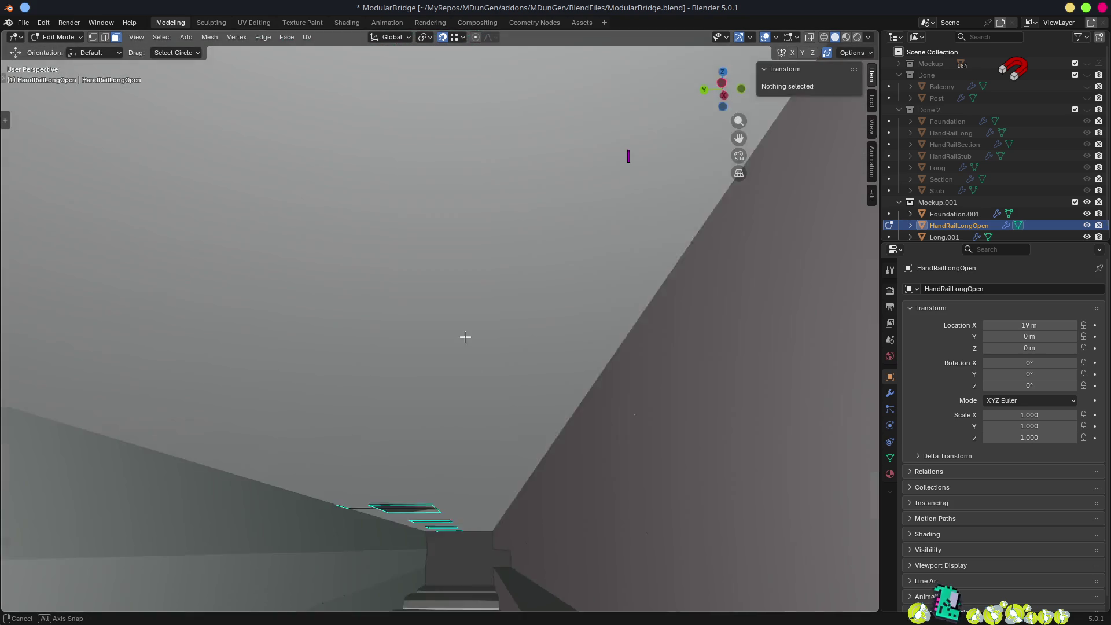
mouse_move(462, 335)
left_mouse_down()
mouse_move(385, 346)
mouse_move(440, 301)
mouse_move(513, 300)
mouse_move(492, 352)
mouse_move(556, 334)
left_mouse_up()
scroll(492, 353, "down", 5)
scroll(556, 334, "up", 4)
key("Tab")
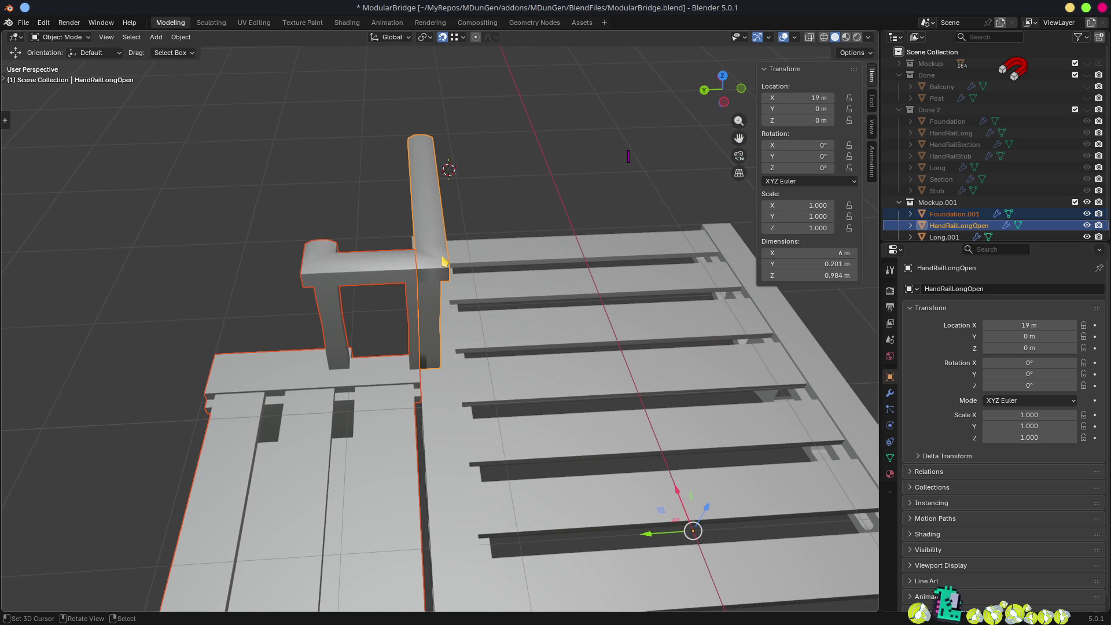
- Isolate the handrail in Local View and delete the four posts' bottom end faces
key("KP_Divide")
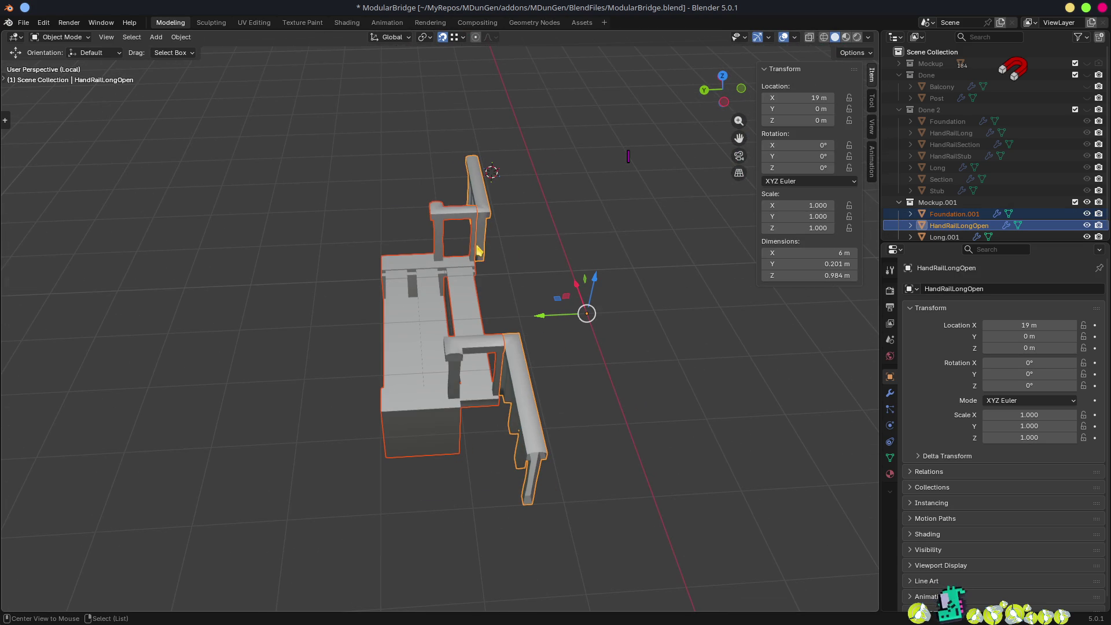
middle_click(475, 251, "alt")
scroll(534, 243, "up", 4)
left_click_drag(574, 303, 480, 209)
key("Tab")
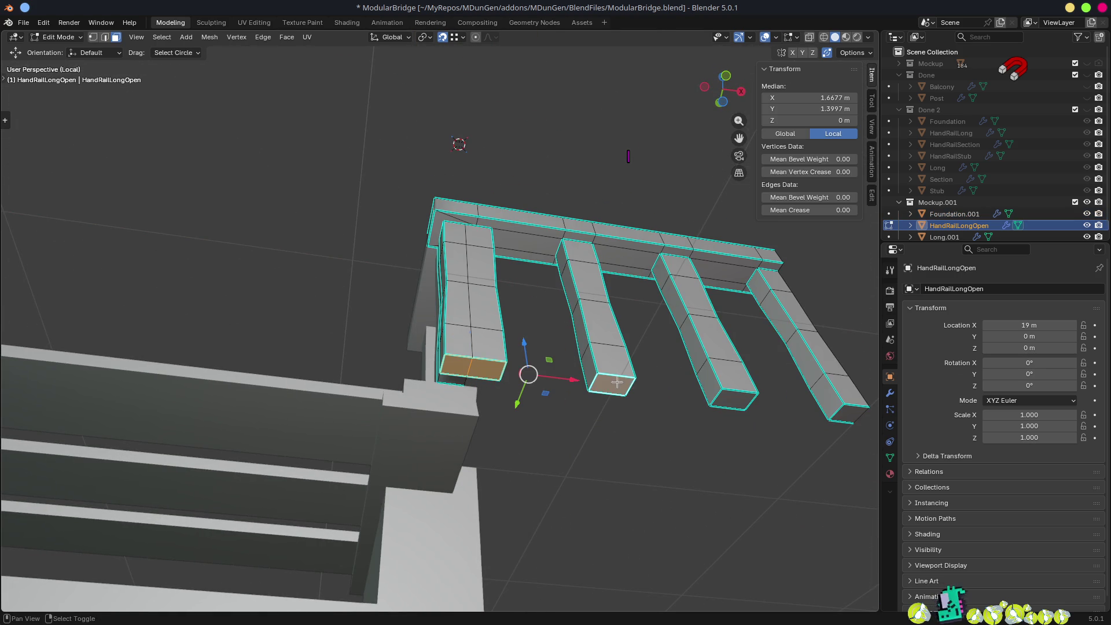
key("x")
left_click(847, 408)
- Delete one more face at the front post's base
mouse_move(846, 401)
left_mouse_down()
mouse_move(741, 402)
mouse_move(645, 427)
mouse_move(738, 456)
mouse_move(804, 504)
mouse_move(619, 376)
mouse_move(587, 357)
mouse_move(578, 370)
mouse_move(541, 314)
mouse_move(498, 330)
mouse_move(483, 352)
mouse_move(394, 293)
mouse_move(422, 255)
mouse_move(372, 249)
mouse_move(255, 248)
mouse_move(190, 280)
mouse_move(223, 384)
mouse_move(179, 350)
mouse_move(431, 300)
mouse_move(392, 284)
left_mouse_up()
left_click(346, 262)
key("x")
left_click(351, 267)
scroll(392, 284, "up", 3)
left_click(775, 38)
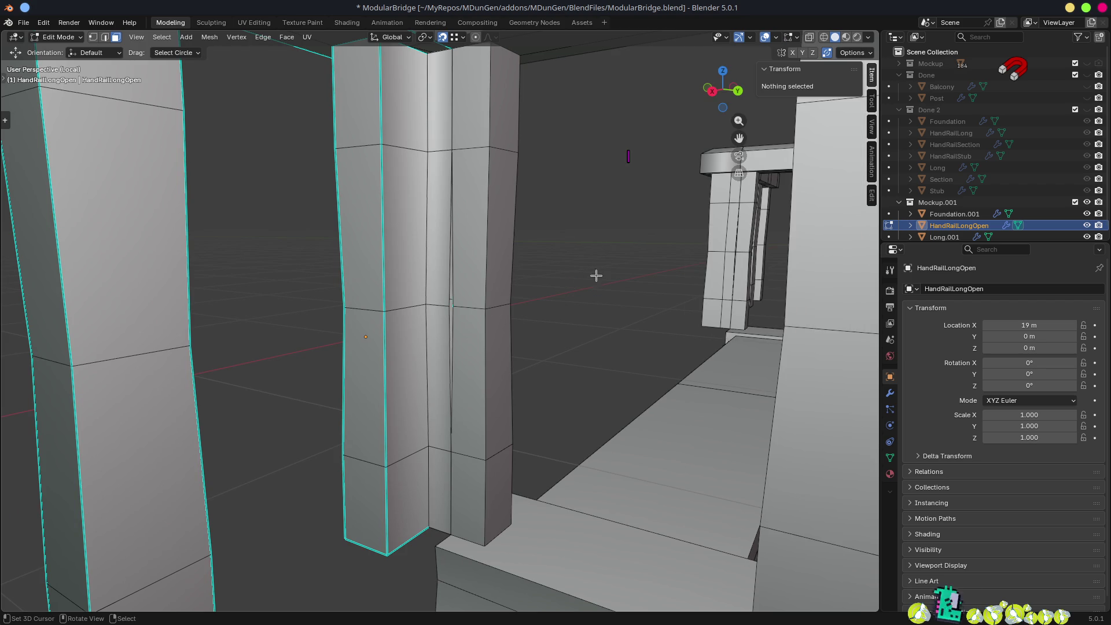
- Reposition two lower vertices on the railing pillar
scroll(537, 294, "up", 3)
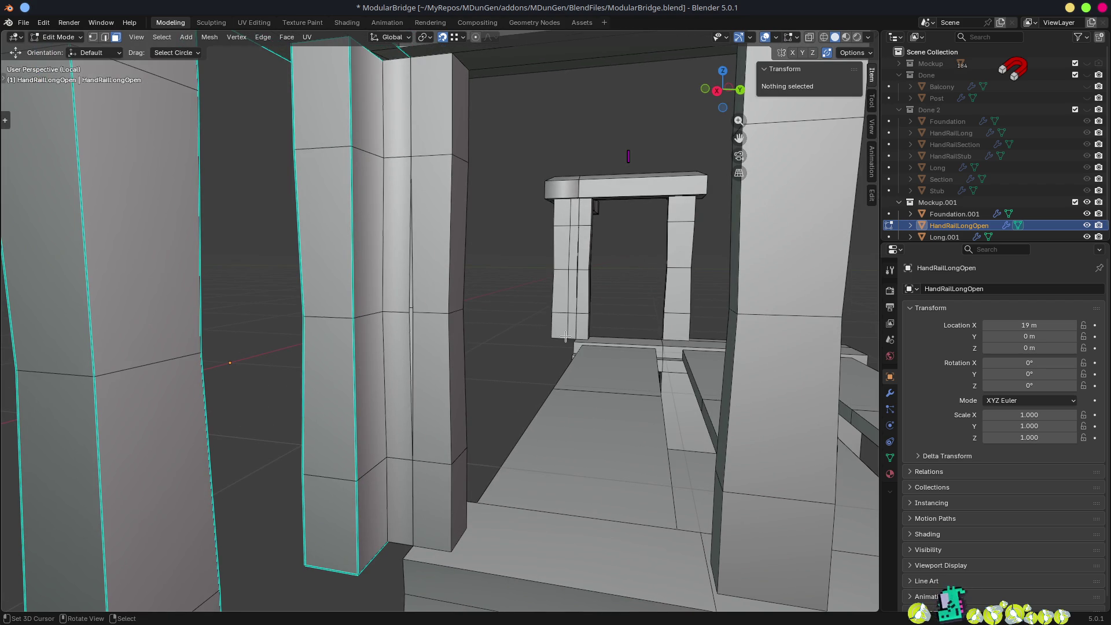
scroll(528, 322, "up", 6)
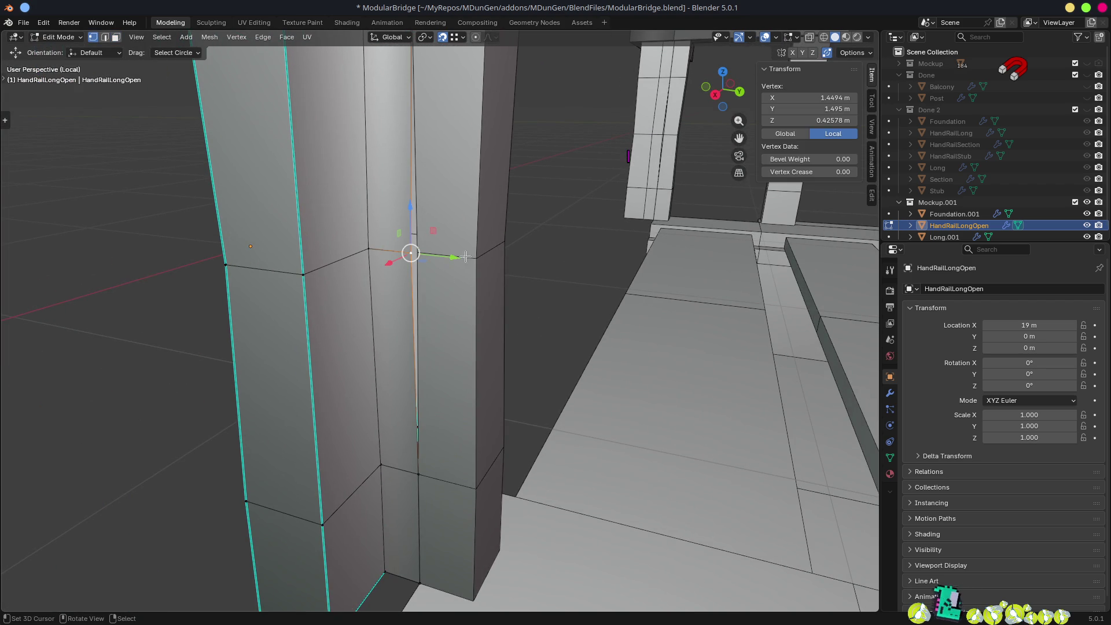
left_click(420, 256)
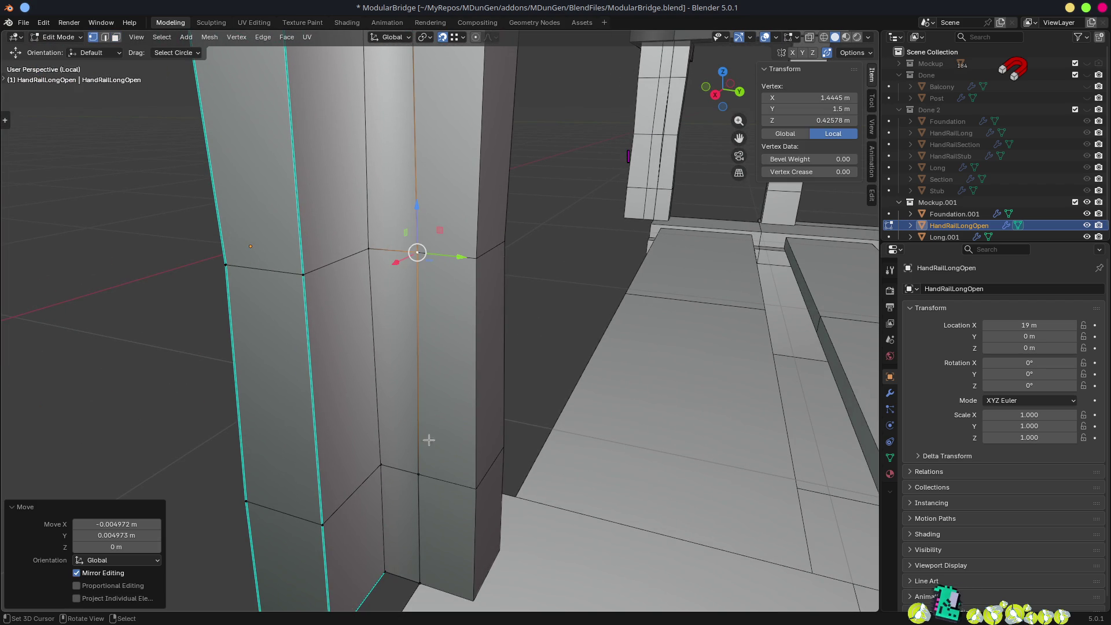
left_click(409, 464)
key("g")
left_click(428, 476)
scroll(428, 475, "down", 2)
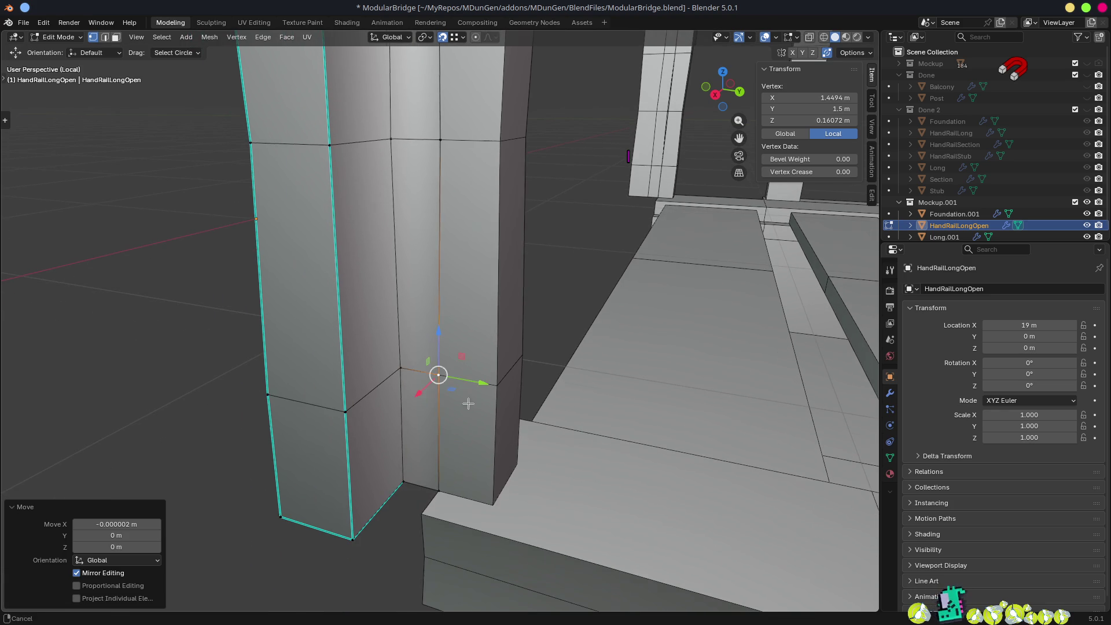
left_click(404, 481)
key("g")
left_click(450, 487)
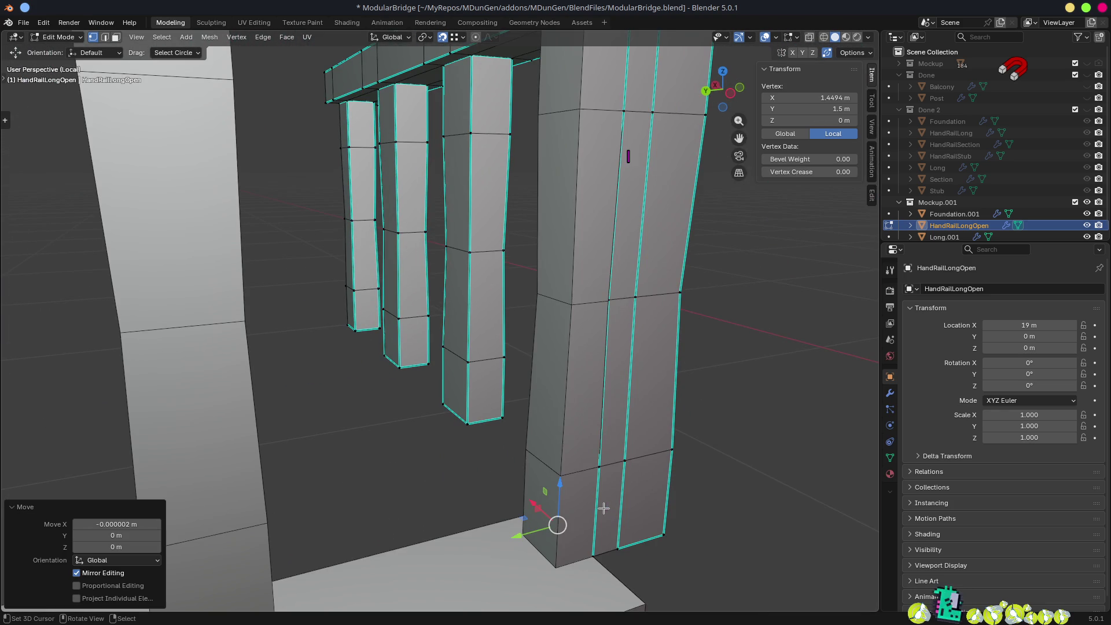
- Nudge a column vertex slightly in X and Y
scroll(520, 474, "up", 4)
left_click(472, 431)
mouse_move(472, 431)
left_mouse_down()
mouse_move(508, 421)
mouse_move(471, 428)
left_mouse_up()
left_click(475, 240)
mouse_move(475, 240)
left_mouse_down()
mouse_move(488, 237)
mouse_move(475, 239)
left_mouse_up()
mouse_move(502, 142)
left_mouse_down()
mouse_move(504, 398)
mouse_move(502, 190)
left_mouse_up()
mouse_move(479, 284)
left_mouse_down()
mouse_move(457, 324)
mouse_move(445, 515)
left_mouse_up()
scroll(475, 289, "down", 3)
scroll(490, 391, "up", 4)
mouse_move(489, 391)
left_mouse_down()
mouse_move(497, 347)
mouse_move(513, 351)
left_mouse_up()
- Dissolve the column's top edge loop and its vertical edge path
key("2")
left_click(514, 351, "alt")
key("ctrl+x")
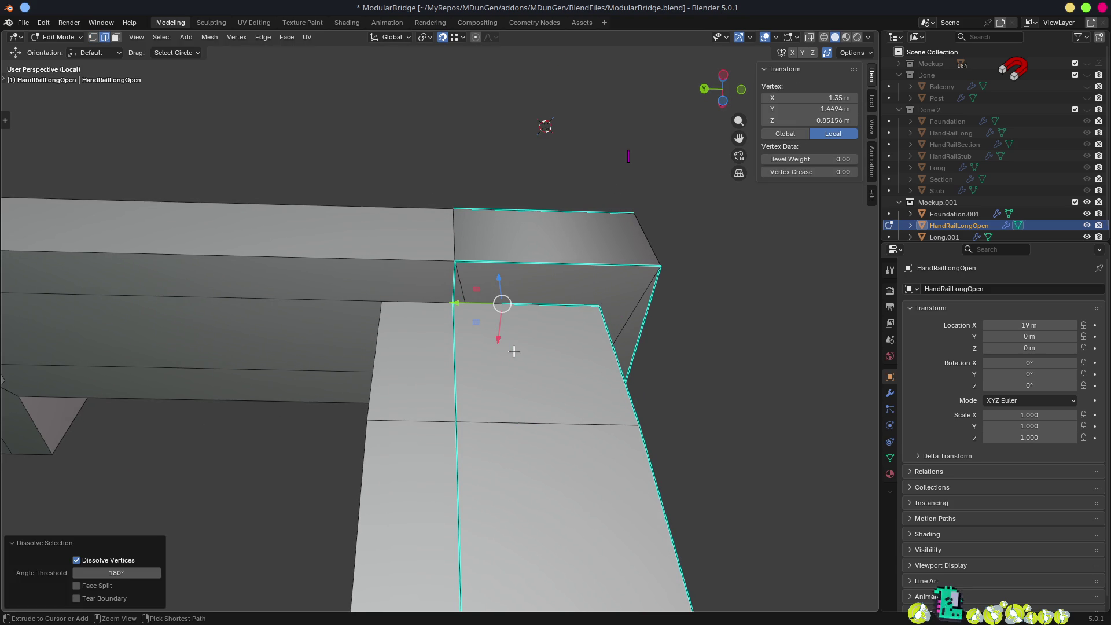
mouse_move(513, 351)
left_mouse_down()
mouse_move(453, 394)
mouse_move(543, 367)
mouse_move(518, 347)
mouse_move(560, 318)
mouse_move(539, 307)
left_mouse_up()
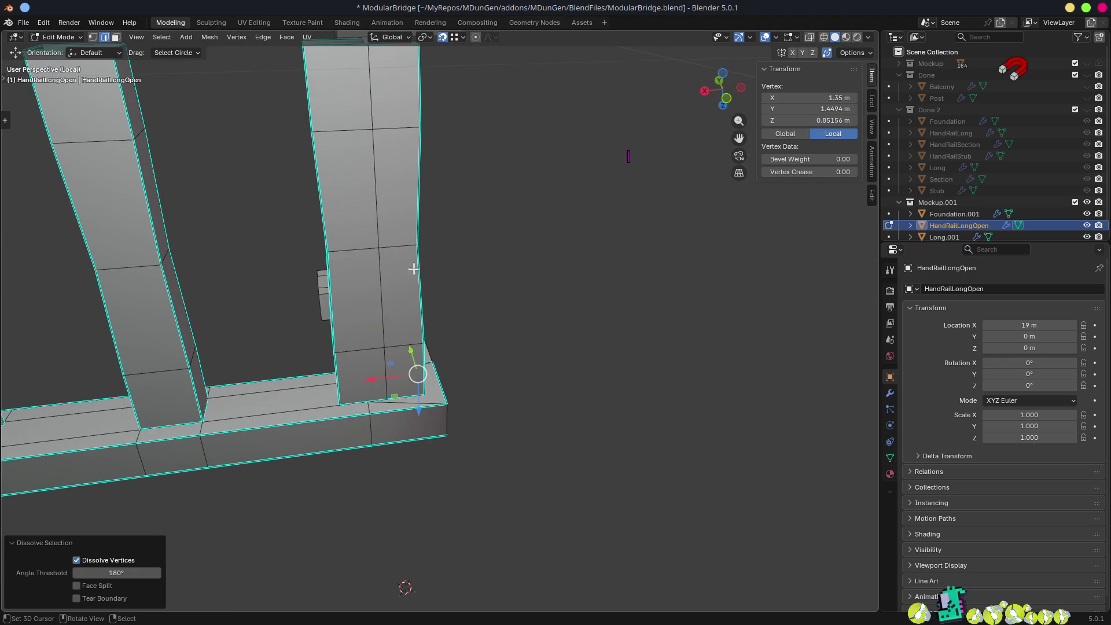
left_click(473, 282, "ctrl")
mouse_move(474, 283)
left_mouse_down()
mouse_move(519, 268)
mouse_move(556, 292)
mouse_move(511, 294)
mouse_move(438, 265)
mouse_move(416, 301)
mouse_move(399, 289)
mouse_move(438, 269)
mouse_move(545, 289)
mouse_move(588, 347)
mouse_move(618, 362)
mouse_move(672, 363)
mouse_move(648, 324)
left_mouse_up()
key("ctrl+x")
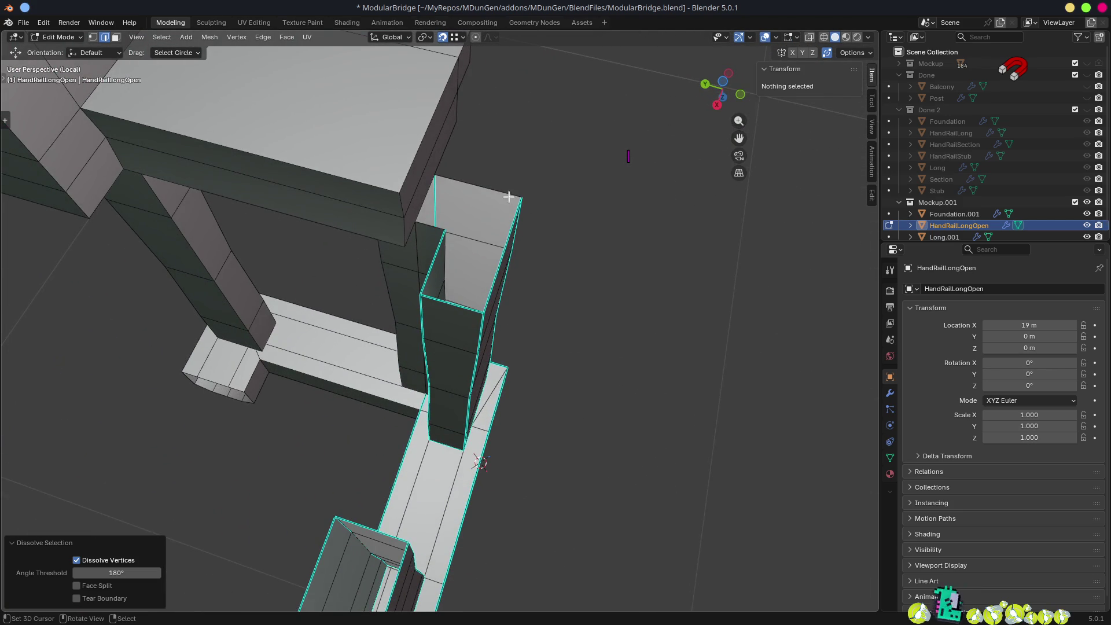
- Mark the selected column edges of HandRailLongOpen as sharp
left_click(480, 187)
mouse_move(585, 211)
left_mouse_down()
mouse_move(528, 178)
mouse_move(571, 367)
left_mouse_up()
key("ctrl+e")
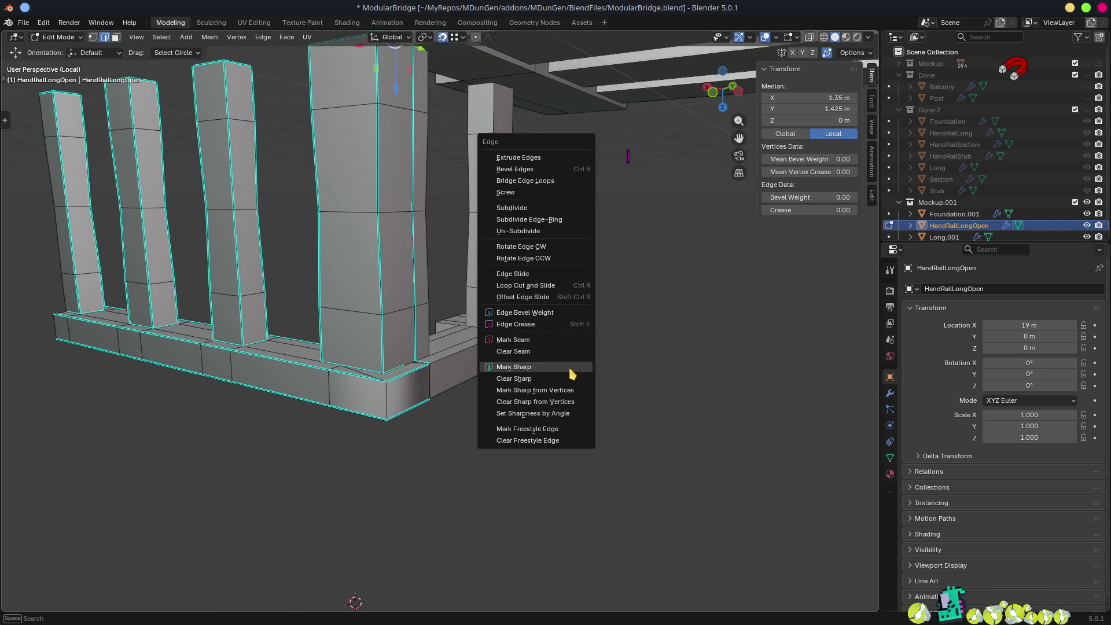
left_click(531, 367)
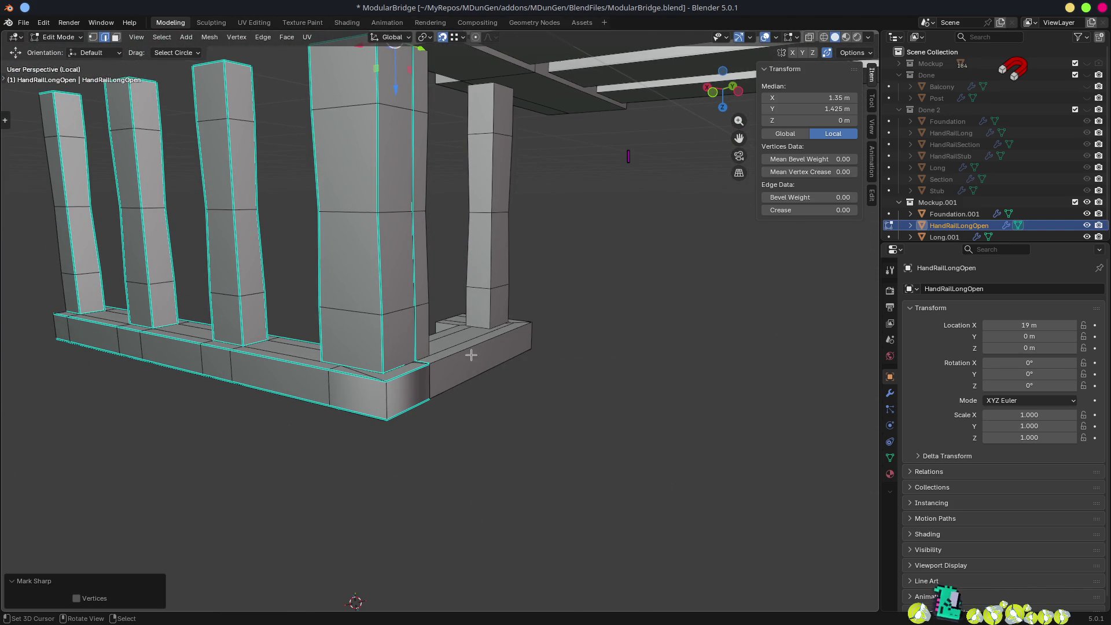
scroll(458, 378, "up", 3)
scroll(397, 402, "up", 6)
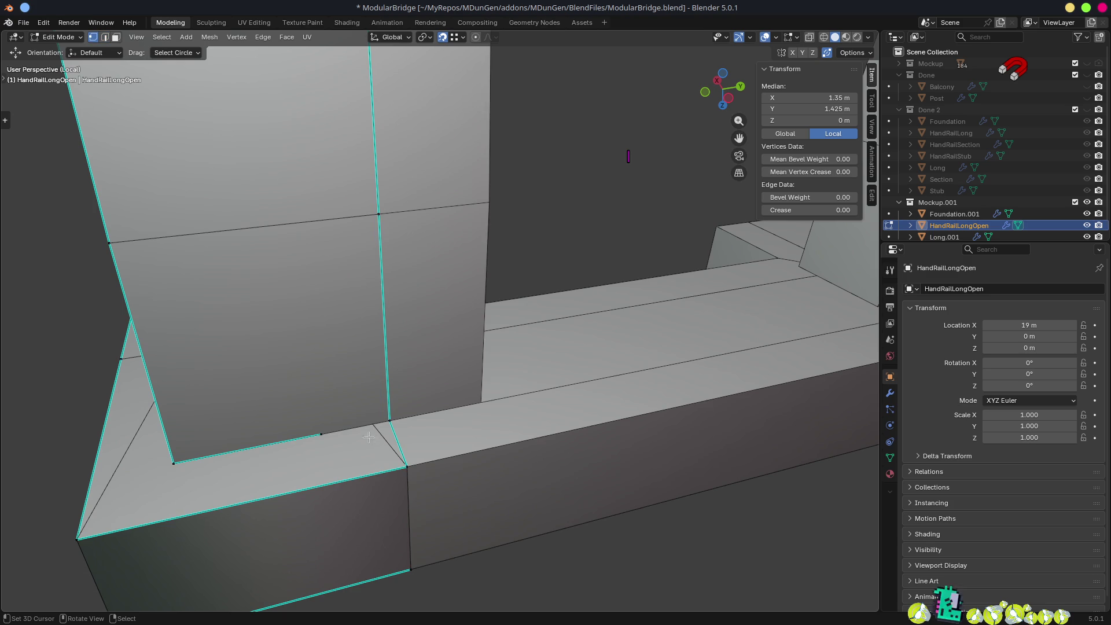
- Hide the linked railing base faces and dissolve the stray vertex inside the railing
left_click(320, 432)
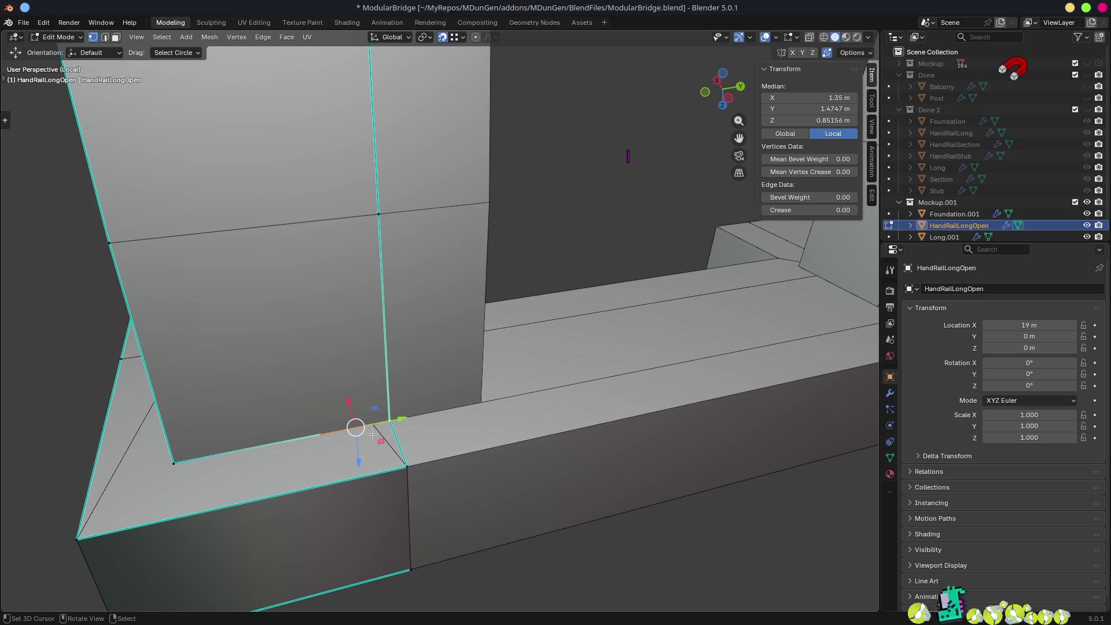
key("3")
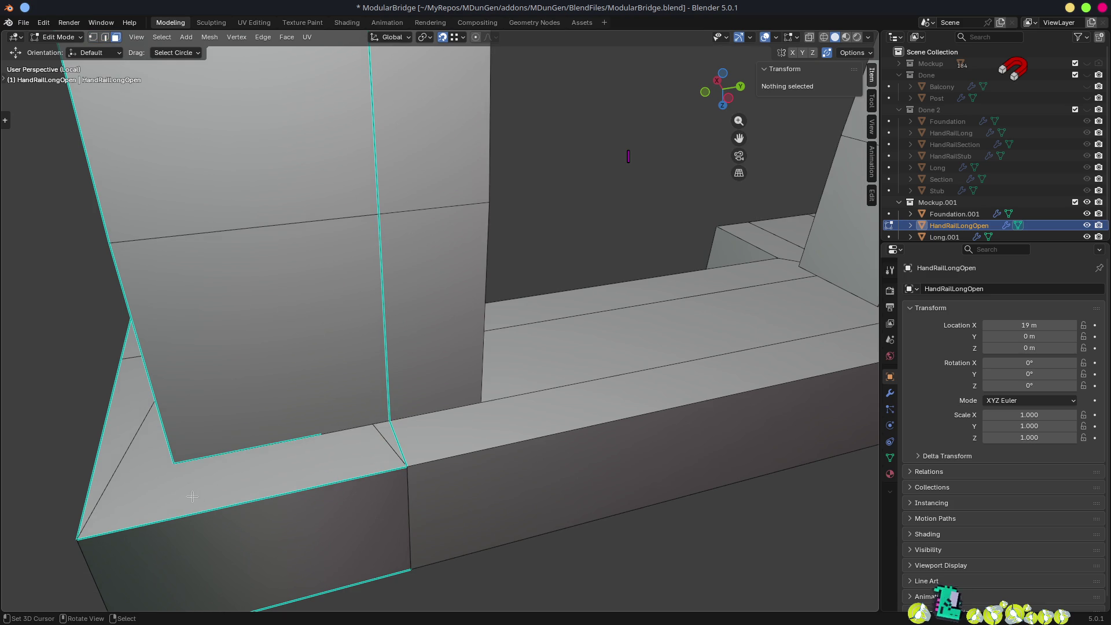
left_click(192, 495)
key("l")
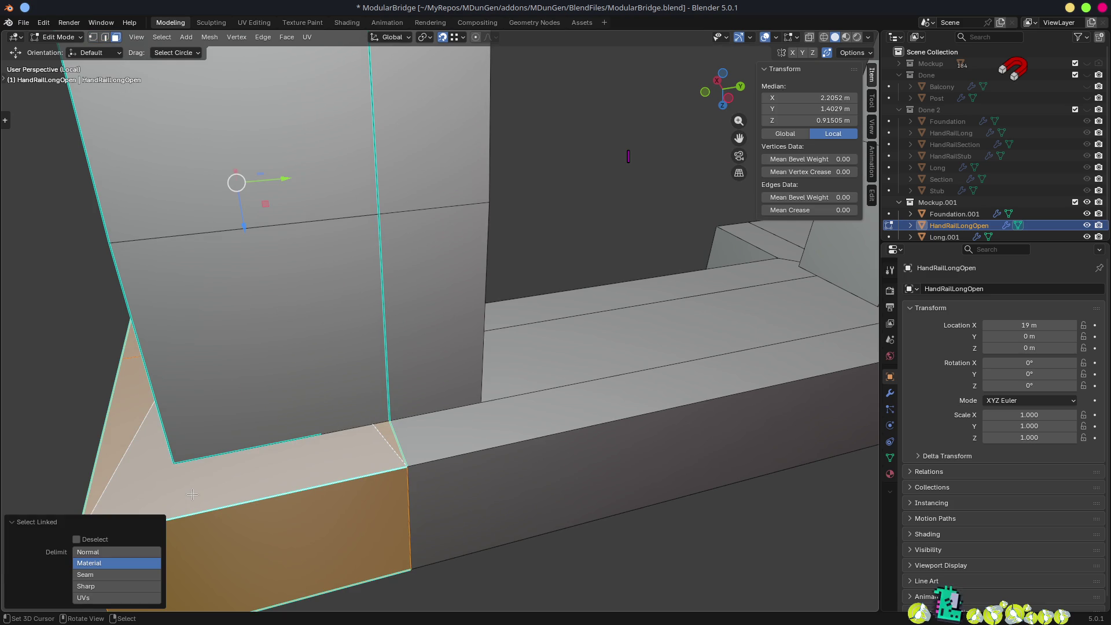
key("h")
mouse_move(231, 478)
left_mouse_down()
mouse_move(240, 426)
mouse_move(453, 456)
mouse_move(483, 218)
mouse_move(446, 193)
mouse_move(552, 307)
mouse_move(567, 247)
left_mouse_up()
key("shift+g")
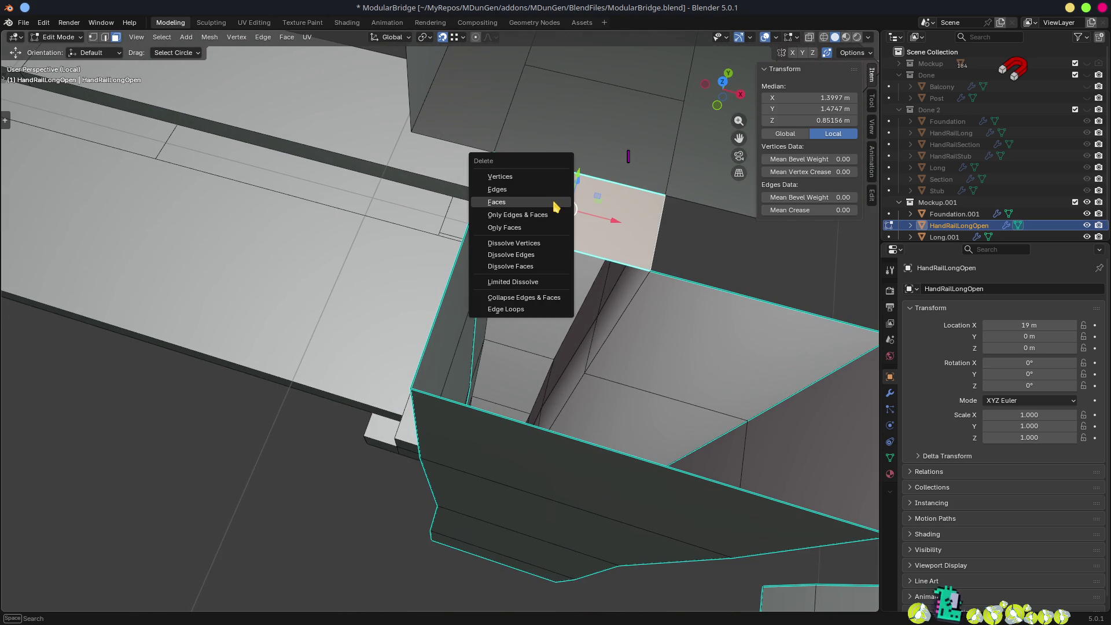
left_click_drag(559, 201, 636, 202)
left_click(345, 279)
key("ctrl+x")
left_click_drag(449, 348, 417, 232)
- Mark the column's top rim edge loop as sharp and return to Object Mode
key("2")
left_click(405, 273)
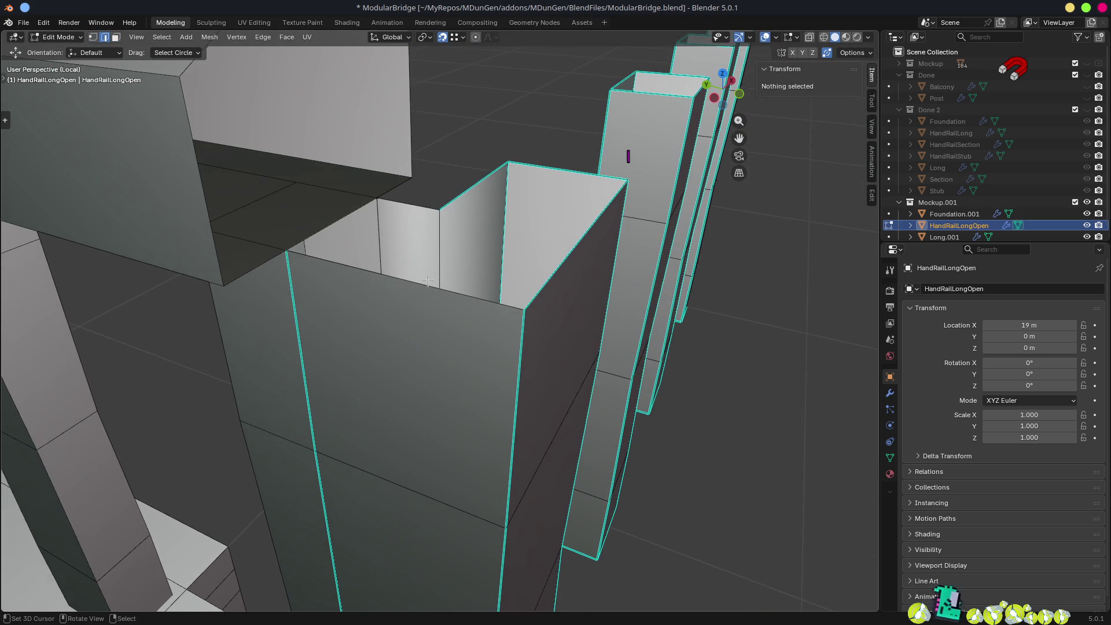
left_click(397, 278, "alt")
mouse_move(396, 277)
left_mouse_down()
mouse_move(404, 300)
mouse_move(415, 277)
mouse_move(405, 236)
mouse_move(578, 251)
mouse_move(562, 301)
left_mouse_up()
key("ctrl+e")
left_click(405, 297)
scroll(625, 354, "down", 5)
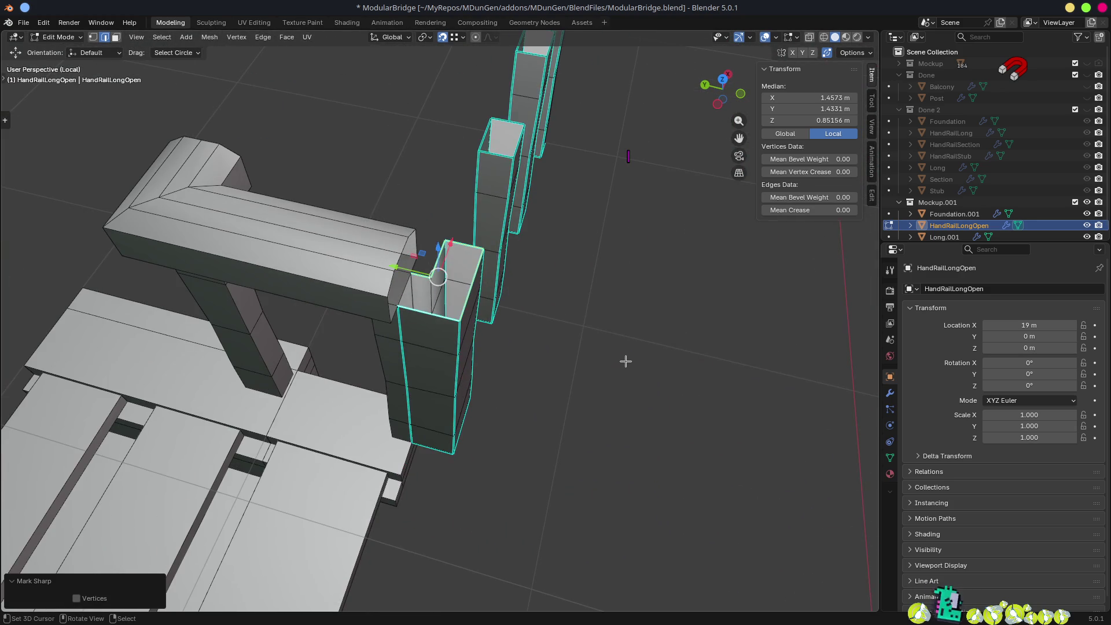
key("Tab")
scroll(620, 376, "down", 2)
mouse_move(620, 379)
left_mouse_down()
mouse_move(621, 293)
mouse_move(582, 309)
mouse_move(662, 297)
left_mouse_up()
- Inspect the handrail's mitered corner up close, then save ModularBridge.blend
scroll(334, 277, "up", 5)
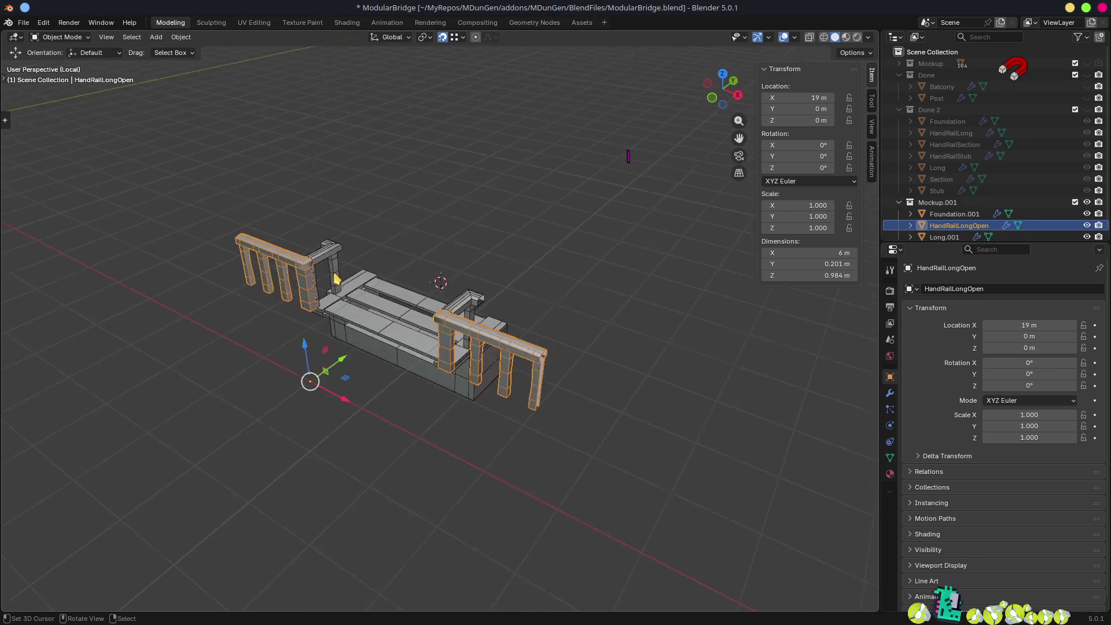
middle_click(177, 204, "alt")
scroll(434, 297, "up", 4)
mouse_move(434, 297)
left_mouse_down()
mouse_move(513, 315)
mouse_move(424, 280)
mouse_move(363, 303)
mouse_move(573, 337)
mouse_move(446, 265)
mouse_move(447, 279)
left_mouse_up()
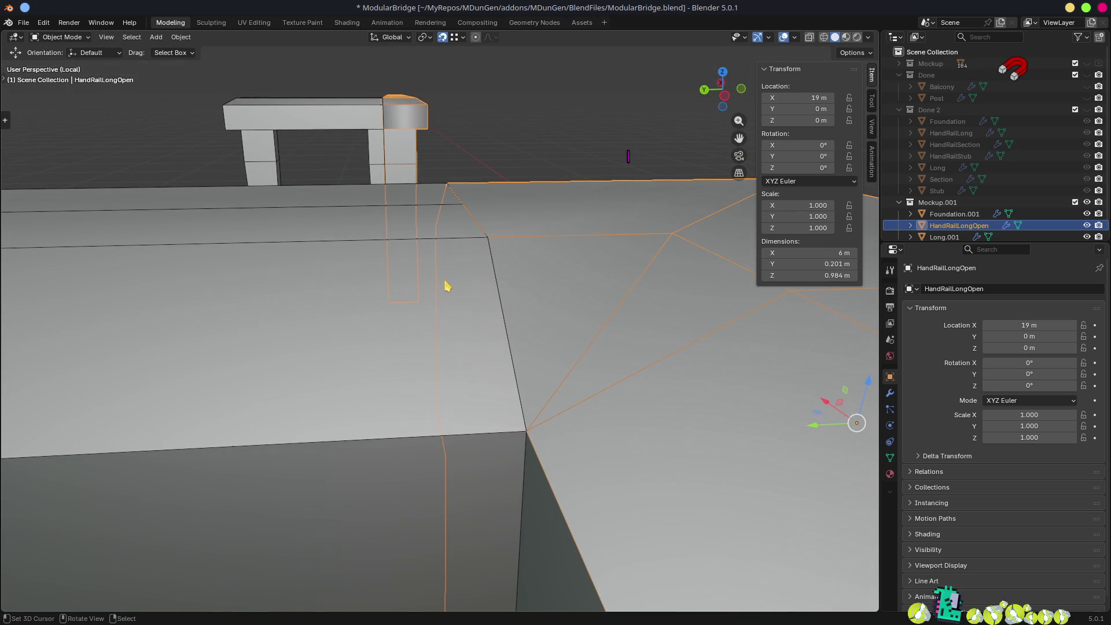
scroll(480, 327, "down", 8)
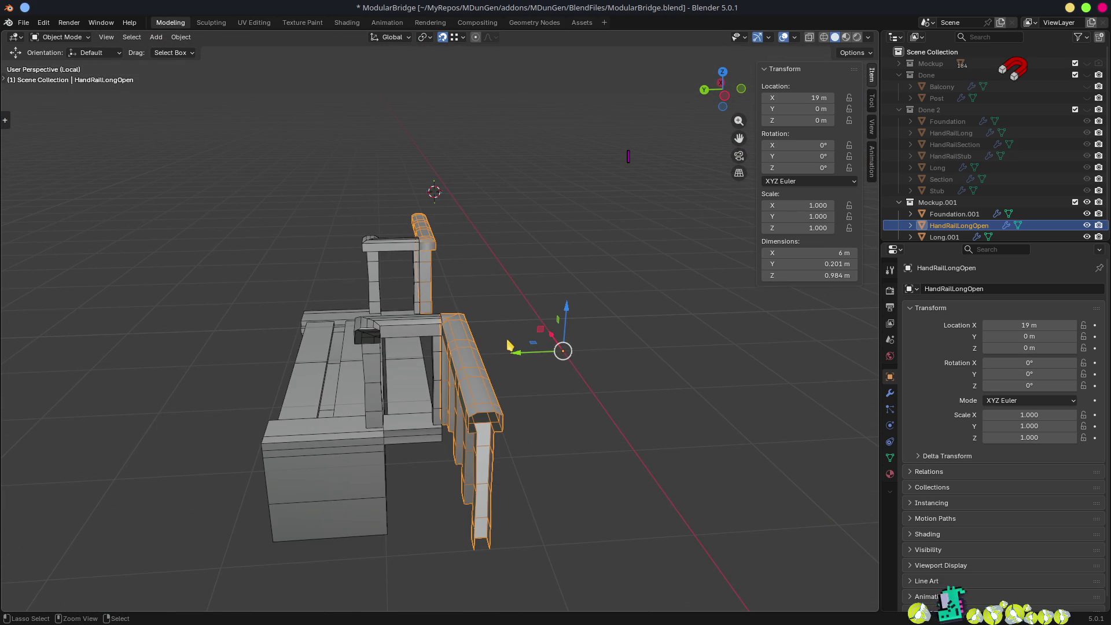
key("ctrl+s")
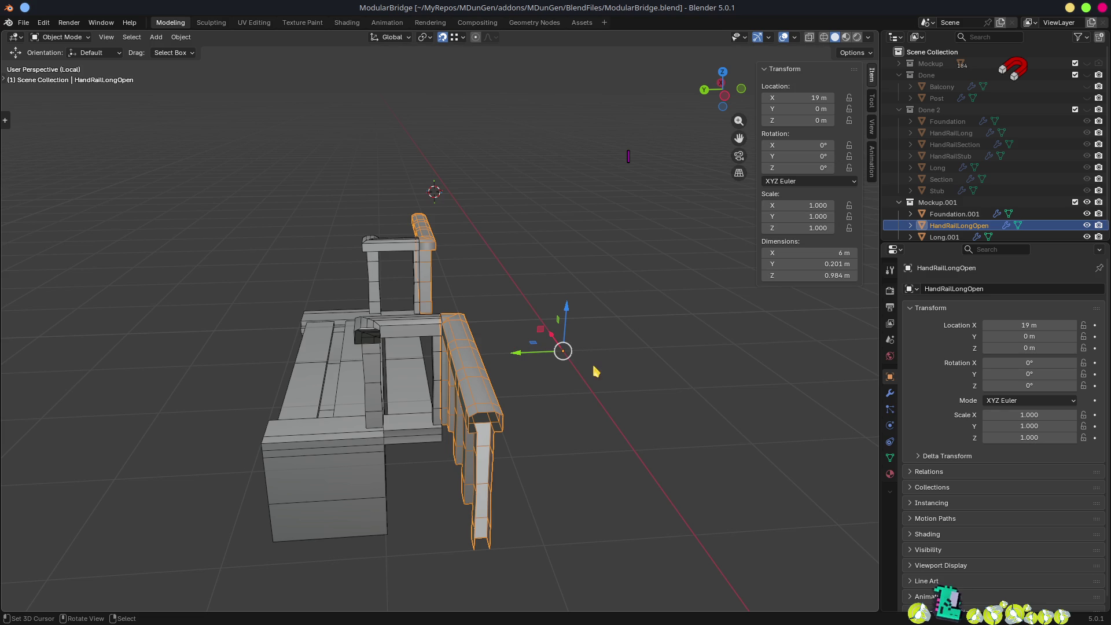
- Move HandRailLongOpen into the Done 2 collection and disable Mockup.001 rendering
key("m")
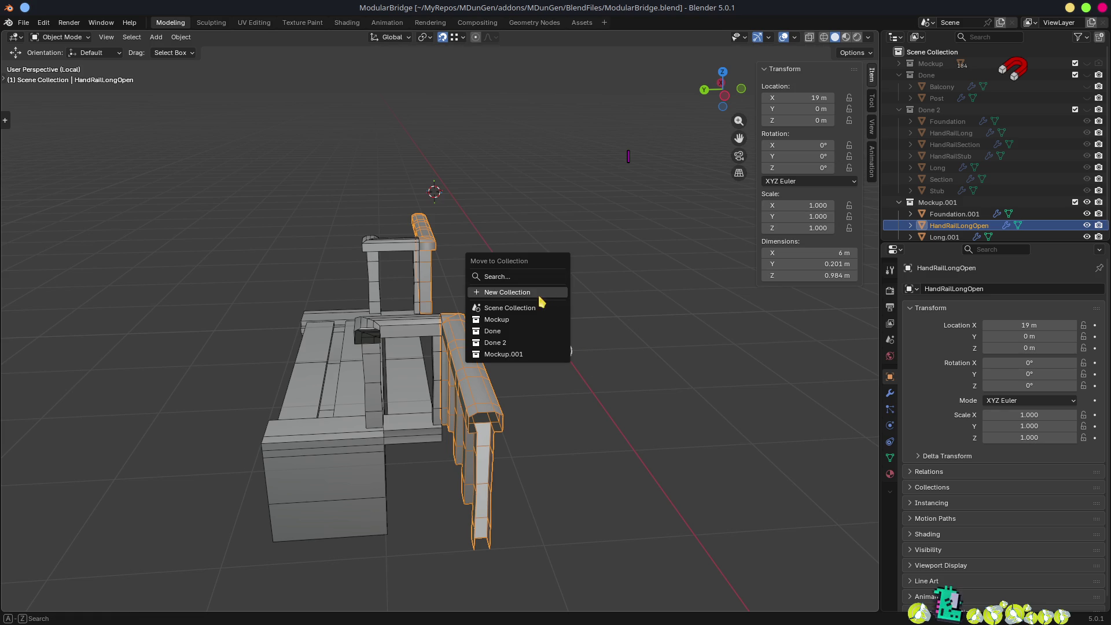
left_click(513, 343)
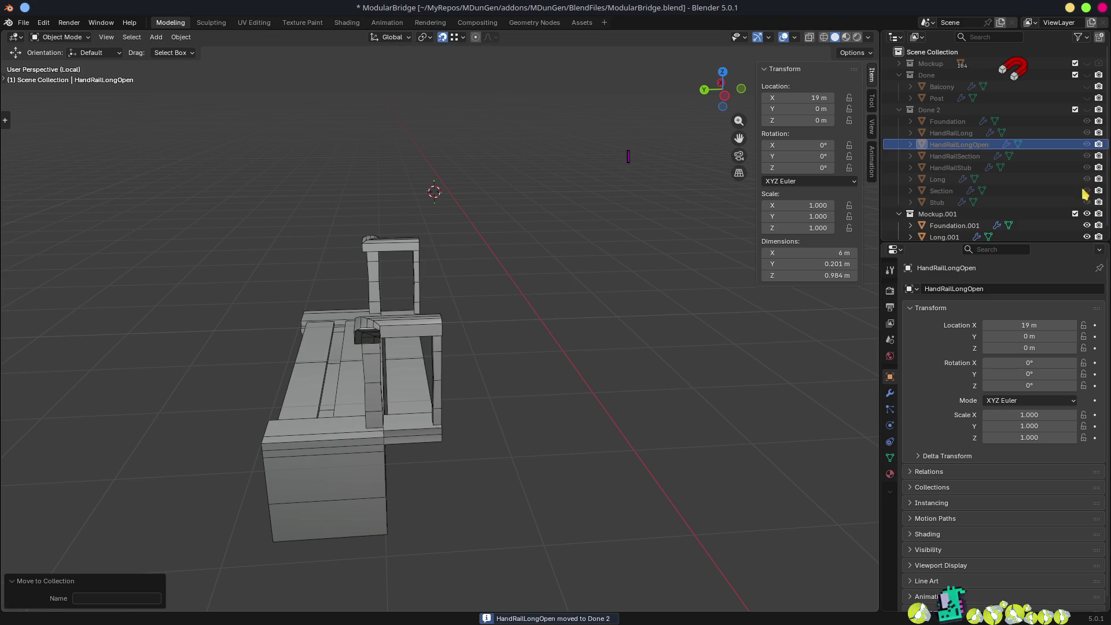
left_click(1098, 213)
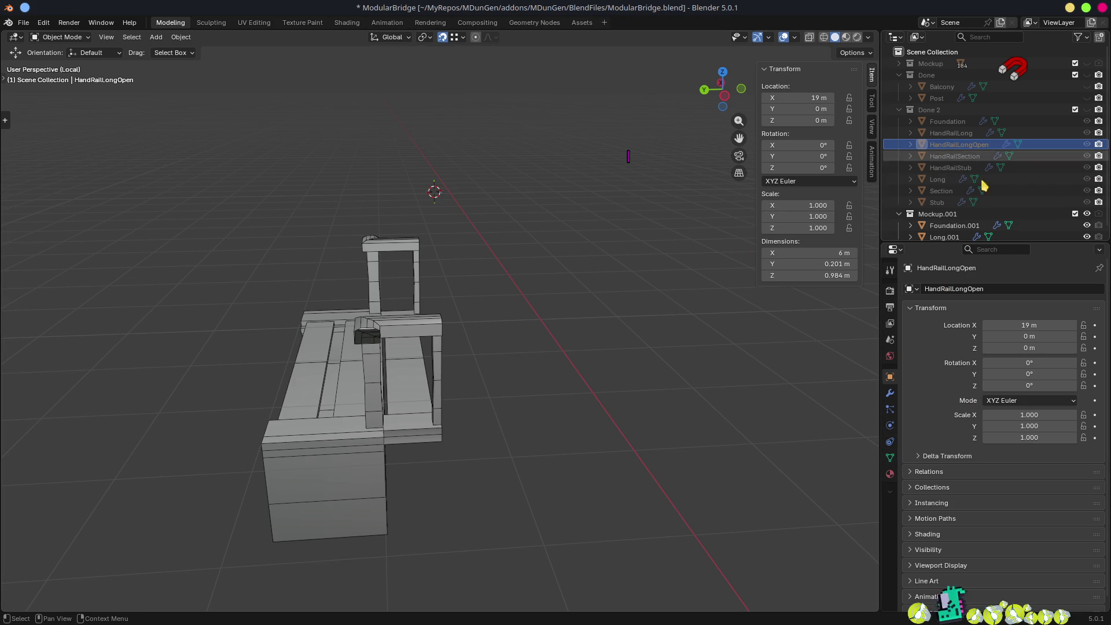
- Save ModularBridge.blend and switch over to Godot Engine
left_click(889, 458)
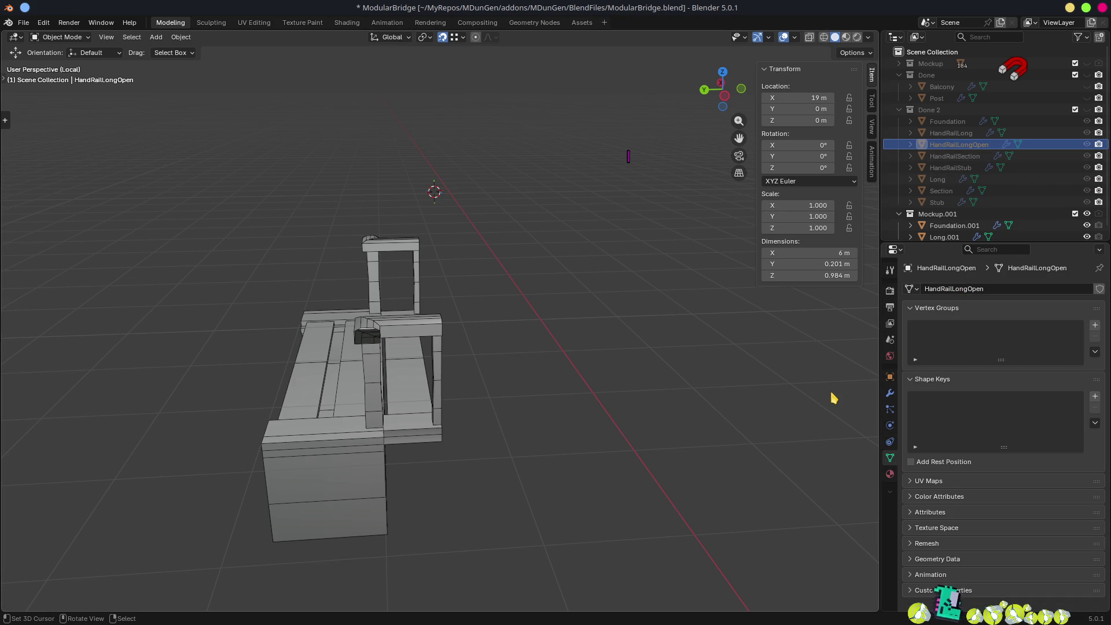
key("ctrl+s")
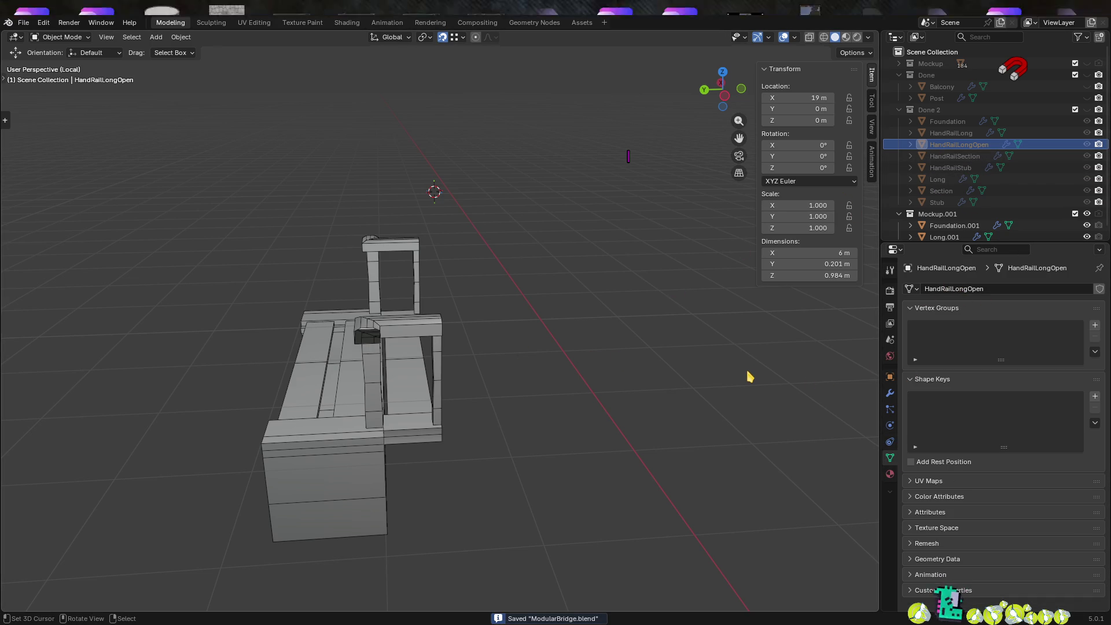
key("alt+Tab")
key("alt+Tab")
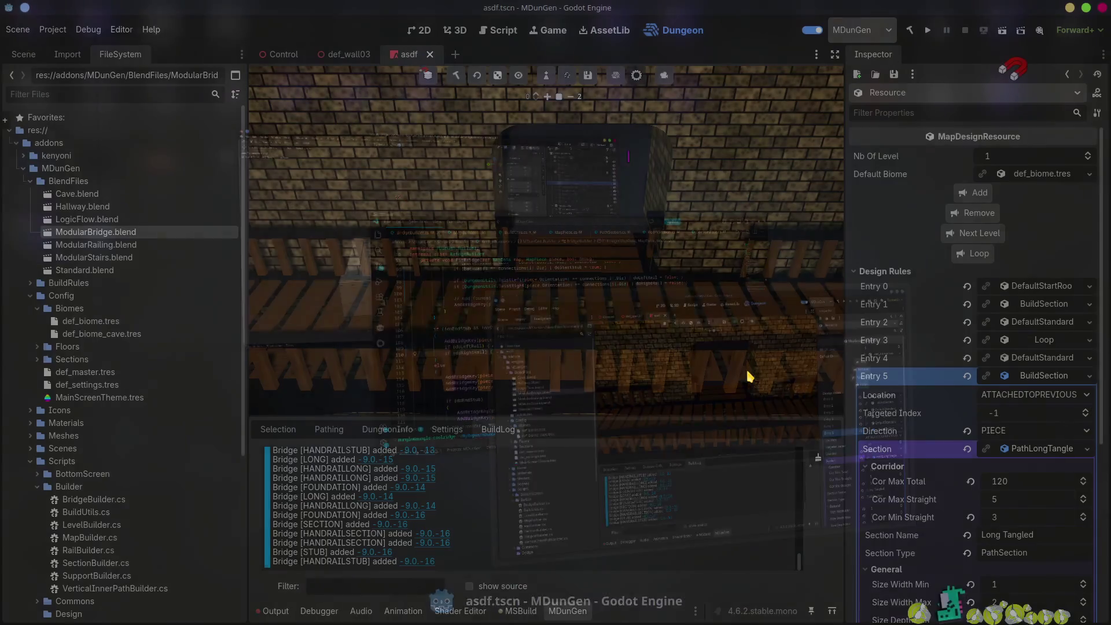
- In ModularBridge.blend's advanced import settings, enable Save to File for the HandRailLongOpen mesh
double_click(116, 232)
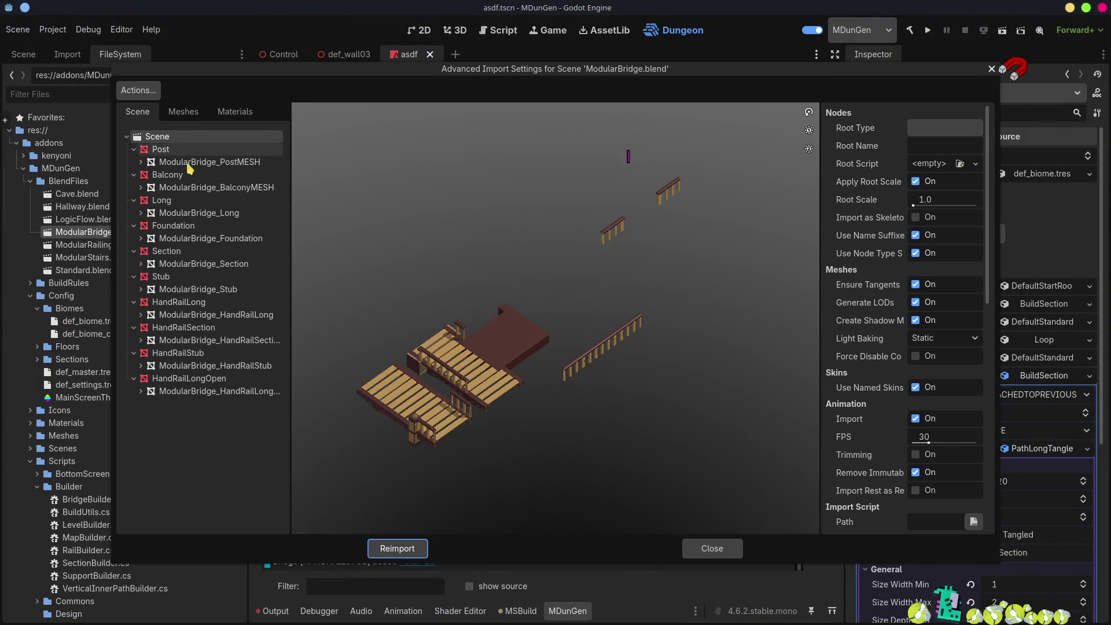
mouse_move(291, 388)
left_mouse_down()
mouse_move(409, 384)
mouse_move(349, 394)
left_mouse_up()
left_click(290, 394)
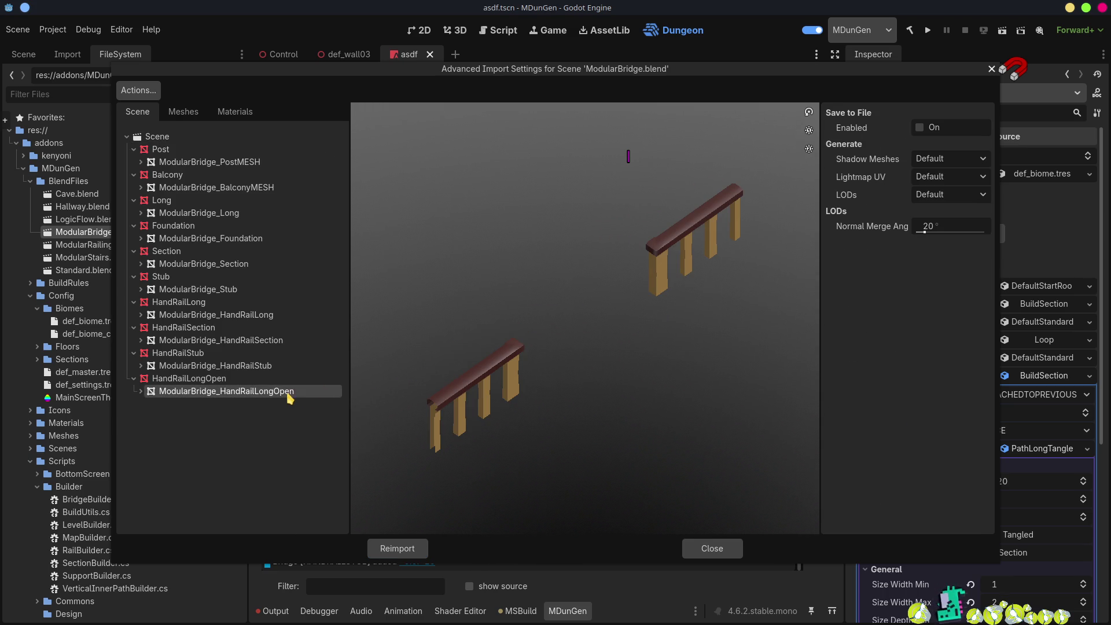
left_click(921, 127)
- Set the save path to Bridges/Default/HandRailLongOpen.res and reimport ModularBridge.blend
left_click(982, 146)
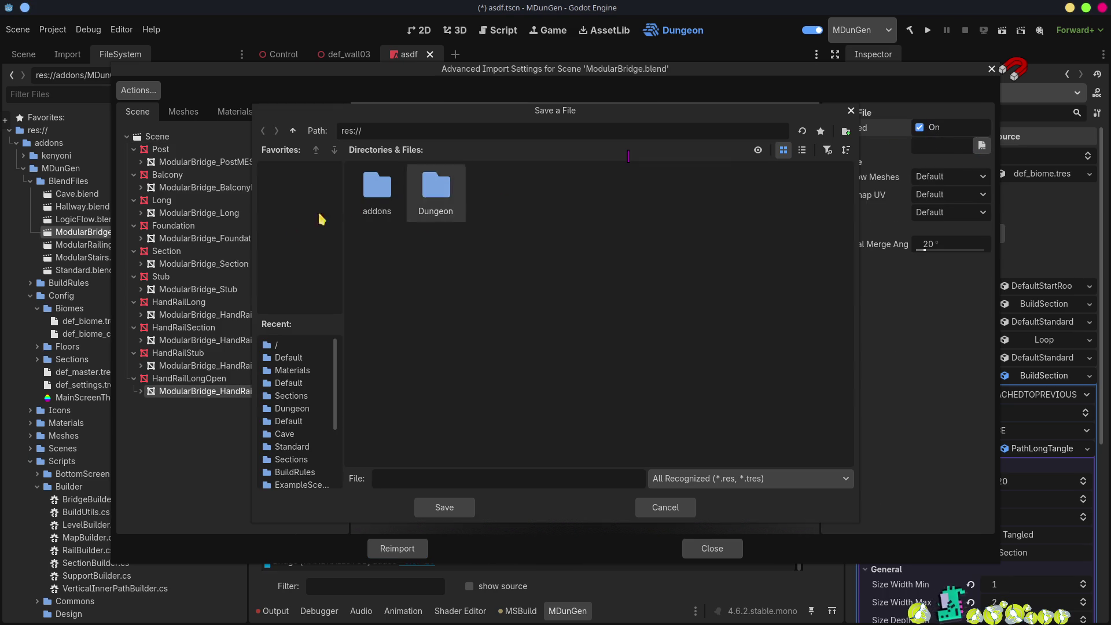
left_click(282, 358)
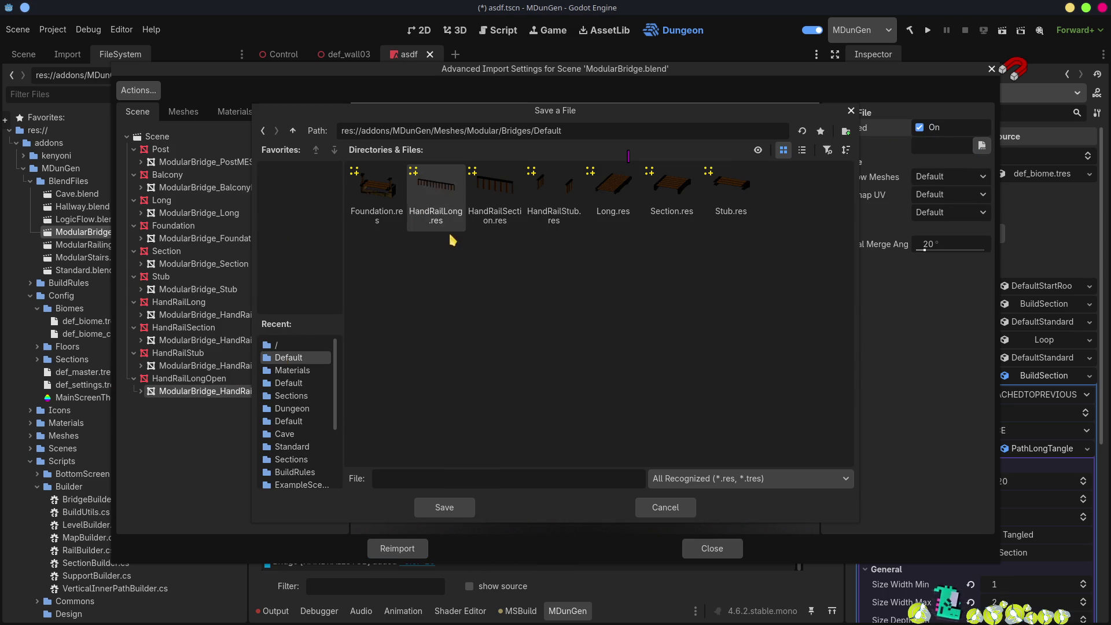
left_click(446, 218)
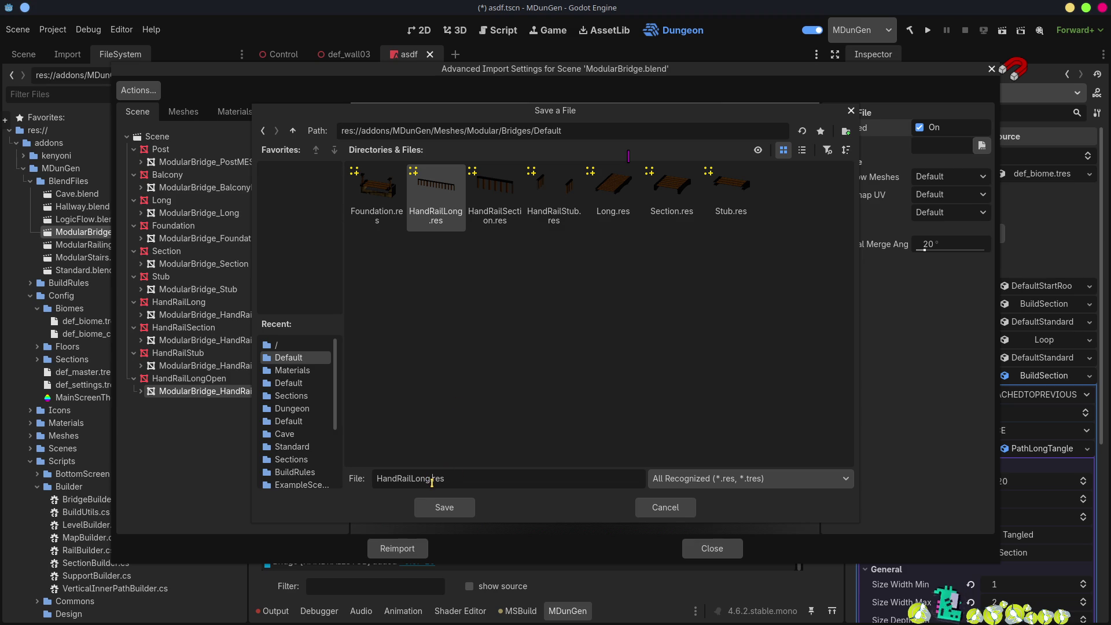
type("Open")
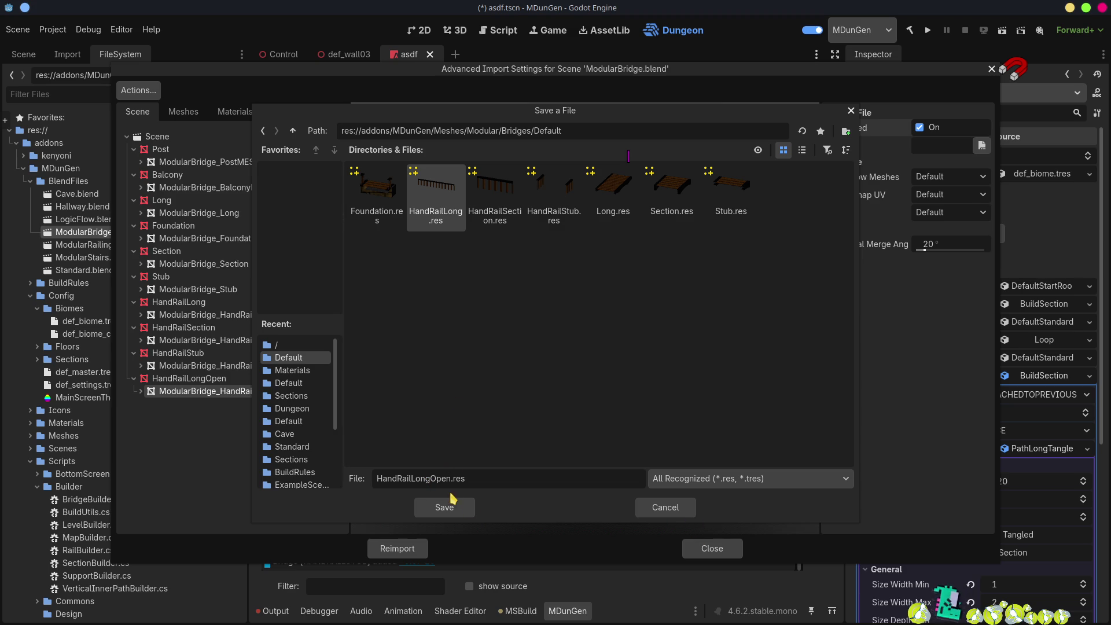
left_click(437, 508)
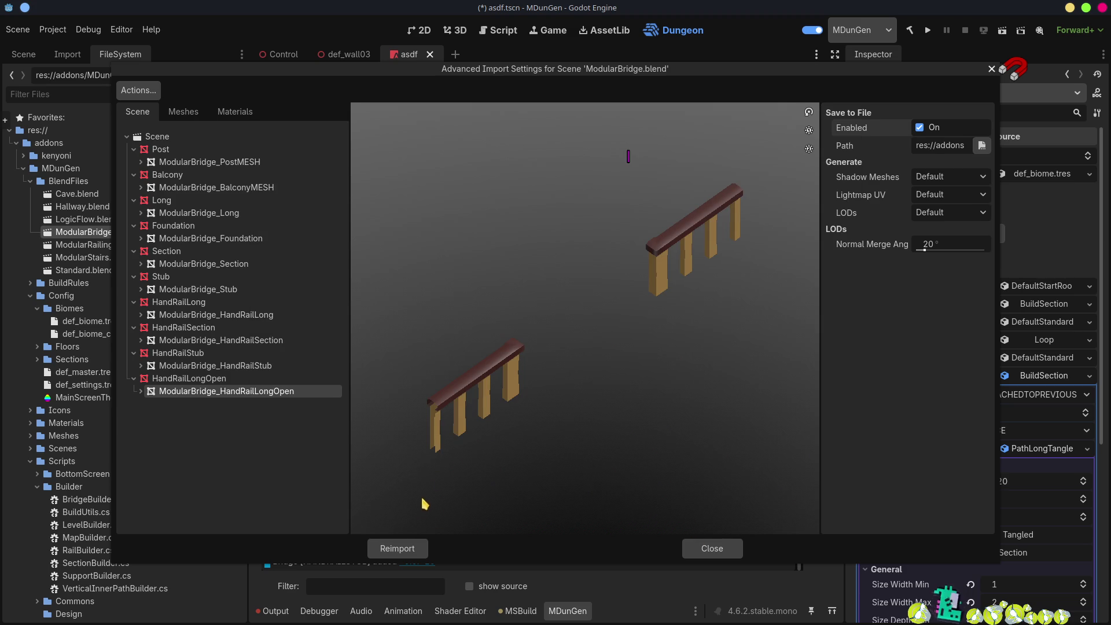
left_click(398, 548)
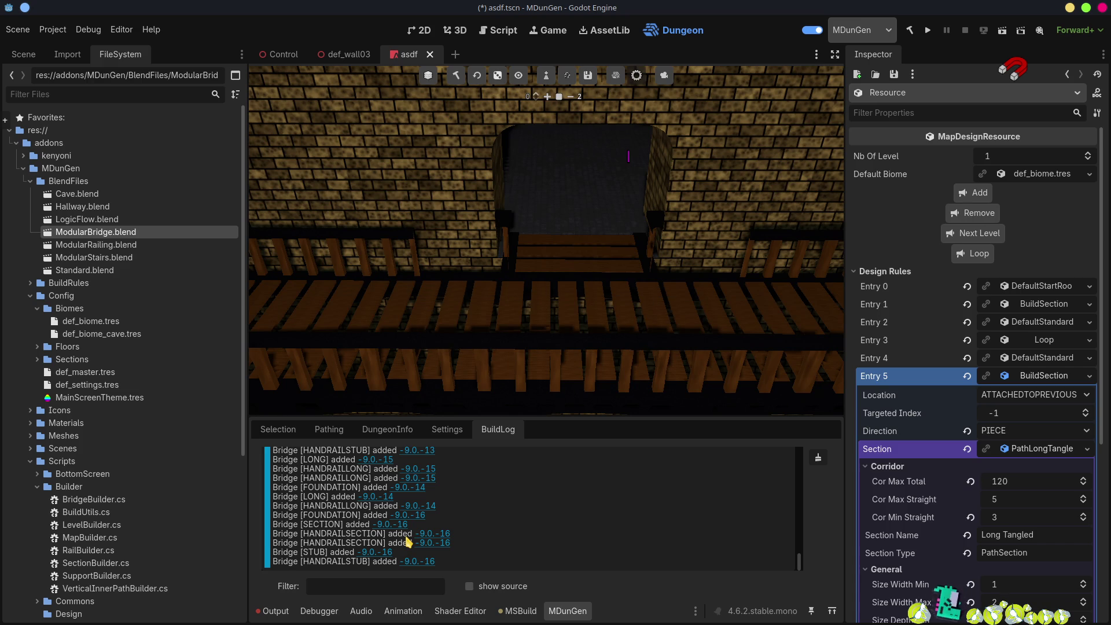
- Switch to Visual Studio Code and locate HANDRAILLONG in the BRIDGES enum of Enums.cs
key("alt+Tab")
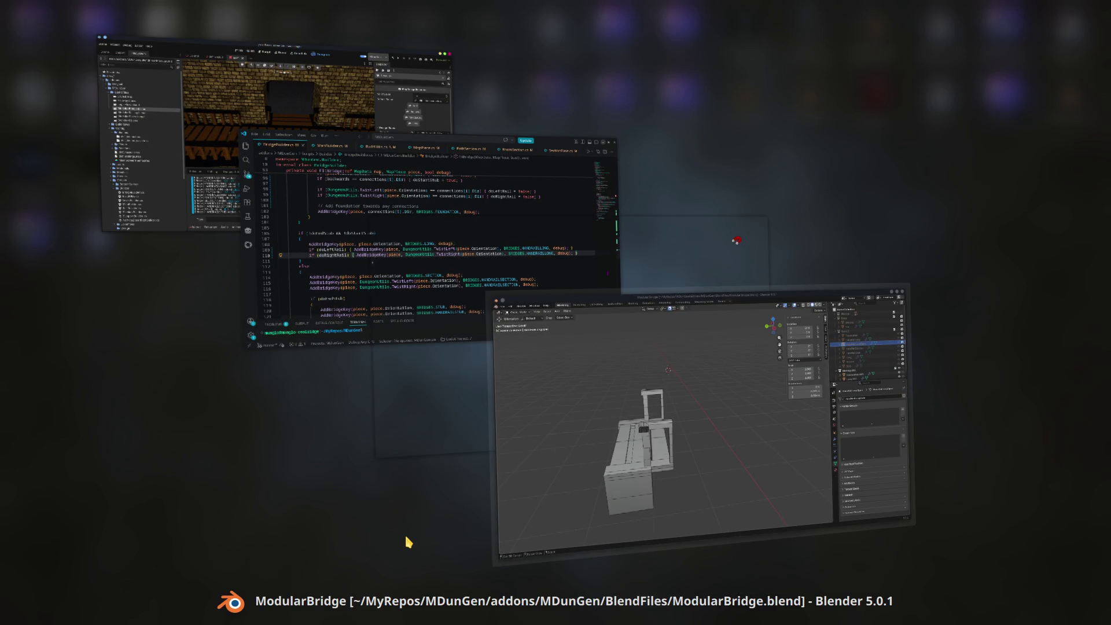
key("alt+Tab")
key("alt+Tab")
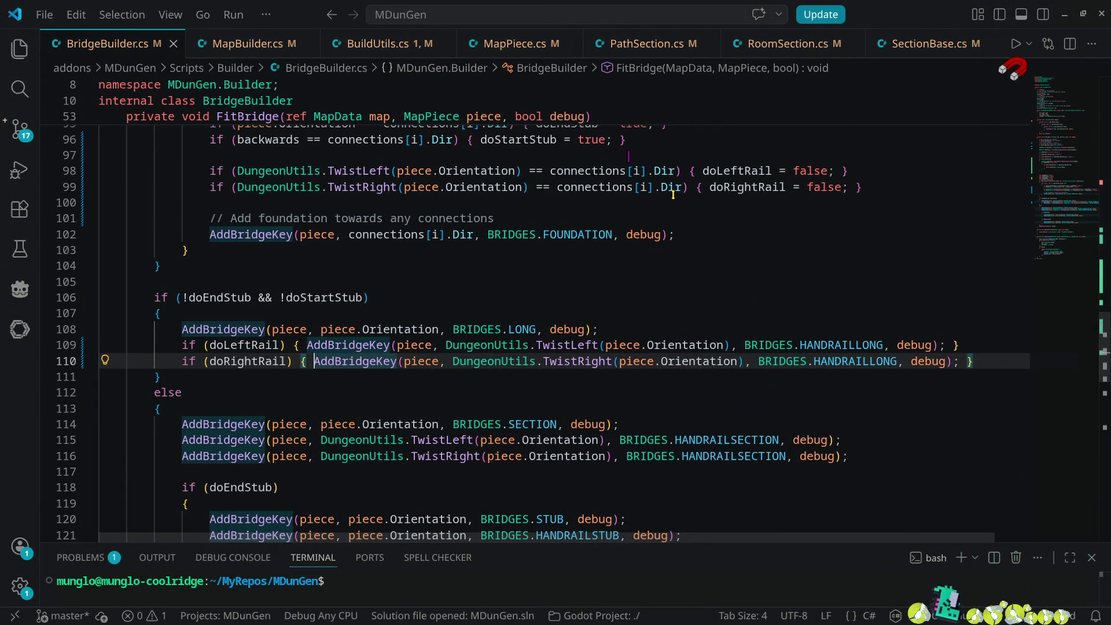
left_click(870, 364, "ctrl")
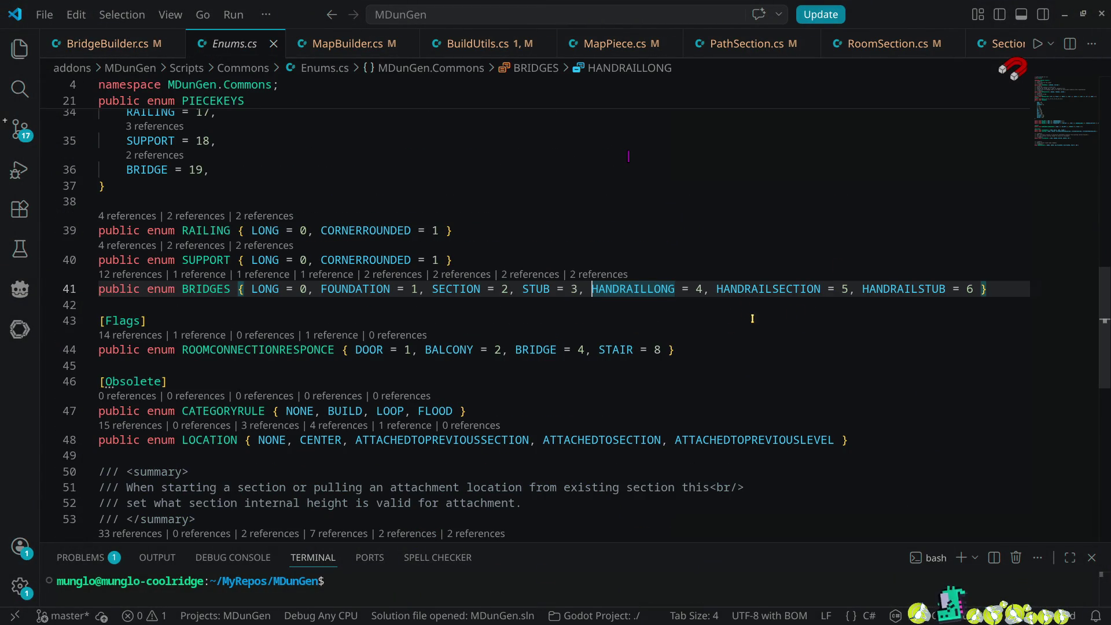
double_click(653, 288)
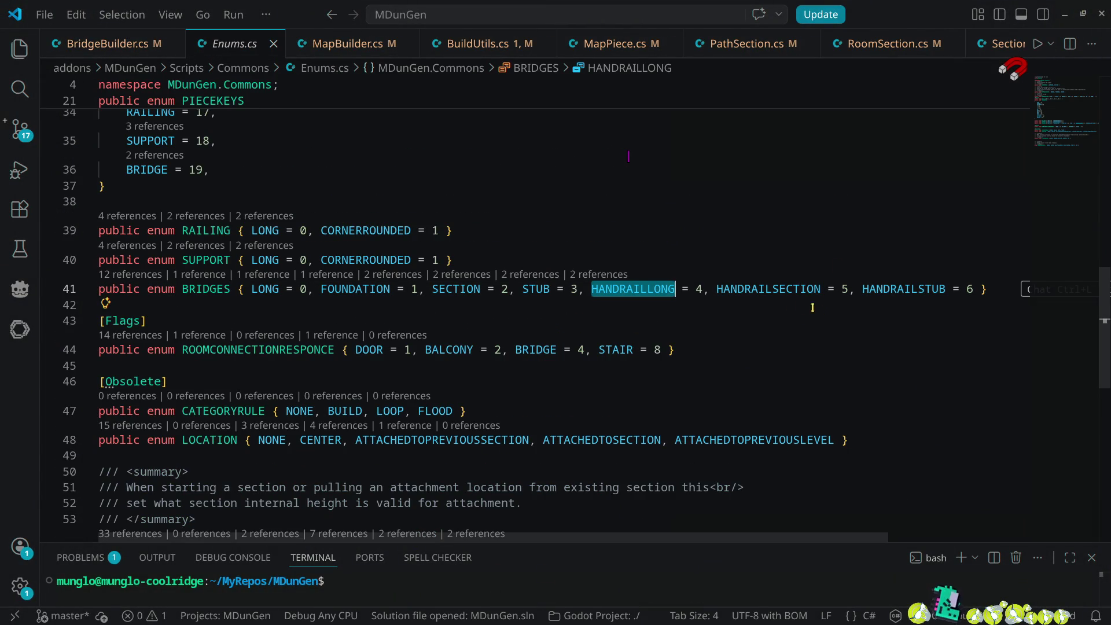
left_click(708, 291)
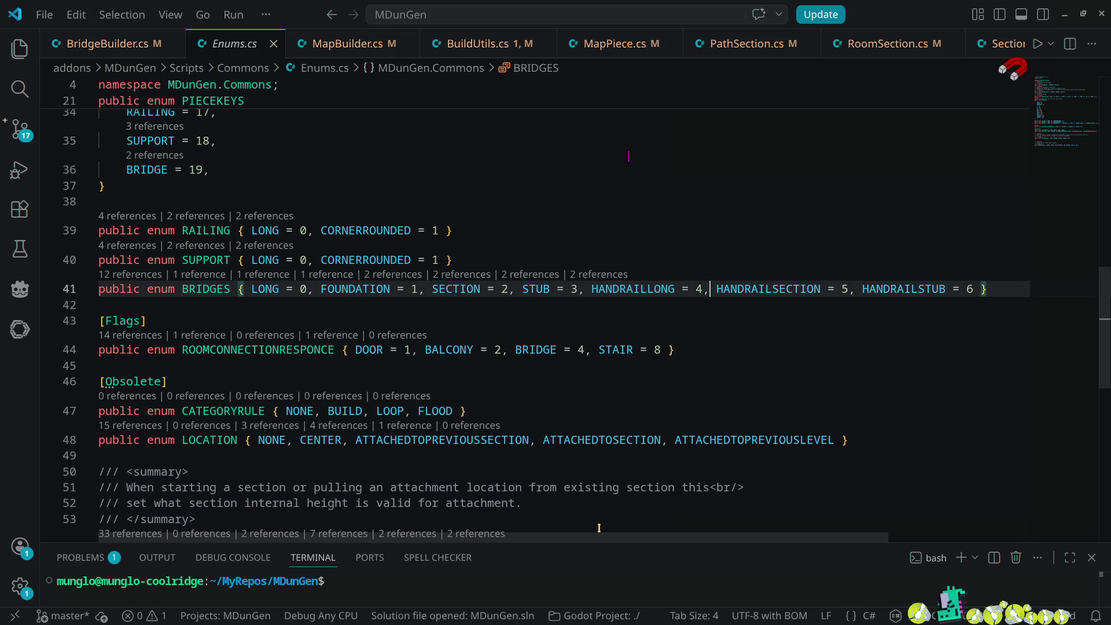
- Append ', HANDRAILLONGOPEN = 7' after HANDRAILSTUB = 6 on line 41
left_click_drag(599, 537, 741, 537)
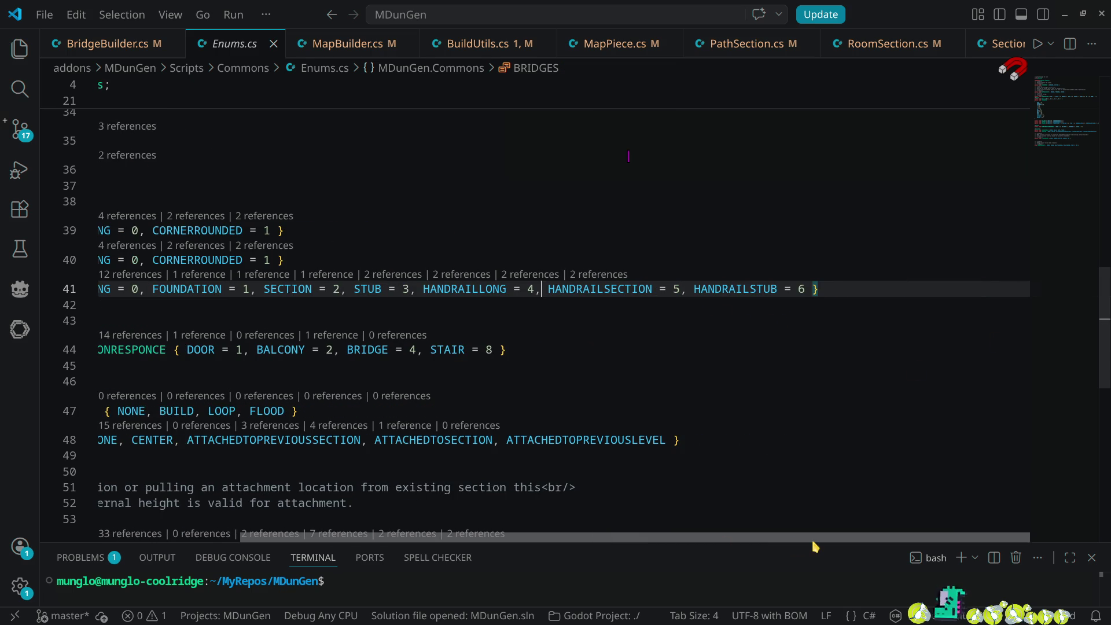
left_click(805, 293)
type(", HANDRAILLONGO")
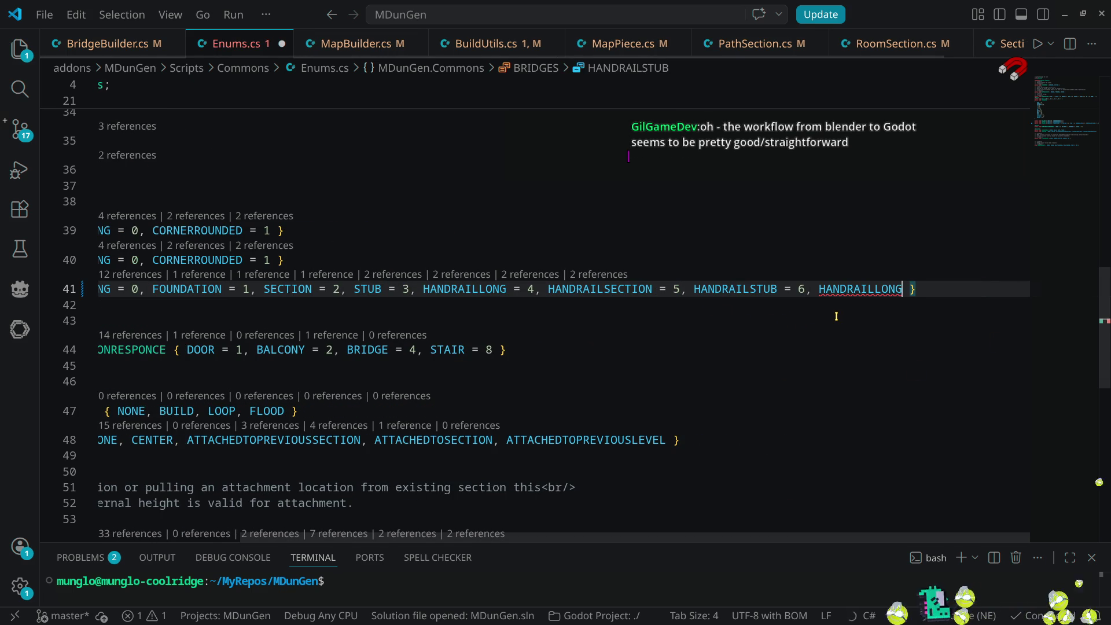
type("PEN ")
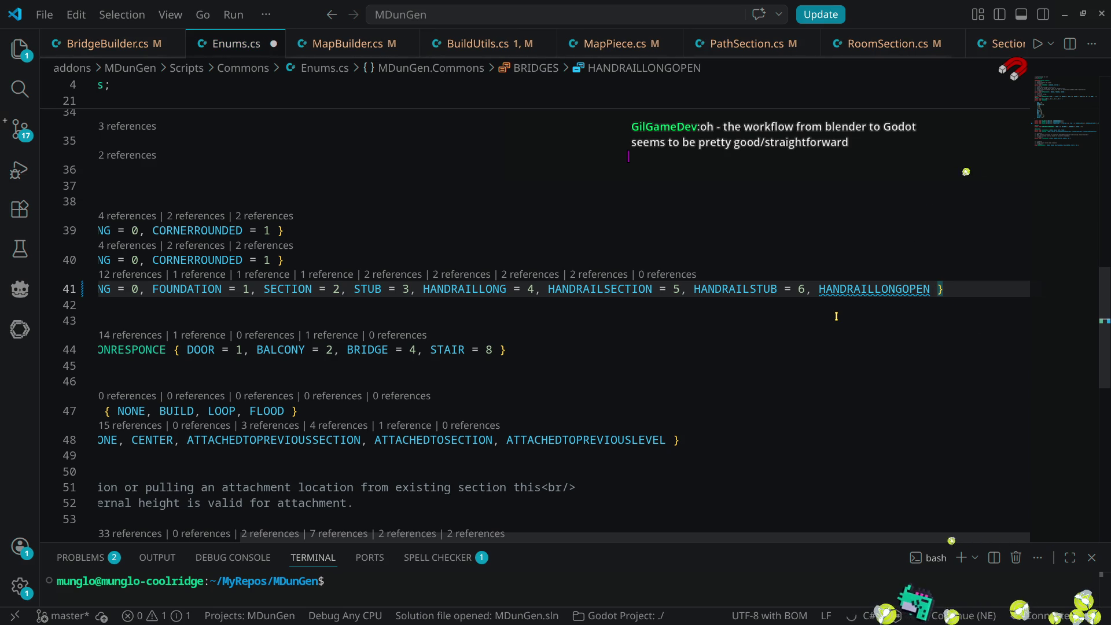
type("= 7")
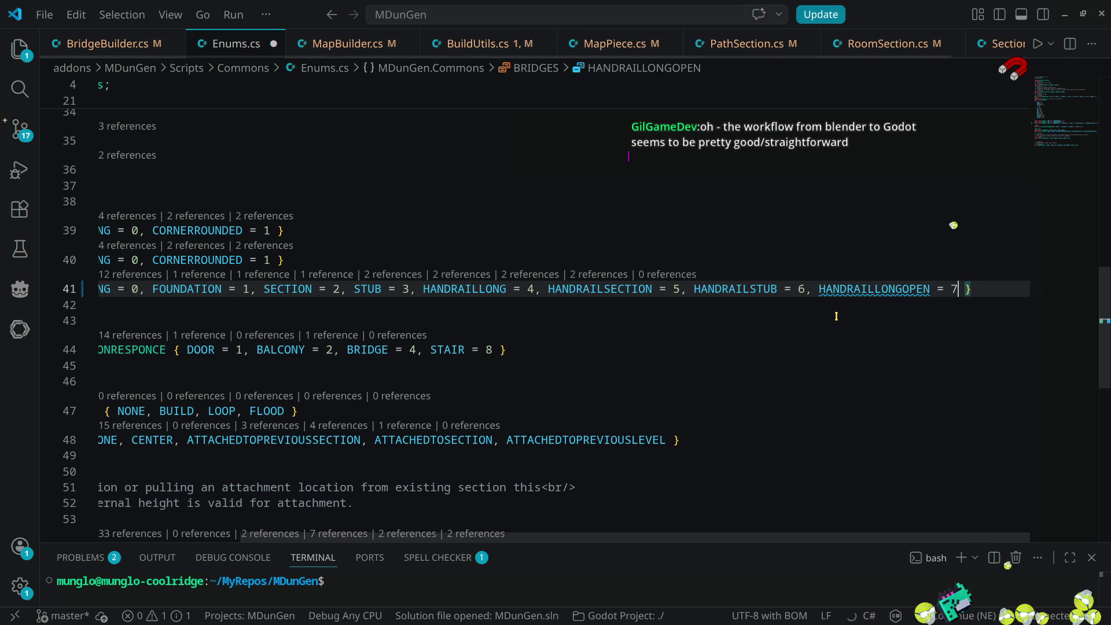
left_click(853, 289)
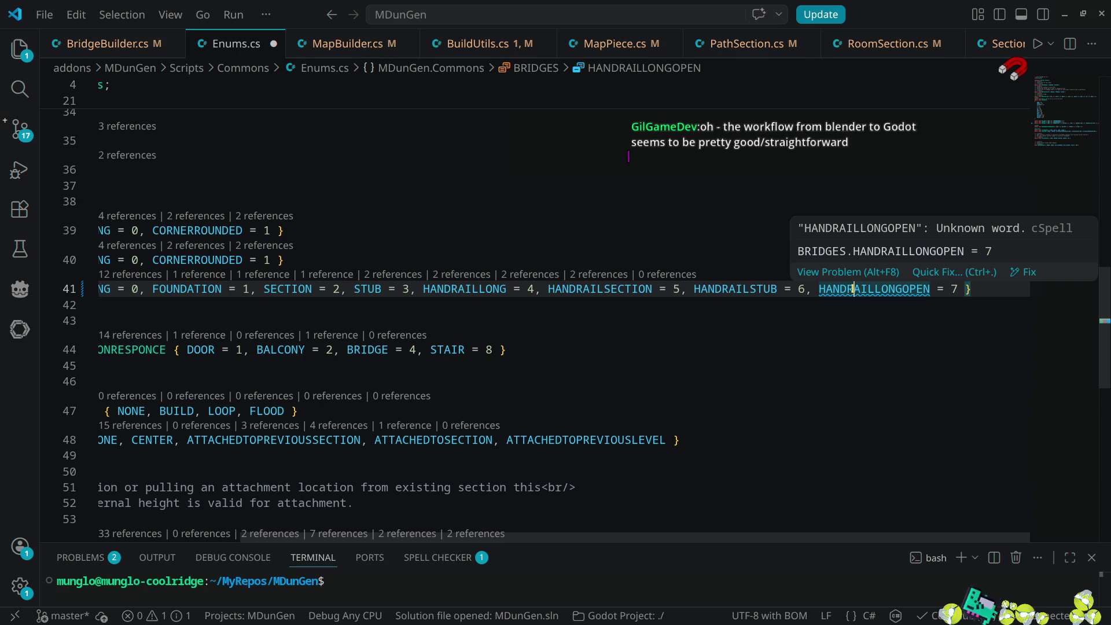
- Add HANDRAILLONGOPEN to the user spelling dictionary via Quick Fix, then switch to Godot
double_click(853, 289)
key("ctrl+period")
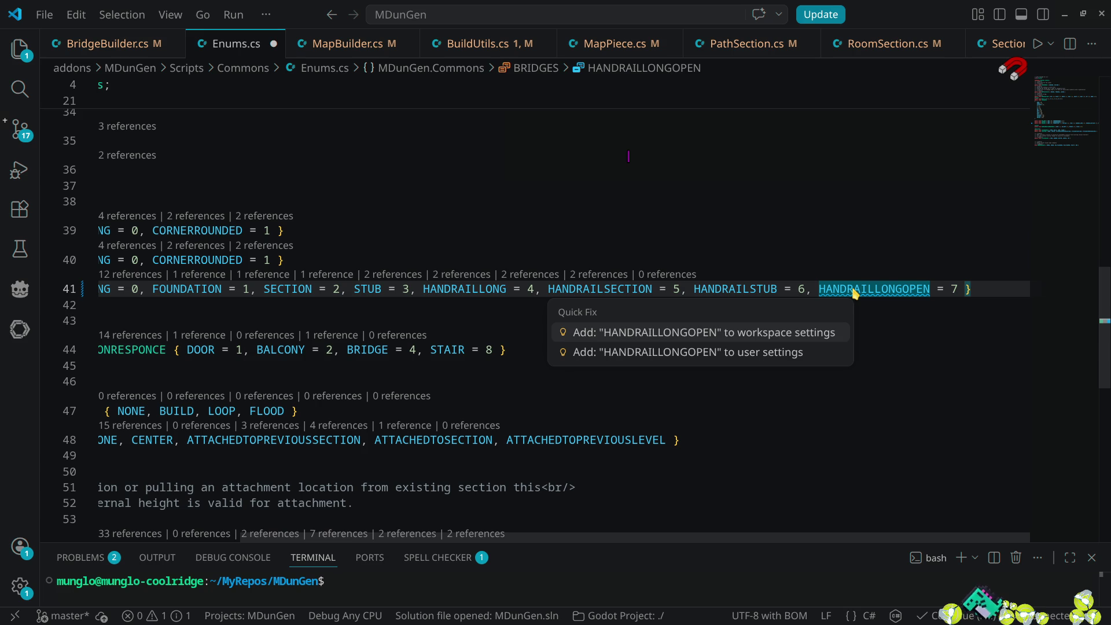
left_click(855, 291)
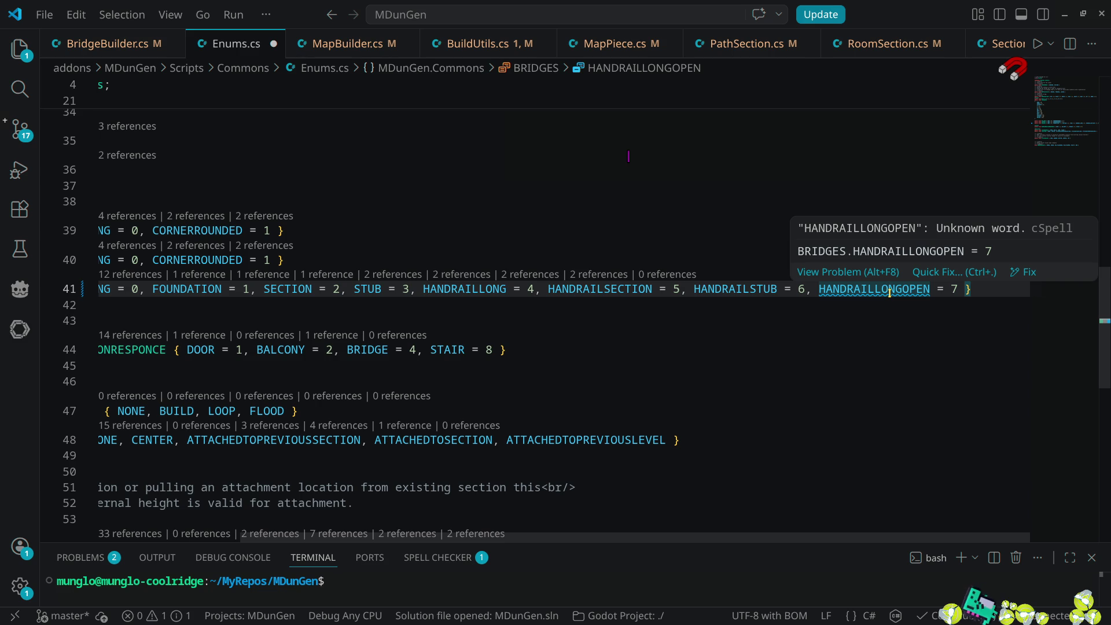
key("ctrl+period")
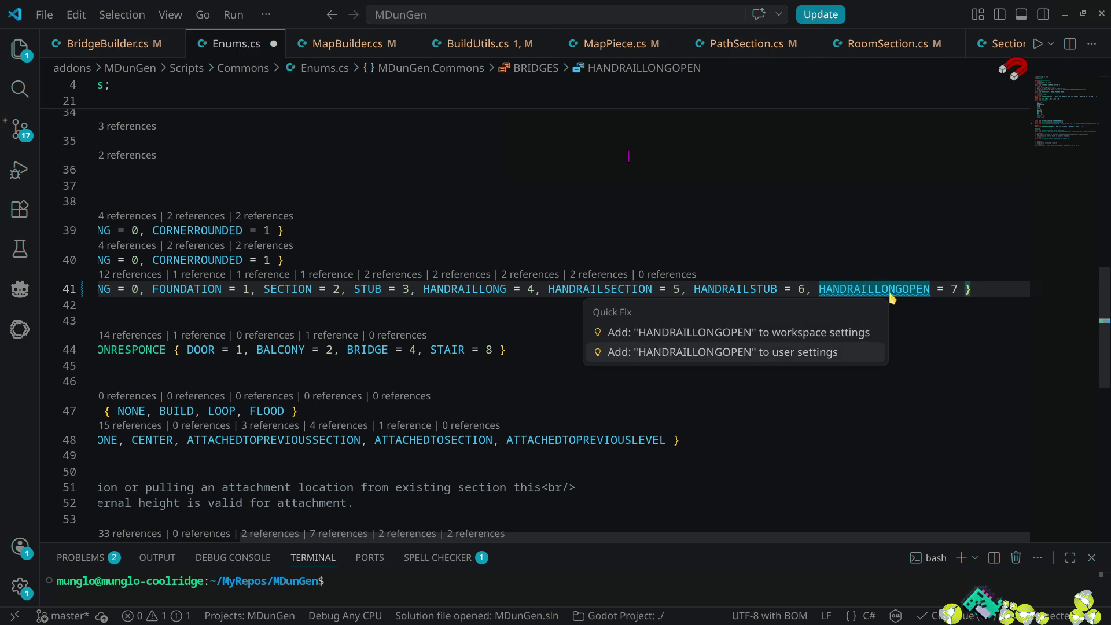
key("Return")
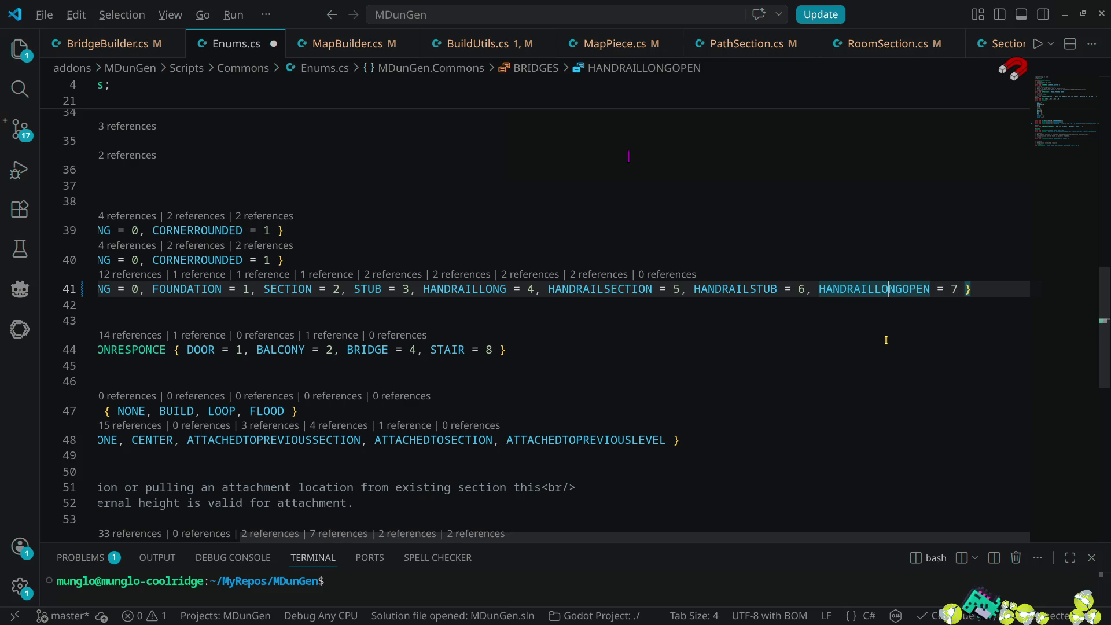
key("alt+Tab")
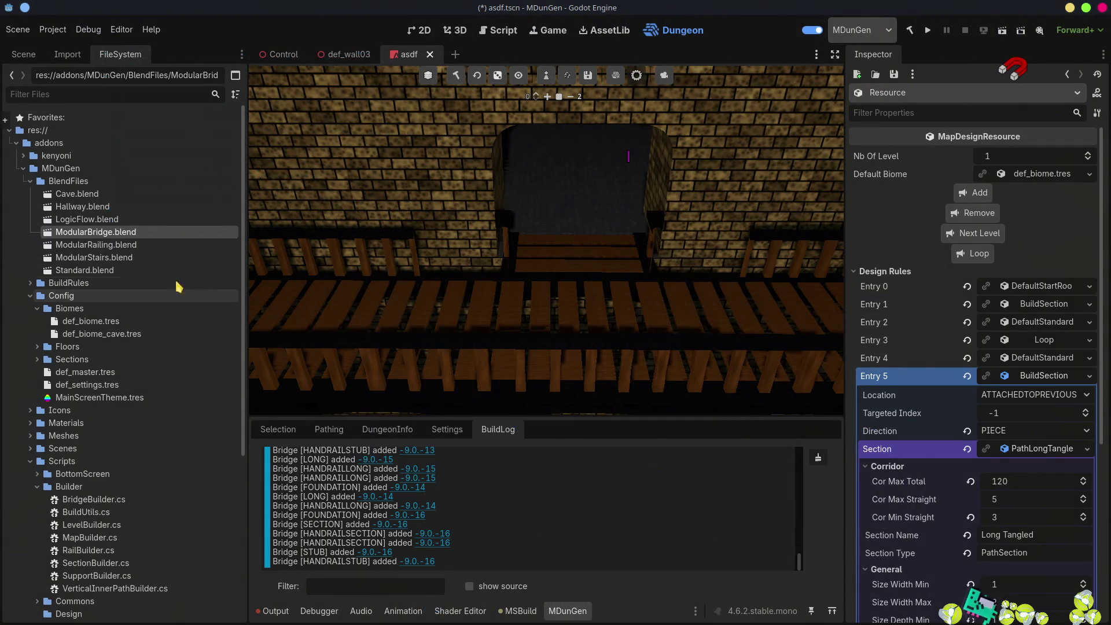
- Check ModularBridge.blend's import settings for the ModularBridge_HandRailLongOpen mesh, then switch to Blender
double_click(134, 232)
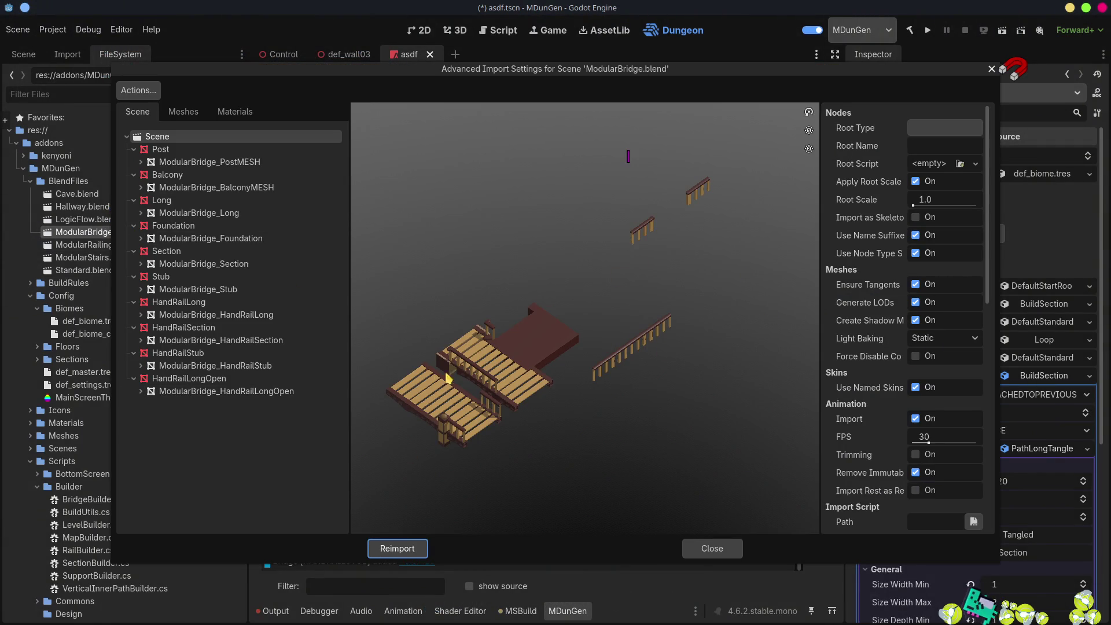
scroll(706, 363, "down", 3)
scroll(911, 367, "down", 5)
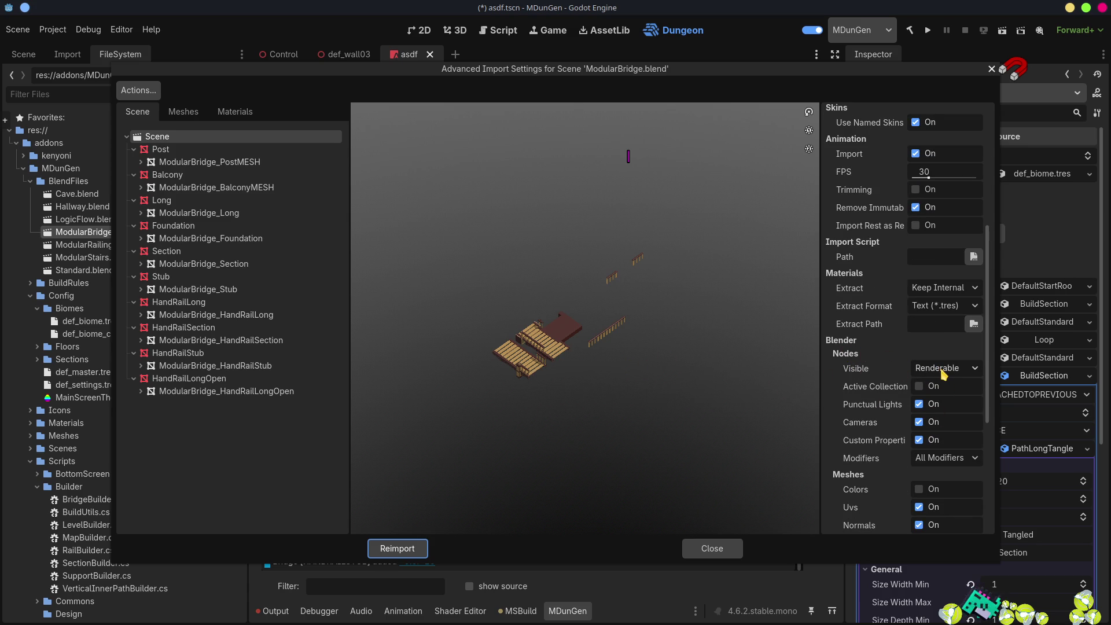
key("alt+Tab")
key("alt+Tab")
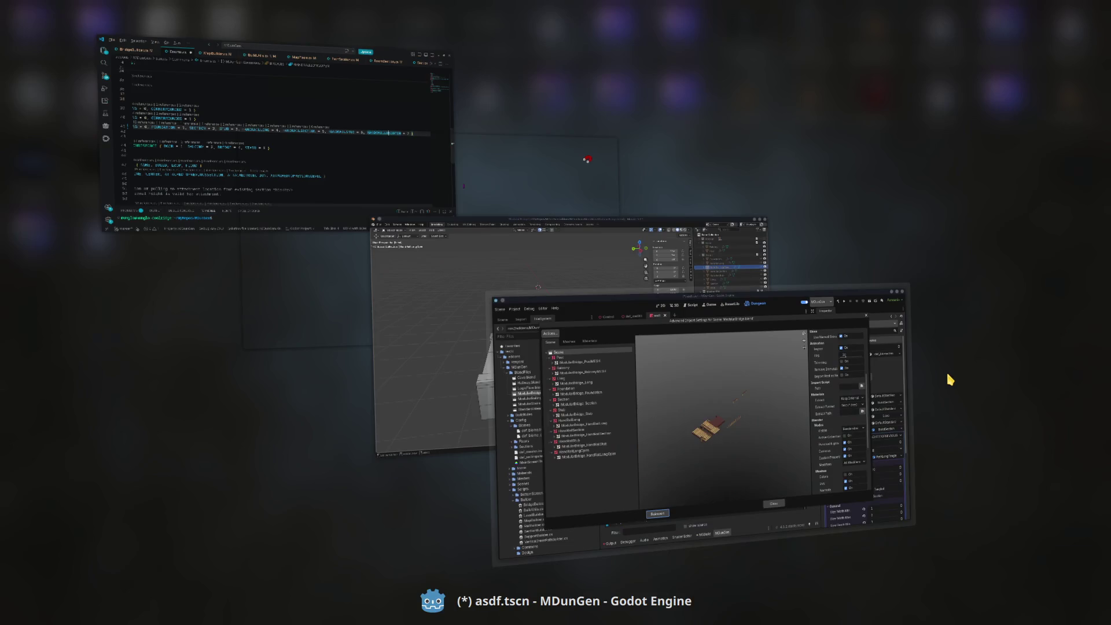
key("alt+Tab")
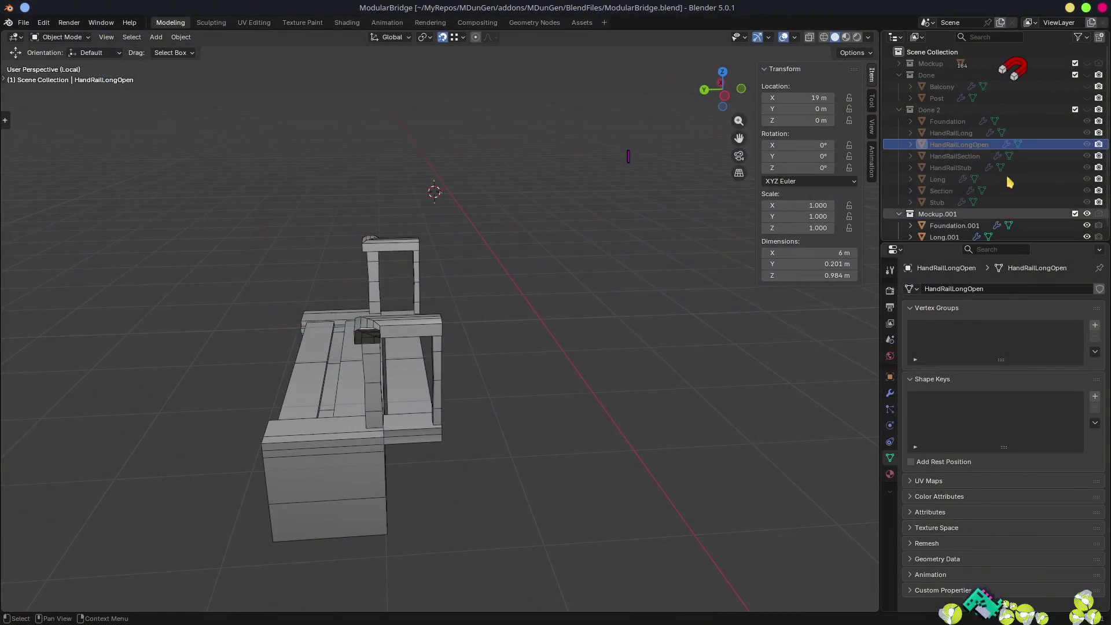
- Disable rendering of the Done collection, save ModularBridge.blend, and switch back to Godot
left_click_drag(952, 242, 983, 446)
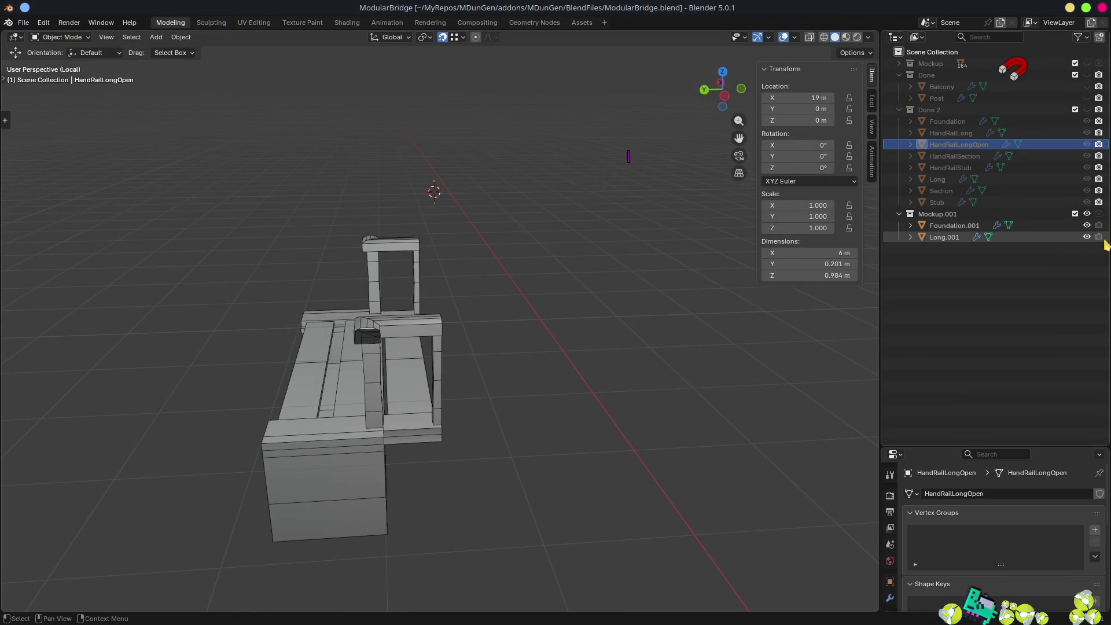
left_click(1099, 76)
left_click(1099, 77)
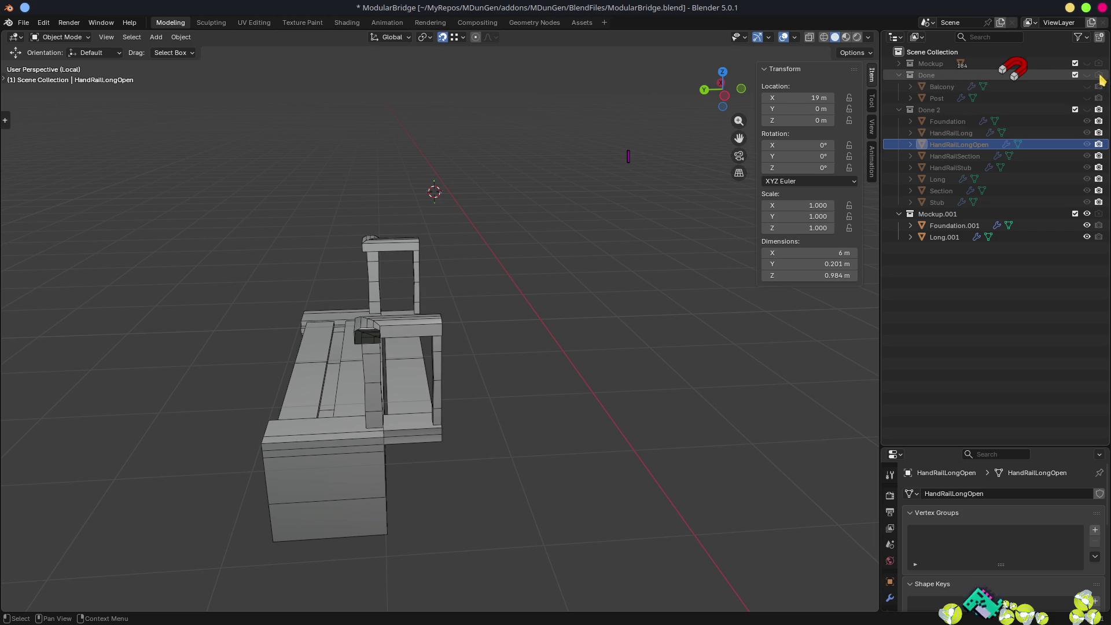
left_click(1099, 76)
key("ctrl+s")
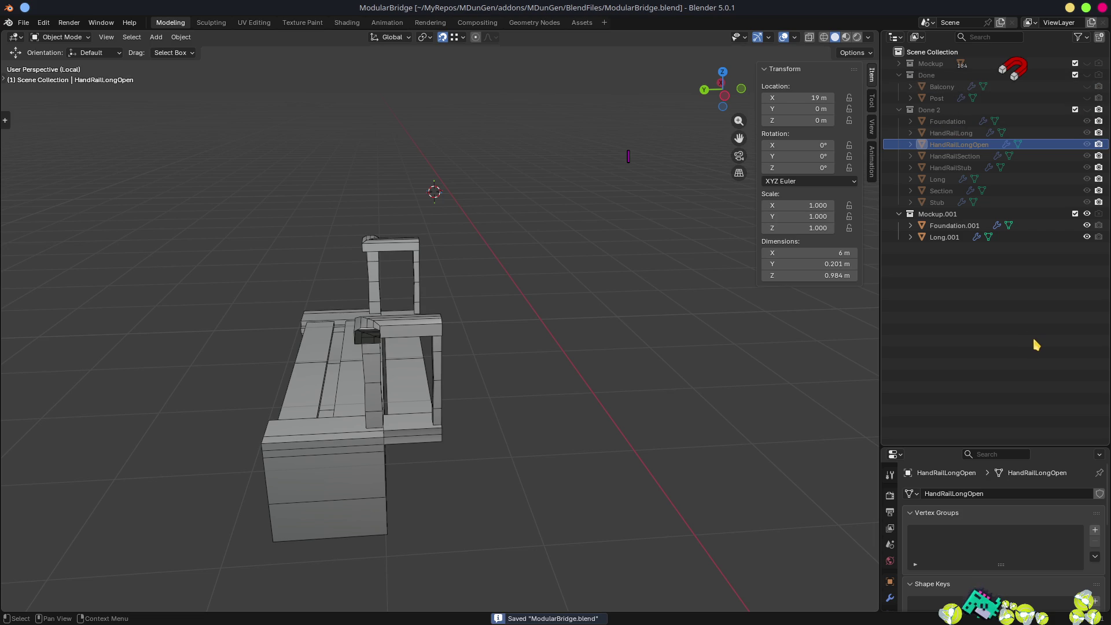
key("alt+Tab")
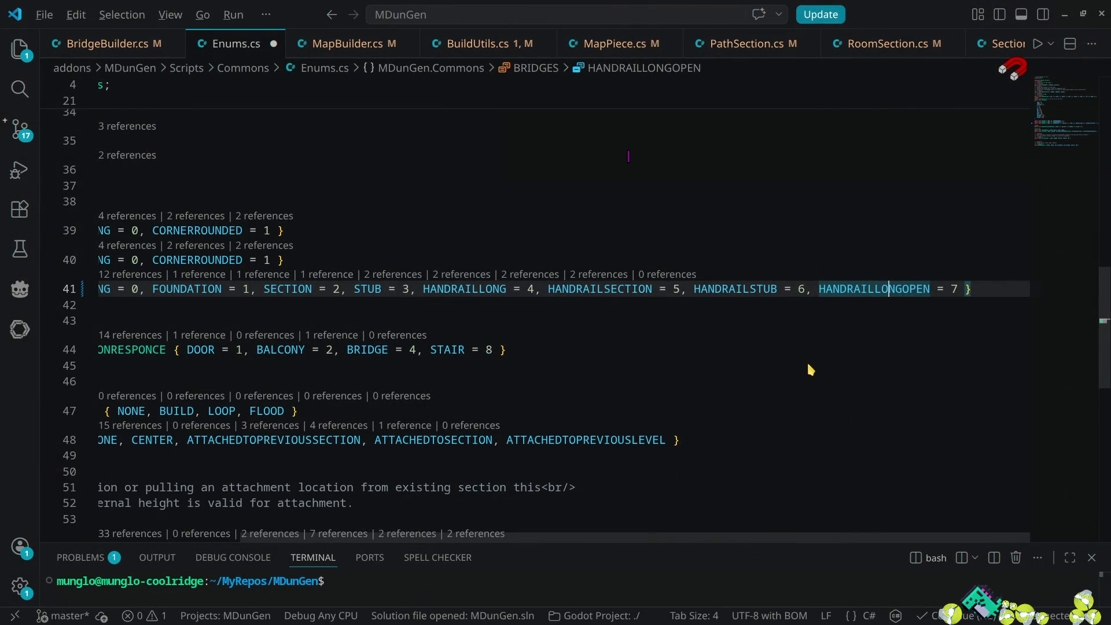
key("alt+Tab")
key("alt+Tab")
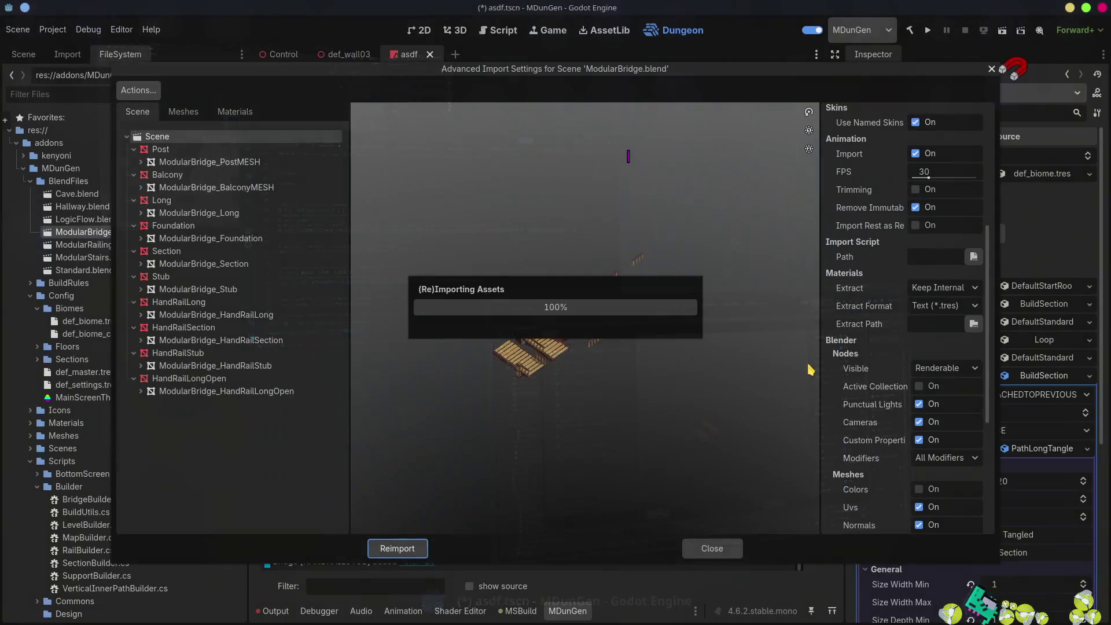
- Reimport ModularBridge.blend, reopen its import settings, and select ModularBridge_Stub to review
left_click(718, 547)
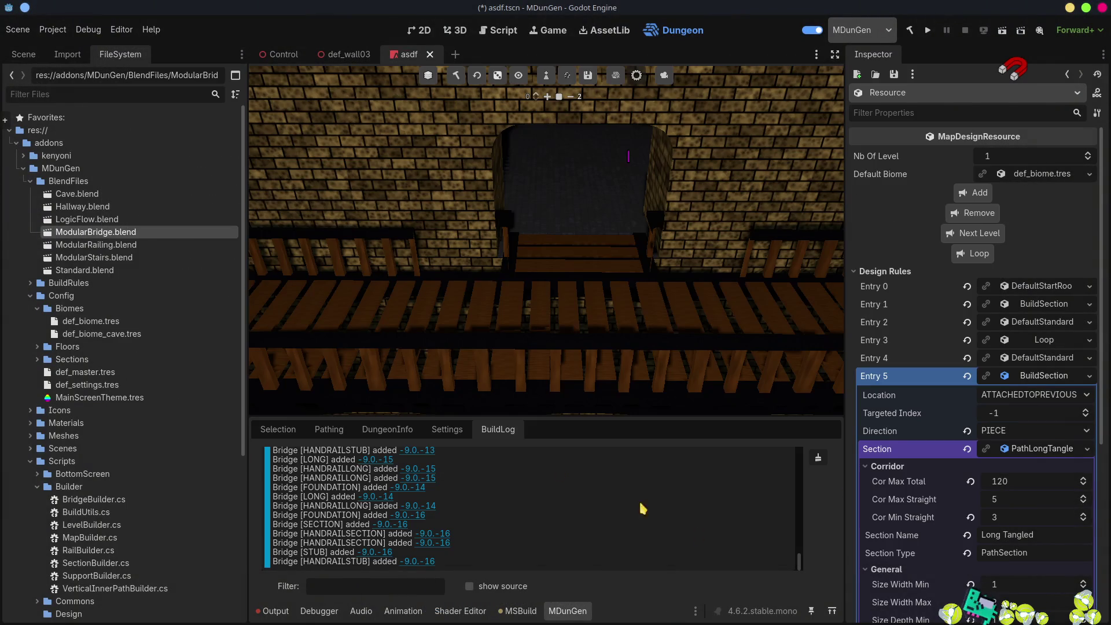
double_click(129, 232)
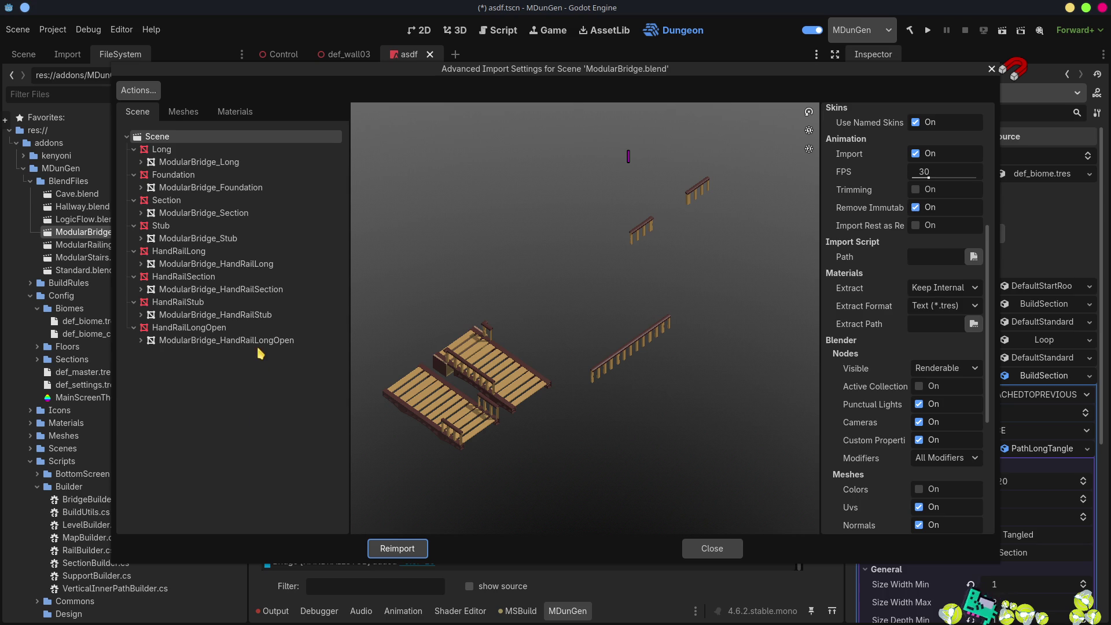
left_click(237, 240)
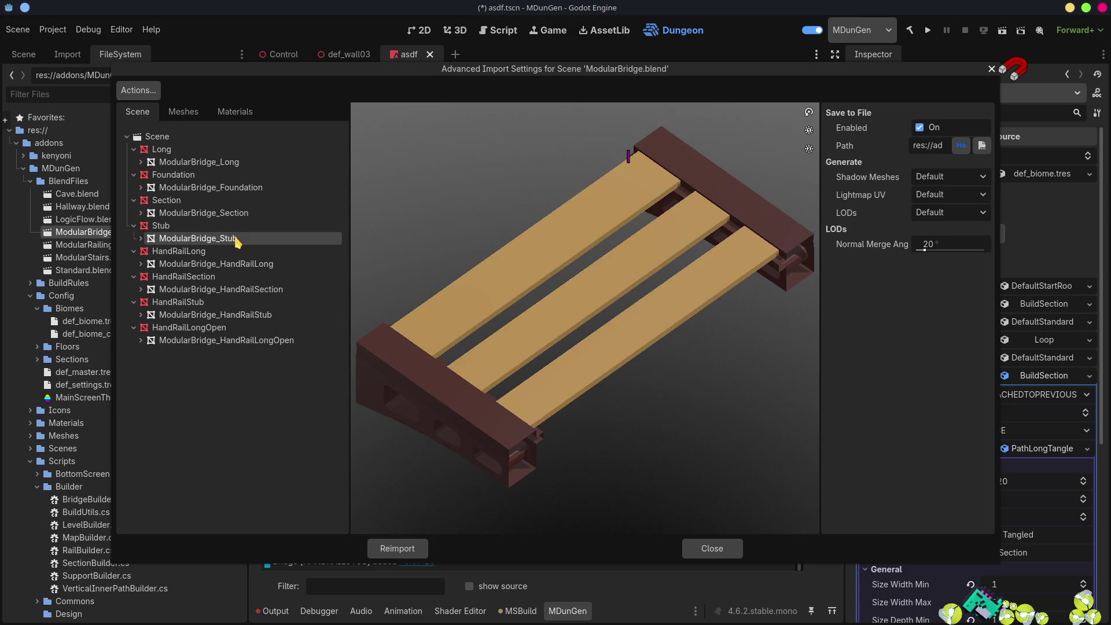
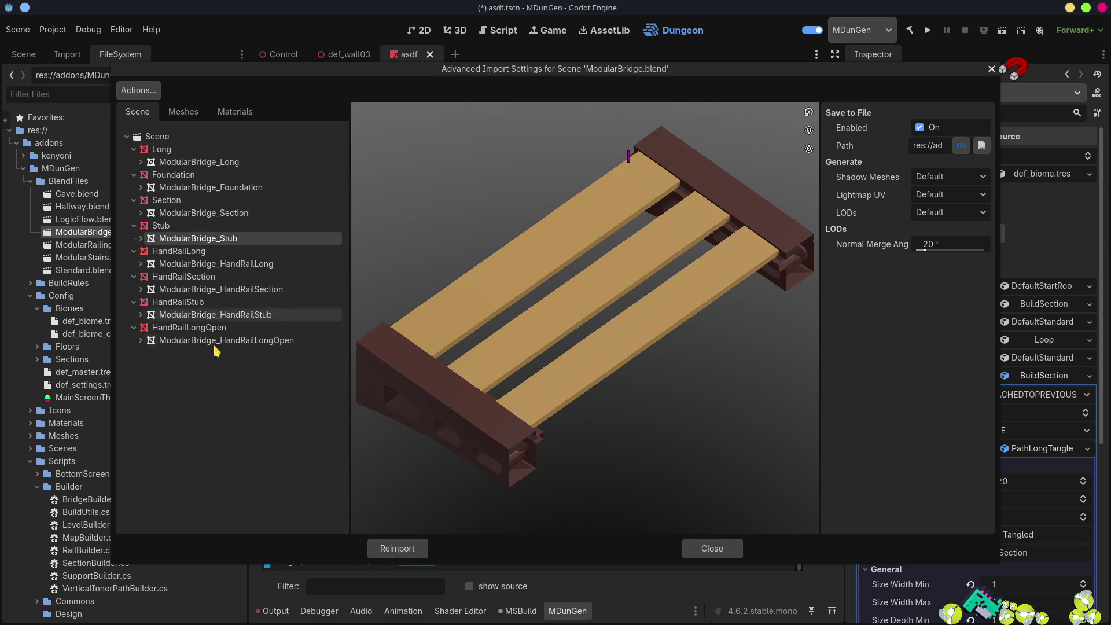
- In Set Mesh Save Paths, create a 'kjashd' folder at res://, select it, then cancel the dialog
left_click(152, 95)
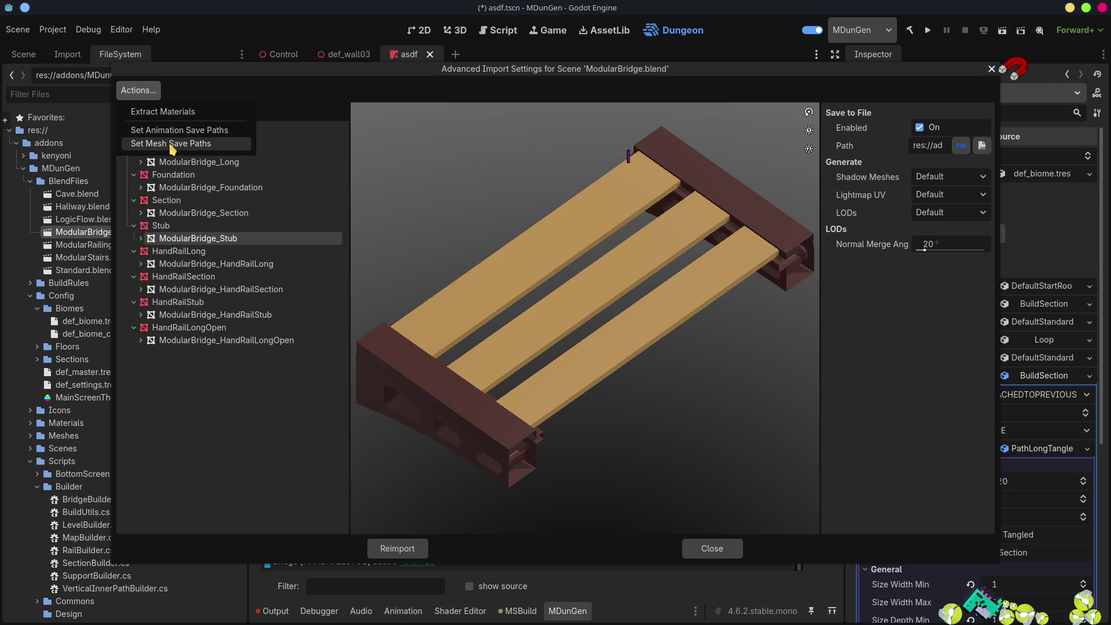
left_click(172, 146)
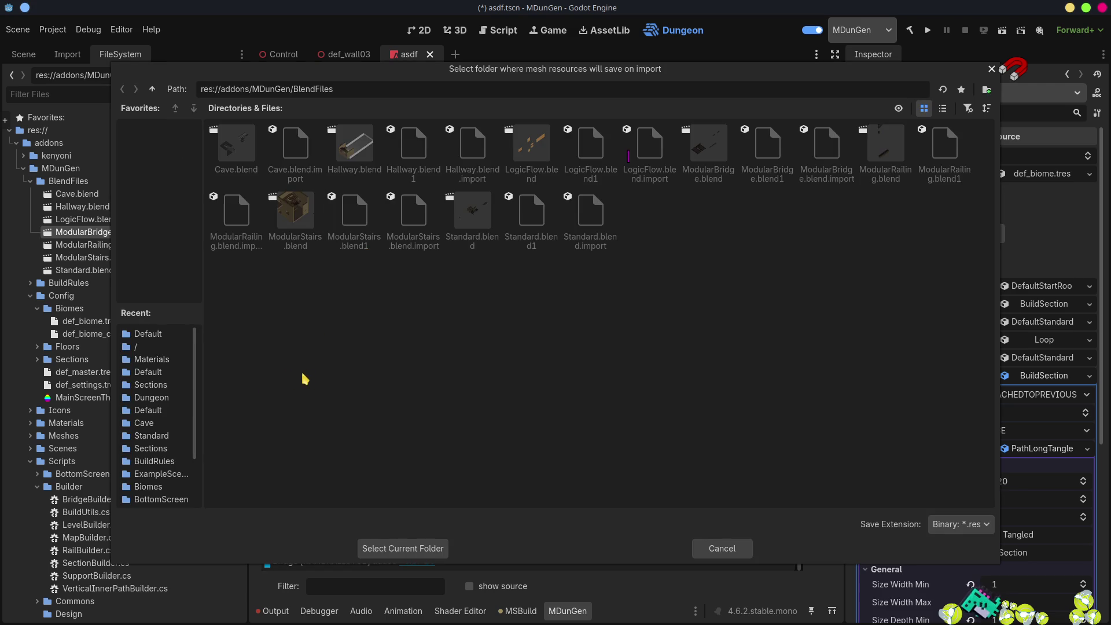
left_click(145, 347)
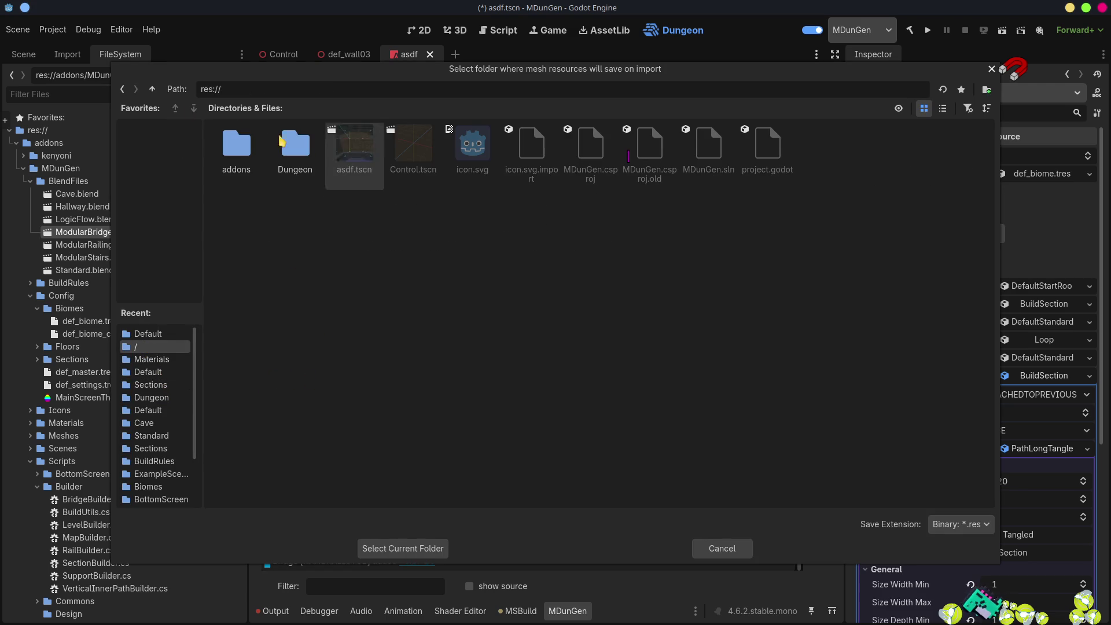
left_click(986, 89)
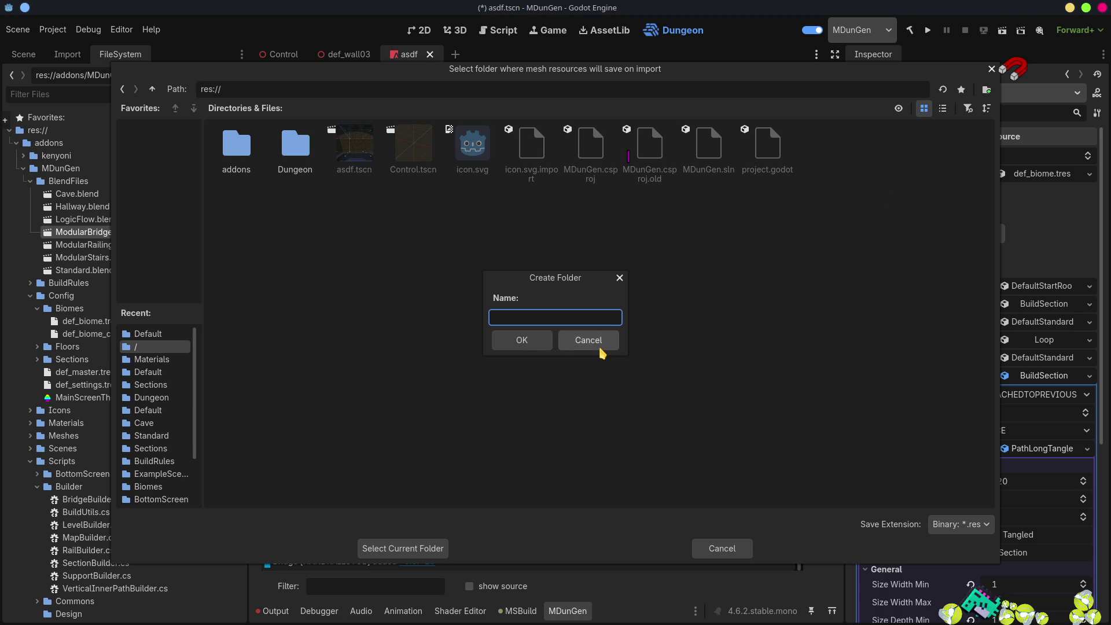
type("kjashd")
key("Return")
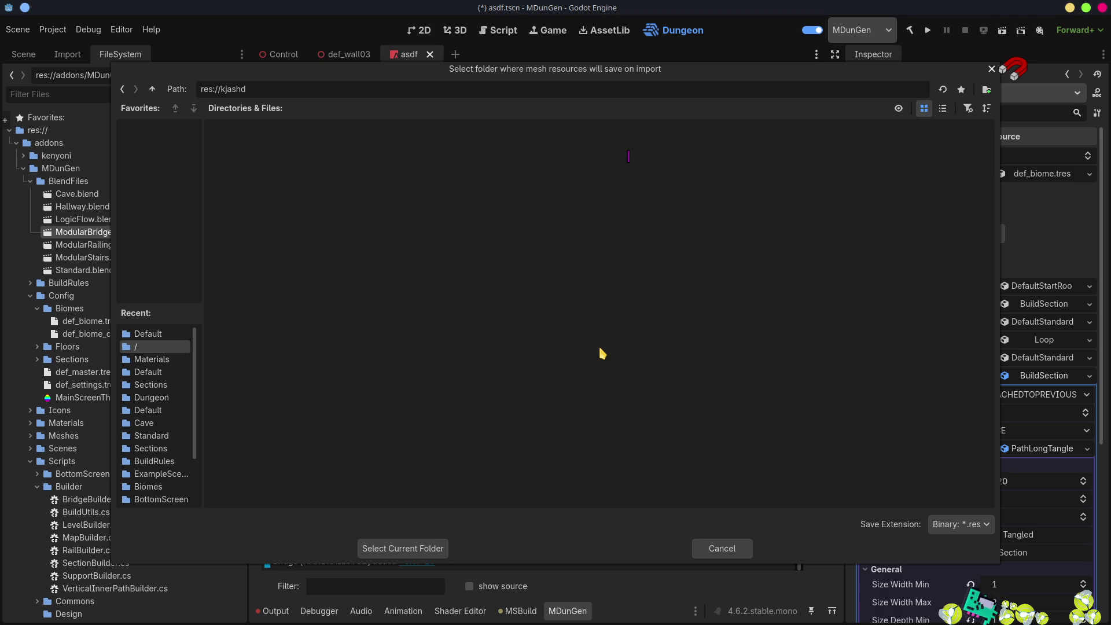
left_click(393, 546)
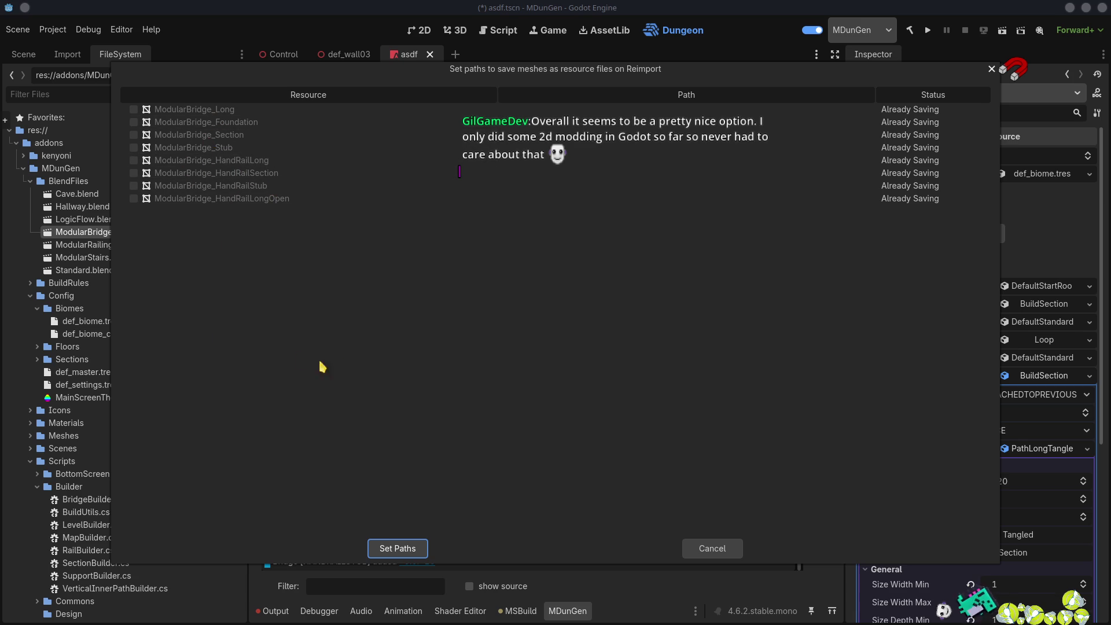
left_click(716, 550)
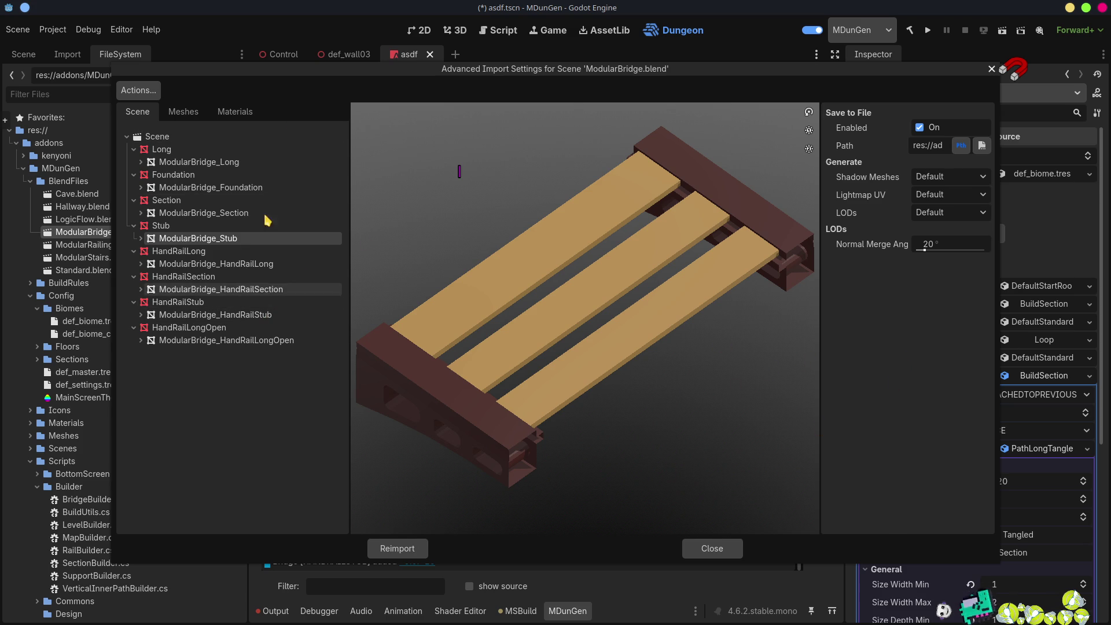
- Preview the bWood and bWall materials in the widened Materials tab, then close import settings
left_click(235, 111)
left_click(185, 137)
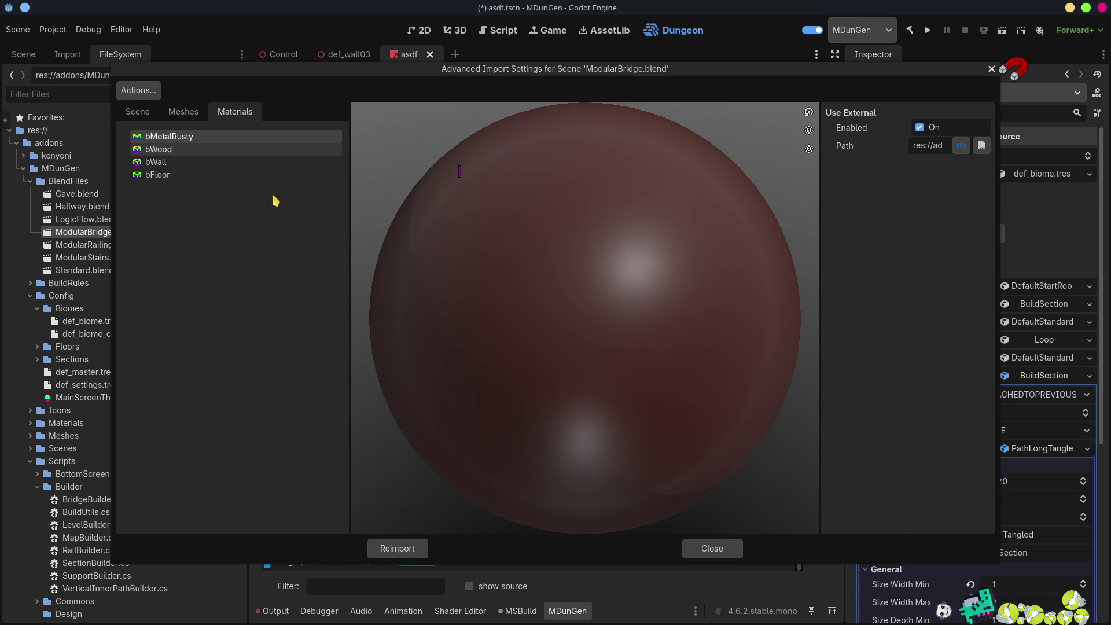
left_click_drag(821, 184, 667, 189)
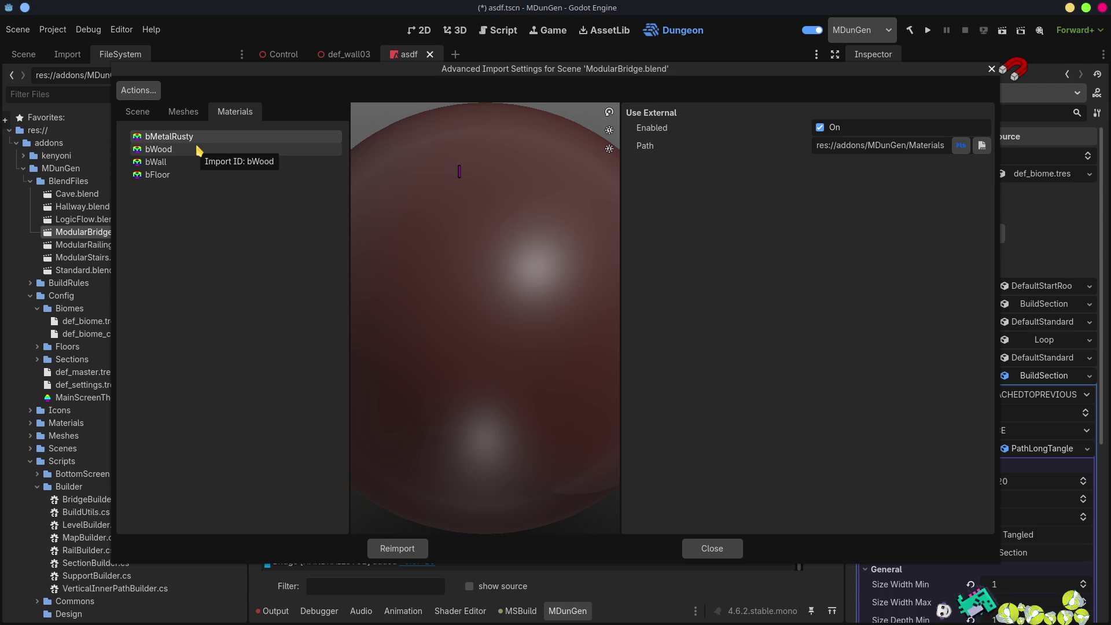
left_click(197, 150)
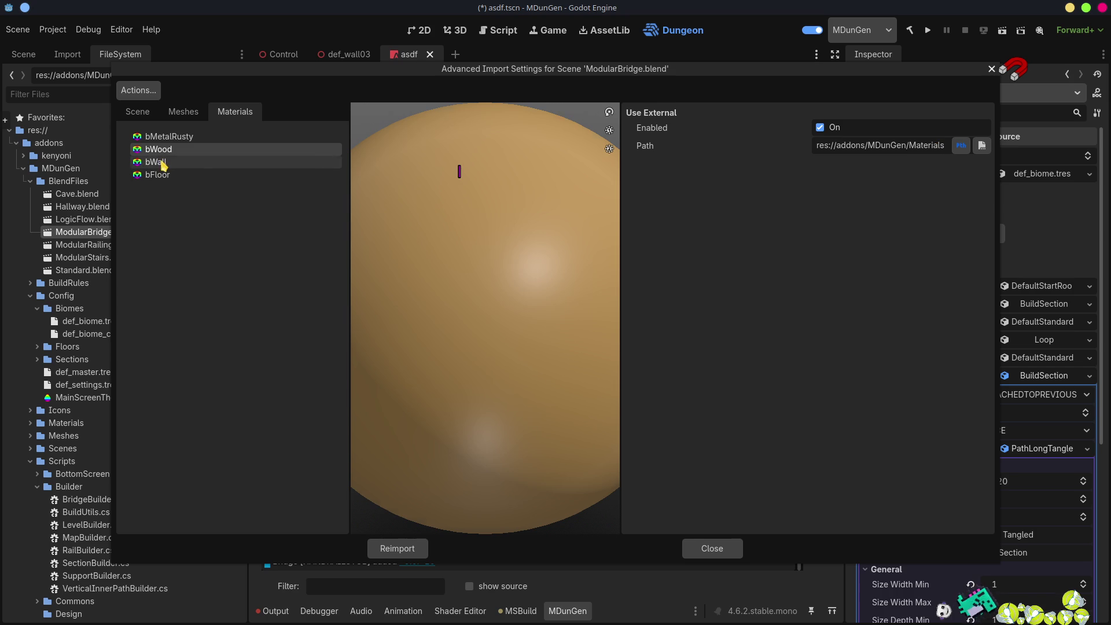
left_click(186, 162)
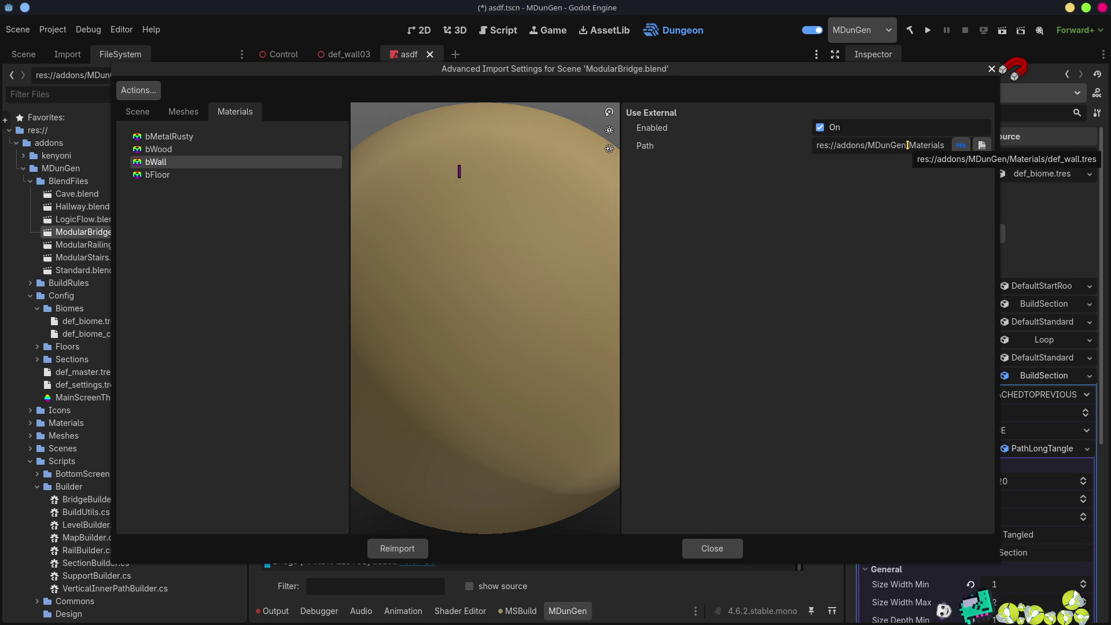
left_click(716, 550)
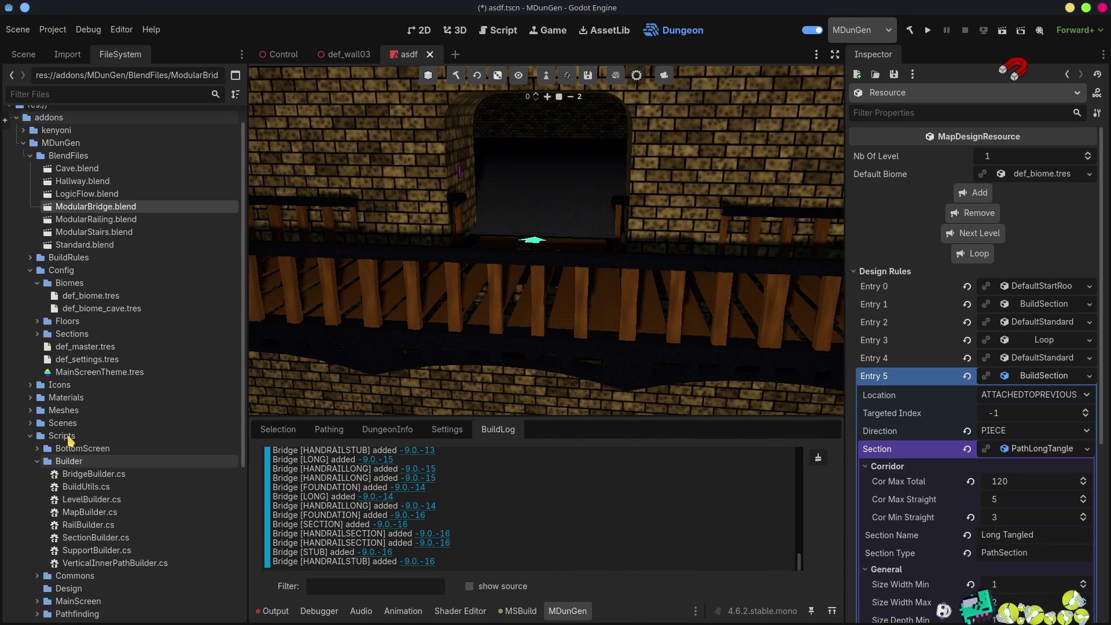
- Expand the Meshes folder and the Default Biome to look over its Extras > Bridges entry
left_click(30, 410)
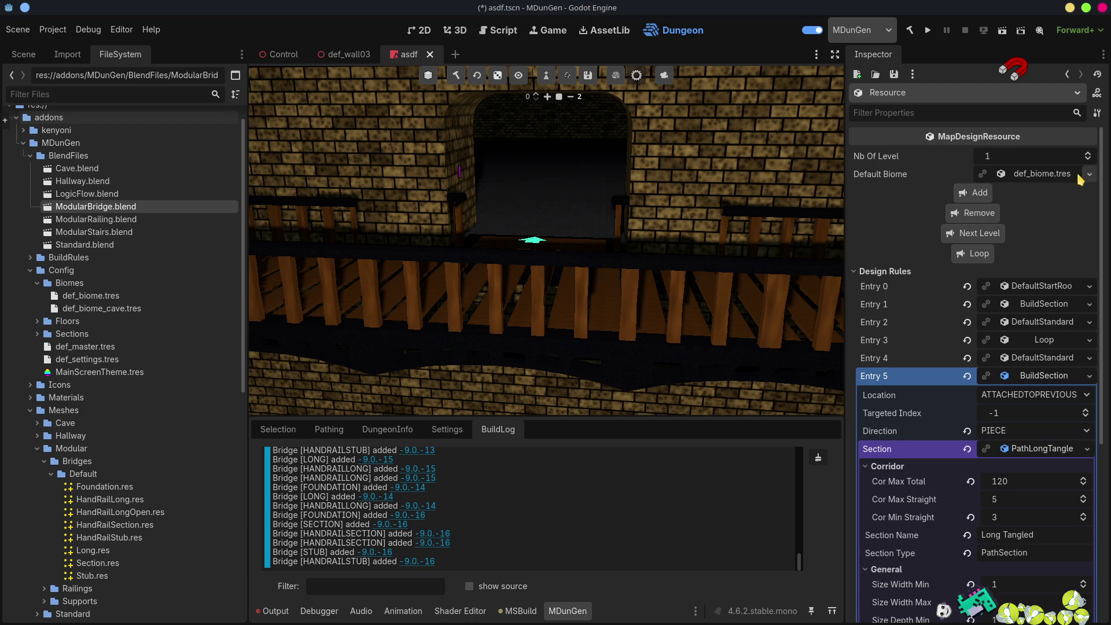
left_click(1050, 174)
scroll(1041, 434, "down", 5)
scroll(992, 306, "up", 3)
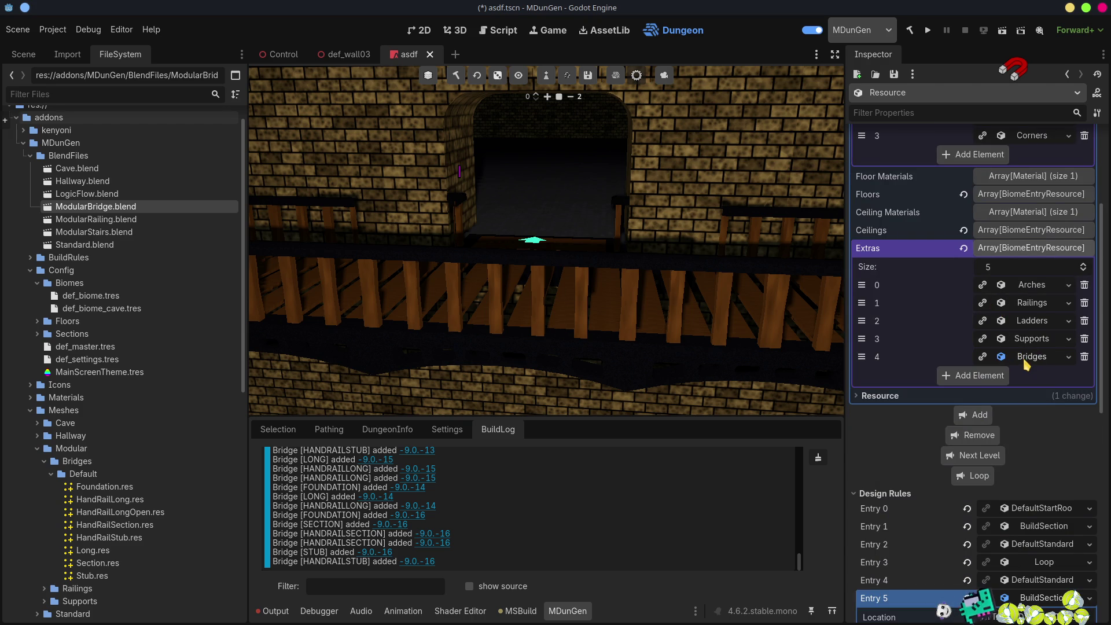
left_click(1032, 357)
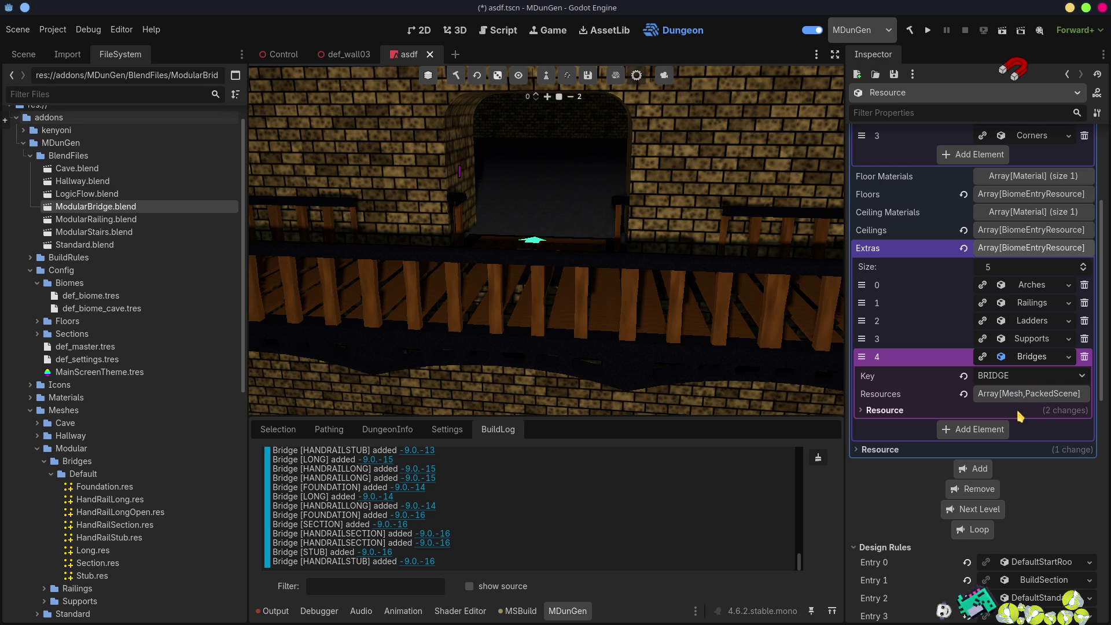
left_click(1033, 356)
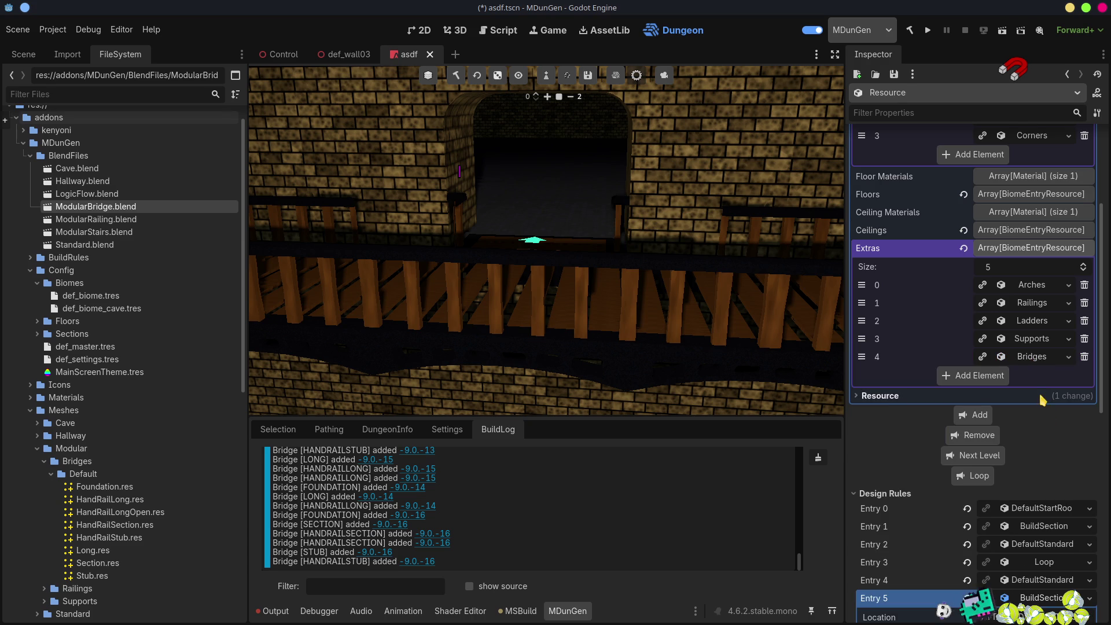
scroll(1041, 405, "down", 5)
scroll(1041, 405, "up", 5)
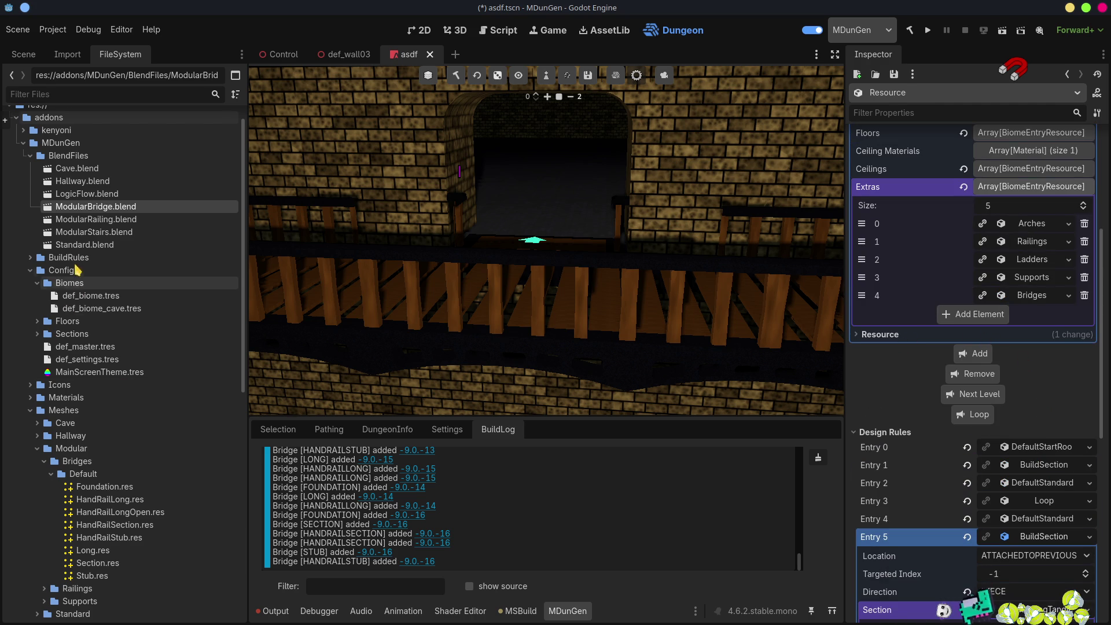
- Open Scripts/ResourceDefinitions/BiomeResource.cs in the external code editor
left_click(31, 410)
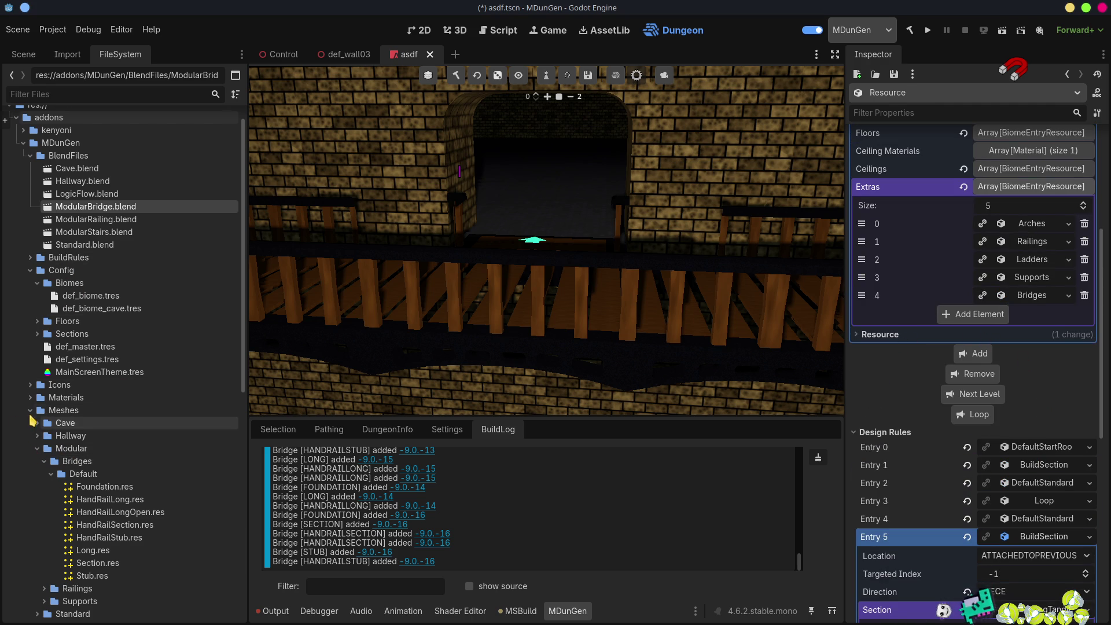
left_click(31, 436)
scroll(34, 457, "down", 5)
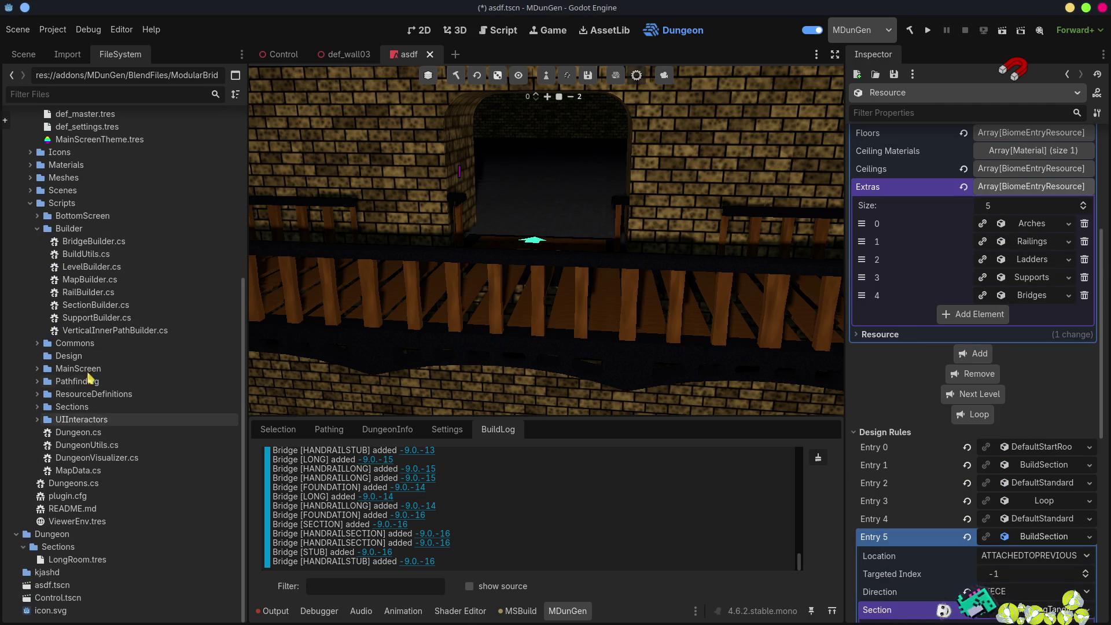
left_click(38, 394)
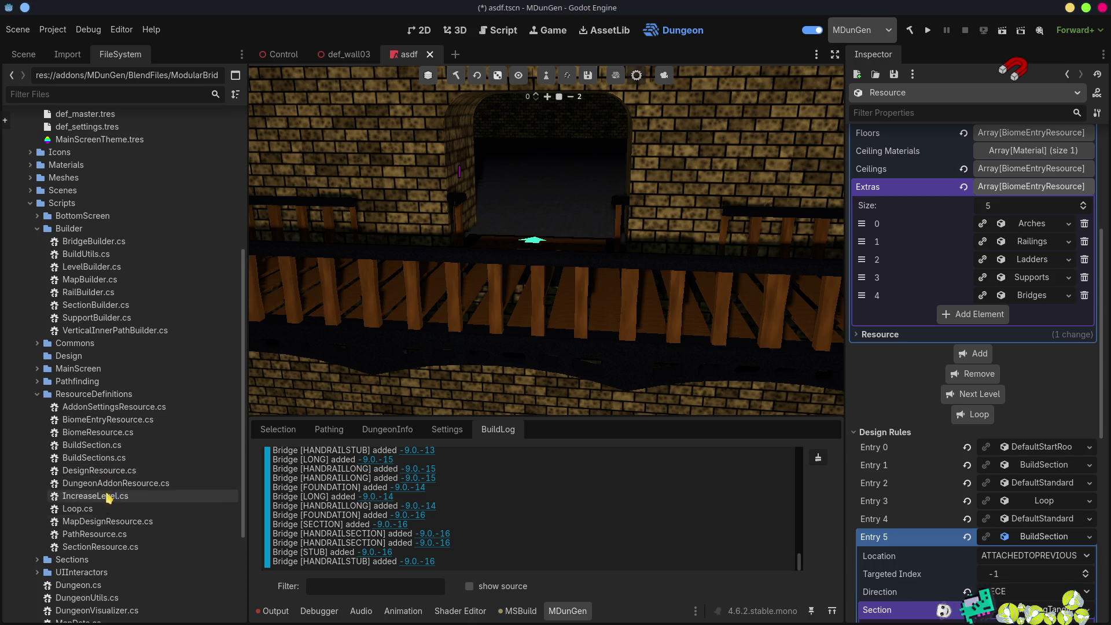
double_click(114, 433)
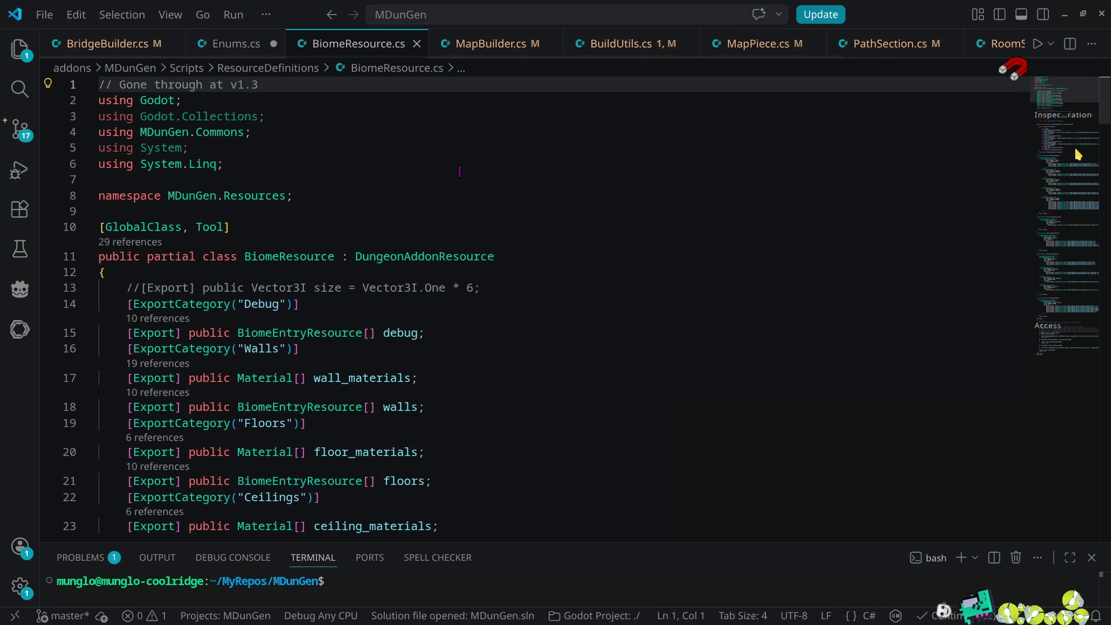
- Duplicate the HandRailStub Bridges line as HandRailLongOpen and save BiomeResource.cs
left_click_drag(1079, 104, 1078, 214)
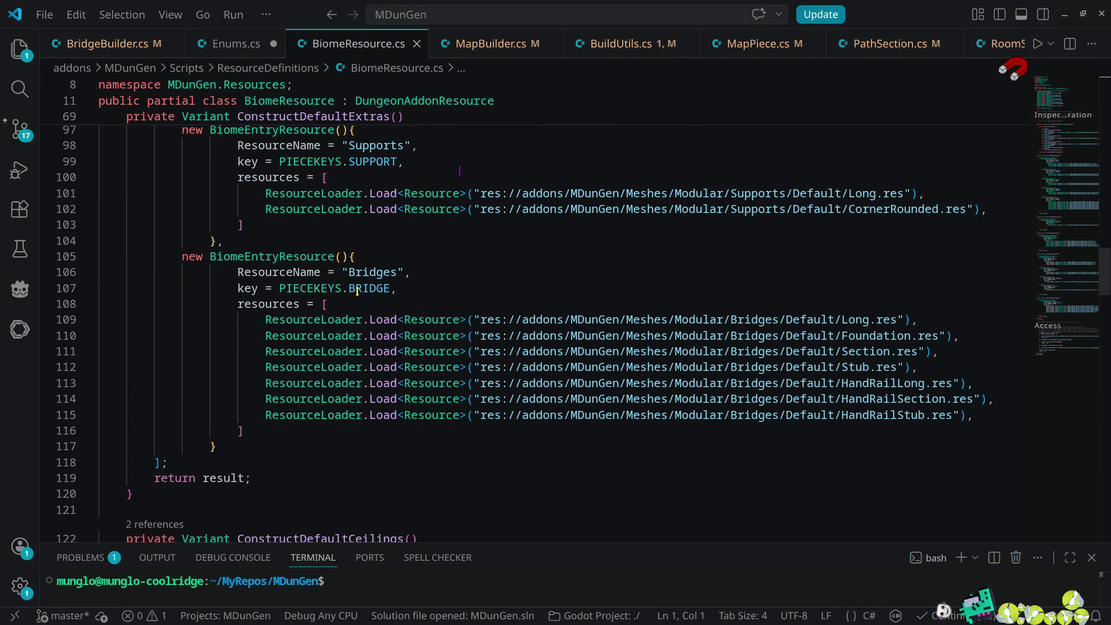
left_click(372, 273)
left_click(995, 414)
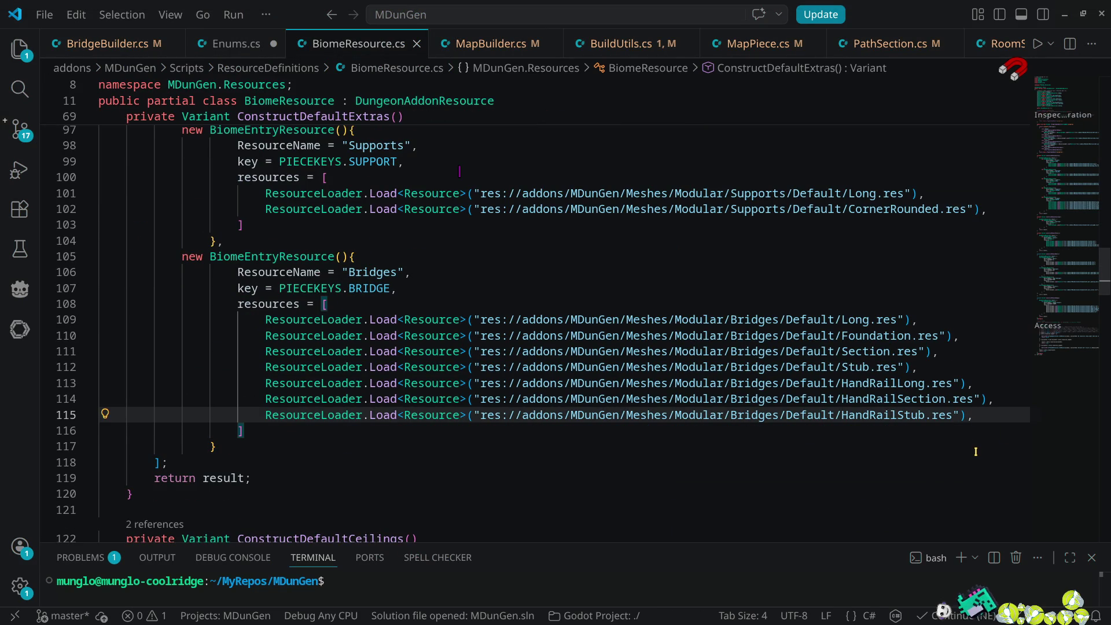
key("ctrl+shift+alt+Down")
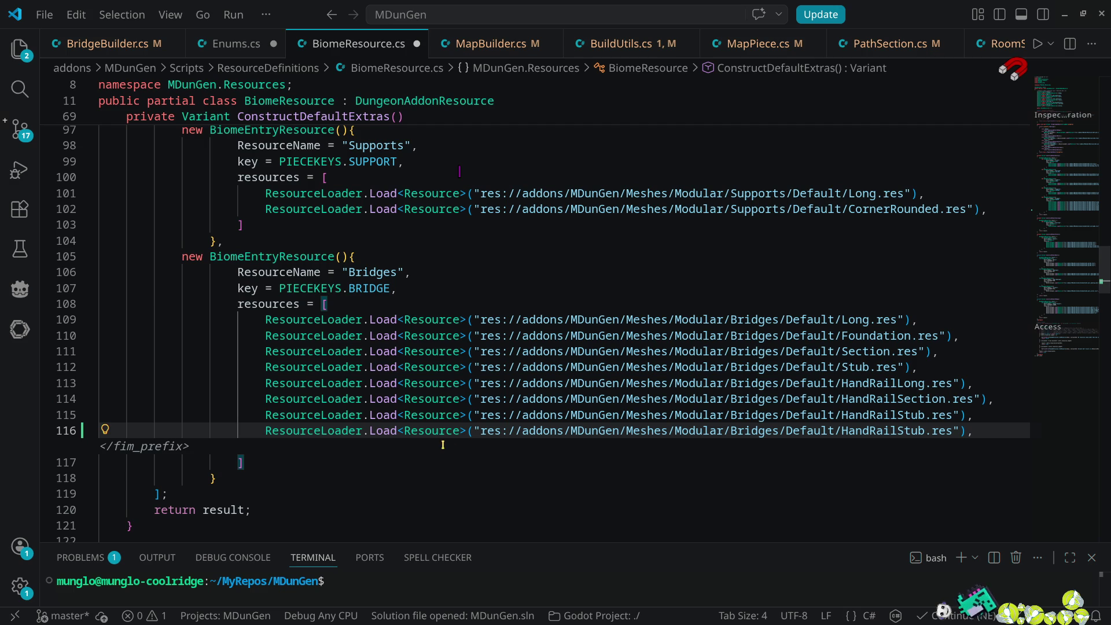
double_click(883, 383)
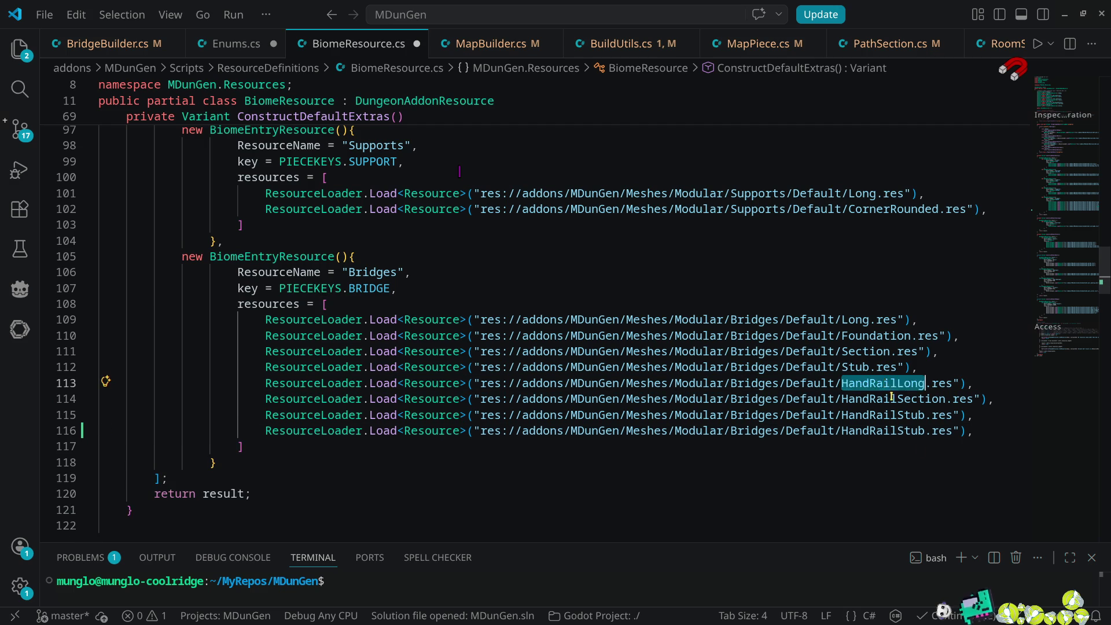
key("ctrl+c")
double_click(883, 431)
key("ctrl+v")
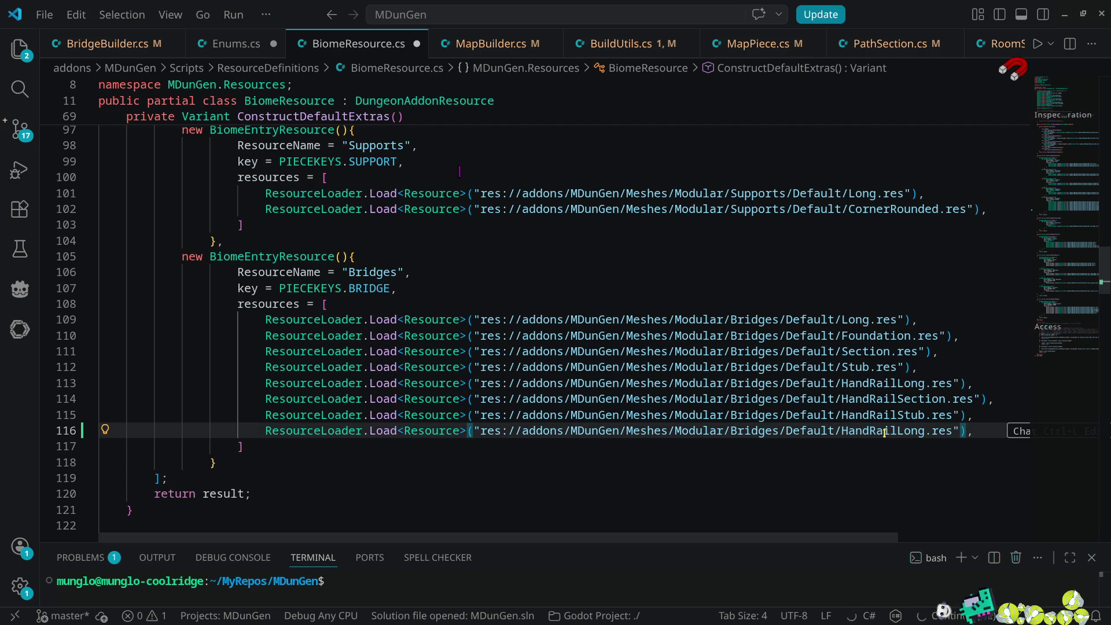
type("Open")
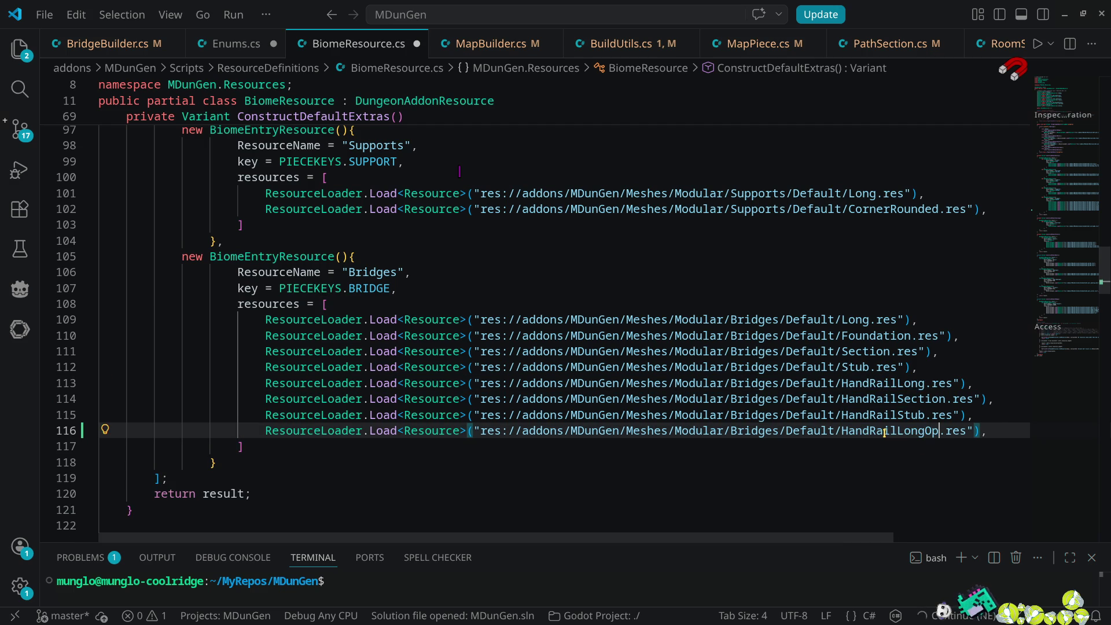
key("ctrl+s")
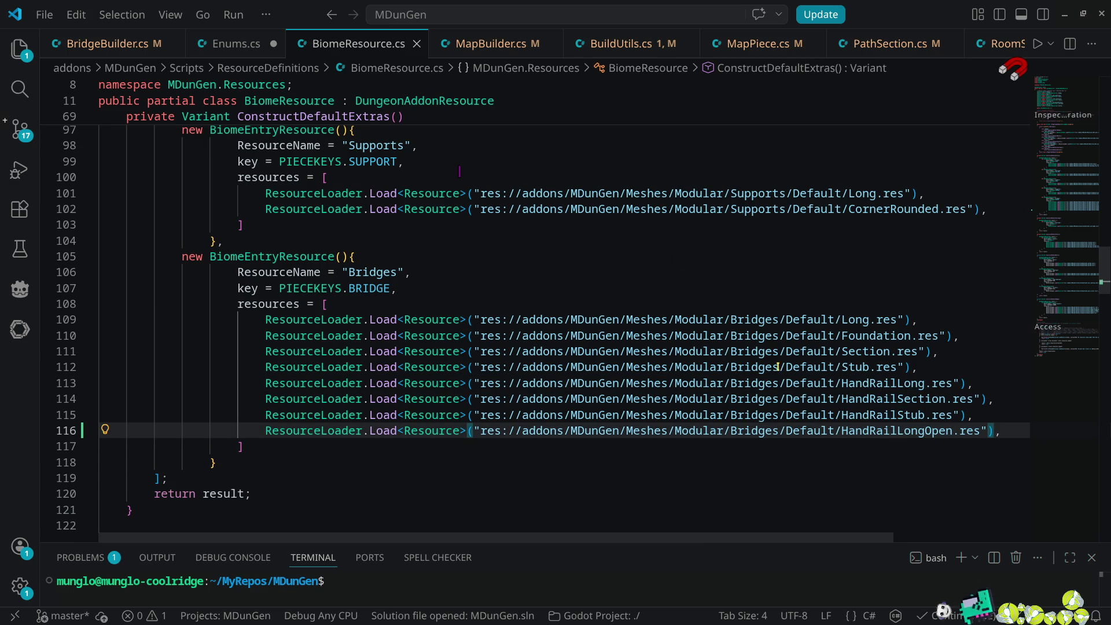
- Save Enums.cs with HANDRAILLONGOPEN, review the Bridges entries in ConstructDefaultExtras, then return to Godot
key("ctrl+Tab")
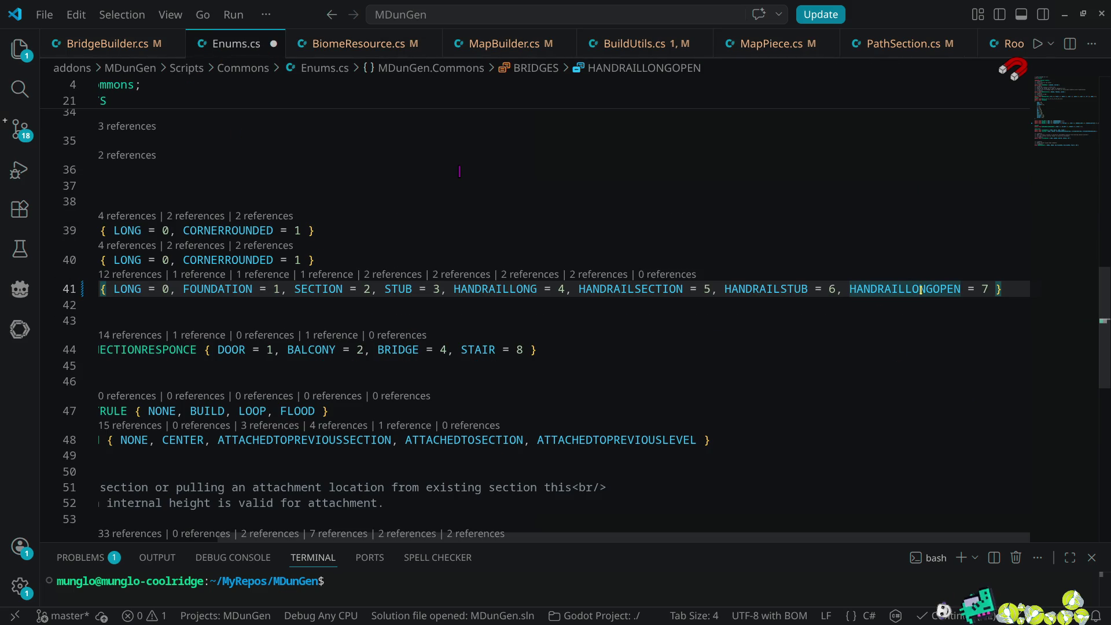
key("ctrl+s")
left_click(347, 44)
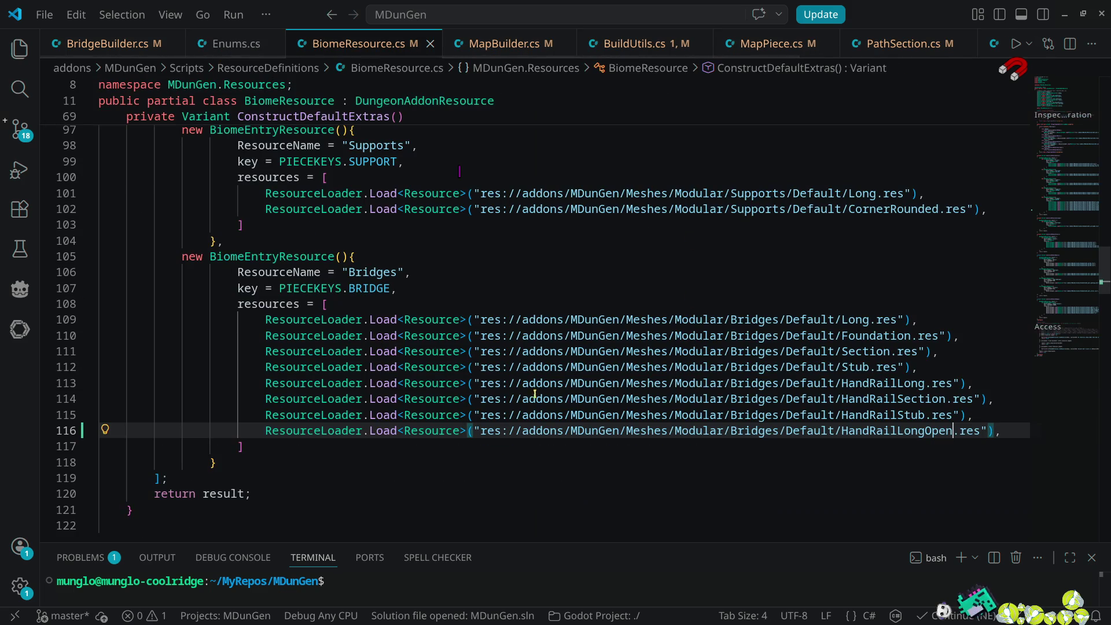
mouse_move(417, 320)
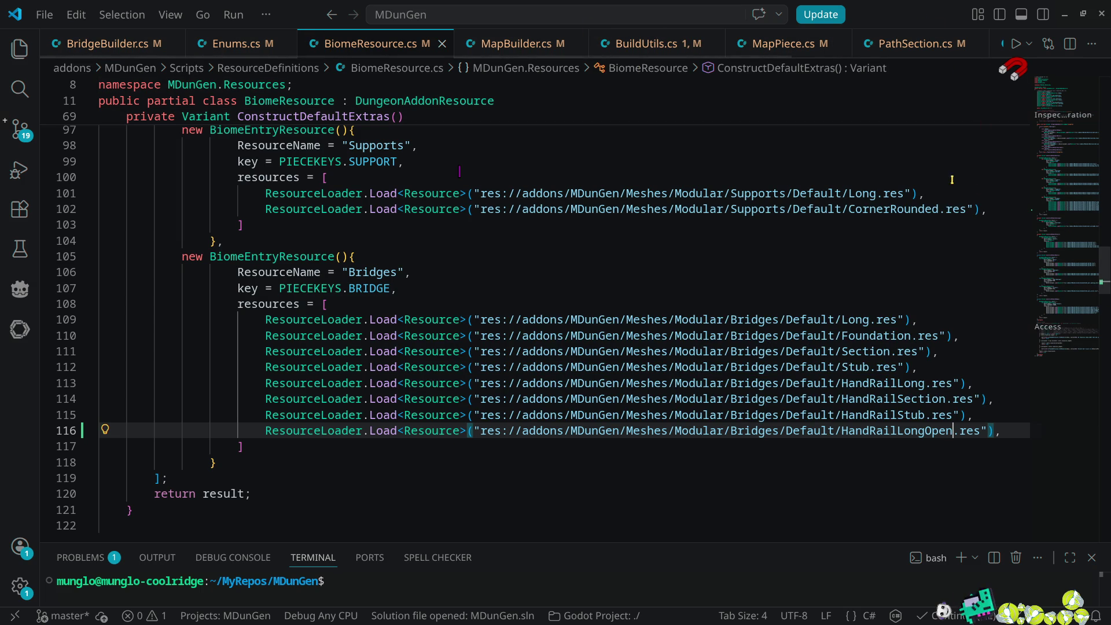
mouse_move(338, 383)
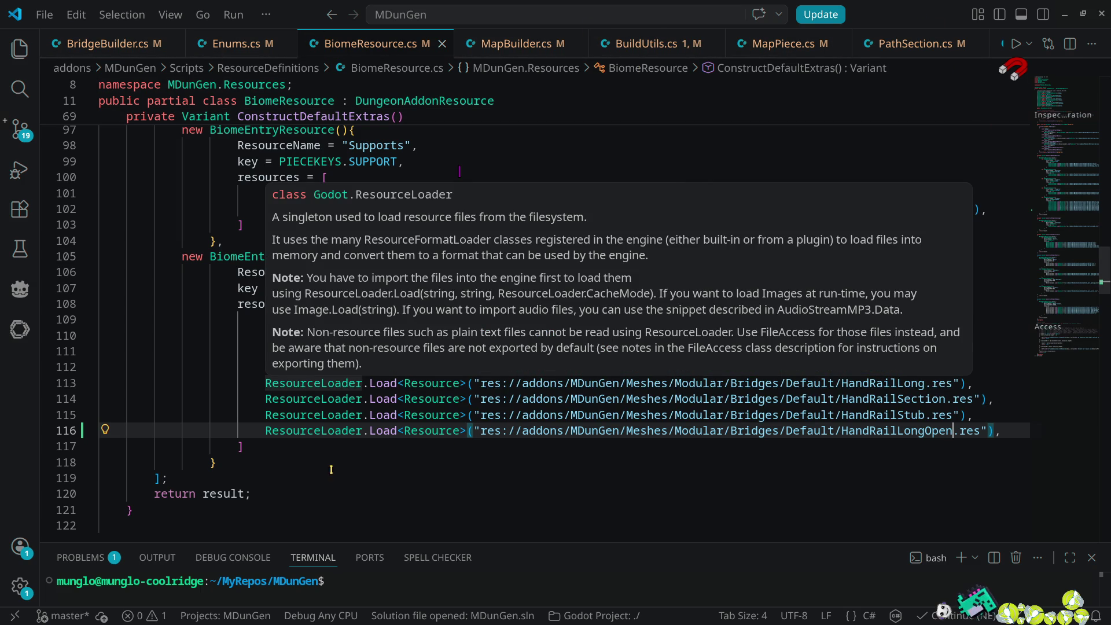
scroll(437, 332, "up", 5)
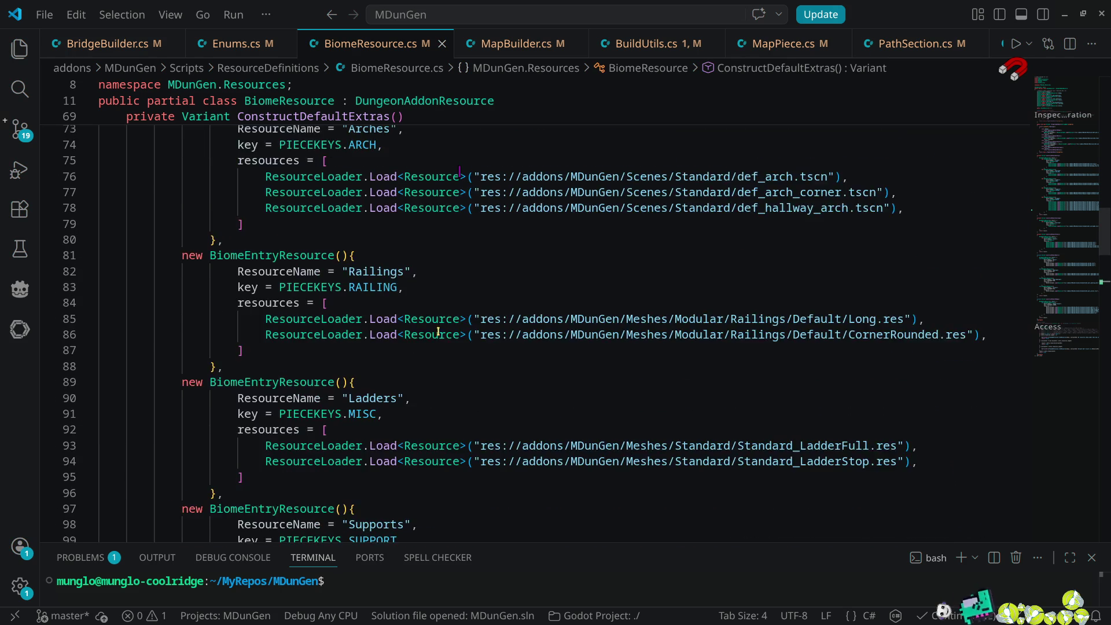
scroll(437, 332, "up", 5)
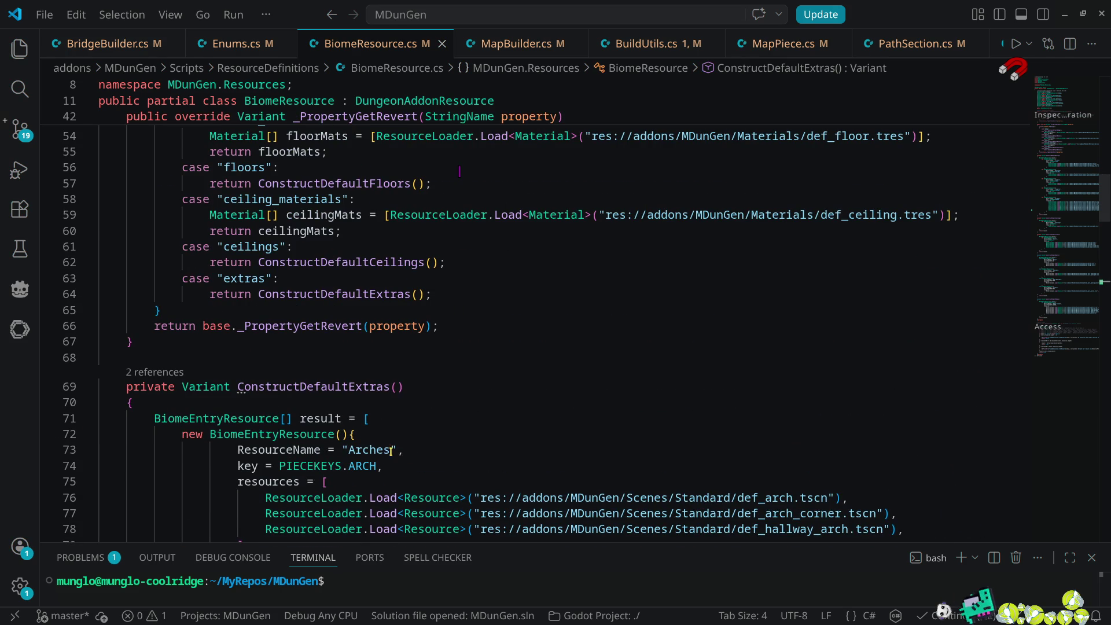
scroll(433, 442, "down", 3)
scroll(440, 395, "down", 3)
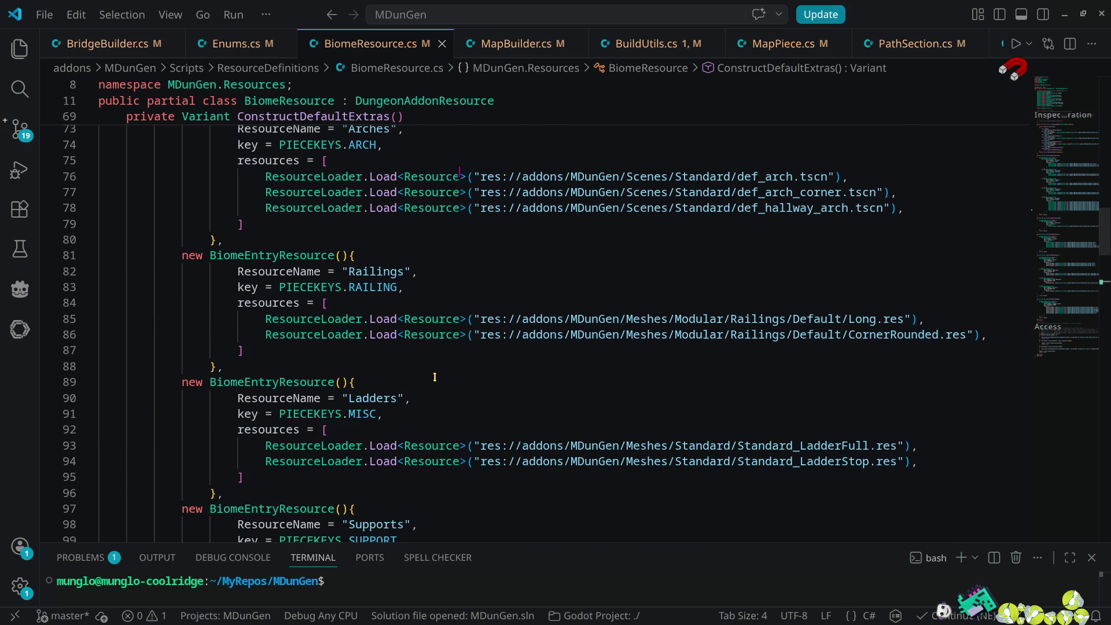
mouse_move(491, 186)
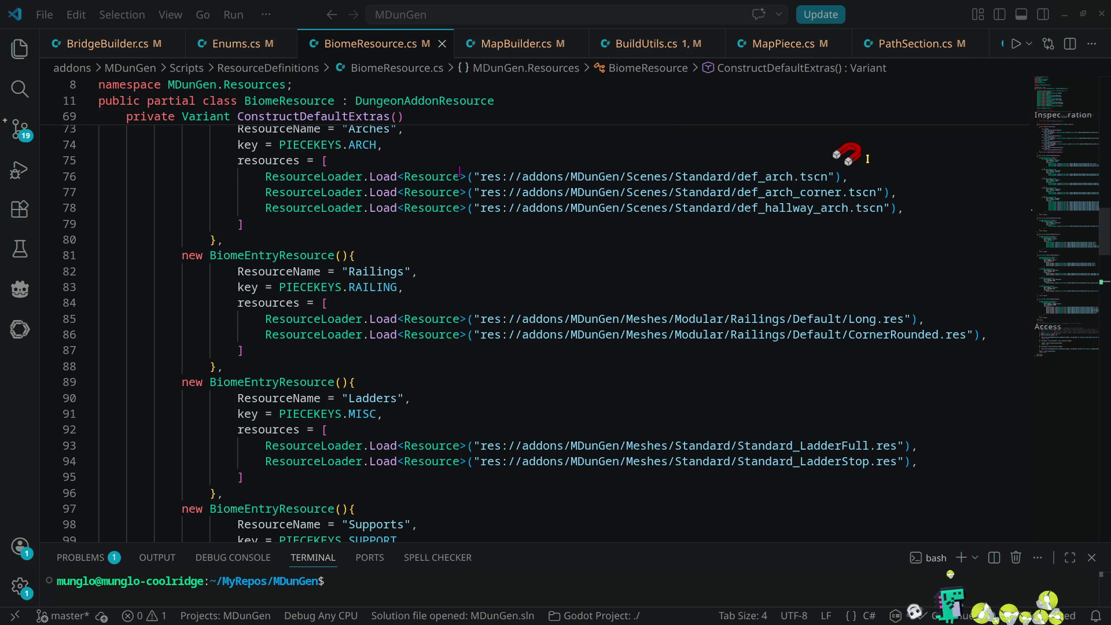
key("alt+Tab")
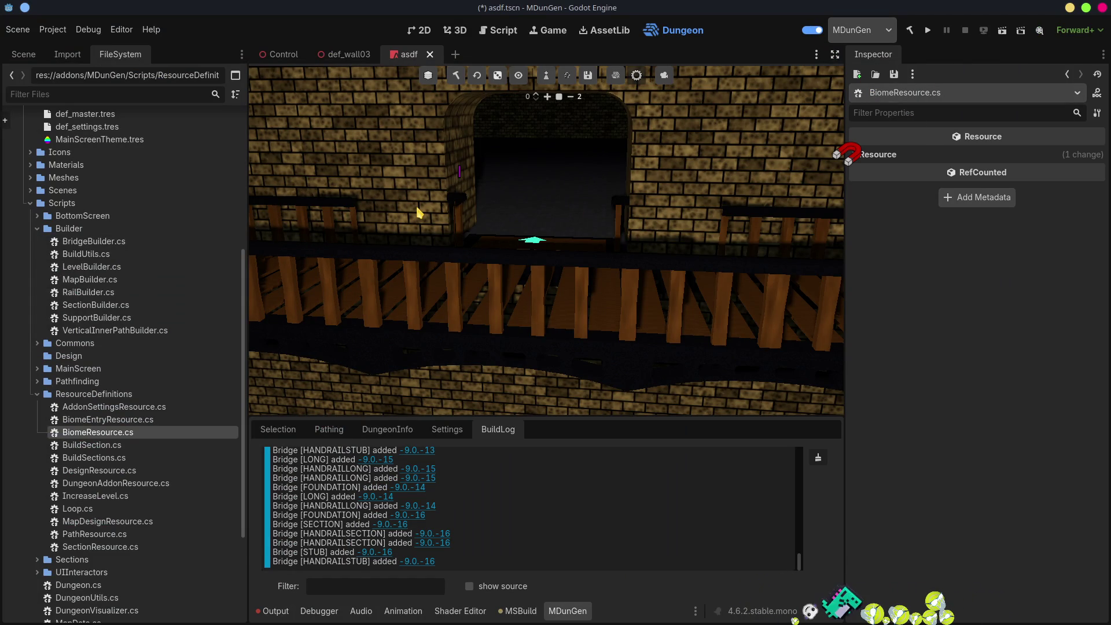
- Bring up FitBridge in BridgeBuilder.cs, highlight LONG uses, and place the caret after line 109
key("alt+Tab")
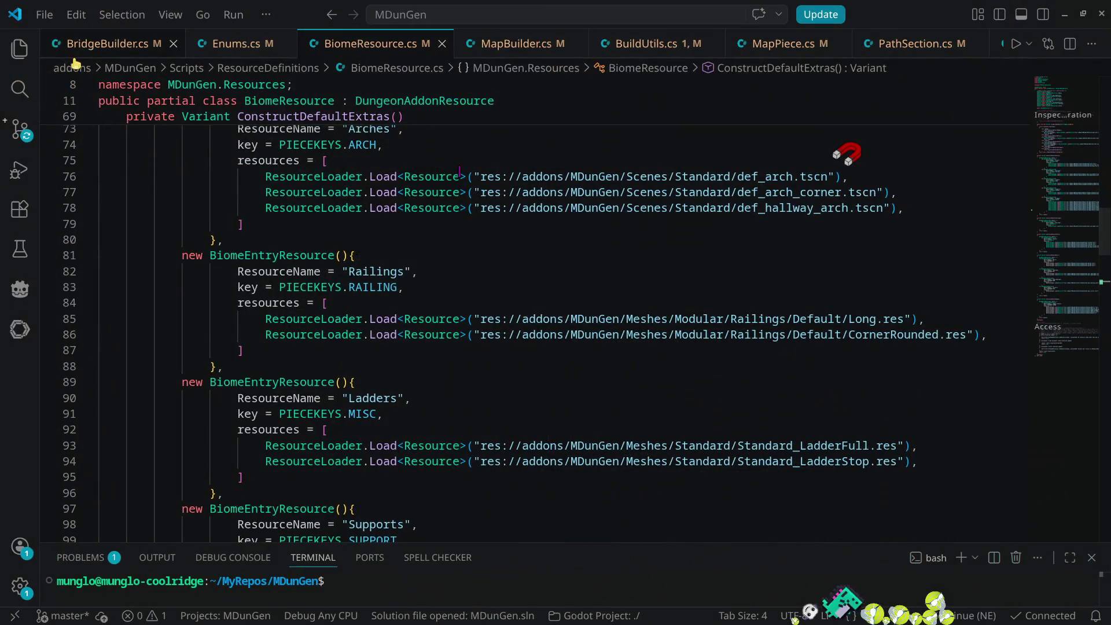
left_click(75, 49)
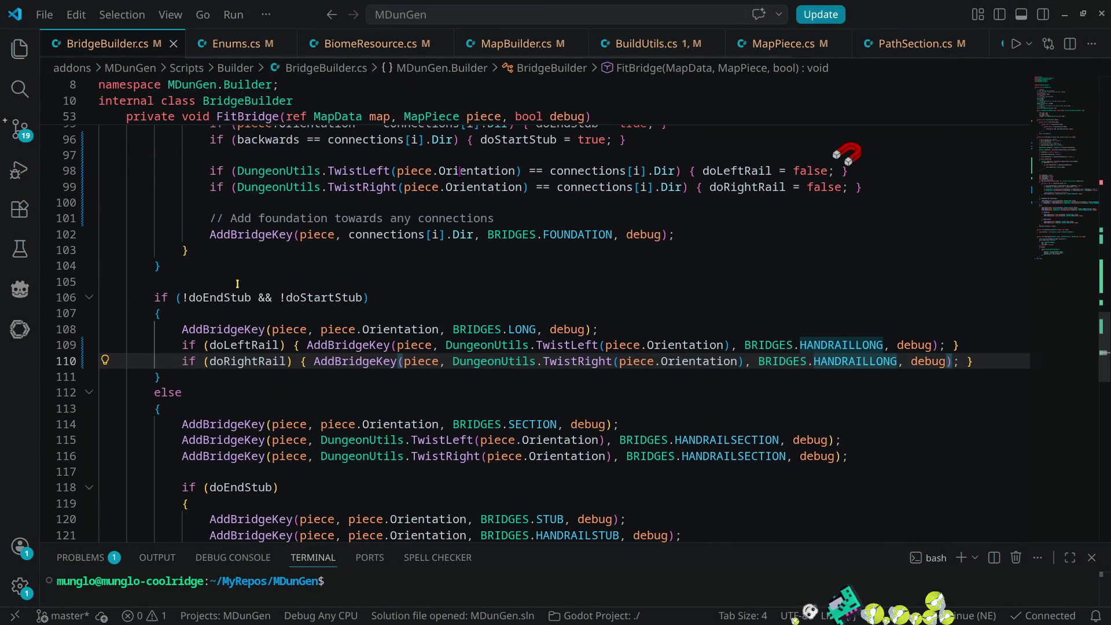
left_click(862, 361)
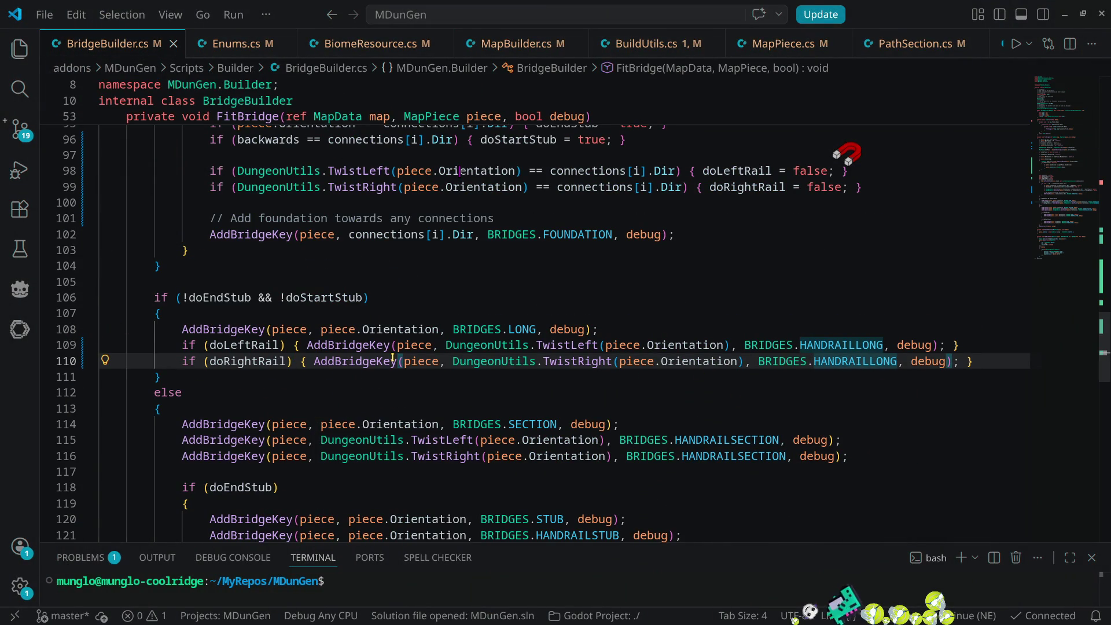
mouse_move(850, 347)
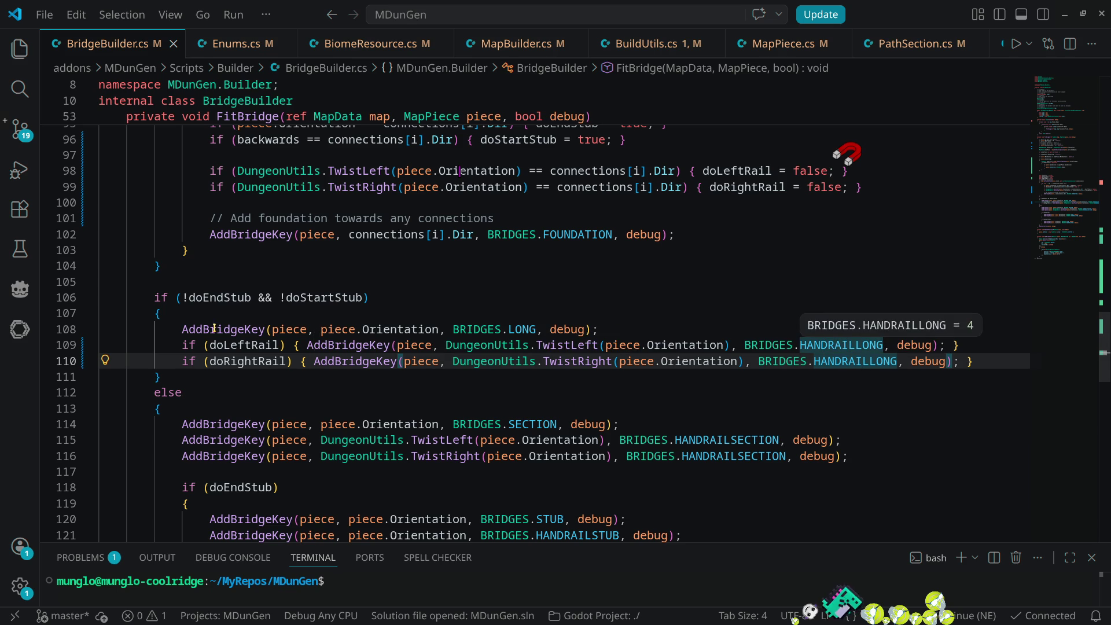
left_click(519, 329)
double_click(520, 328)
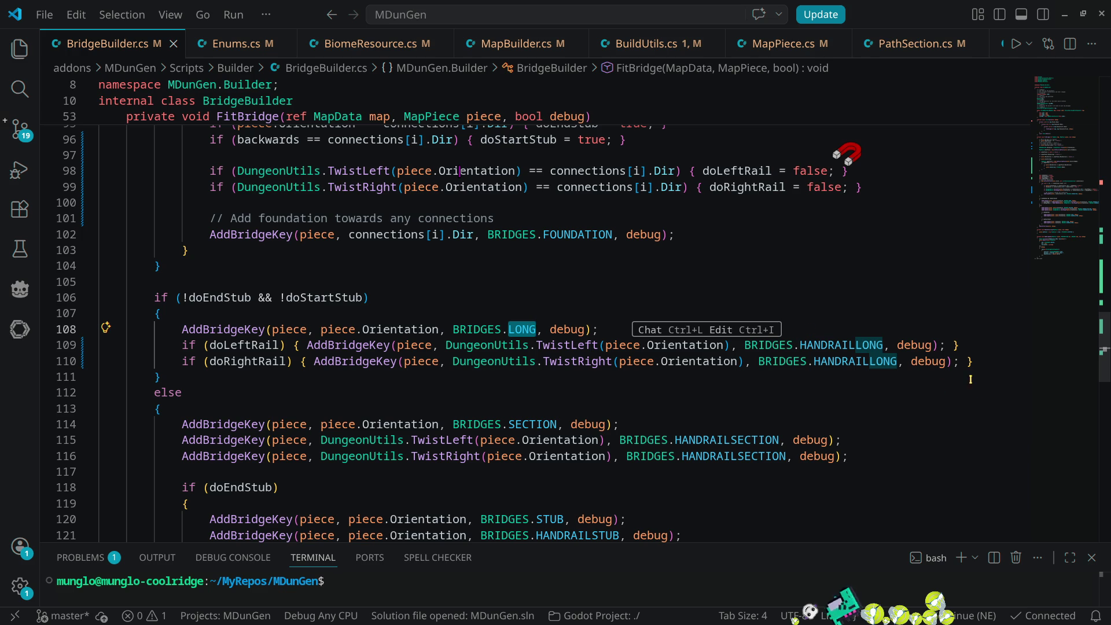
left_click(983, 345)
- Add an else block after the left rail calling AddBridgeKey with BRIDGES.HANDRAILLONGOPEN, and save
type("else")
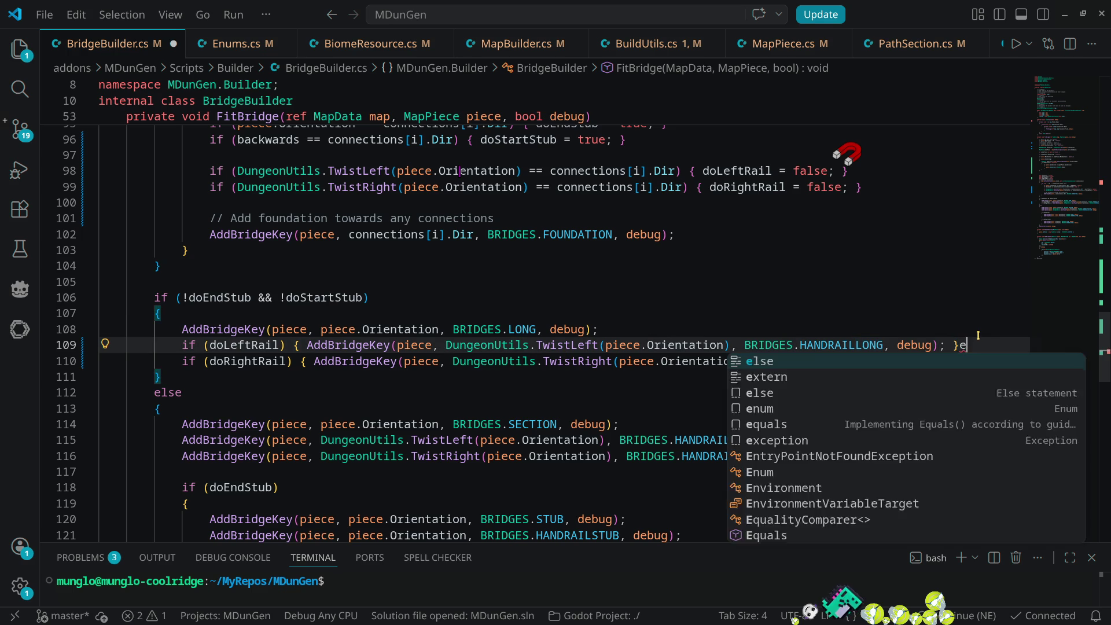
key("Return")
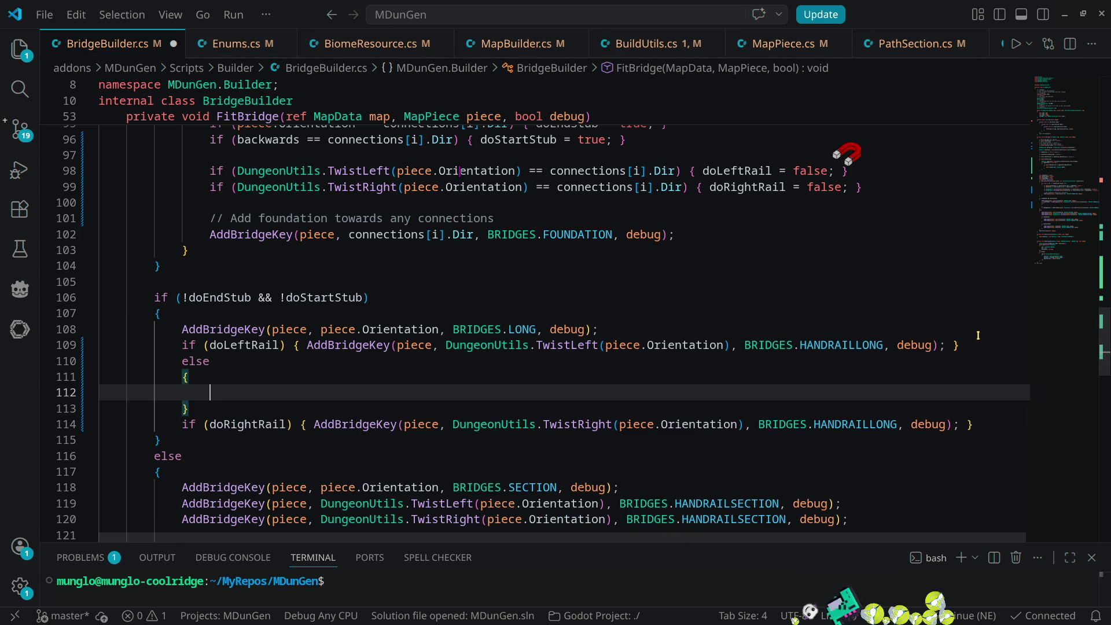
mouse_move(307, 345)
left_mouse_down()
mouse_move(524, 365)
mouse_move(946, 346)
left_mouse_up()
key("ctrl+c")
left_click(238, 393)
key("ctrl+v")
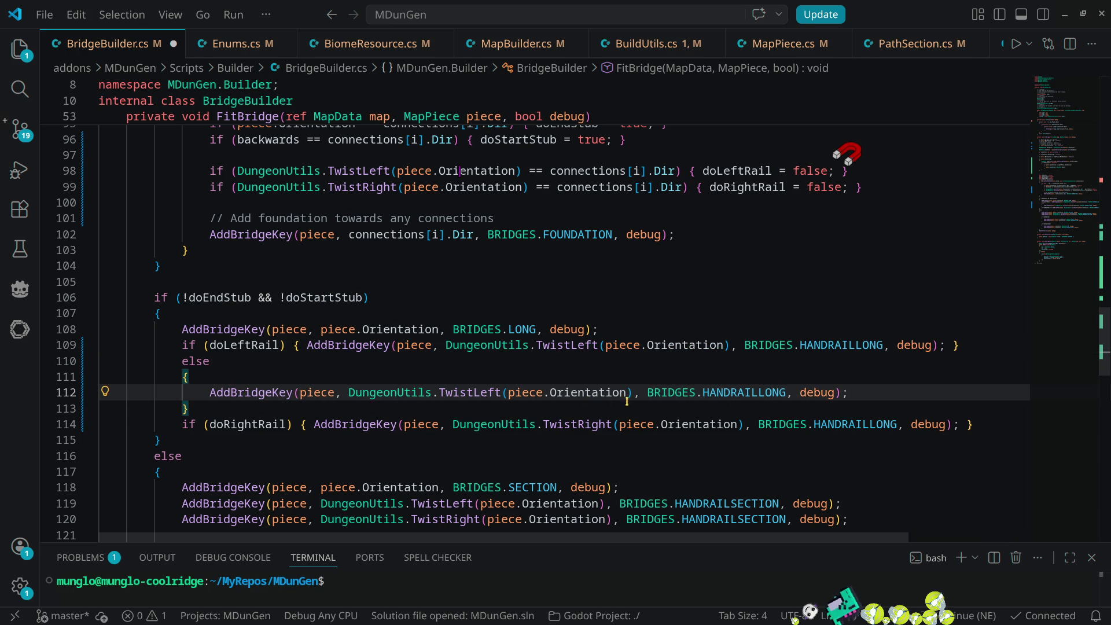
double_click(727, 391)
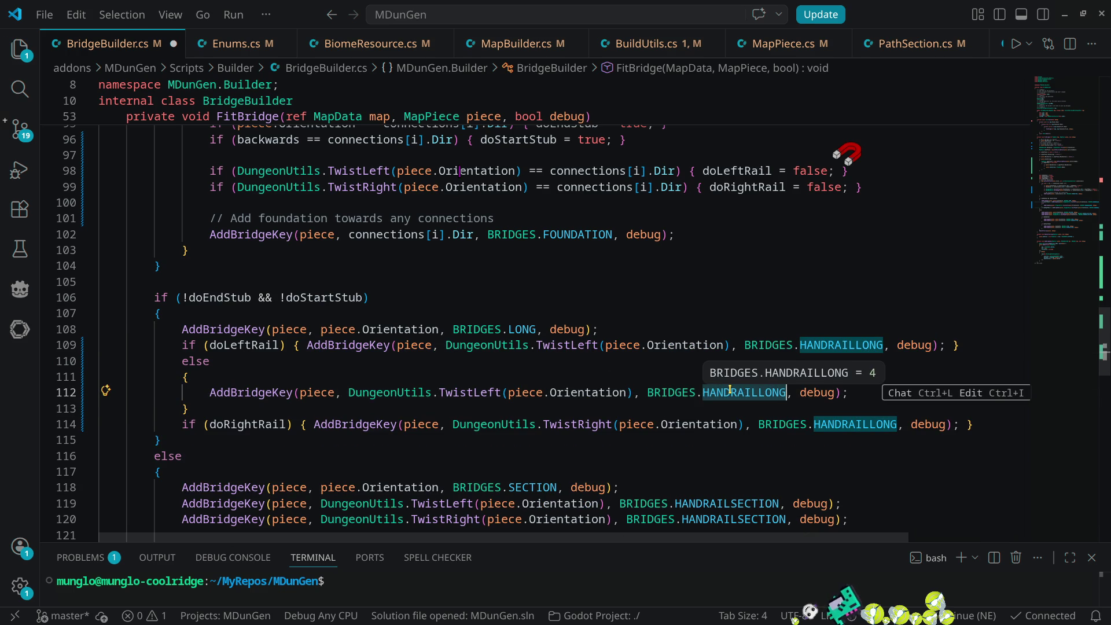
type("handra")
key("Down")
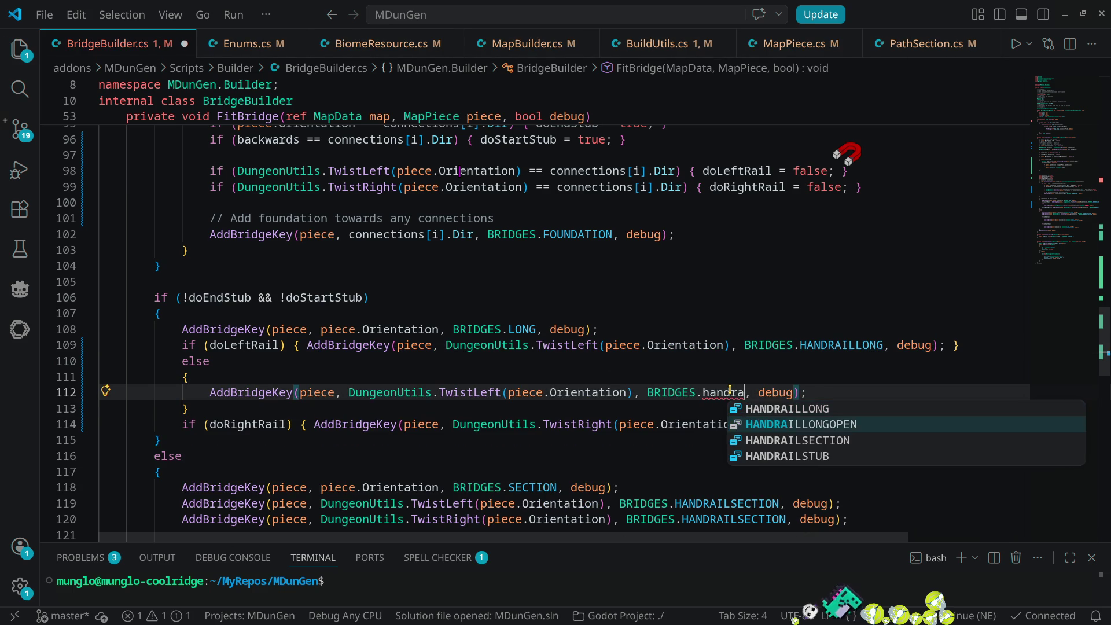
key("Return")
key("ctrl+s")
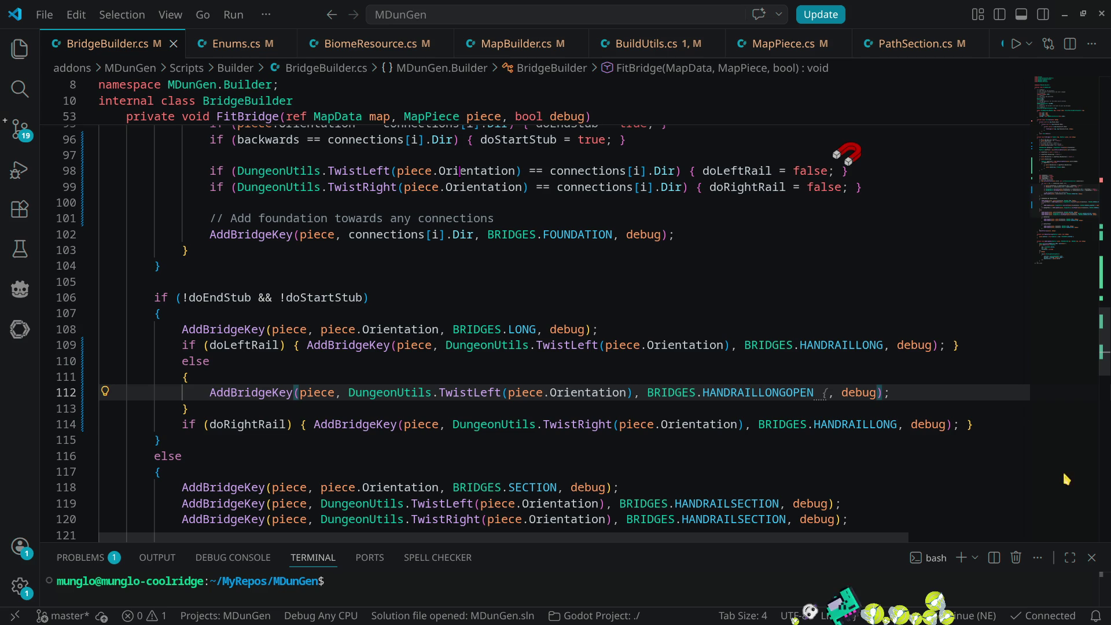
- Add an empty else block after the right-rail call on line 114
left_click(1015, 422)
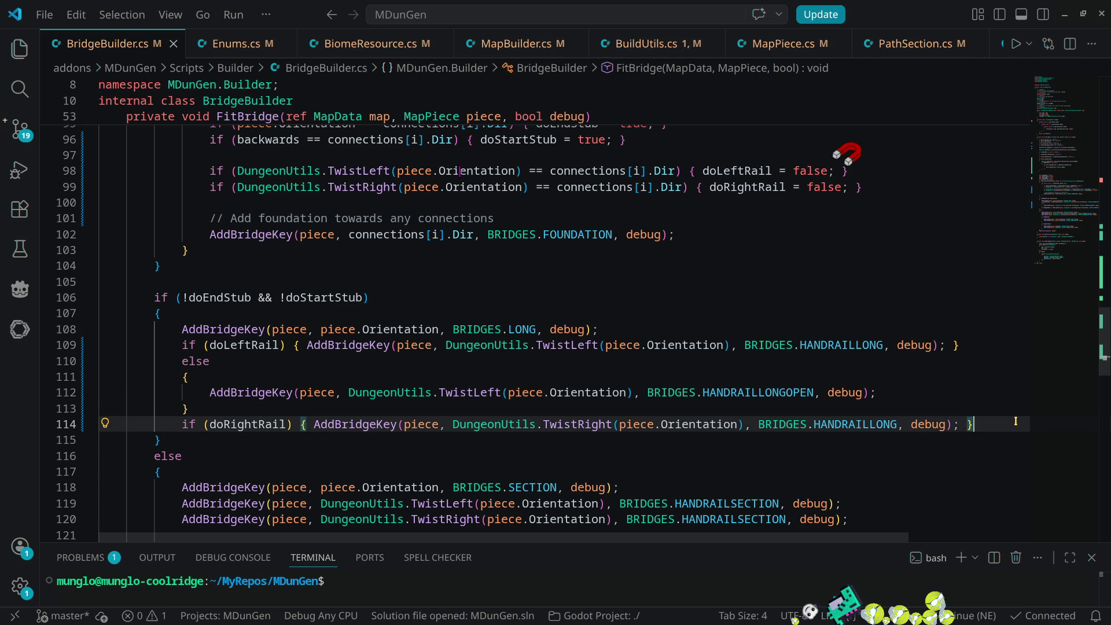
type("elss")
key("BackSpace")
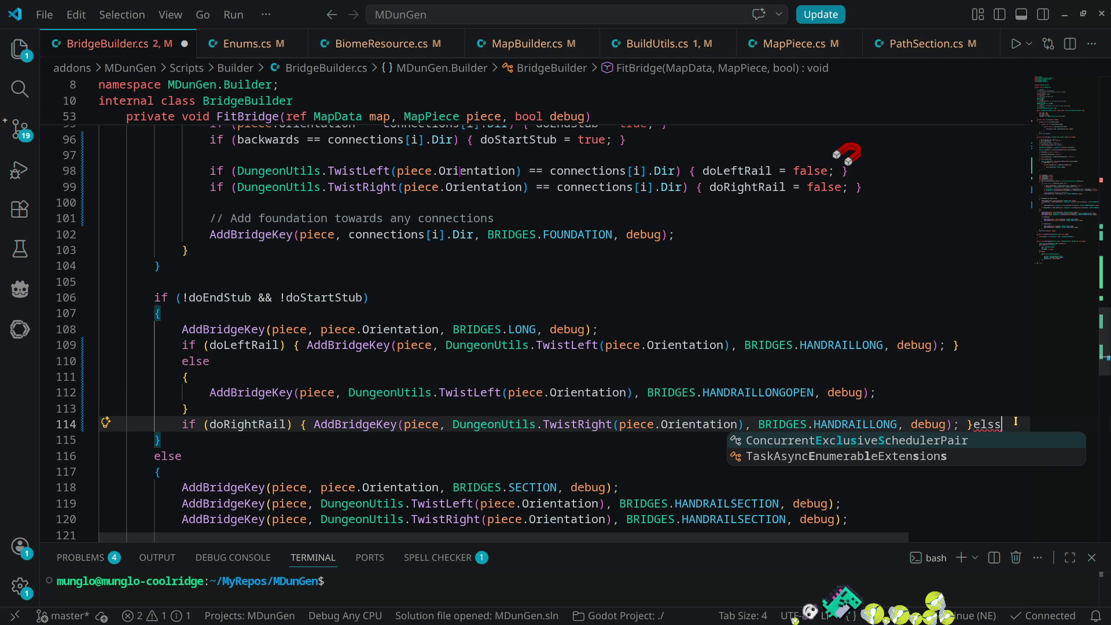
type("e")
key("Down")
key("Return")
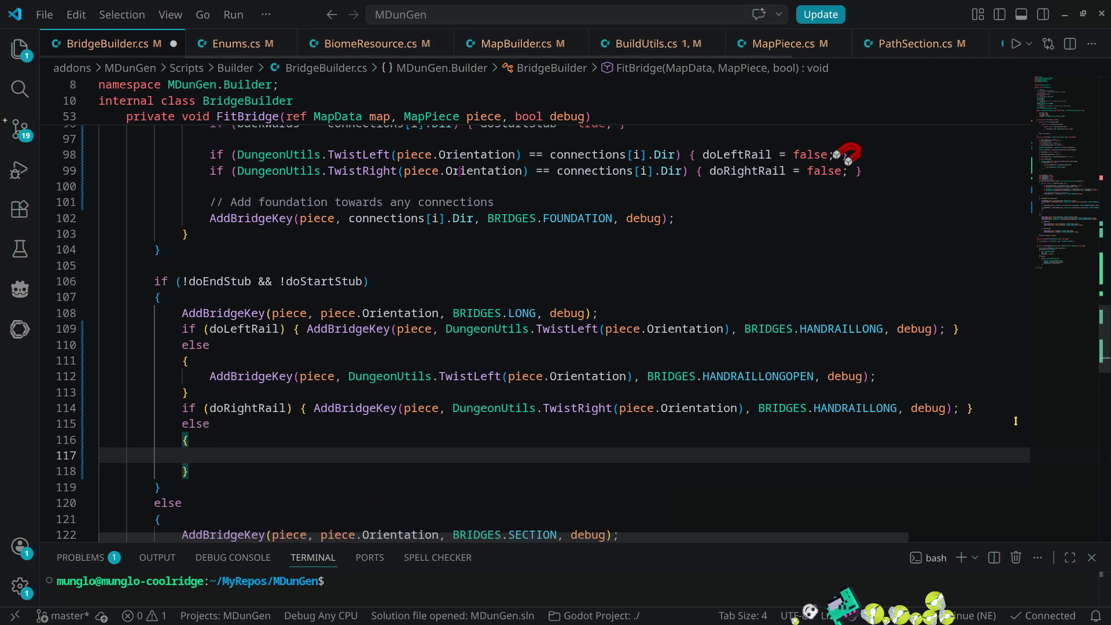
key("ctrl+v")
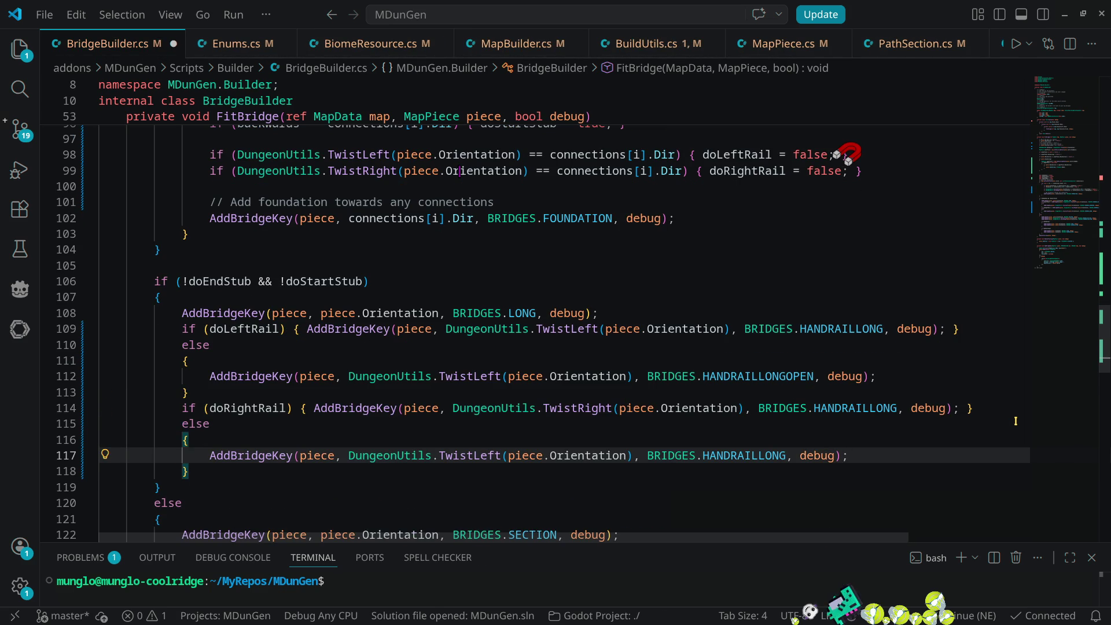
key("ctrl+z")
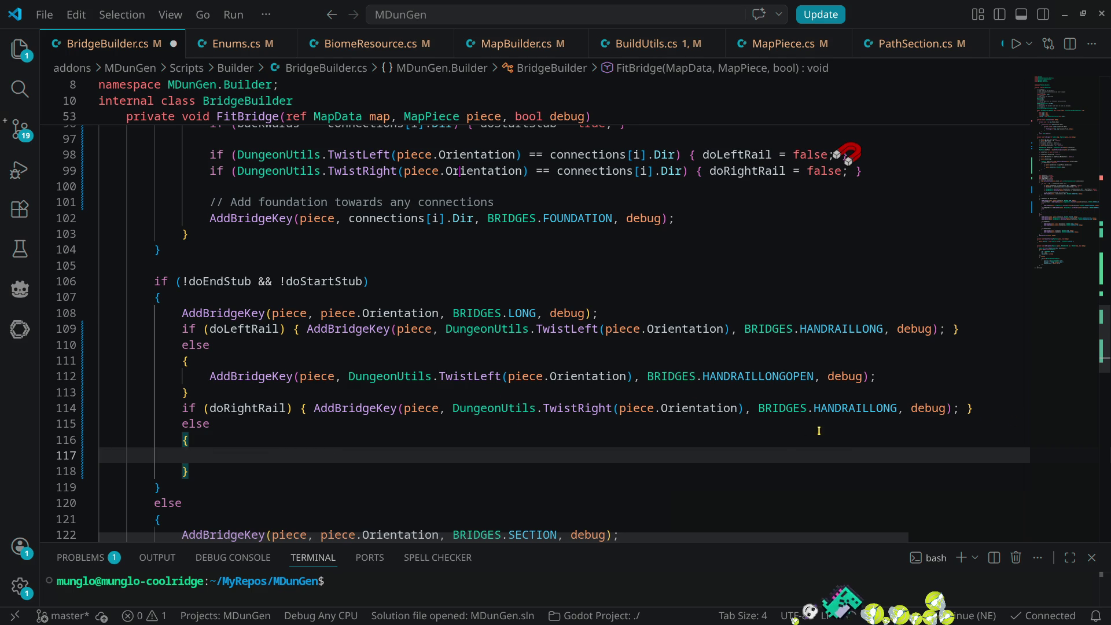
- Fill it with the right-rail call using HANDRAILLONGOPEN, save, minimize VS Code, and disable the plugin
left_click_drag(318, 408, 958, 408)
key("ctrl+c")
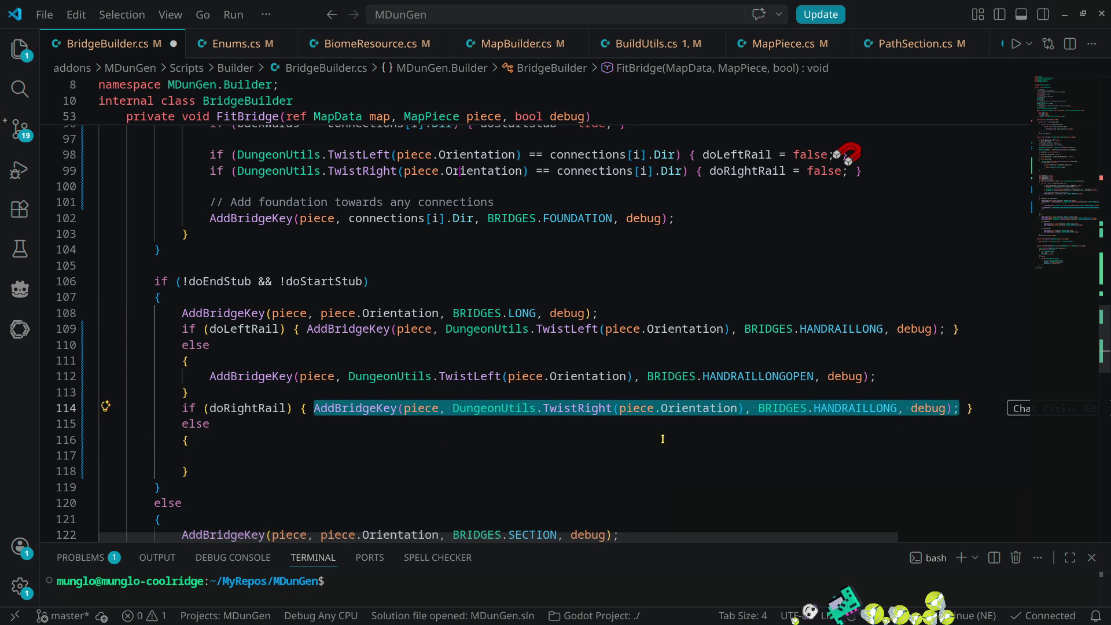
left_click(244, 455)
key("ctrl+v")
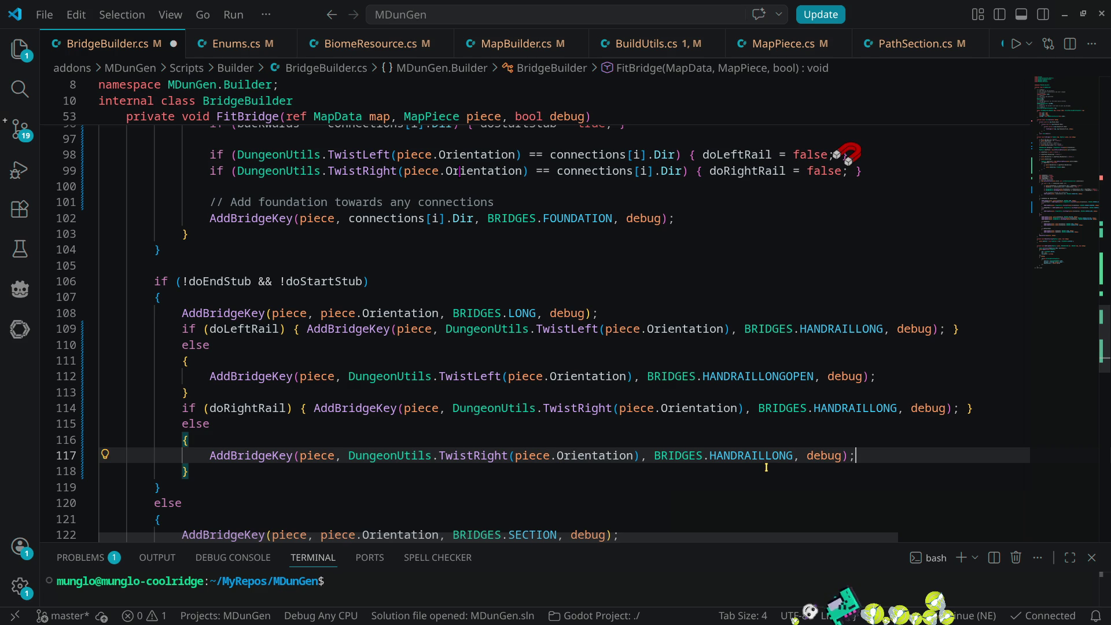
double_click(750, 455)
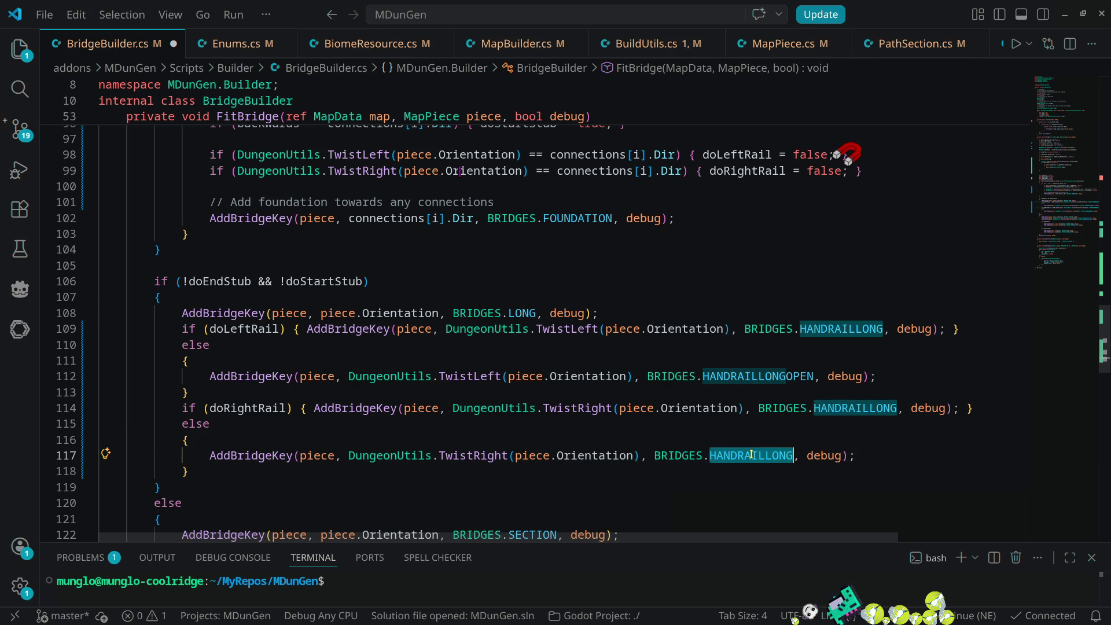
type("hand")
key("Down")
key("Return")
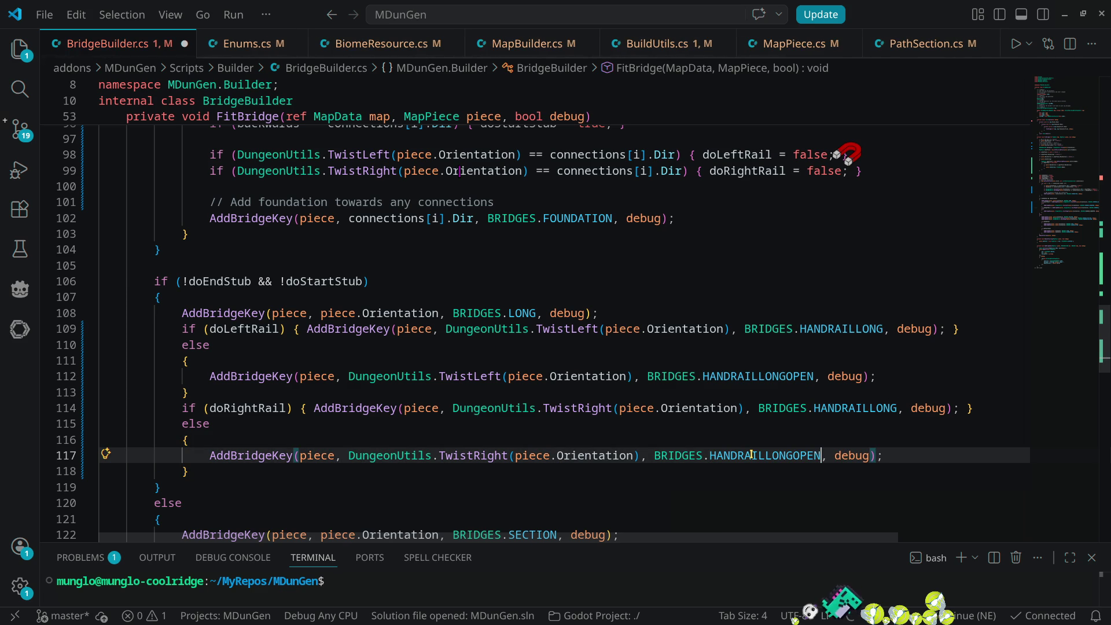
key("ctrl+s")
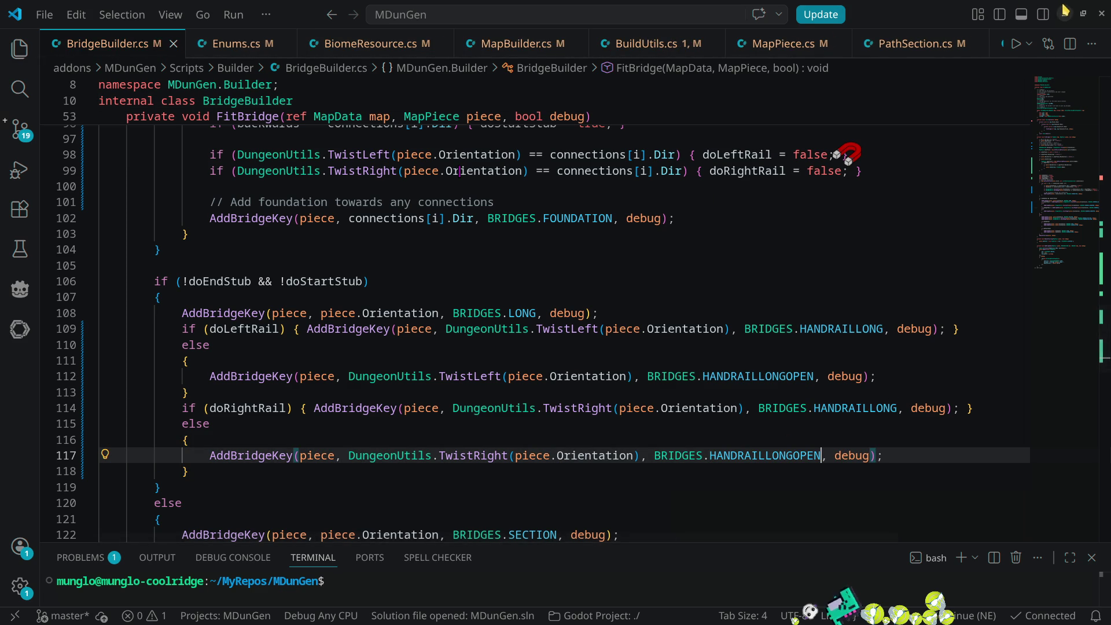
left_click(1064, 14)
left_click(820, 32)
- Rebuild the .NET project, re-enable MDunGen, and regenerate the dungeon from the Dungeon tab
left_click(911, 30)
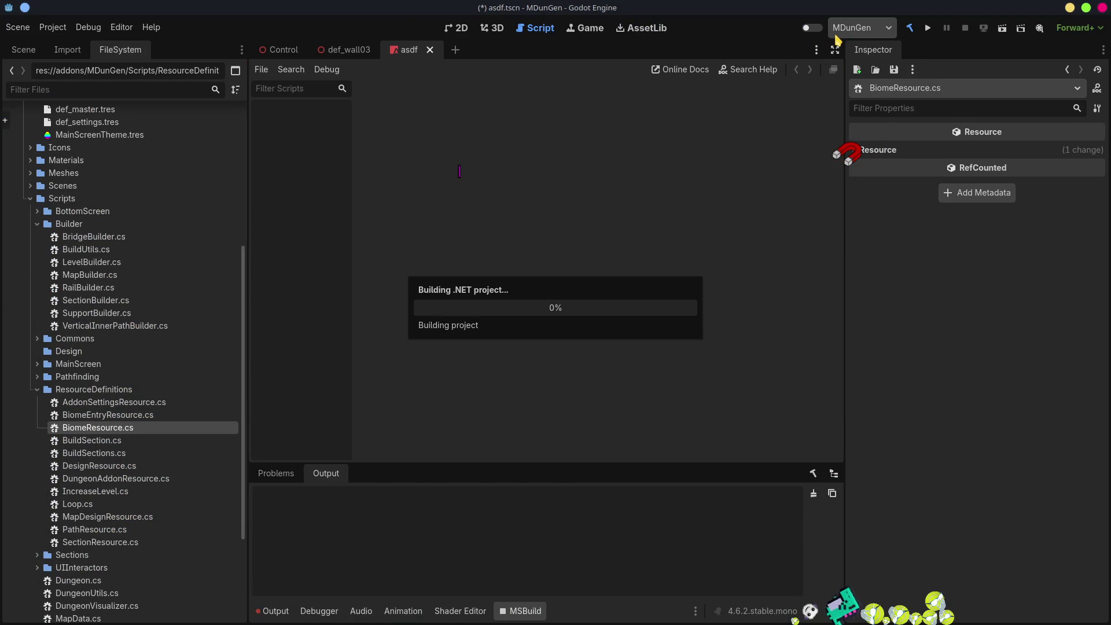
left_click(818, 28)
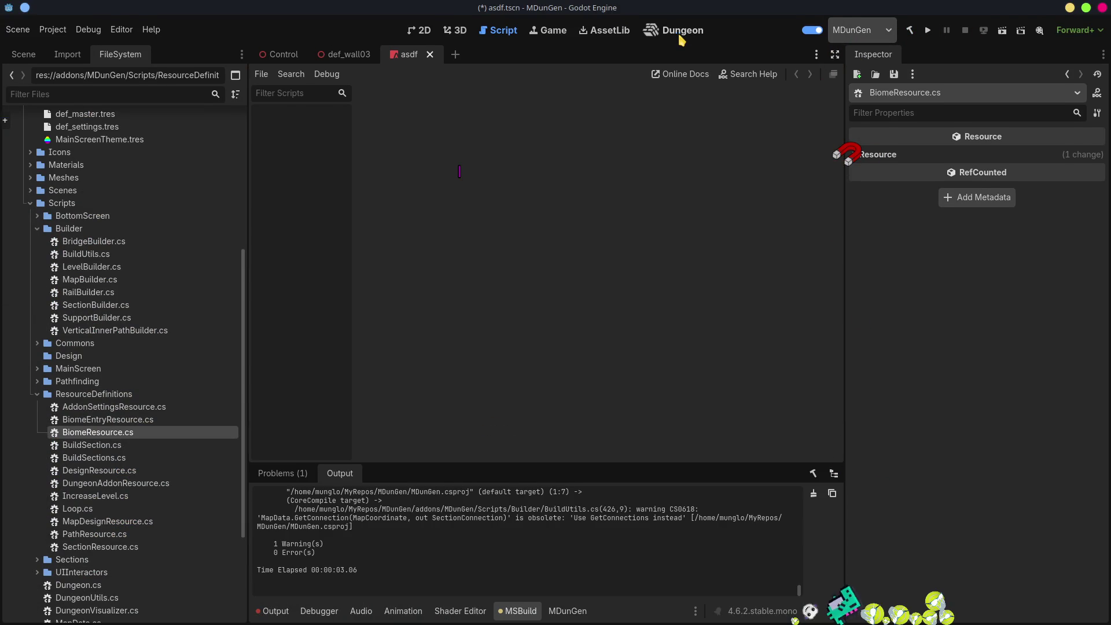
left_click(682, 32)
left_click(456, 76)
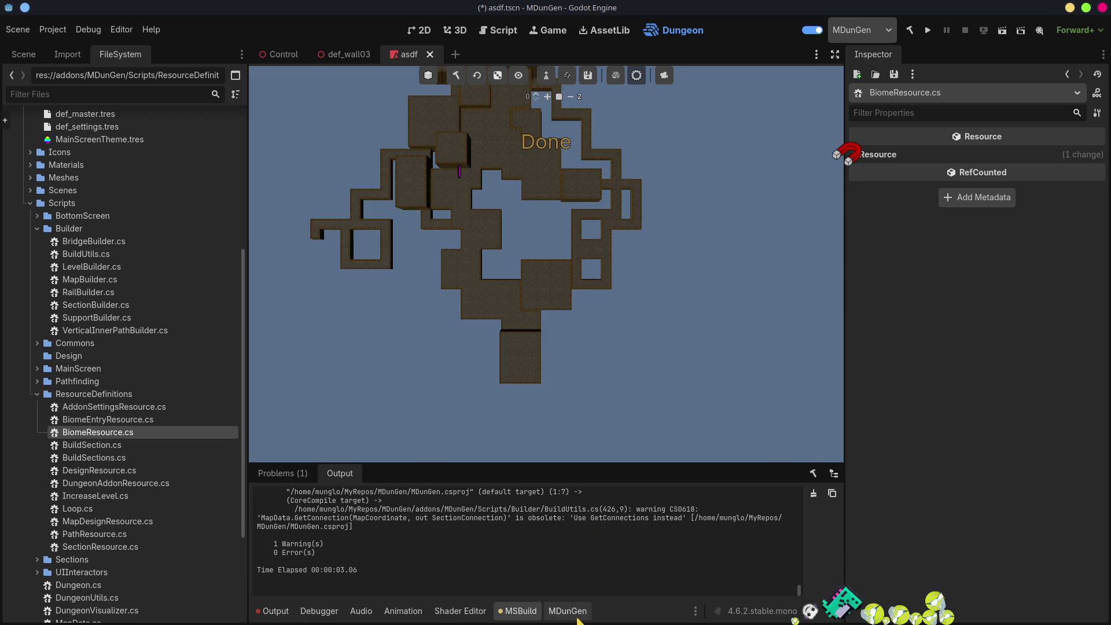
left_click(577, 616)
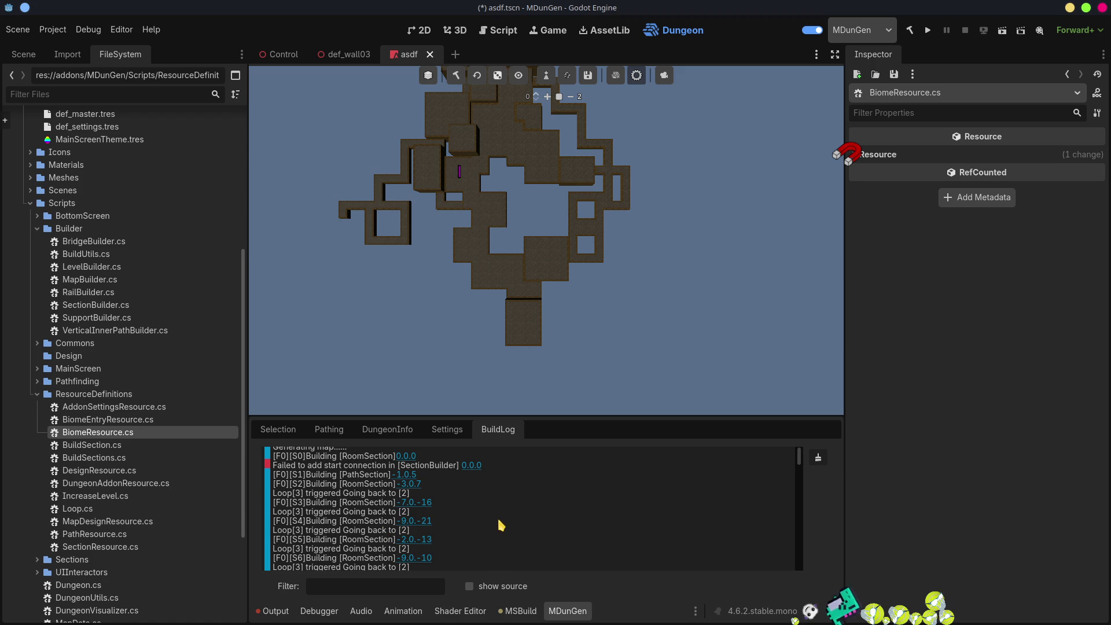
- Scroll the MDunGen build log to the Bridge entries and jump the 3D view to one bridge's coordinates
scroll(501, 523, "down", 10)
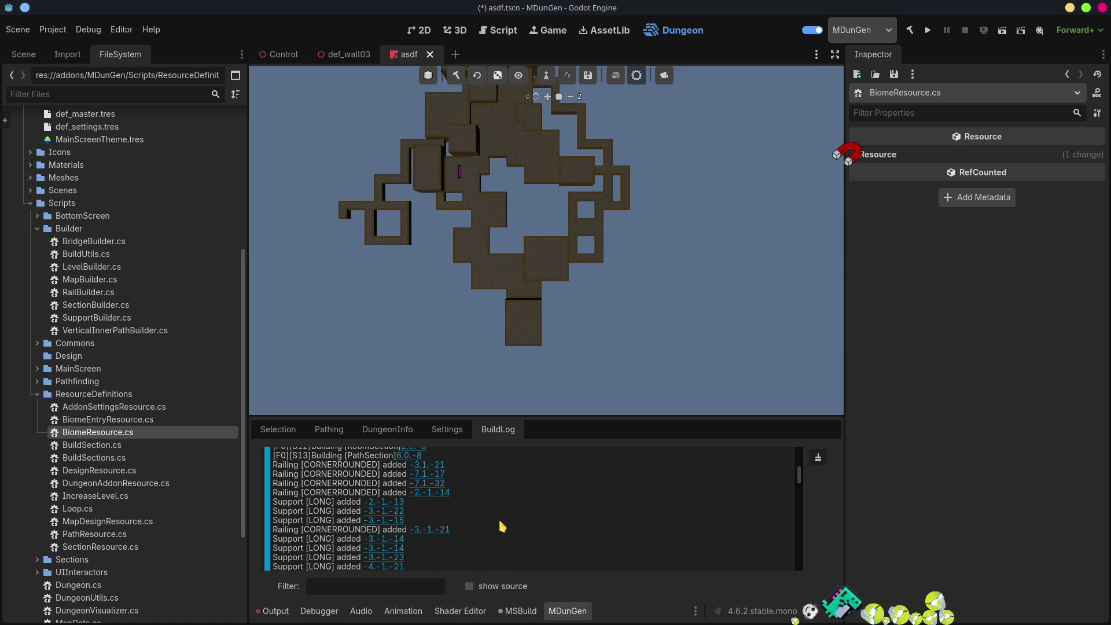
scroll(501, 525, "down", 1)
scroll(501, 526, "up", 1)
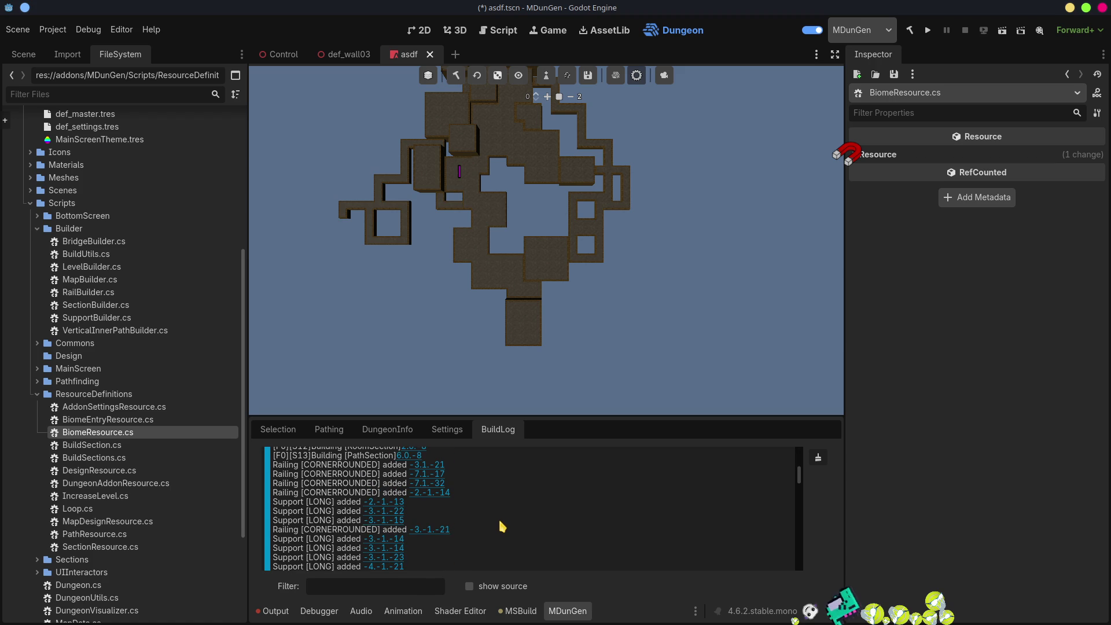
scroll(501, 526, "up", 3)
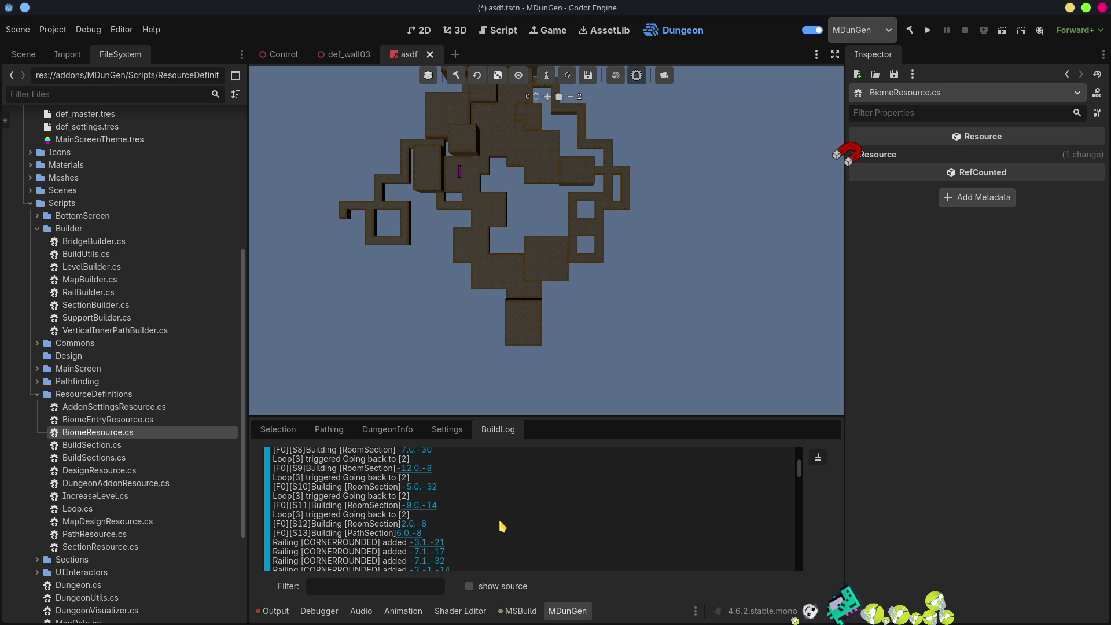
scroll(500, 522, "up", 1)
scroll(480, 489, "down", 4)
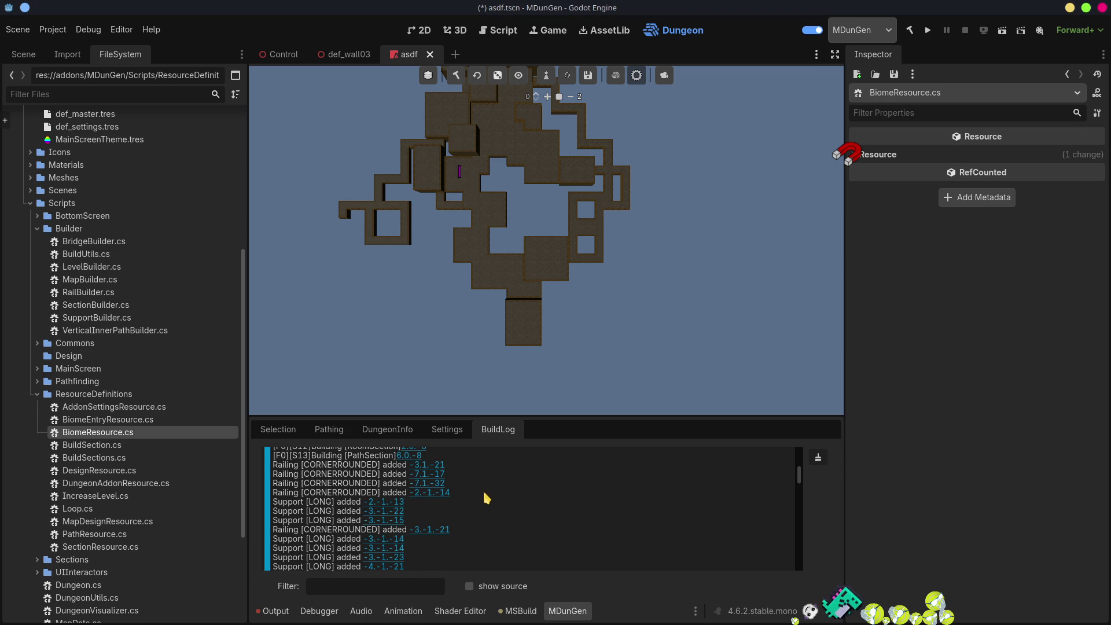
scroll(486, 498, "down", 3)
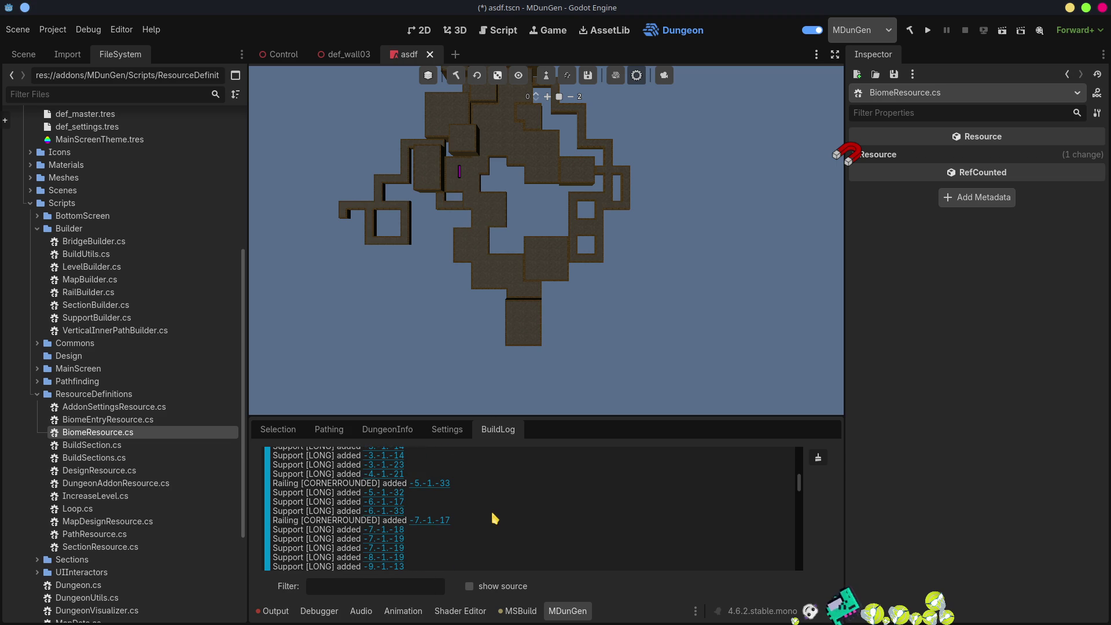
scroll(495, 518, "down", 3)
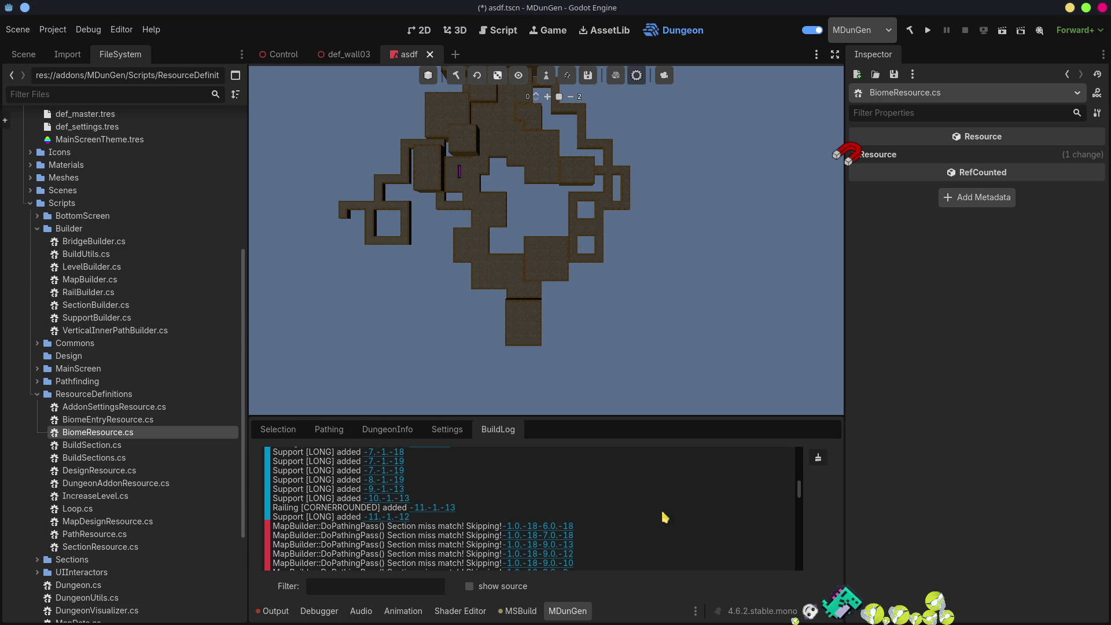
scroll(671, 515, "up", 3)
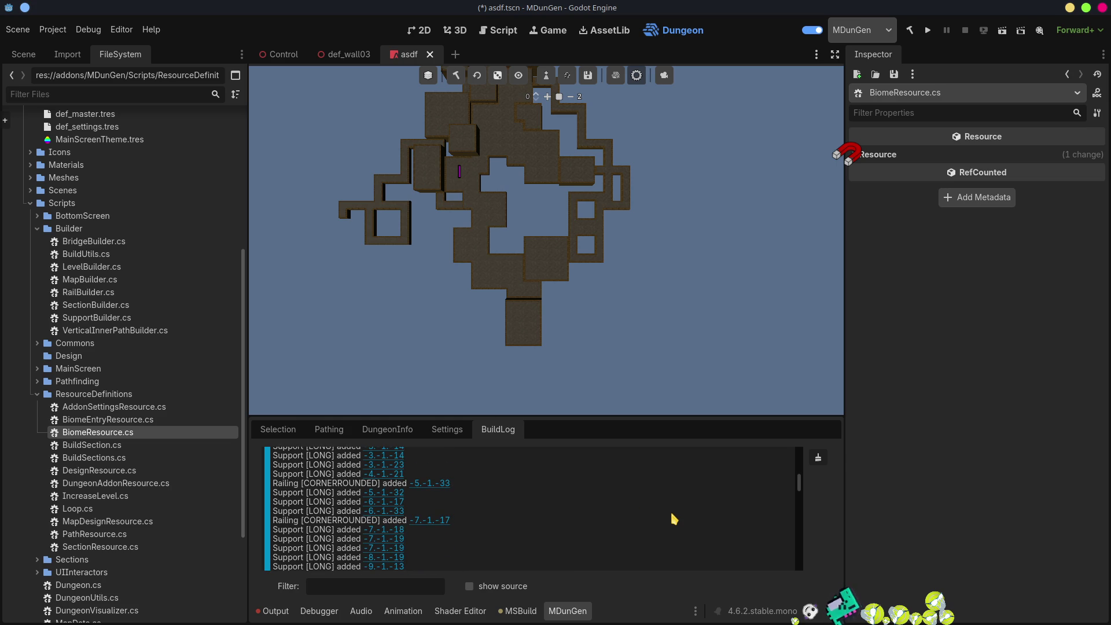
scroll(672, 518, "up", 3)
scroll(671, 513, "down", 10)
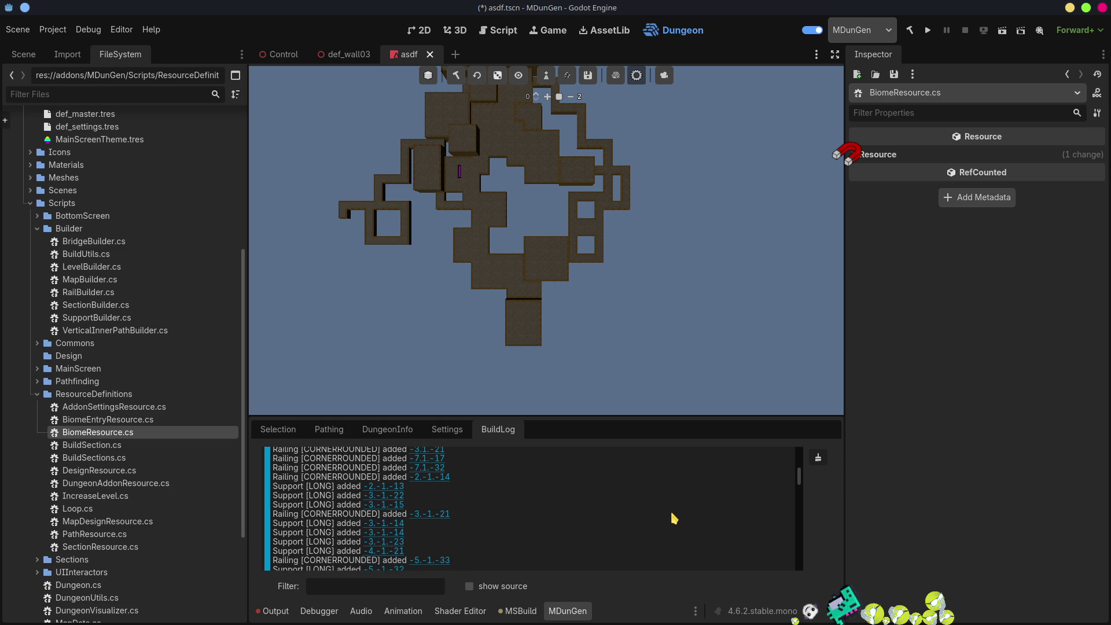
scroll(655, 521, "down", 10)
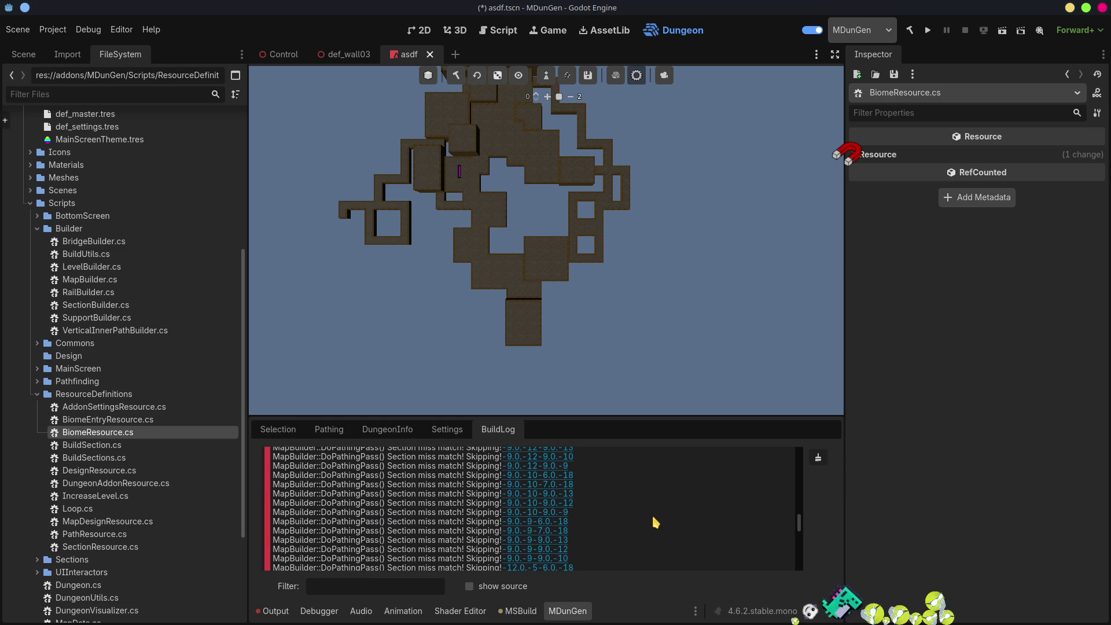
scroll(655, 521, "down", 3)
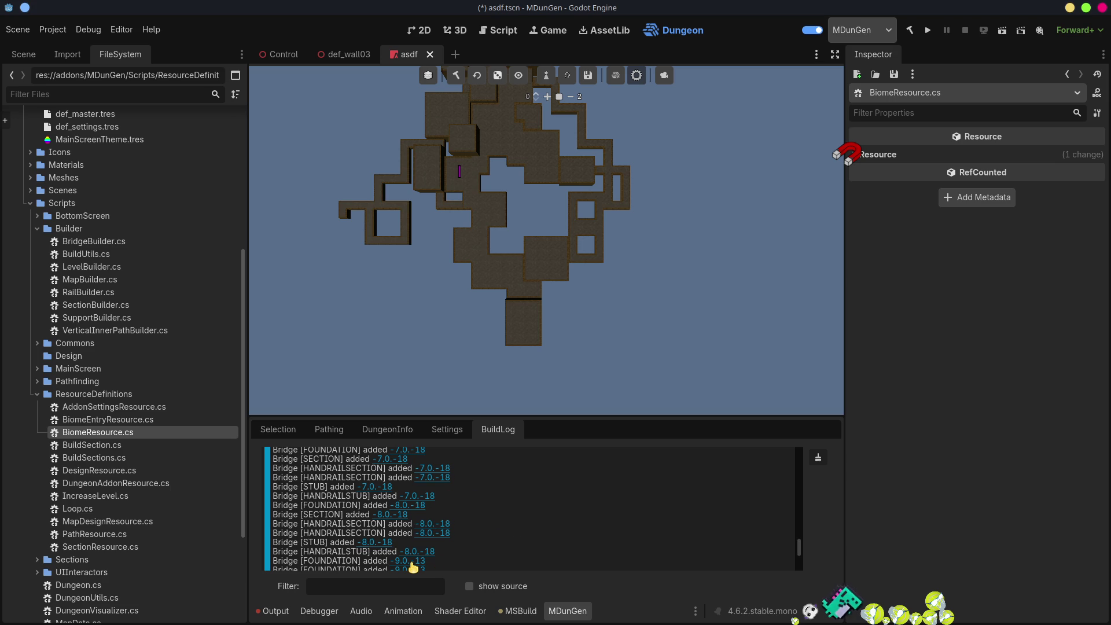
left_click(413, 562)
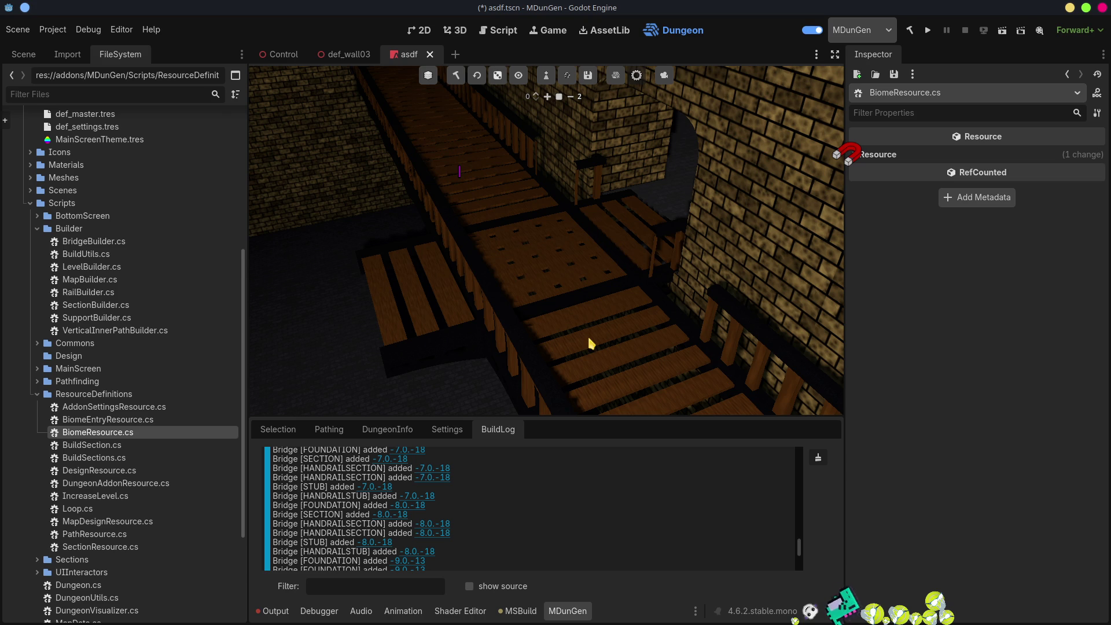
- After viewing the railed wooden bridges in 3D, switch back to VS Code
key("alt+Tab")
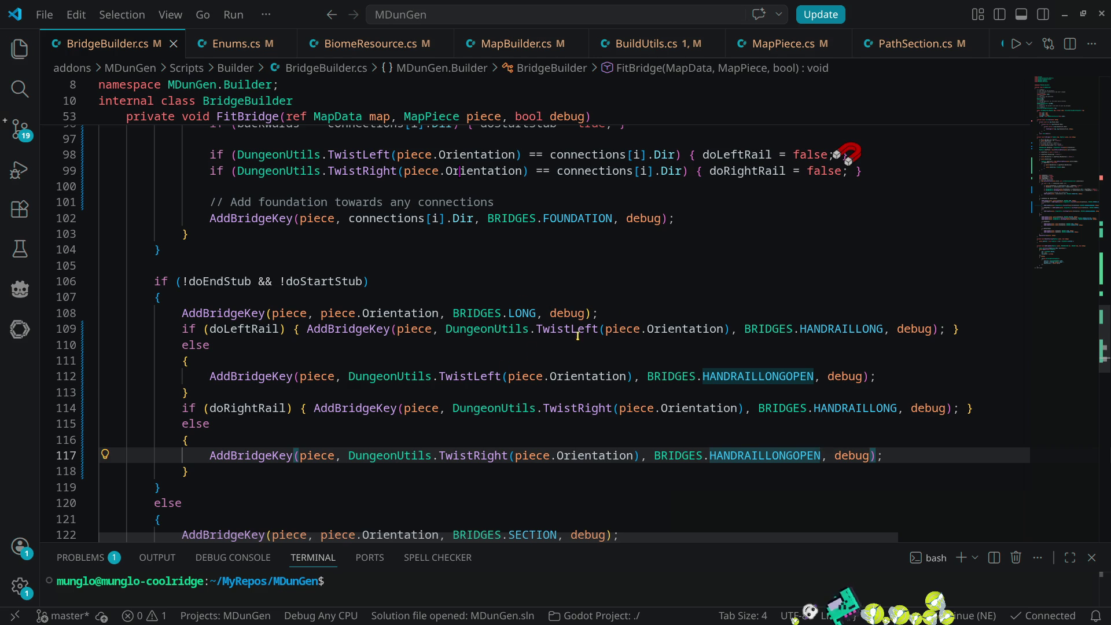
- Add a blank line after line 108 and spread the doRightRail block across separate lines
left_click(635, 313)
key("Return")
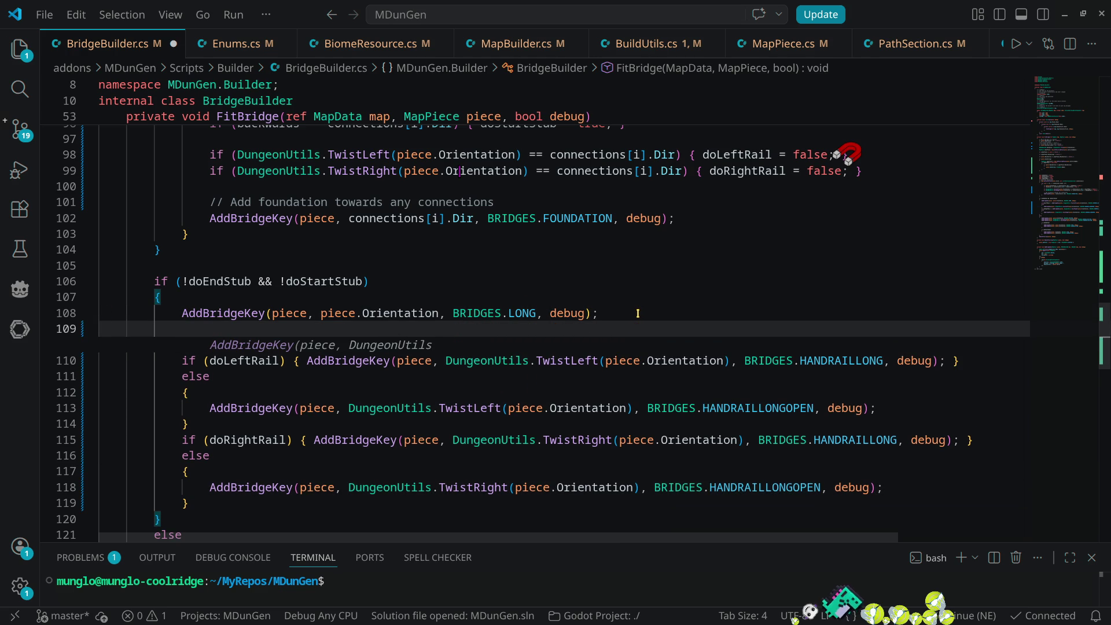
scroll(637, 313, "down", 3)
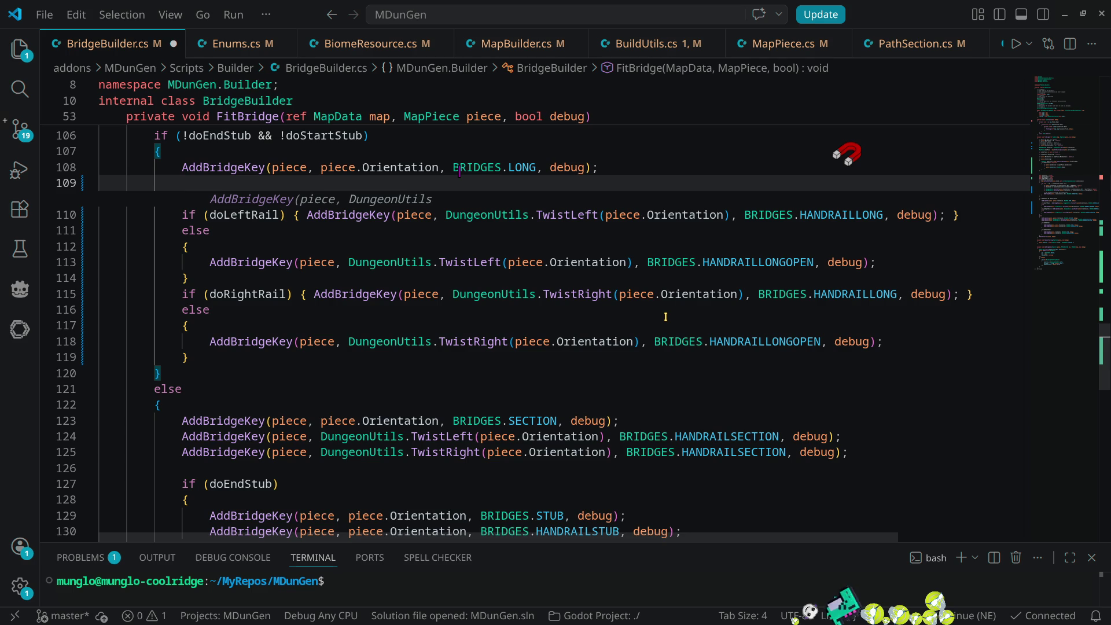
left_click(184, 293)
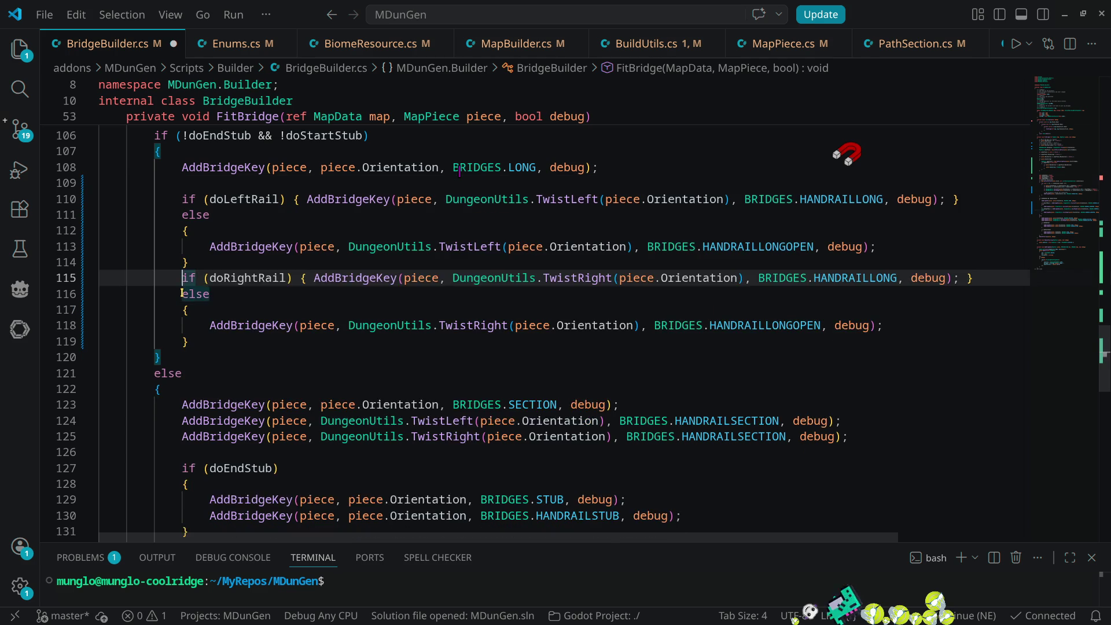
key("Return")
key("Return")
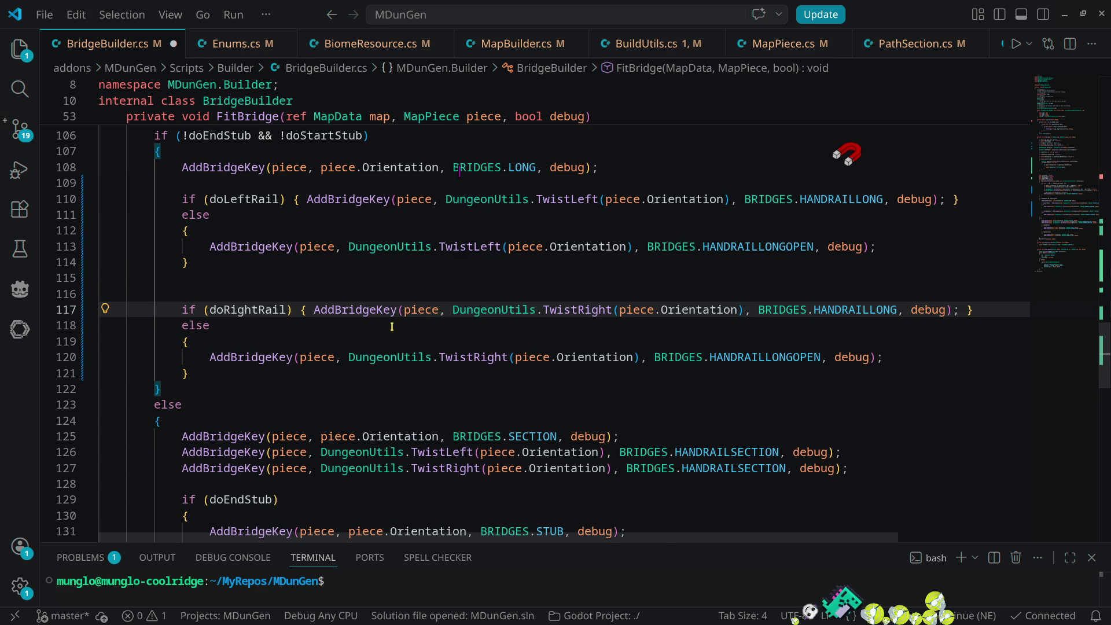
left_click(301, 310)
key("Return")
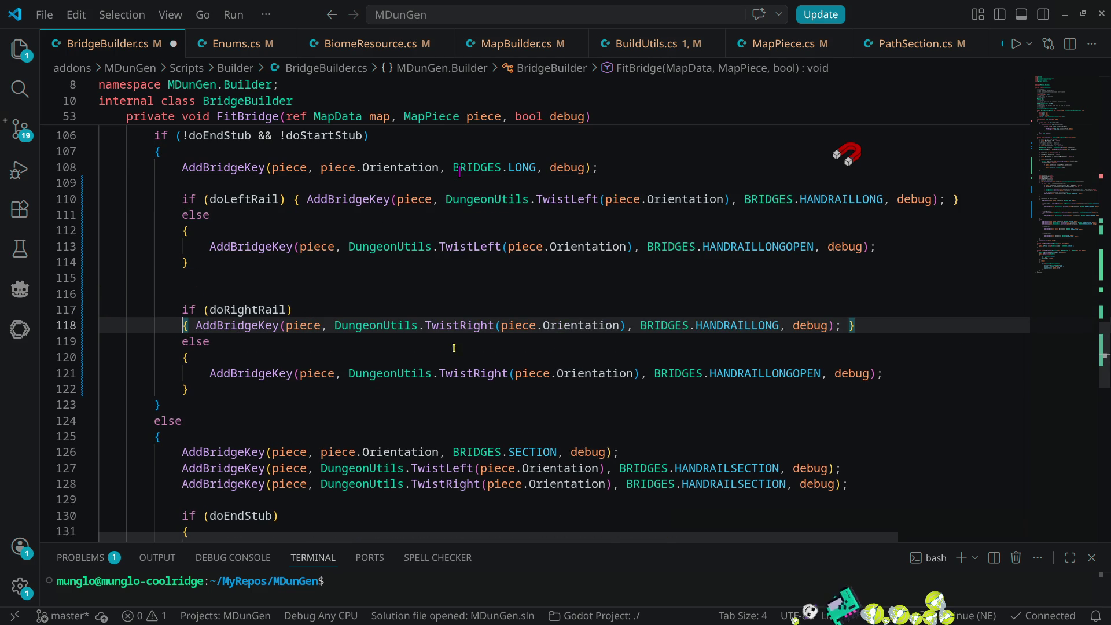
left_click(197, 325)
key("Return")
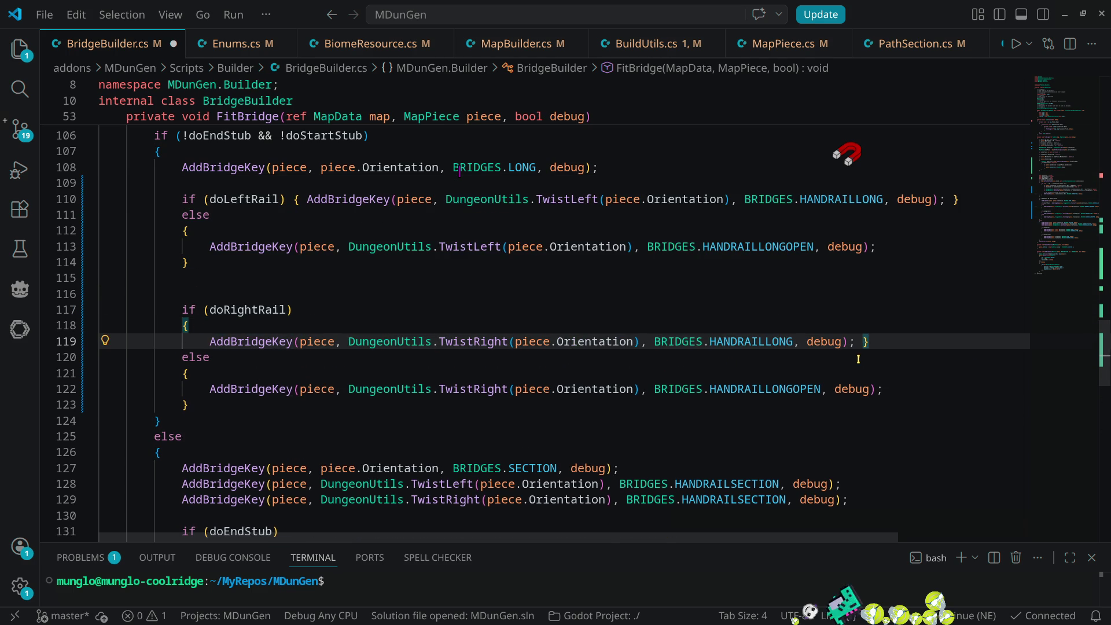
left_click(862, 342)
key("Return")
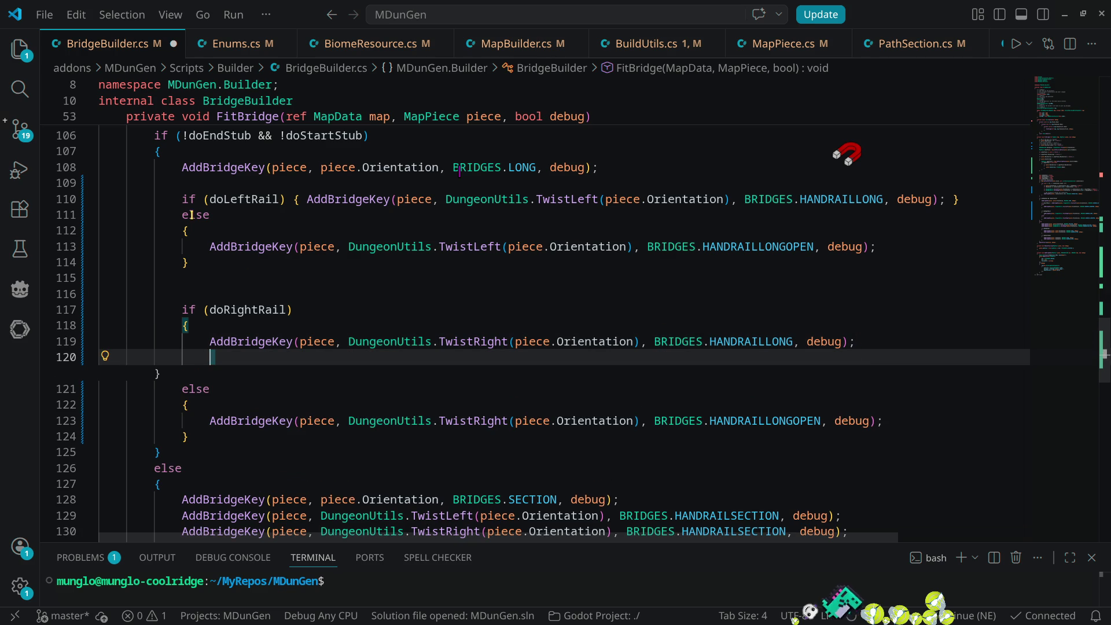
- Split the left-rail block's opening brace, call, and closing brace onto separate lines
left_click(293, 198)
key("Return")
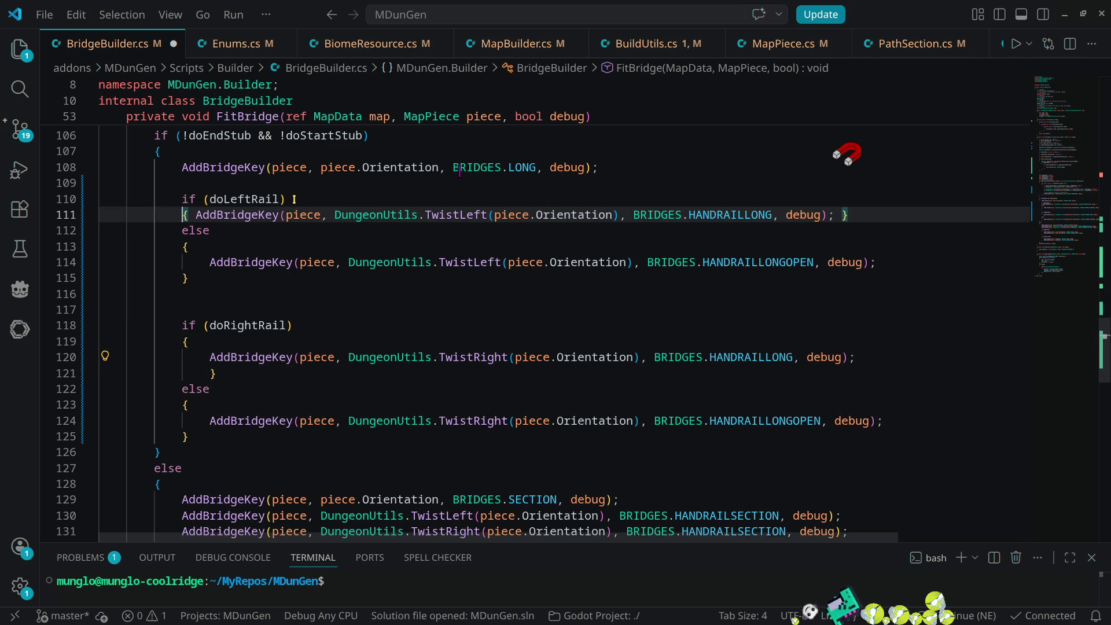
key("Return")
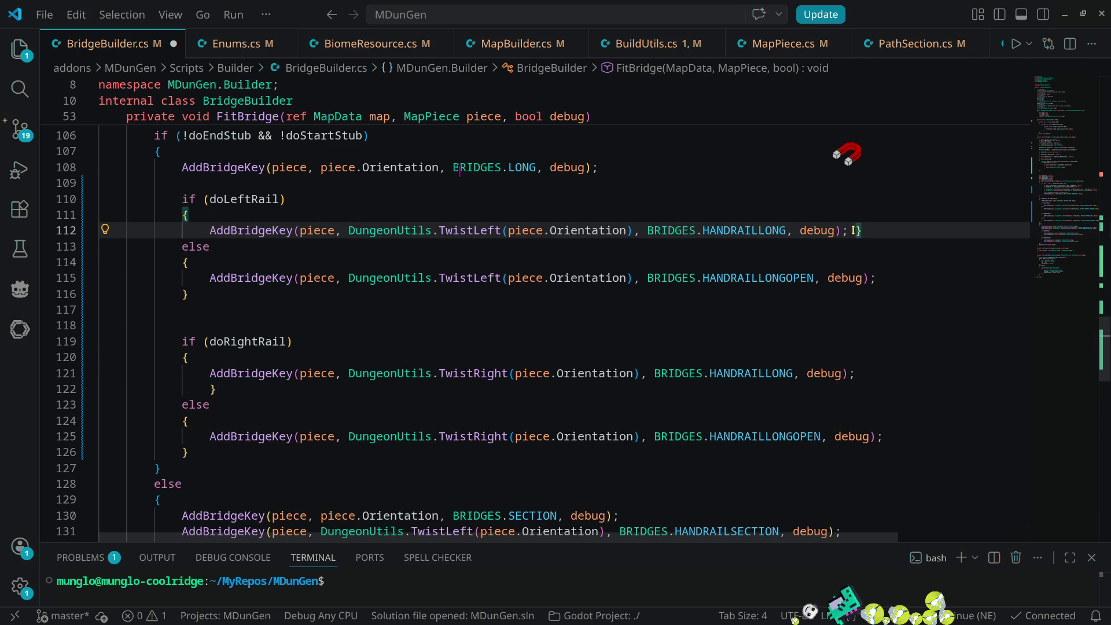
key("Return")
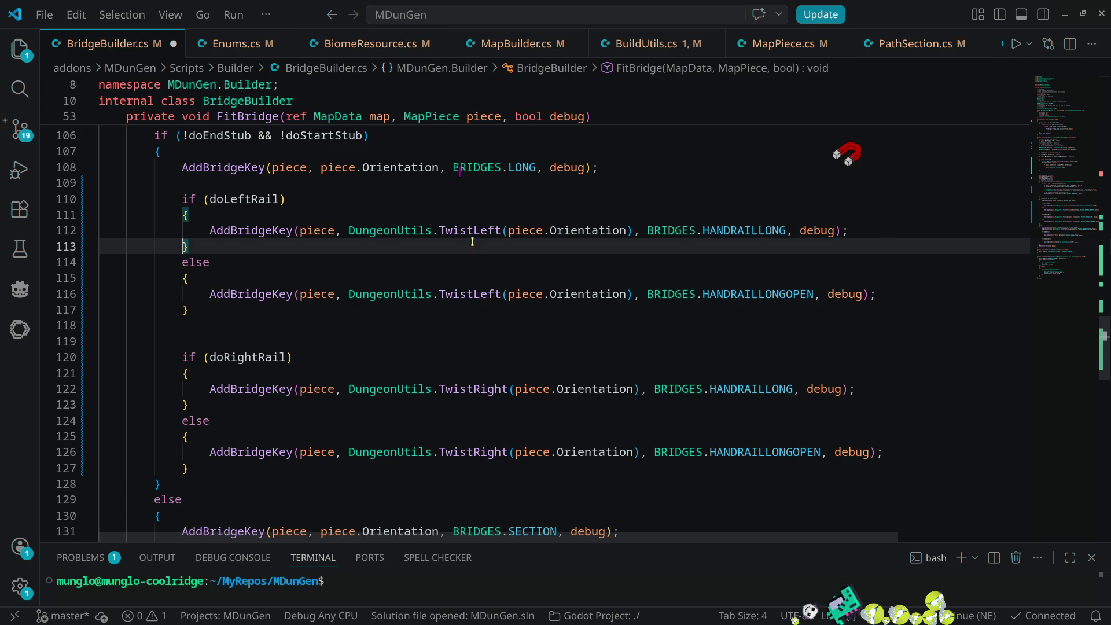
- Highlight LONG on line 108 to compare its uses, then return to the Godot editor
scroll(849, 313, "up", 3)
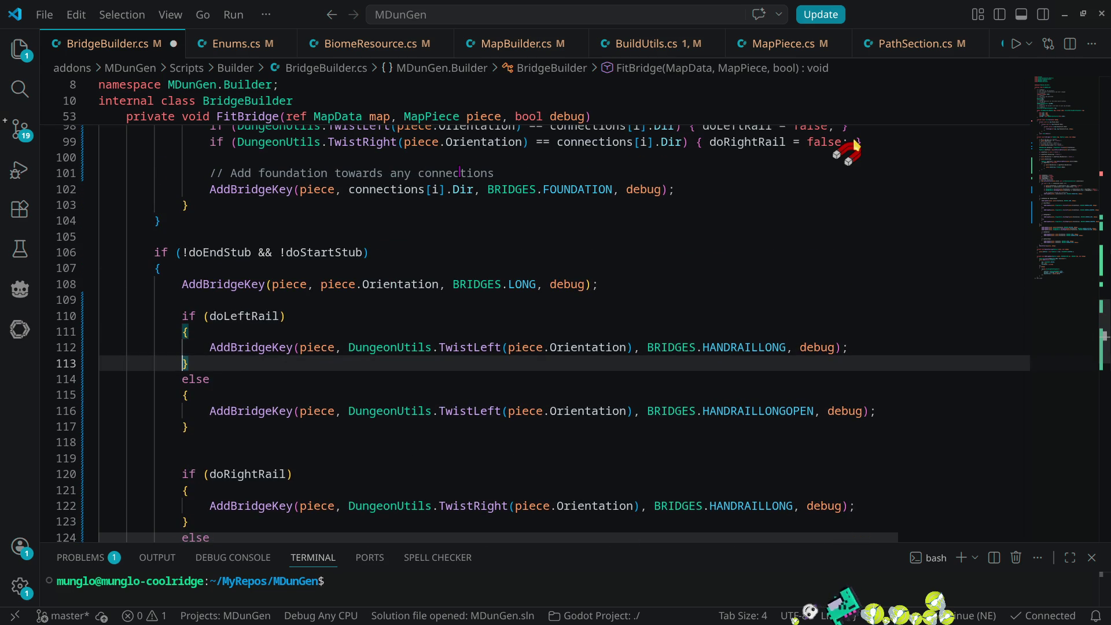
scroll(833, 269, "up", 1)
scroll(833, 268, "up", 1)
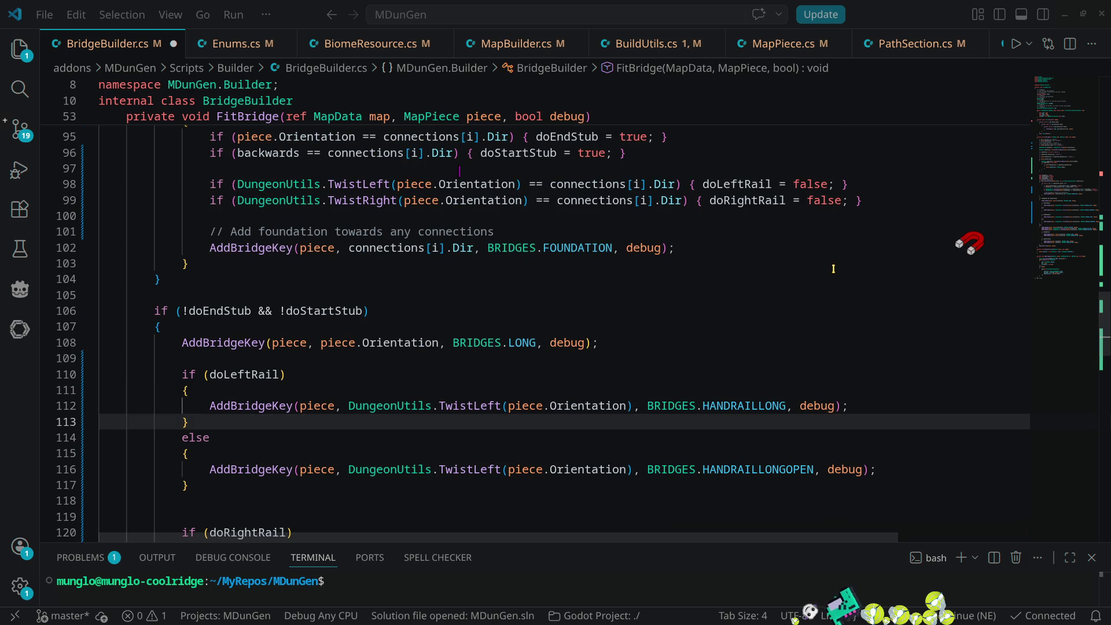
double_click(522, 343)
scroll(941, 378, "down", 4)
scroll(942, 379, "down", 3)
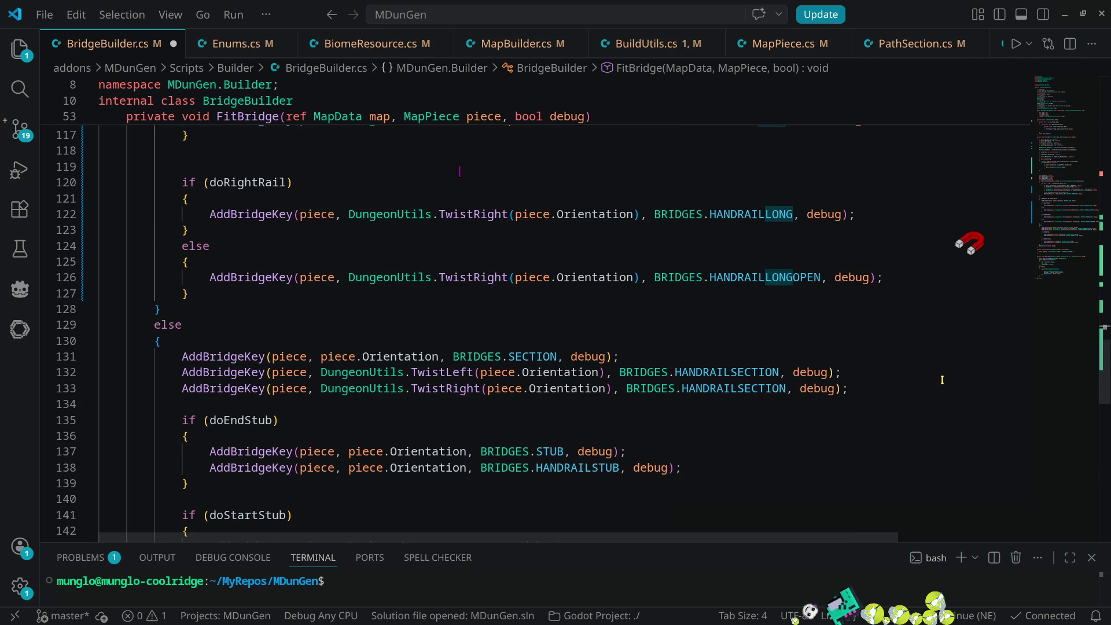
key("alt")
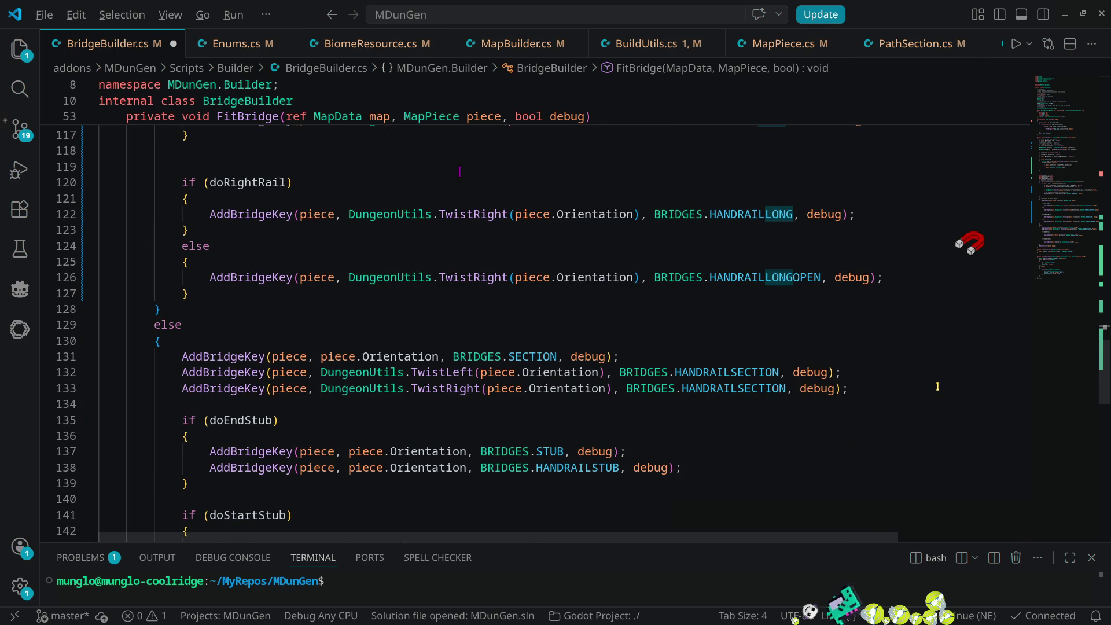
key("alt+Tab")
key("alt+Tab")
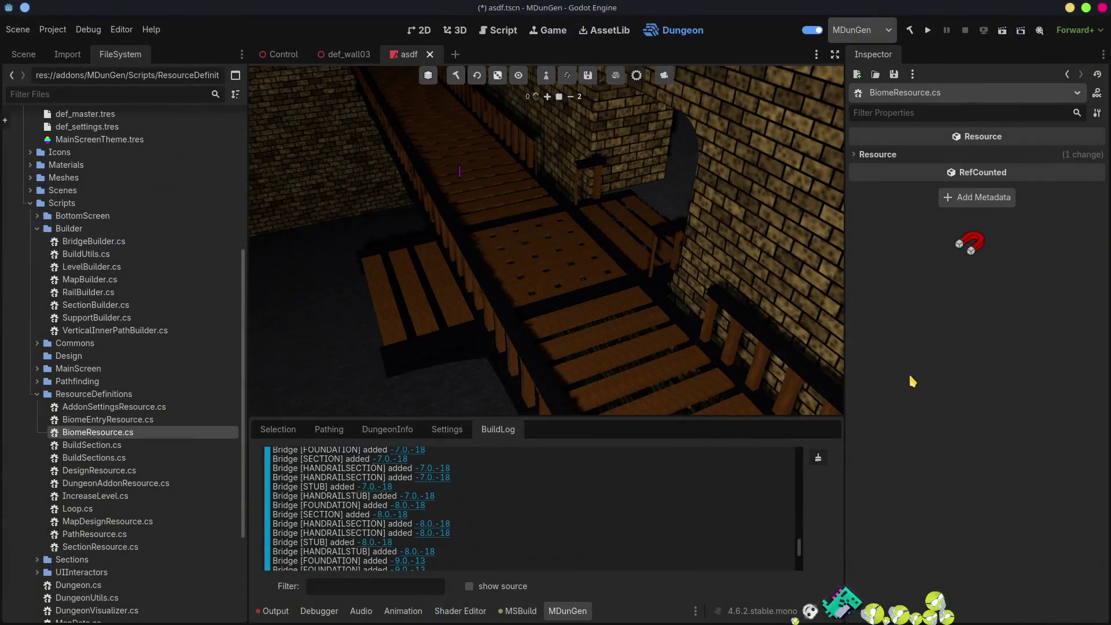
- Show a taller Output log with the missing BRIDGE variant 7 error and inspect def_biome.tres
left_click(282, 615)
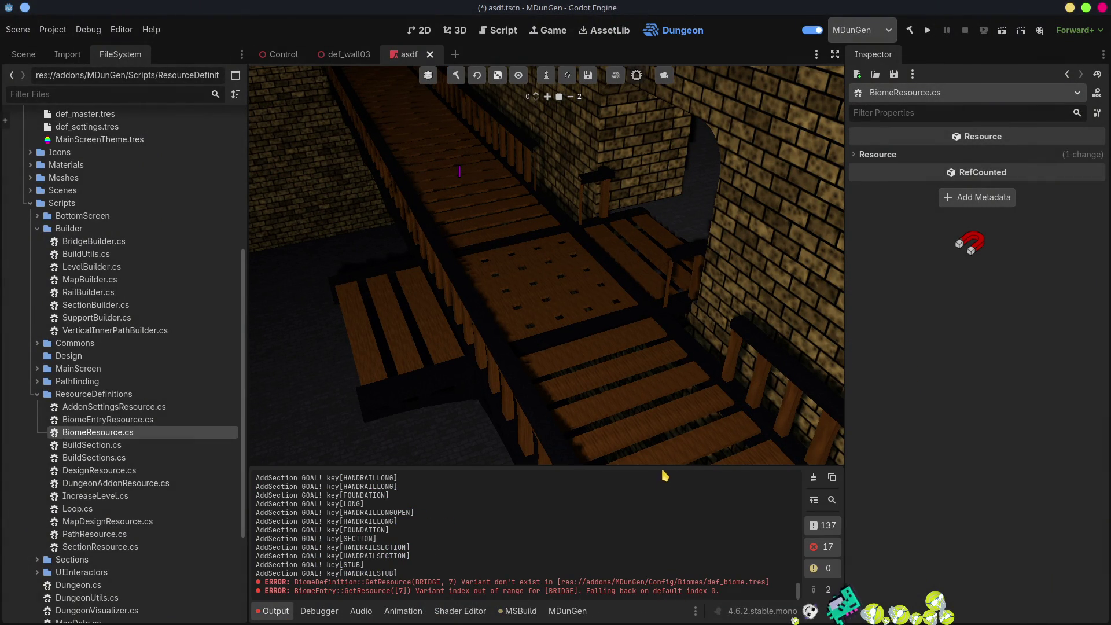
left_click_drag(663, 464, 663, 367)
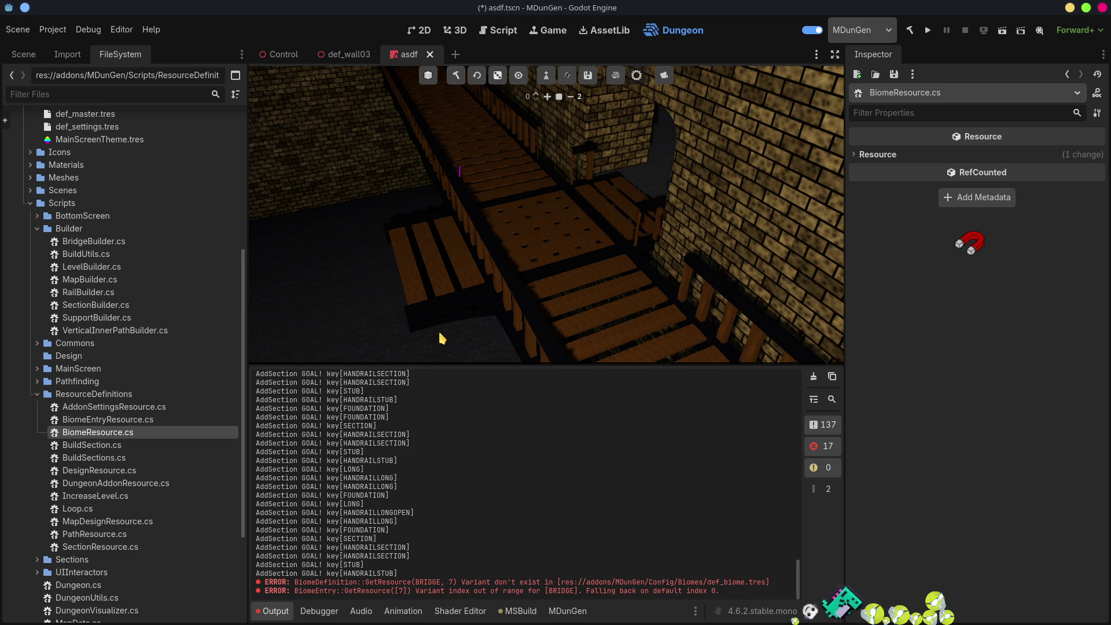
left_click(567, 78)
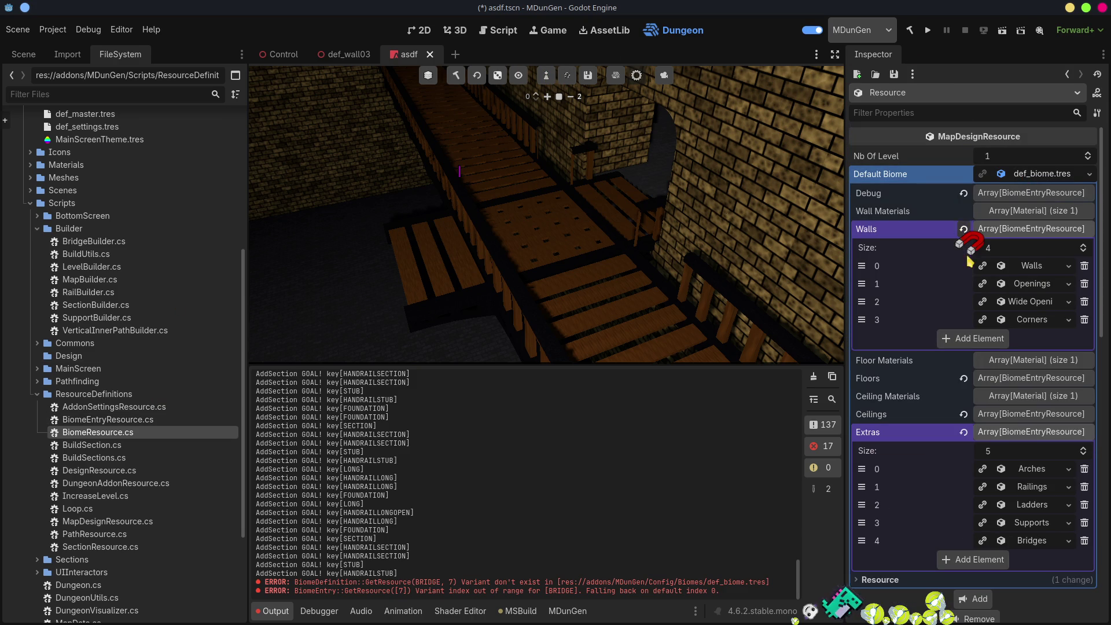
- Expand Extras > Bridges to confirm bridge mesh entries 0–7, then rebuild the dungeon
left_click(983, 230)
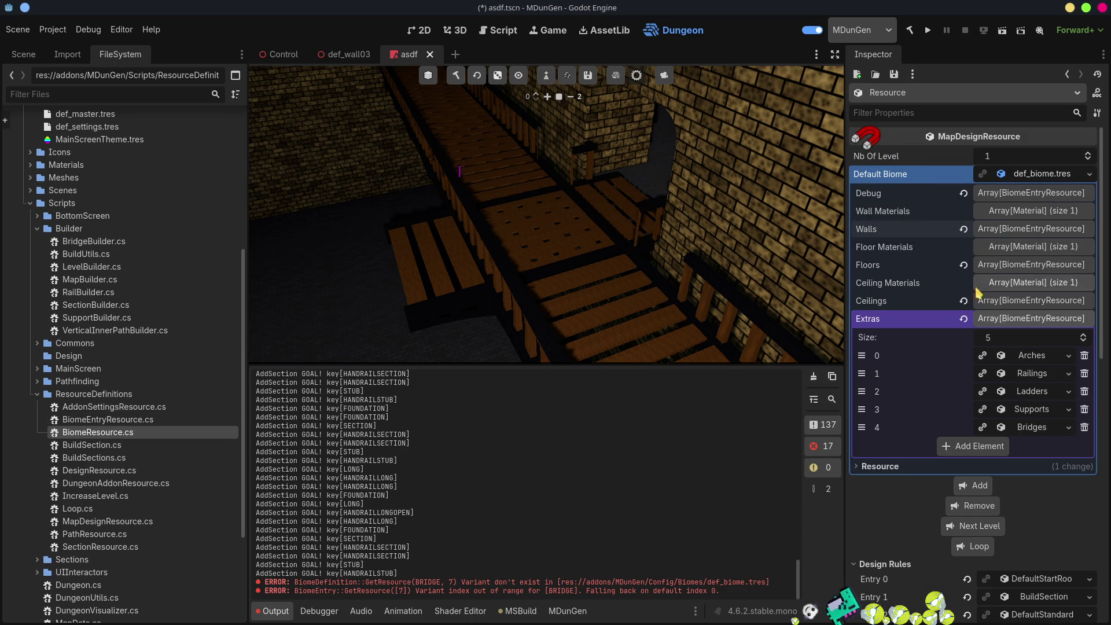
left_click(963, 319)
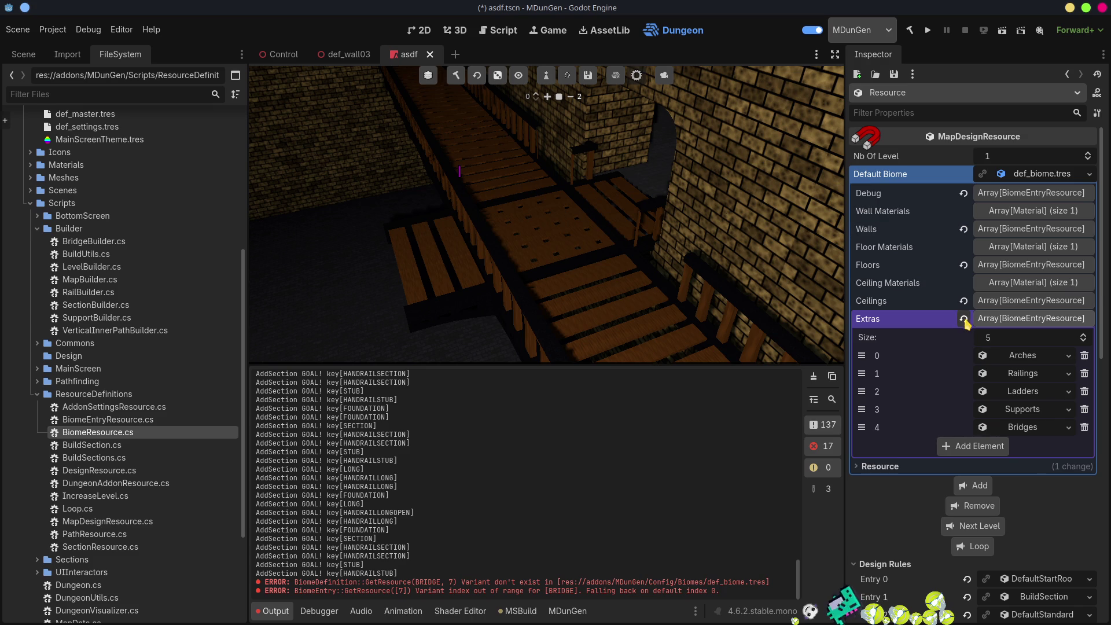
left_click(1027, 429)
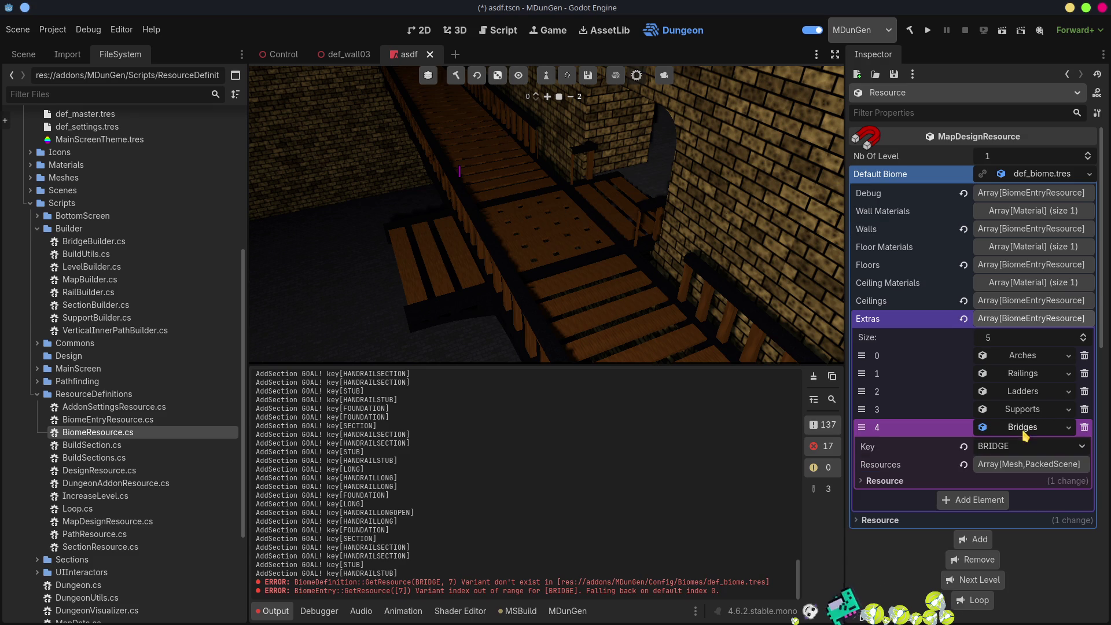
left_click(1027, 466)
scroll(1029, 471, "down", 5)
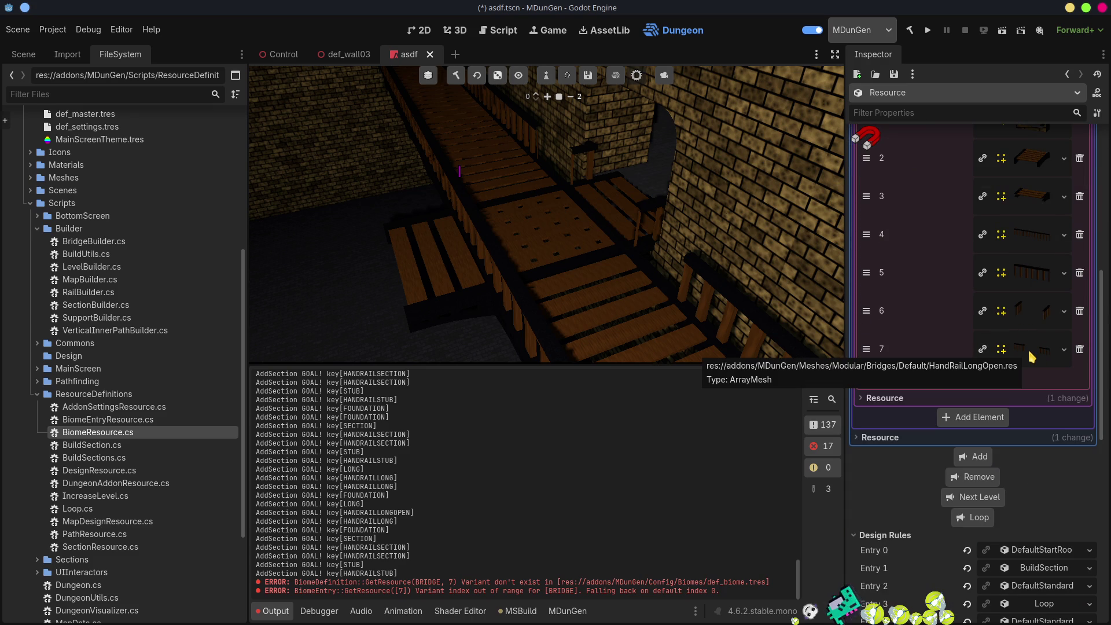
left_click(460, 72)
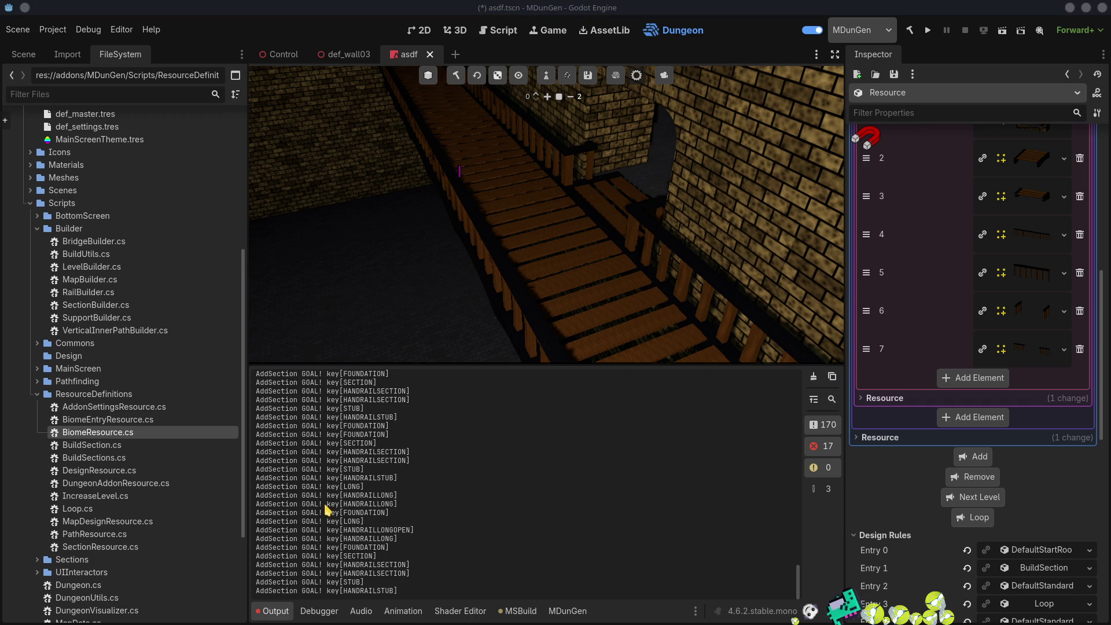
key("alt+Tab")
key("alt+Tab")
- Find the AddSection GOAL debug print in AddBridgeKey in BridgeBuilder.cs
scroll(390, 429, "up", 5)
scroll(390, 430, "up", 9)
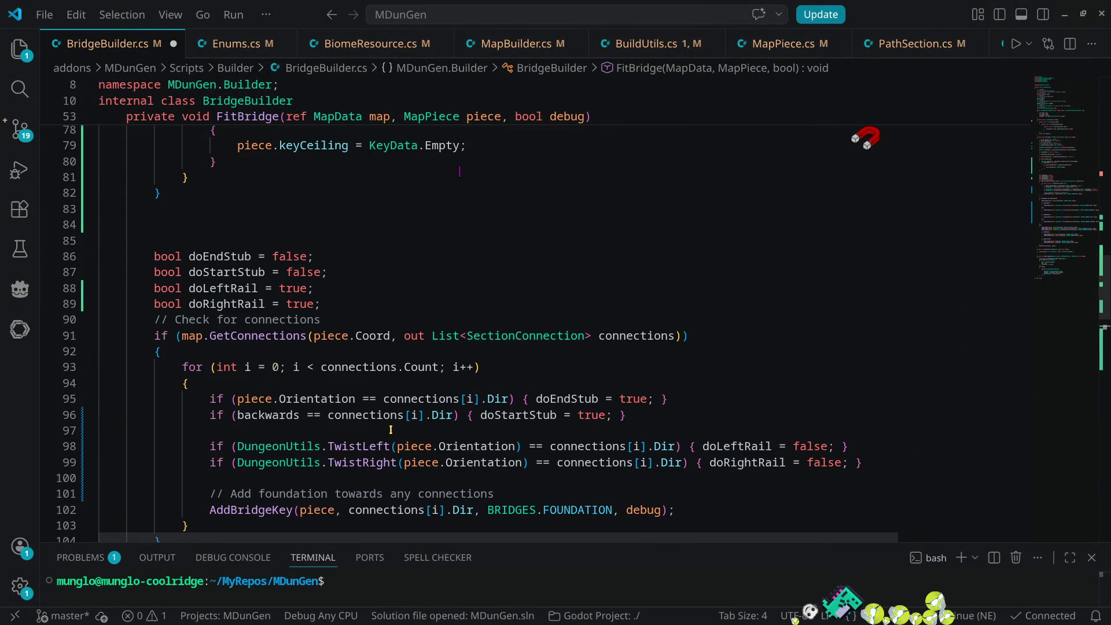
scroll(389, 430, "up", 1)
scroll(388, 430, "down", 5)
scroll(388, 431, "up", 10)
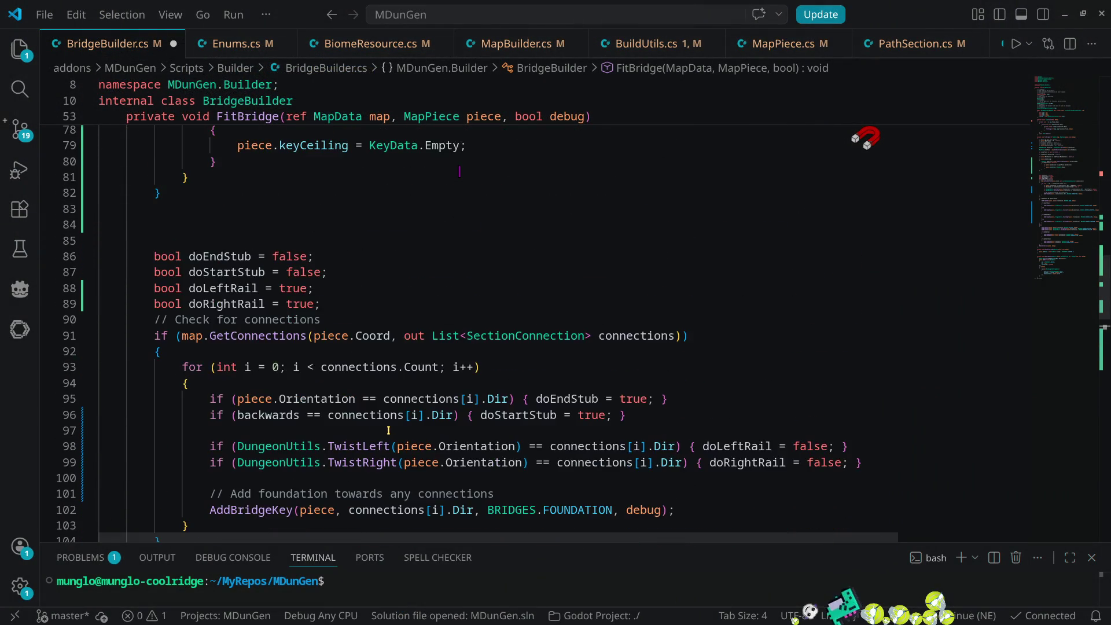
scroll(389, 430, "up", 5)
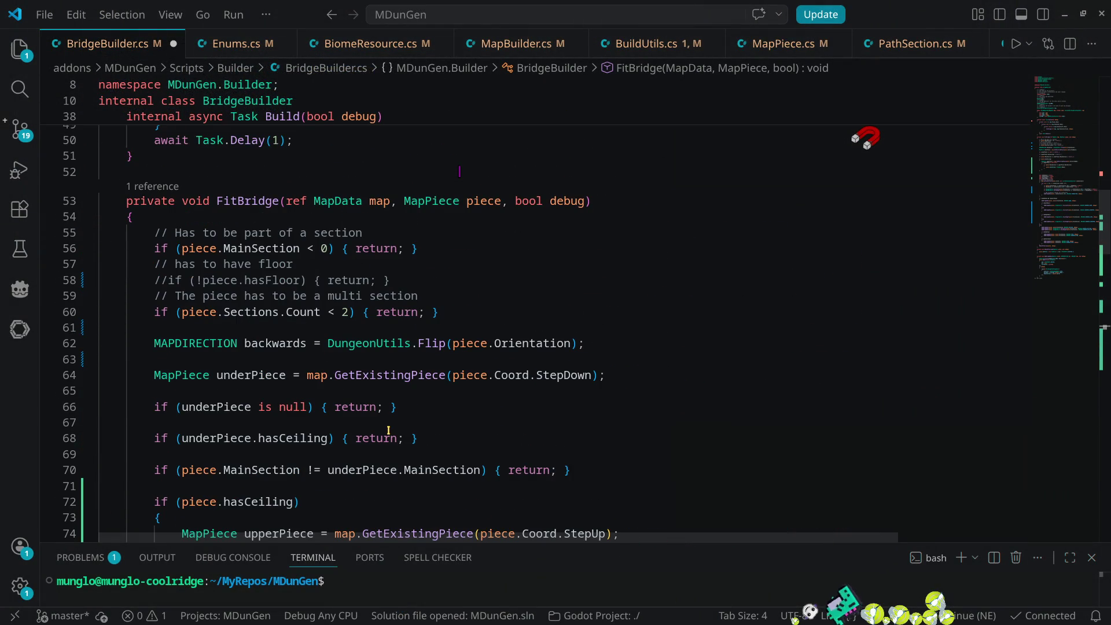
scroll(388, 430, "down", 4)
scroll(388, 431, "down", 12)
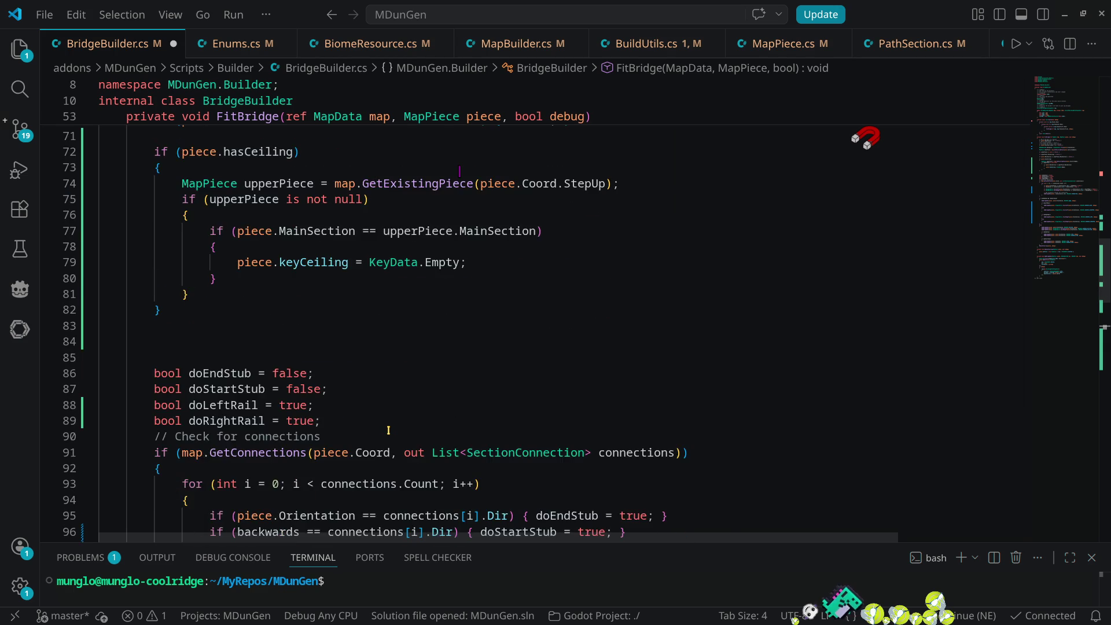
scroll(389, 430, "down", 17)
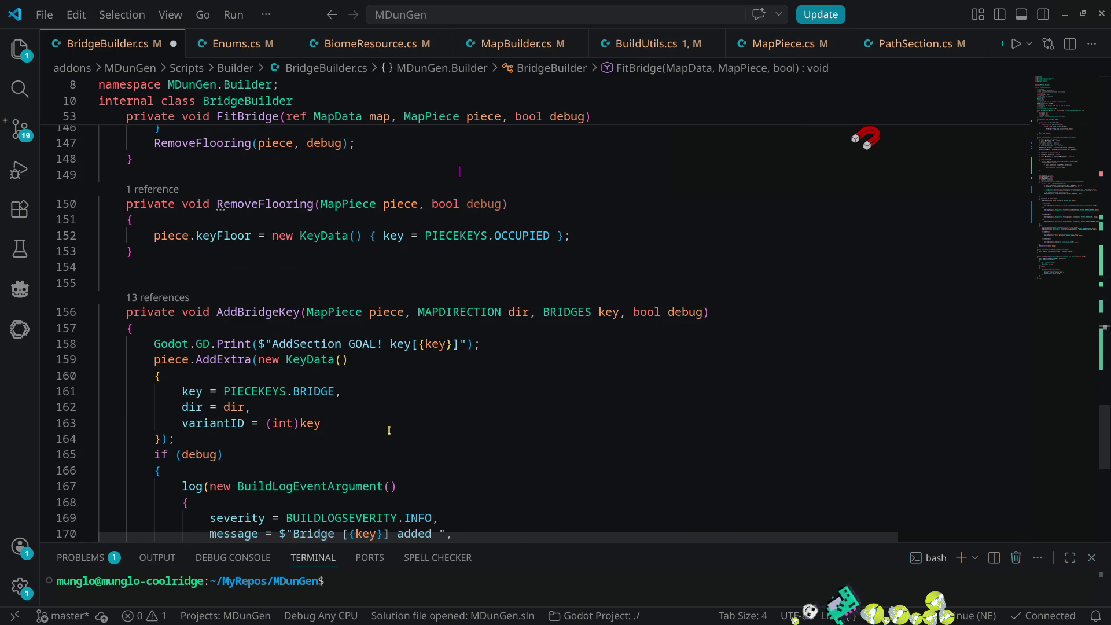
- Delete the Godot.GD.Print debug line and save BridgeBuilder.cs
left_click(513, 345)
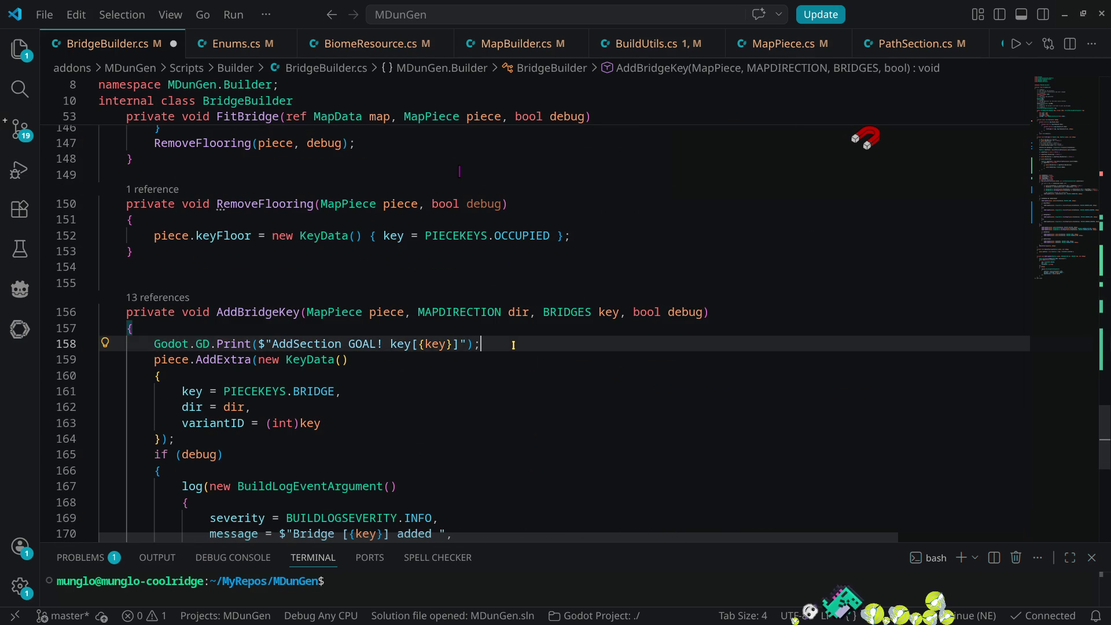
key("ctrl+shift+k")
key("ctrl+s")
scroll(532, 382, "down", 5)
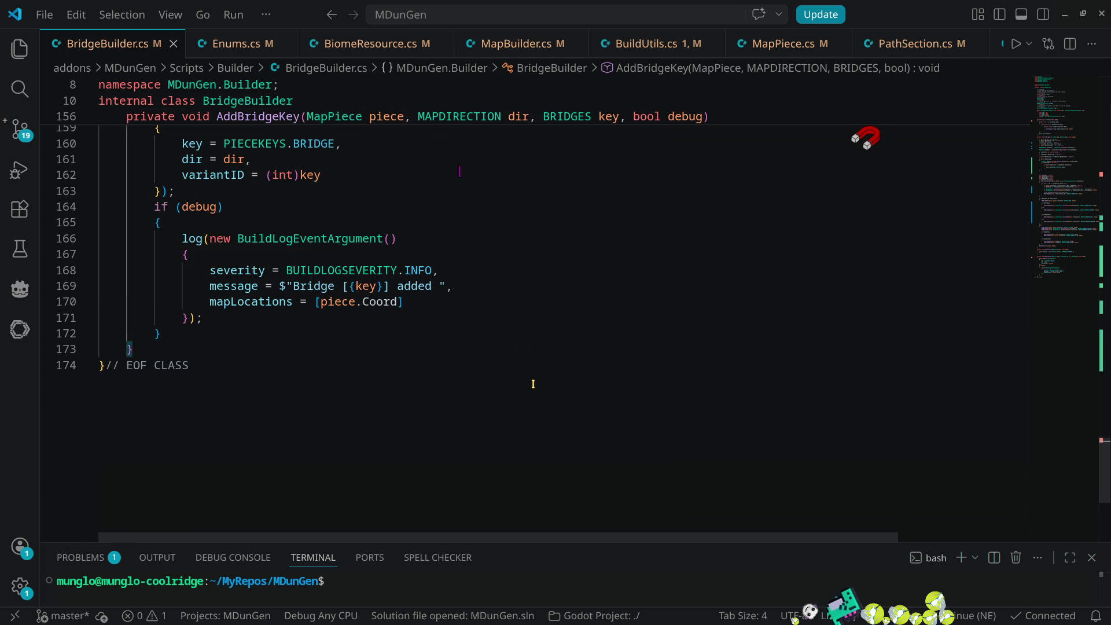
scroll(531, 379, "up", 4)
key("alt")
key("alt+Tab")
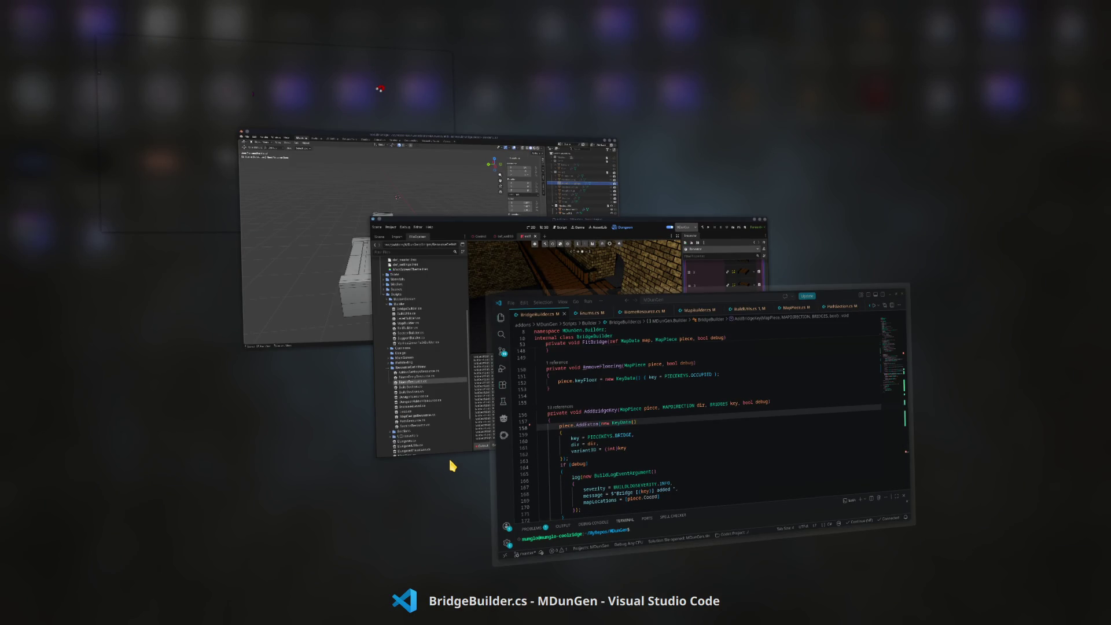
- Back in Godot, clear the Output log
key("alt+Tab")
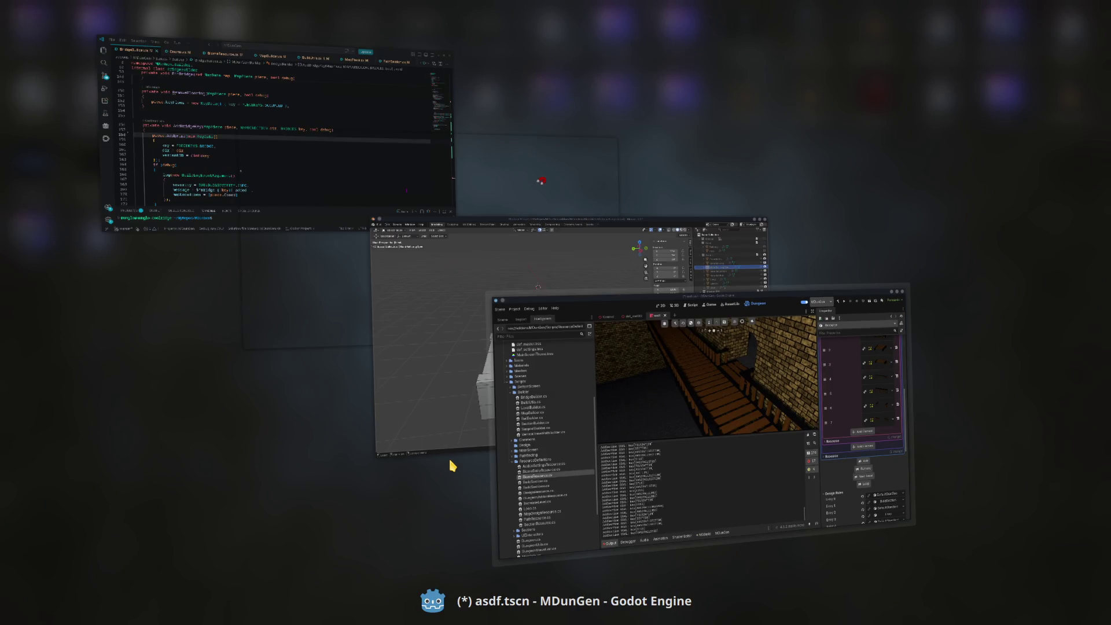
scroll(444, 546, "up", 3)
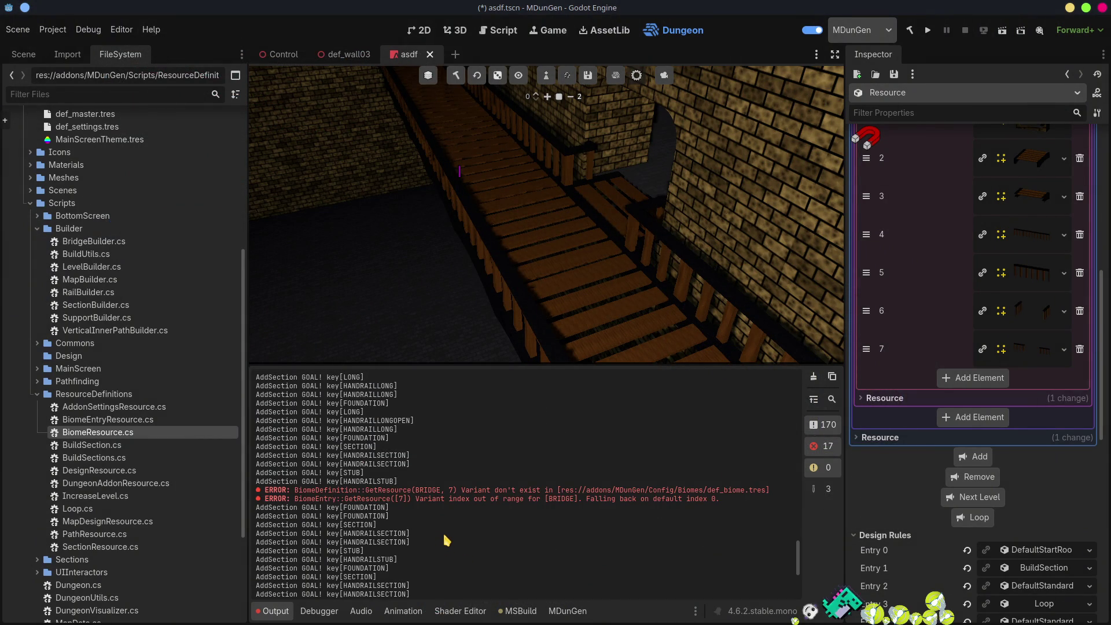
scroll(447, 540, "up", 6)
scroll(446, 539, "up", 6)
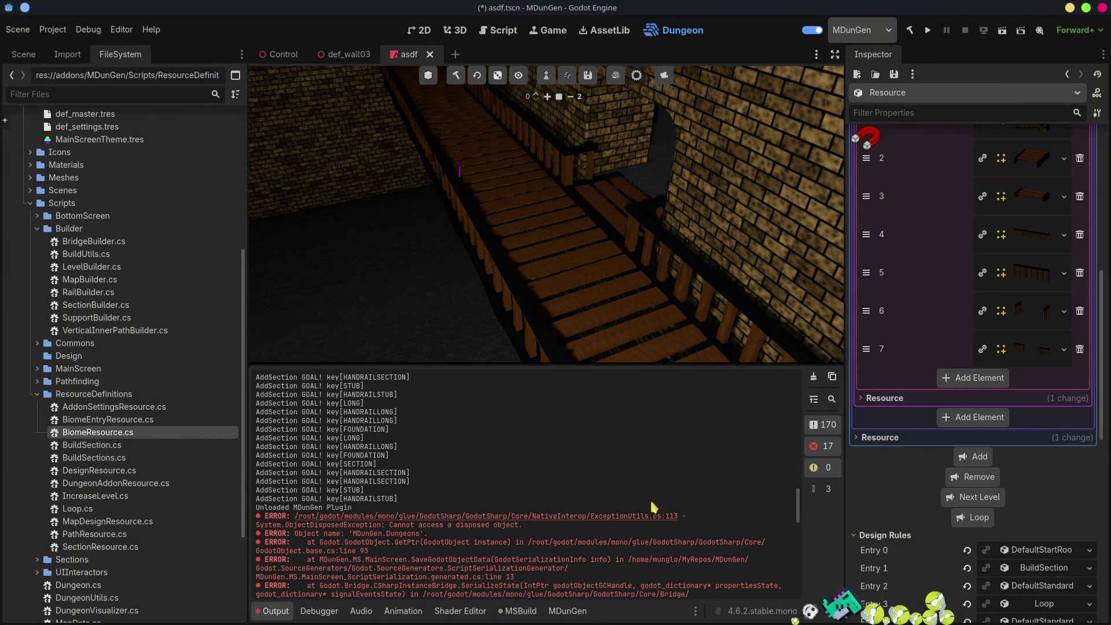
left_click(813, 376)
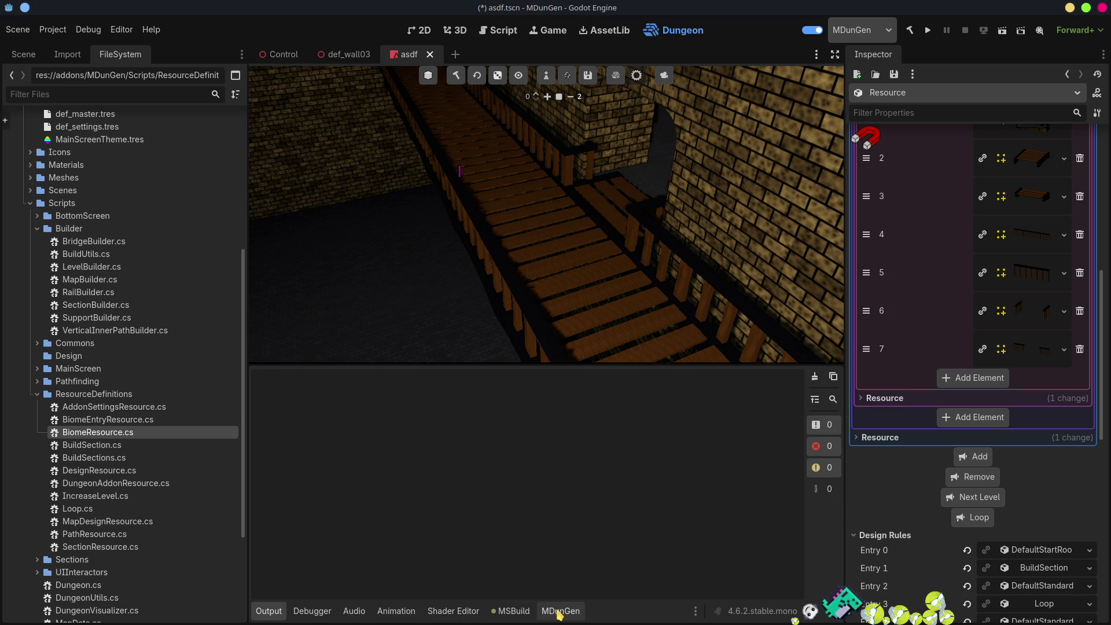
- Review the MDunGen BuildLog's railing and support entries, then select RailBuilder.cs
left_click(559, 610)
left_click_drag(800, 563, 799, 439)
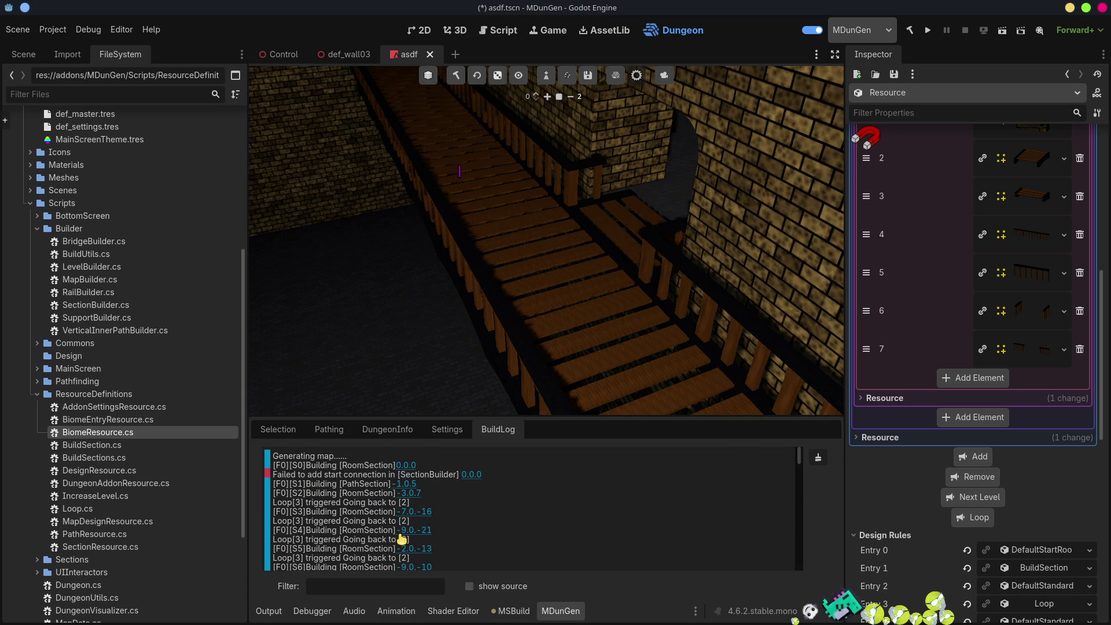
scroll(441, 527, "down", 2)
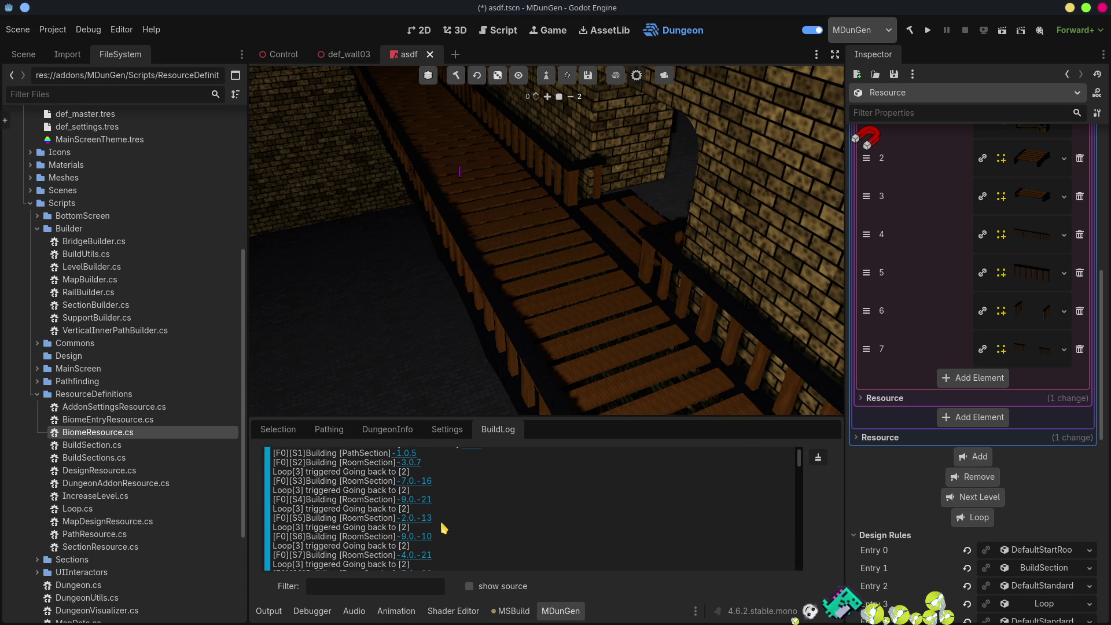
scroll(487, 499, "down", 5)
scroll(487, 499, "down", 5)
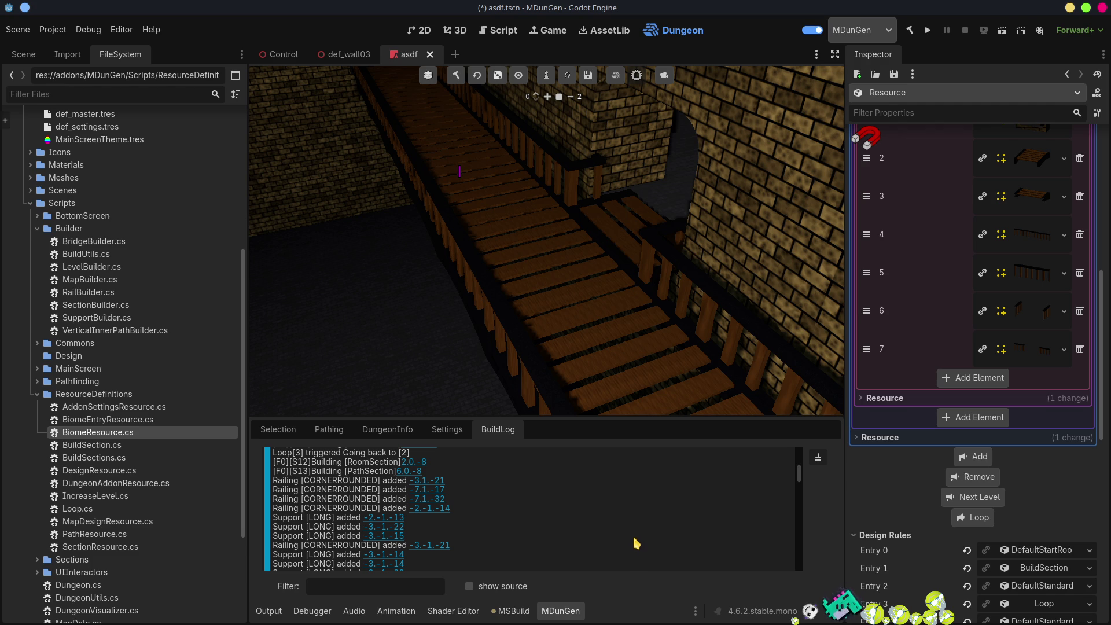
key("alt+Tab")
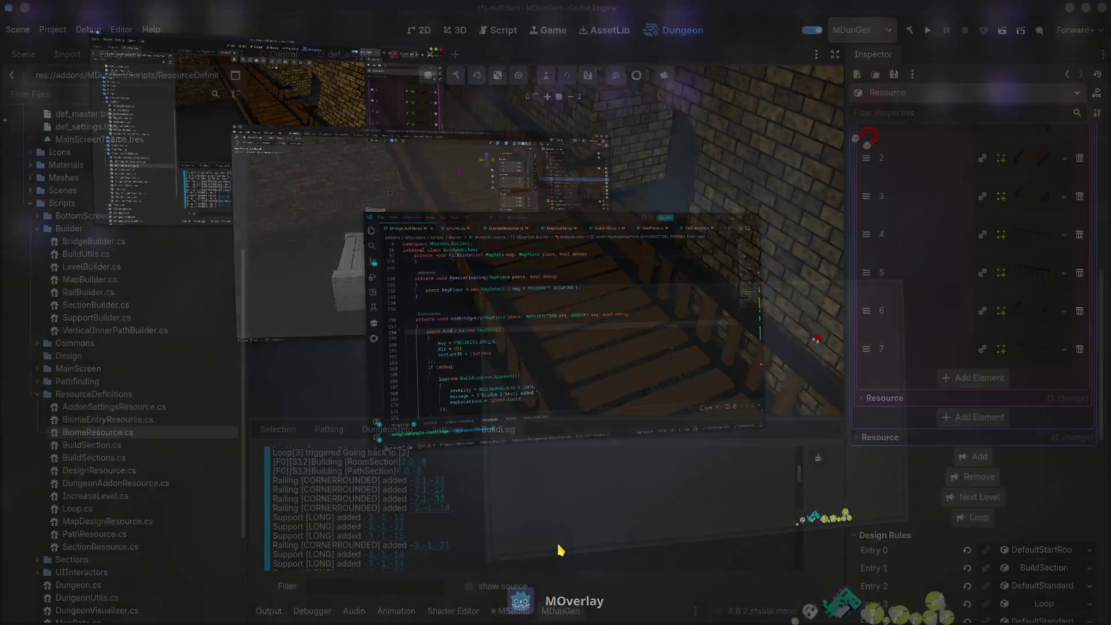
left_click(101, 293)
- Open RailBuilder.cs and locate the corner-railing log call in FitRailing
double_click(101, 293)
mouse_move(1052, 115)
left_mouse_down()
mouse_move(1066, 241)
mouse_move(1109, 178)
left_mouse_up()
left_click_drag(216, 357, 181, 342)
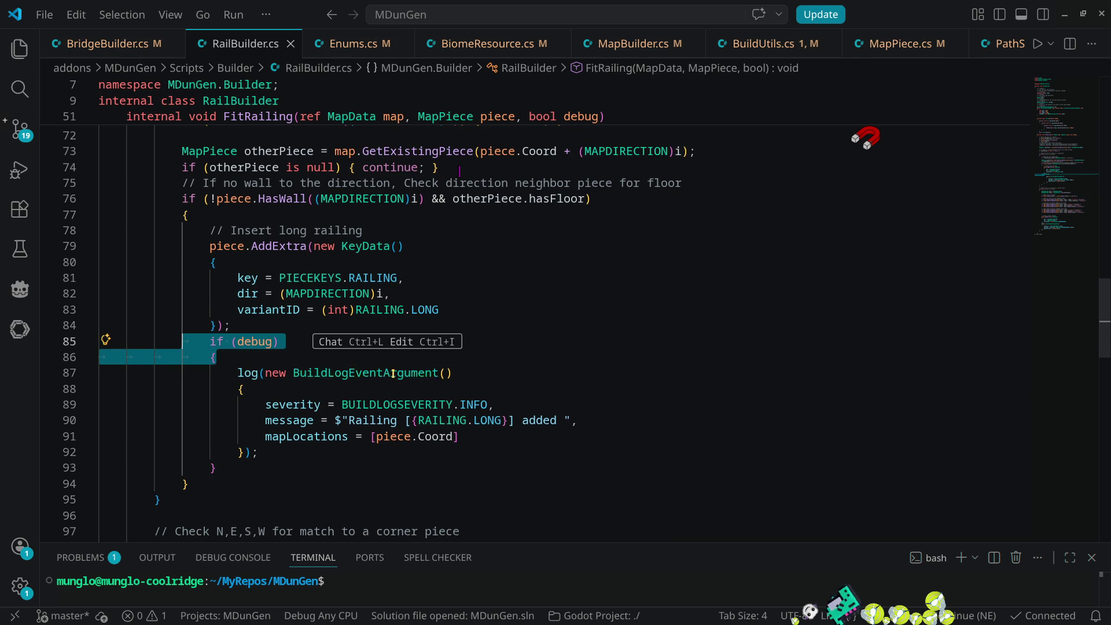
scroll(402, 380, "down", 9)
scroll(403, 380, "up", 4)
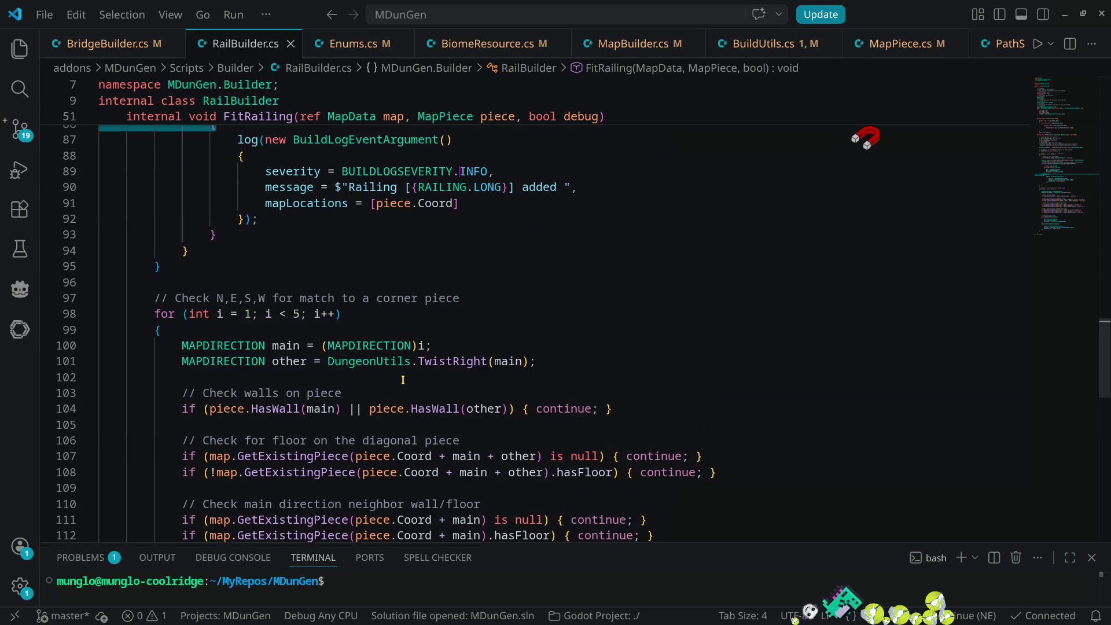
scroll(403, 380, "down", 10)
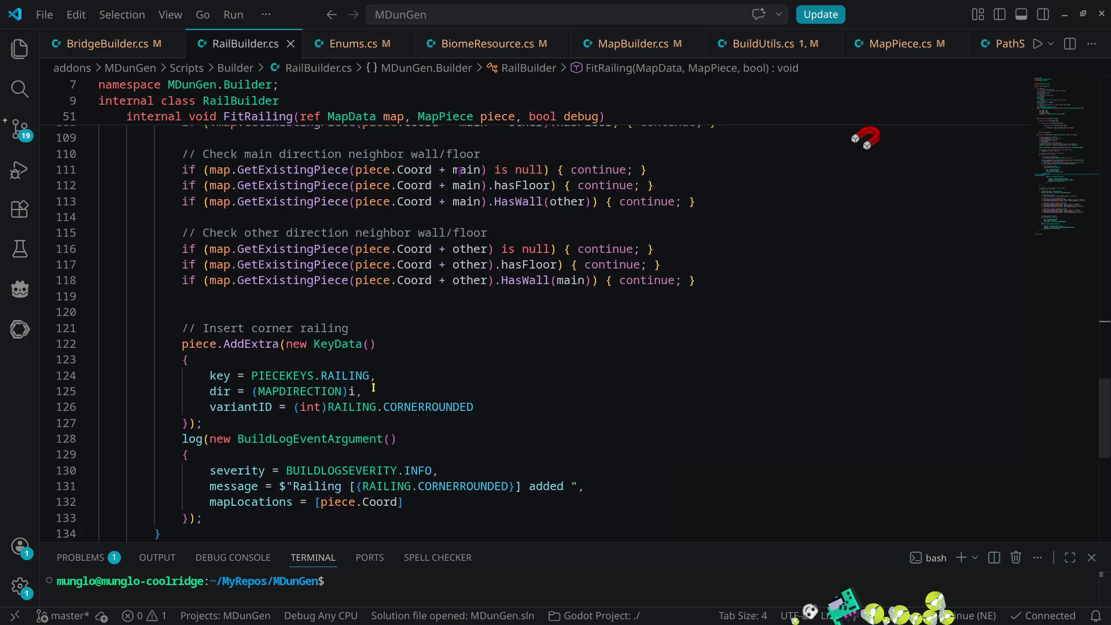
- Wrap the corner-railing log call in an if (debug) { } block and save RailBuilder.cs
left_click(212, 278)
key("Return")
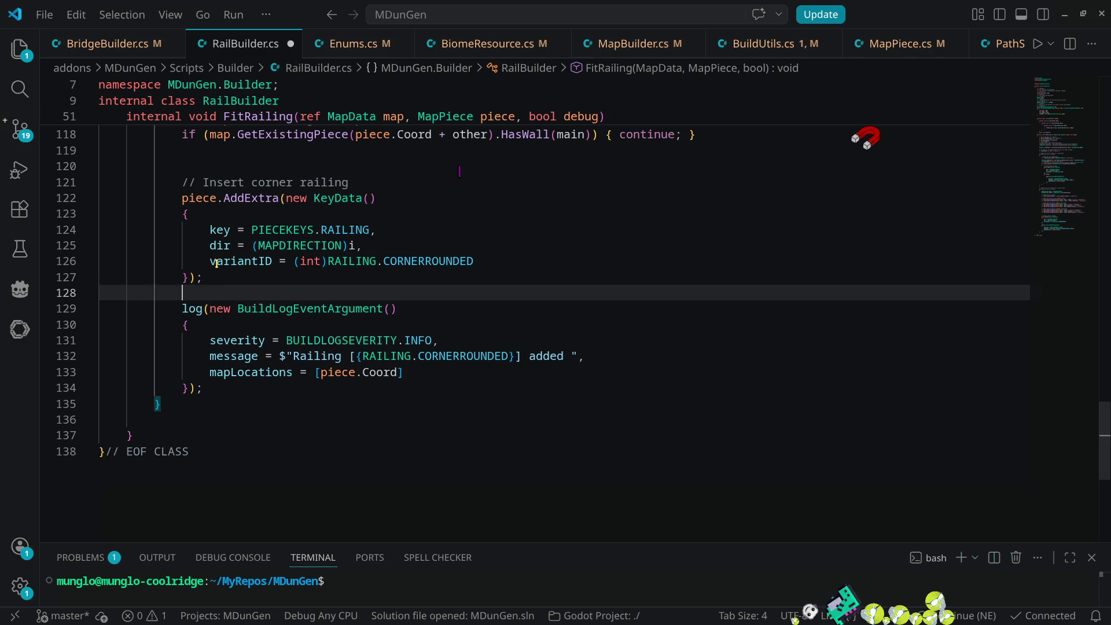
type("if (debug)")
key("Return")
type("{")
key("Down")
key("Down")
key("Down")
key("Down")
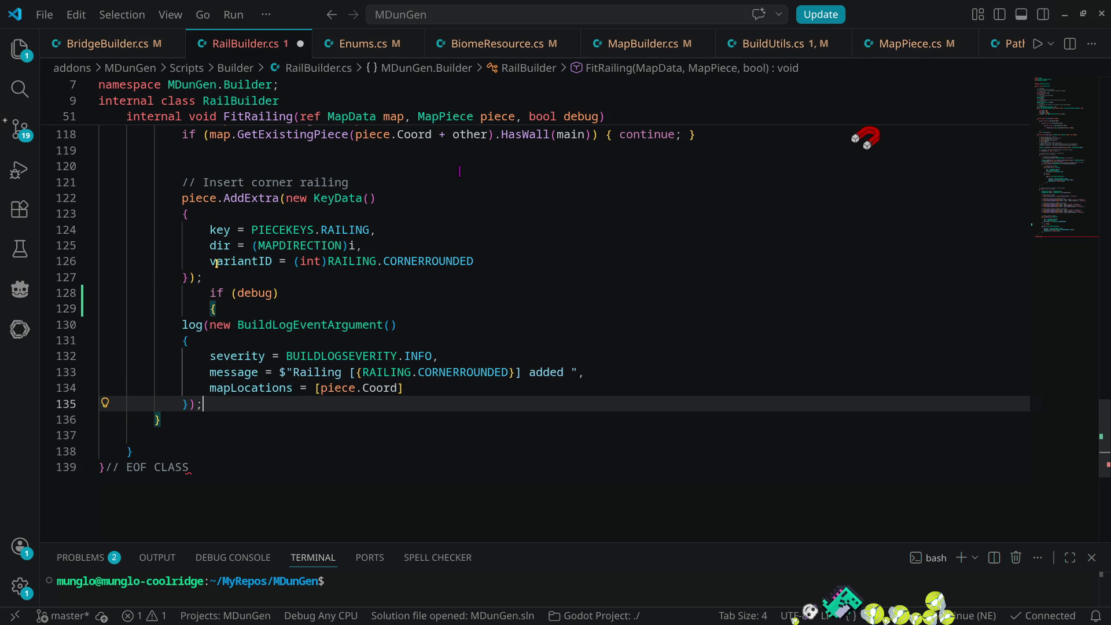
key("Return")
type("}")
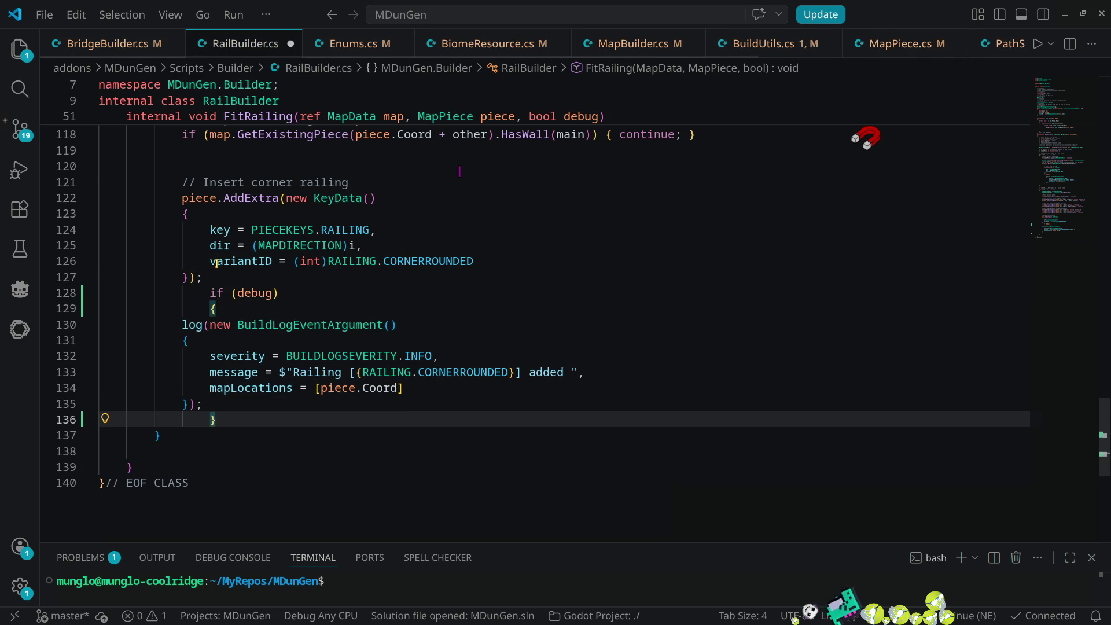
key("ctrl+s")
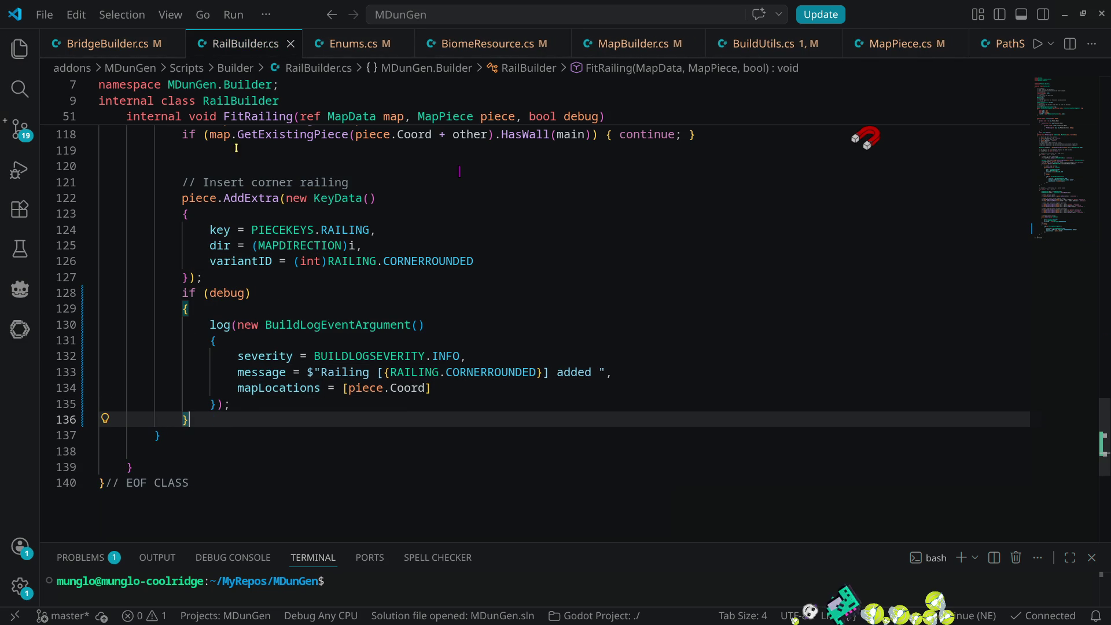
left_click(20, 50)
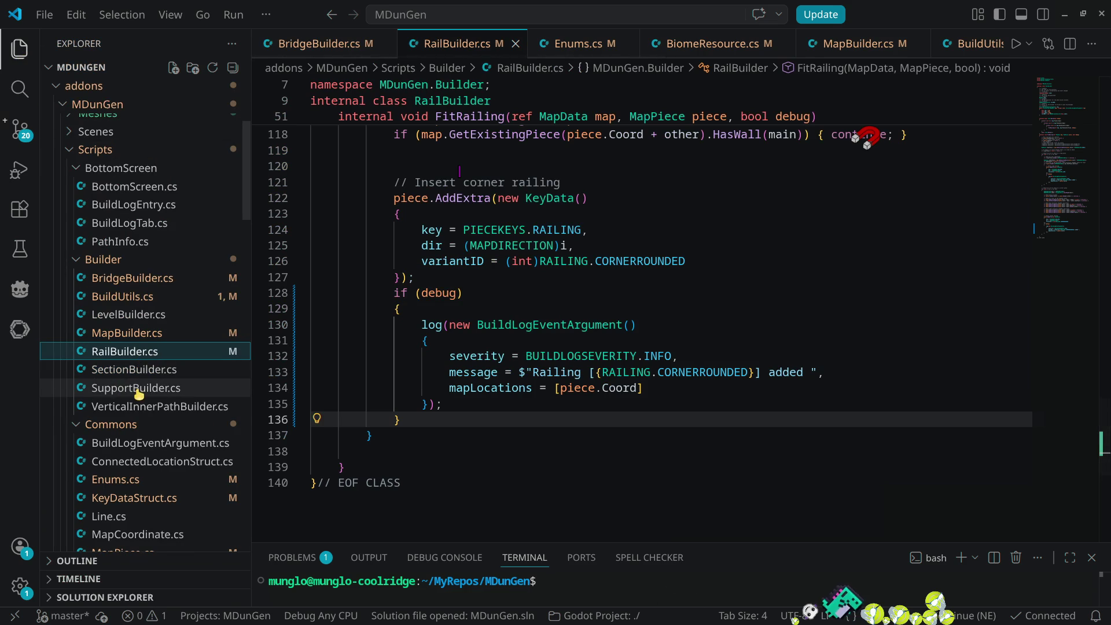
- In SupportBuilder.cs, wrap the corner-support log call in an if (debug) block and re-indent
left_click(137, 389)
left_click(1070, 225)
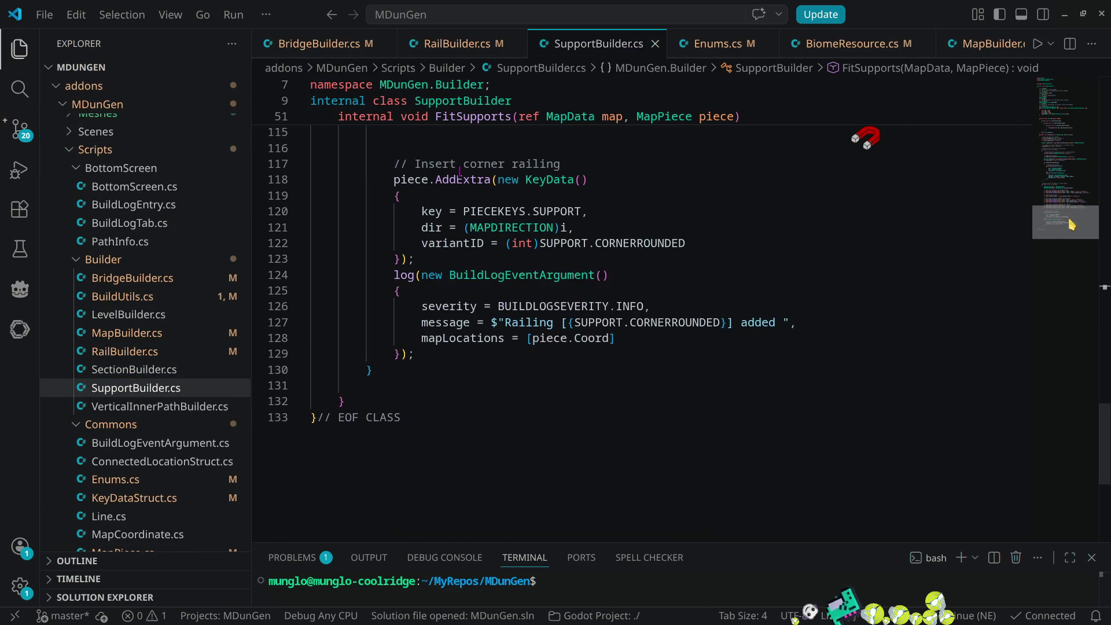
left_click(446, 251)
key("Return")
type("if (debug)")
key("Return")
type("{")
key("Down")
key("Down")
key("Down")
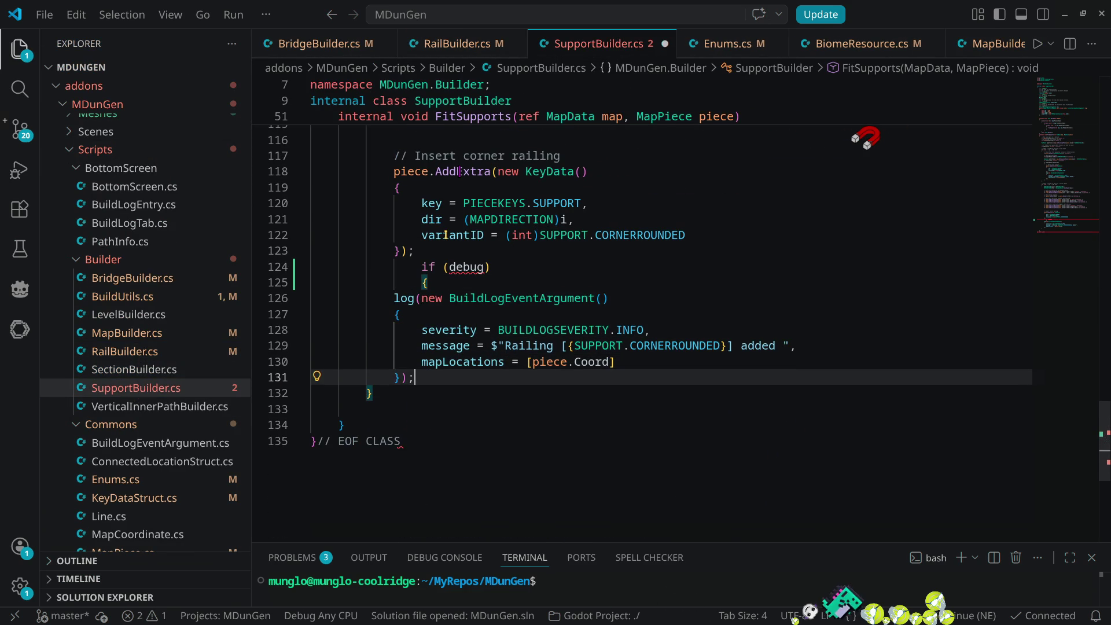
key("Return")
type("}")
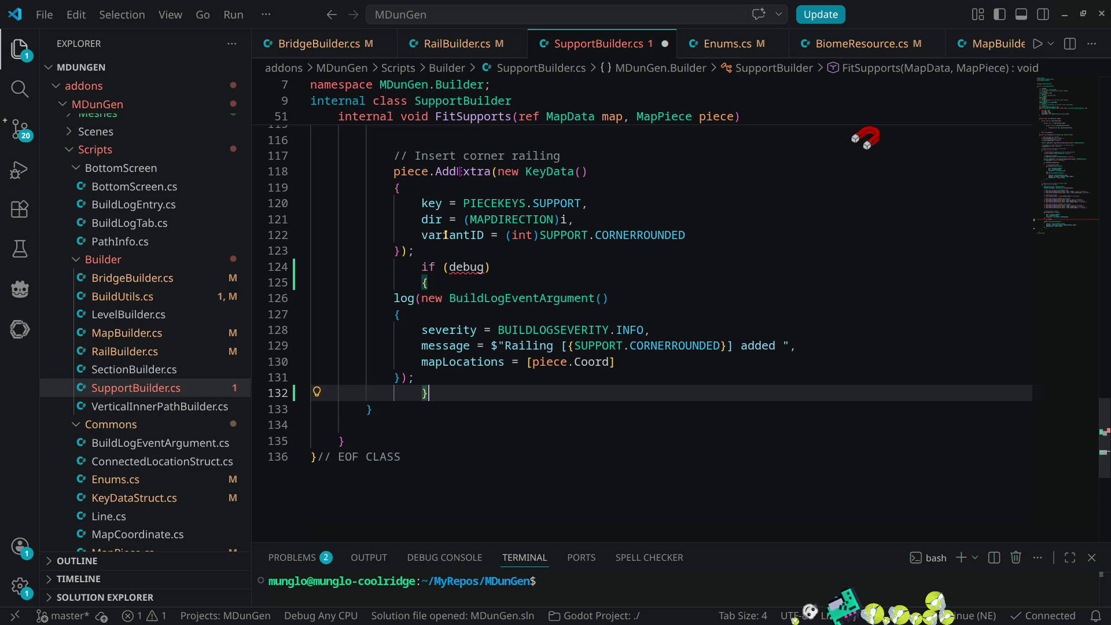
key("shift+alt+f")
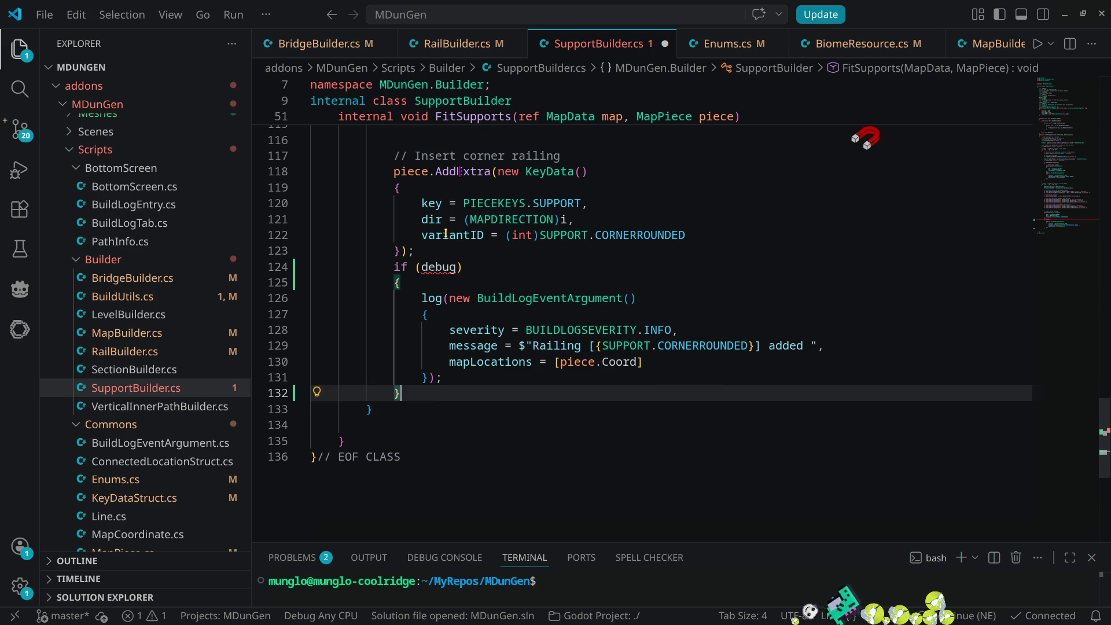
- Add a bool debug parameter to FitSupports, pass debug from Build, and save
scroll(602, 275, "up", 4)
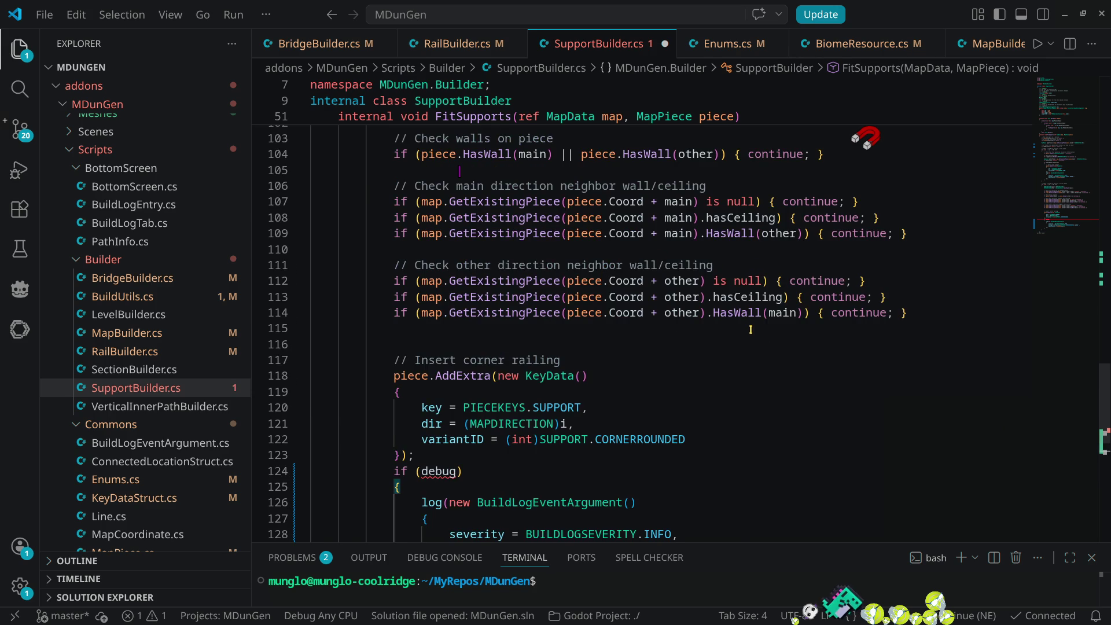
scroll(751, 329, "up", 4)
scroll(793, 314, "down", 8)
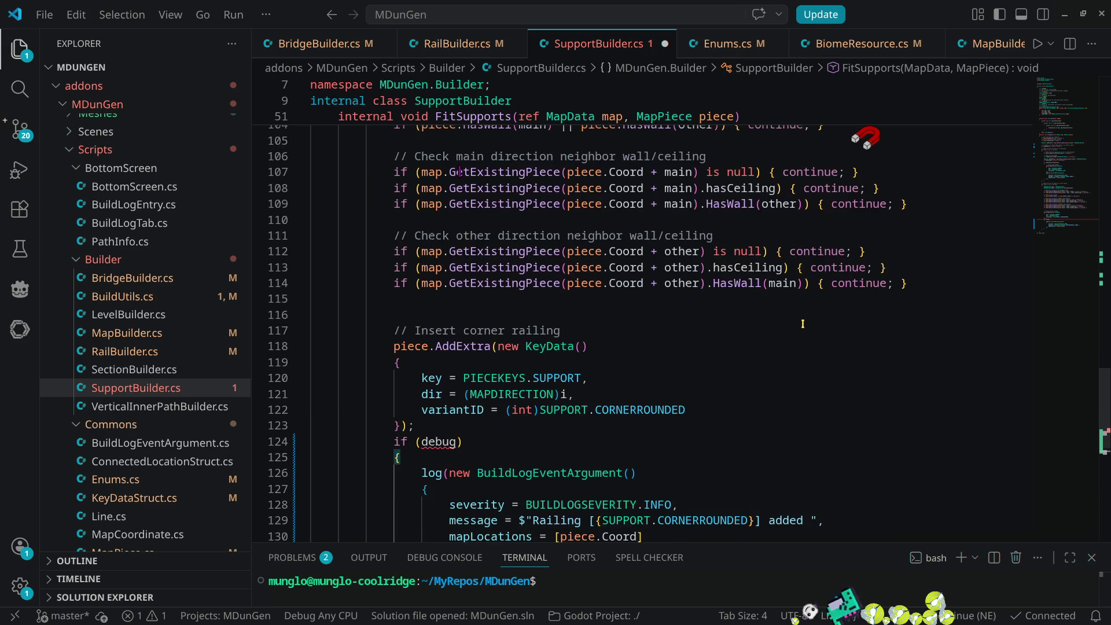
scroll(594, 315, "up", 5)
scroll(595, 316, "up", 15)
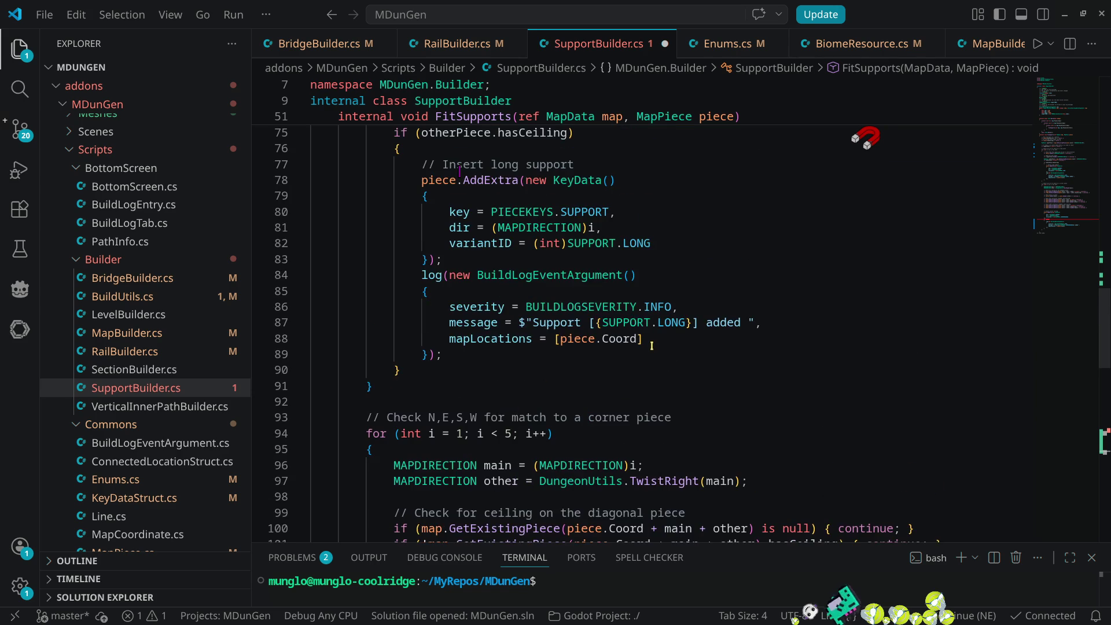
scroll(638, 362, "up", 5)
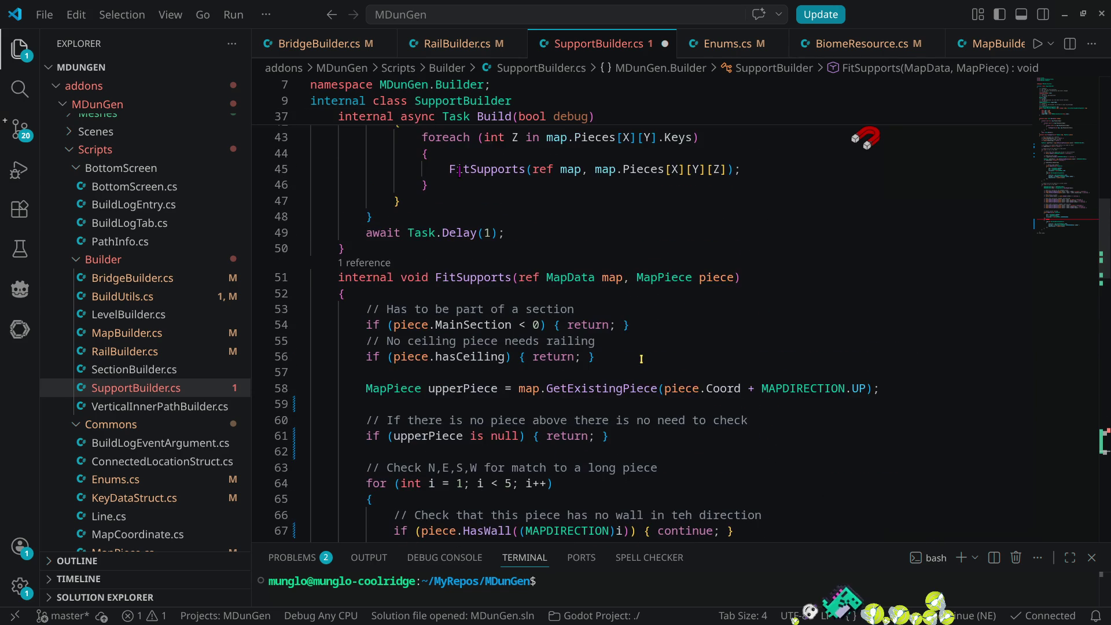
left_click(736, 365)
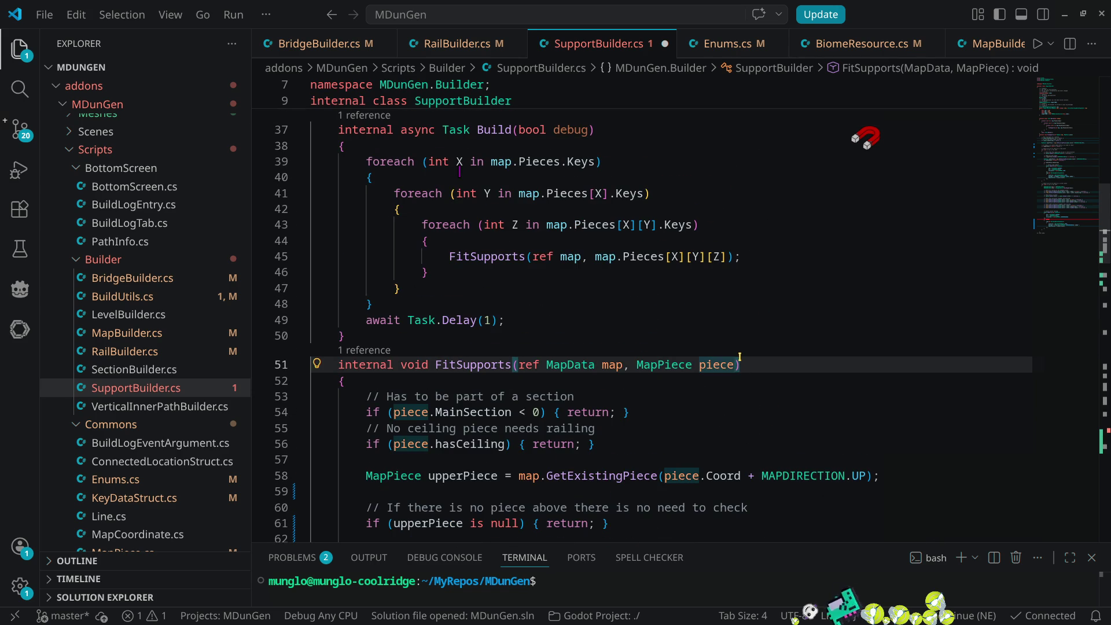
type(", bool deb")
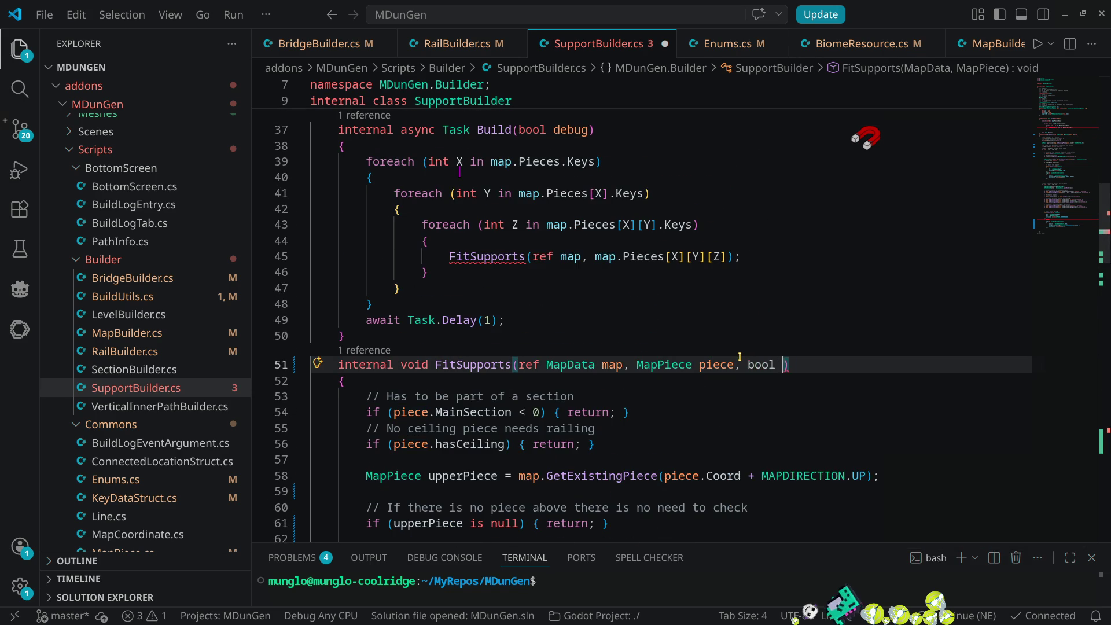
type("ug")
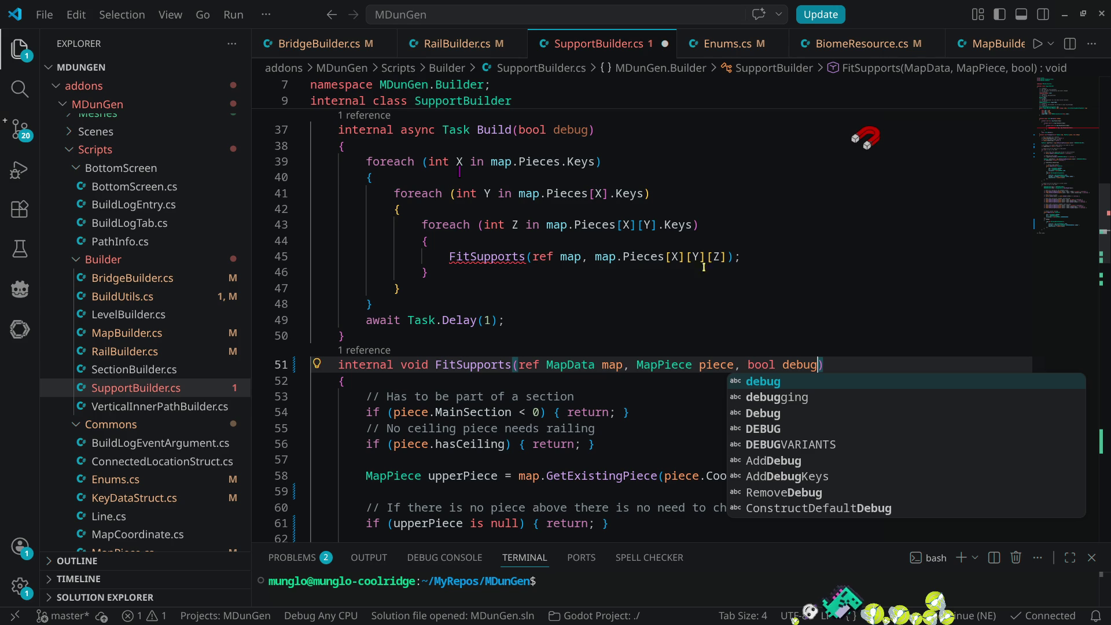
left_click(732, 257)
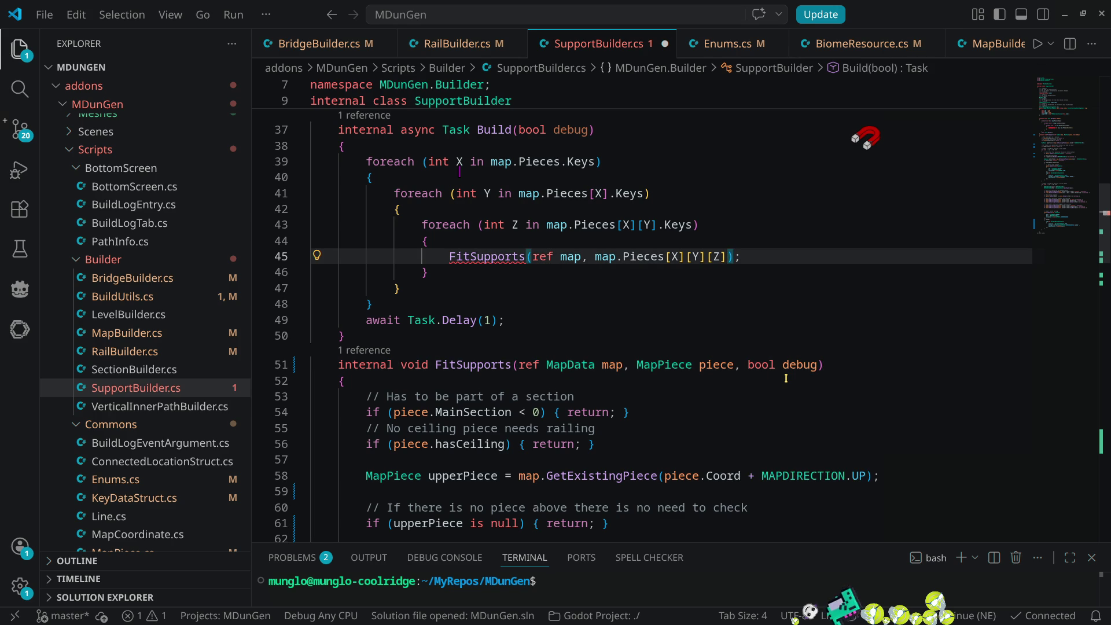
type(", debug")
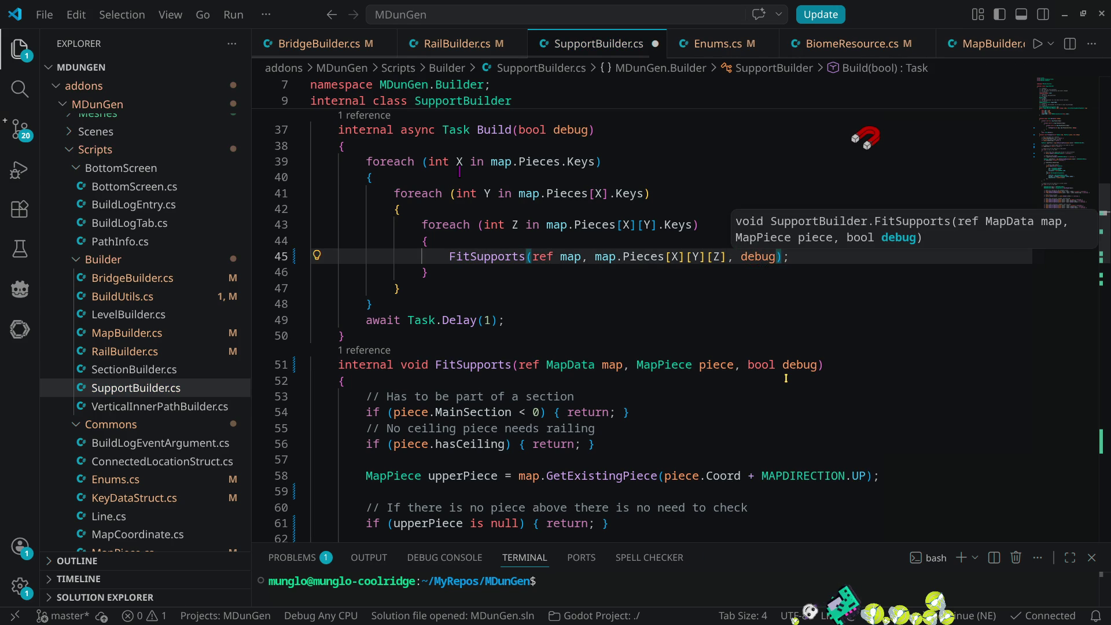
left_click(590, 320)
key("ctrl+s")
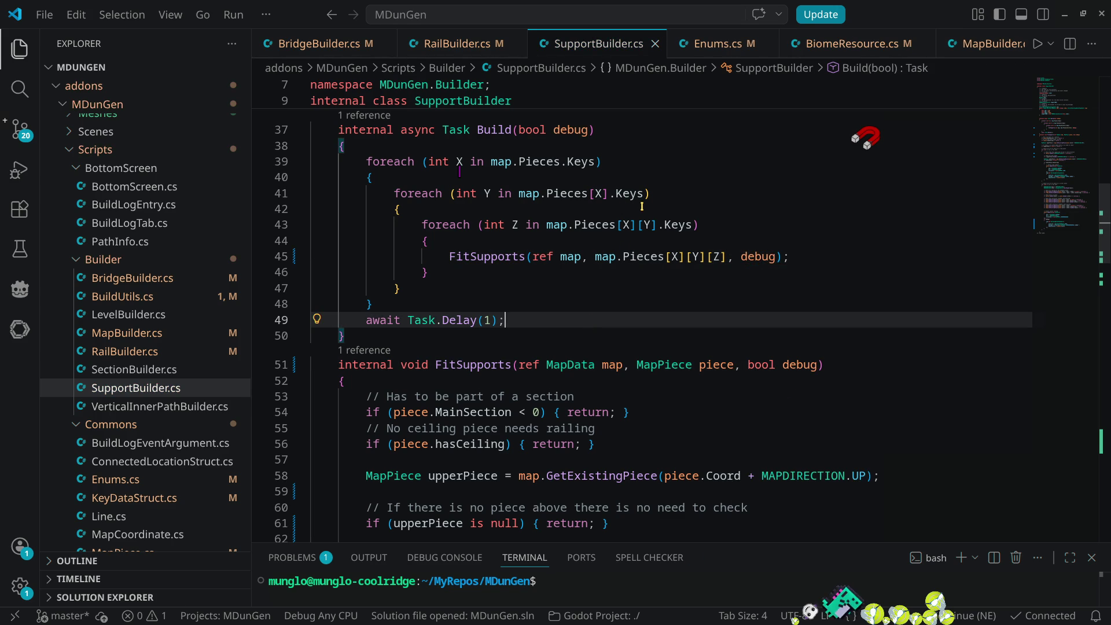
- Close SupportBuilder.cs and review AddBridgeKey in BridgeBuilder.cs before returning to Godot
key("ctrl+w")
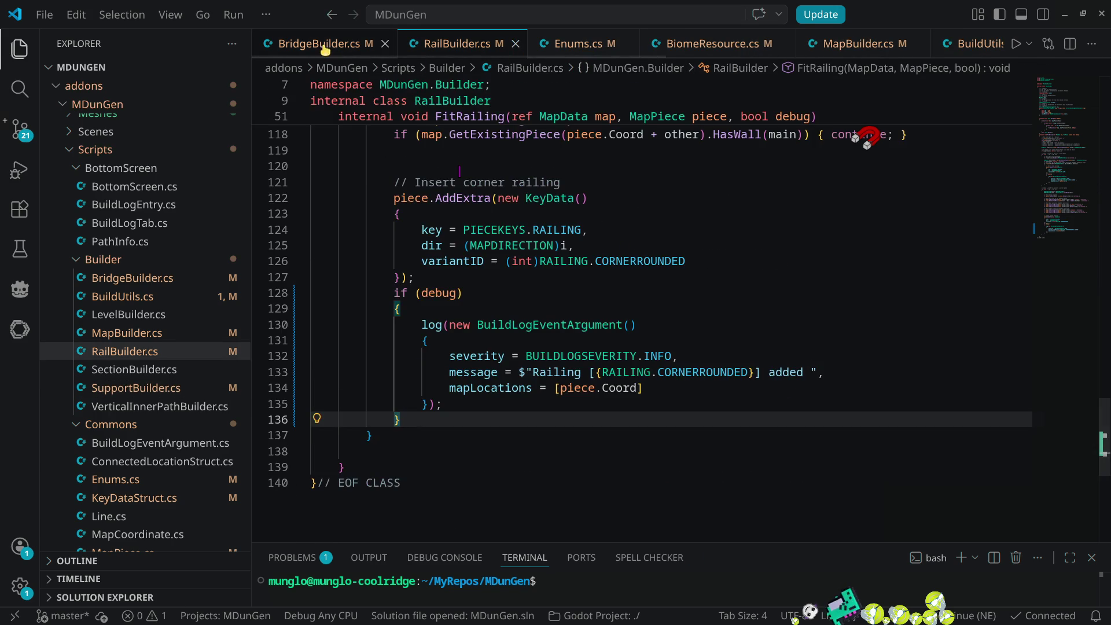
key("ctrl+Page_Up")
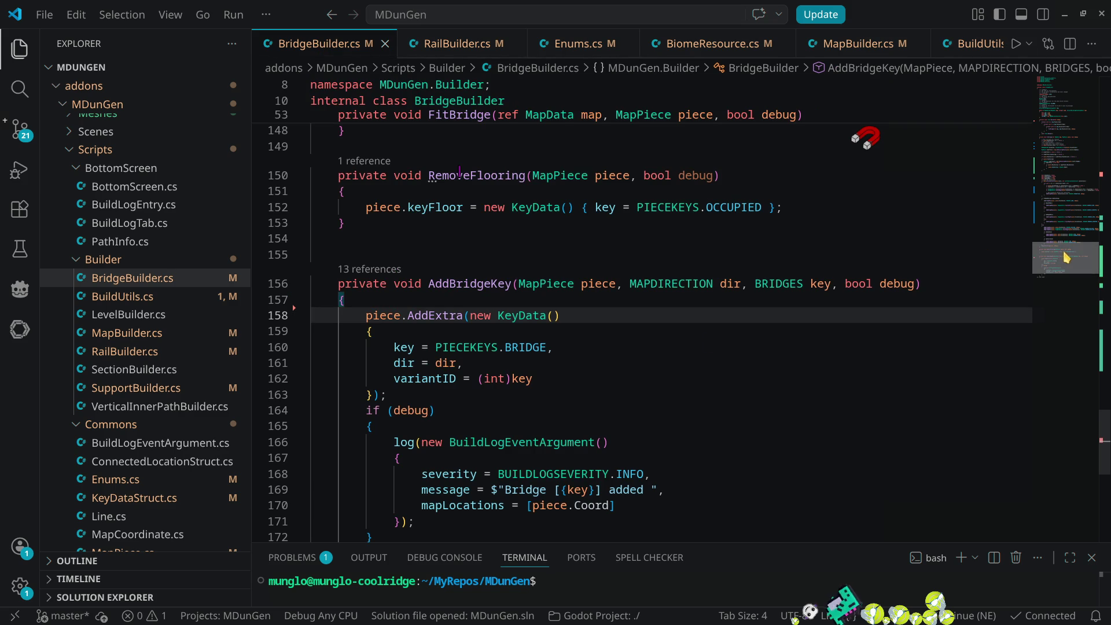
left_click(1070, 273)
mouse_move(1070, 273)
left_mouse_down()
mouse_move(1107, 180)
mouse_move(1102, 85)
left_mouse_up()
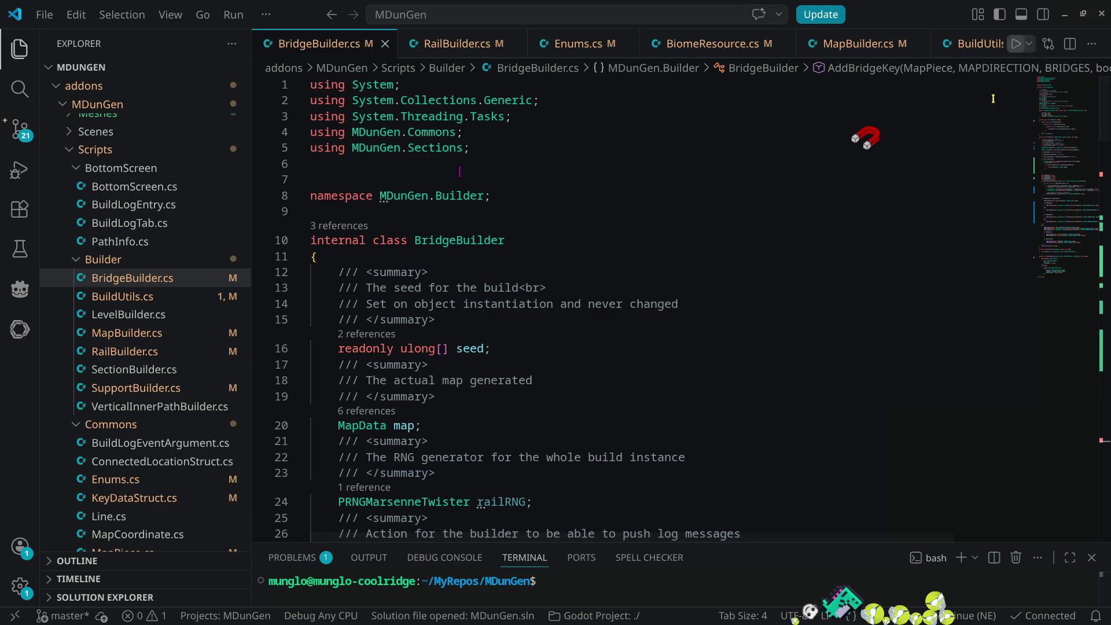
key("alt+Tab")
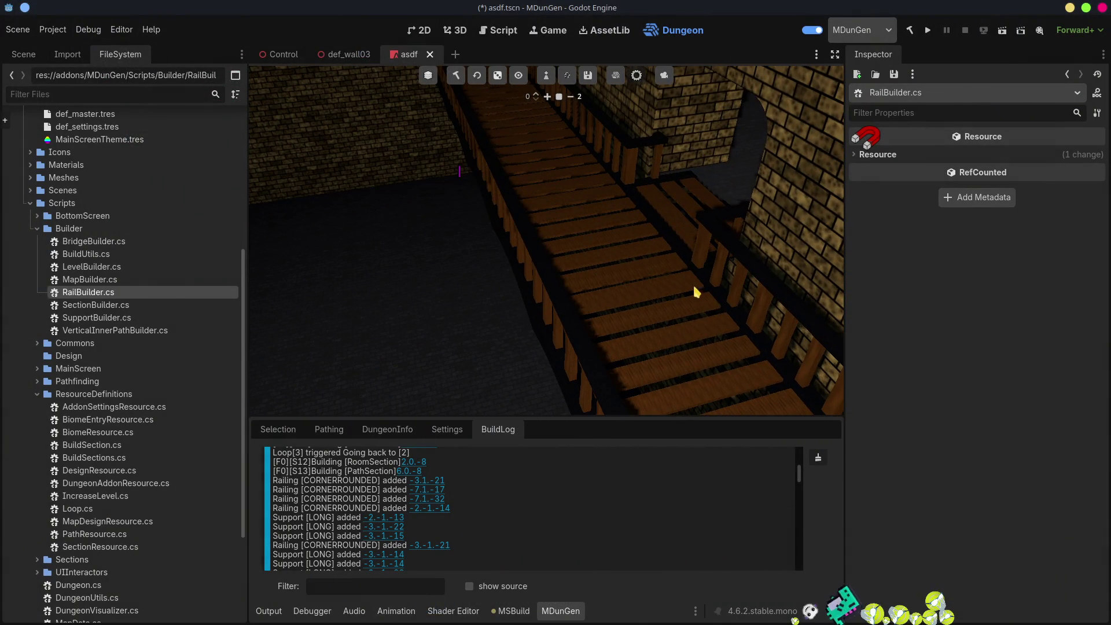
- Fly the camera past the railed wooden bridge into the brick corridor, then regenerate the dungeon
scroll(696, 295, "up", 2)
key("w")
key("s")
scroll(546, 240, "down", 10)
key("w")
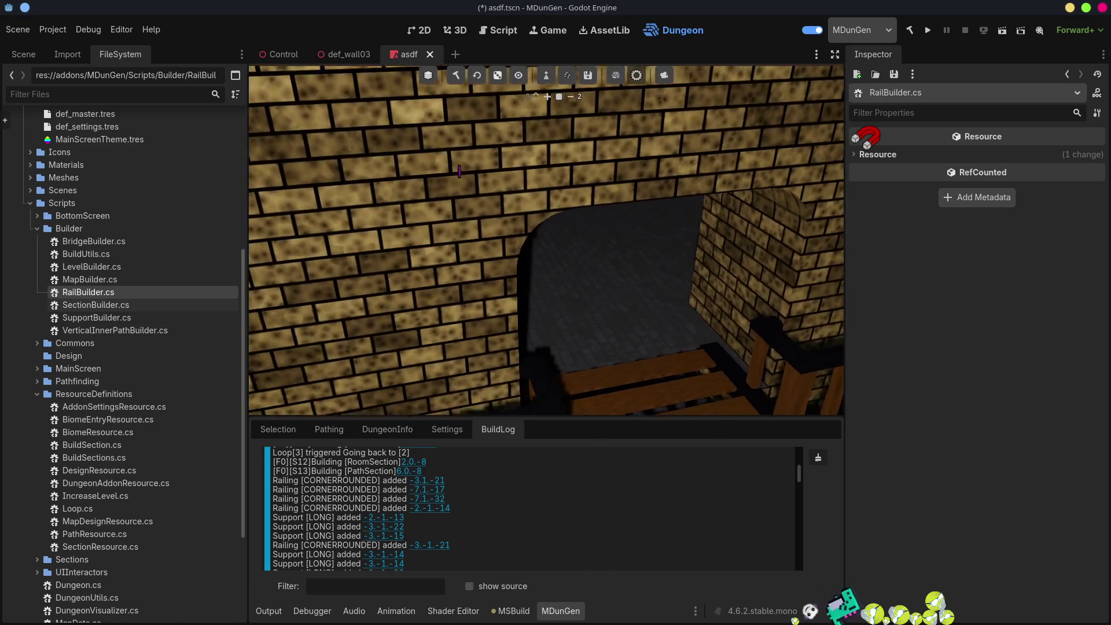
key("s")
scroll(460, 171, "up", 5)
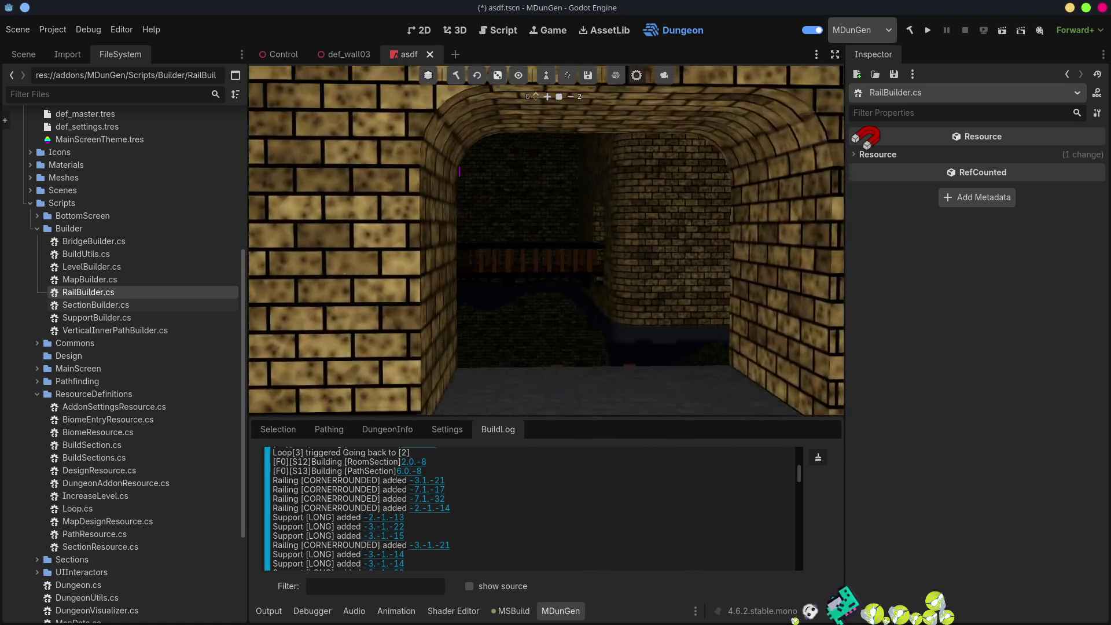
key("w")
key("w")
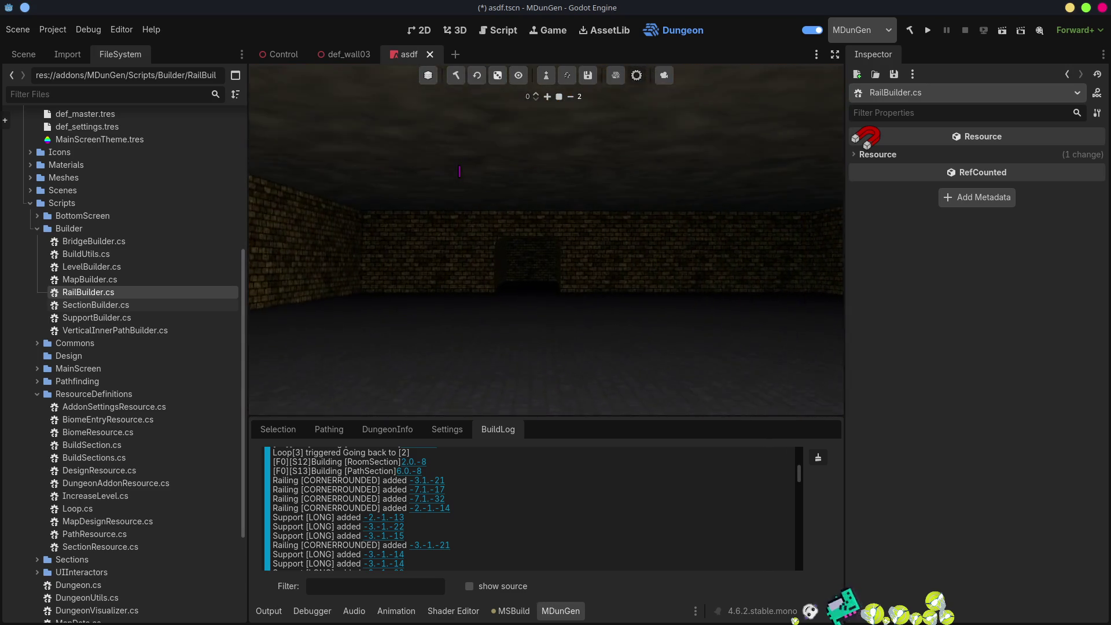
key("w")
key("w")
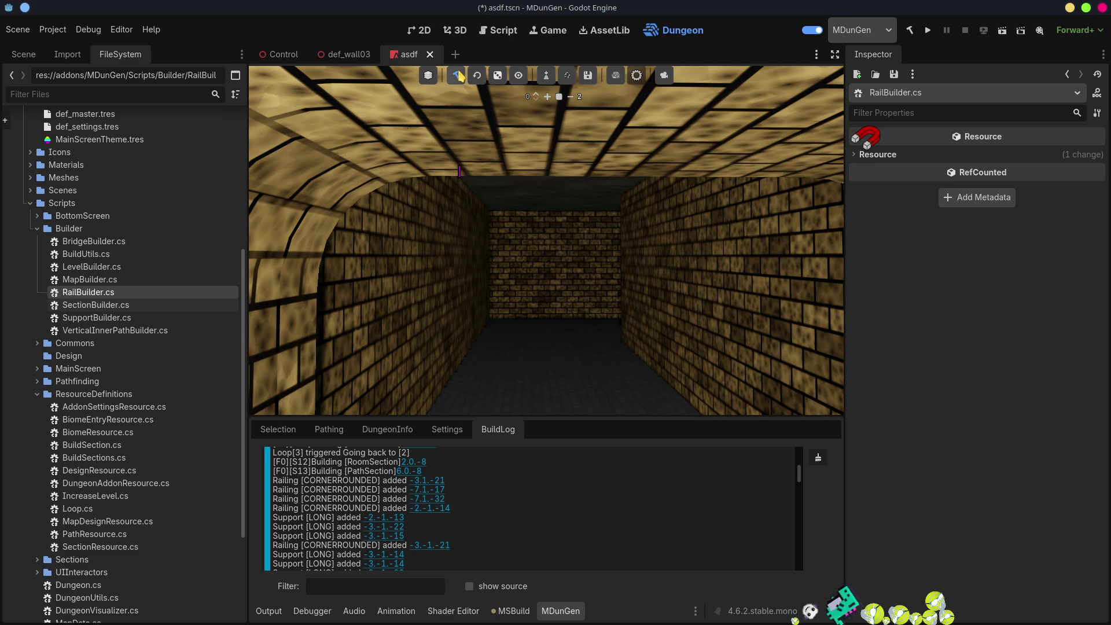
left_click(457, 75)
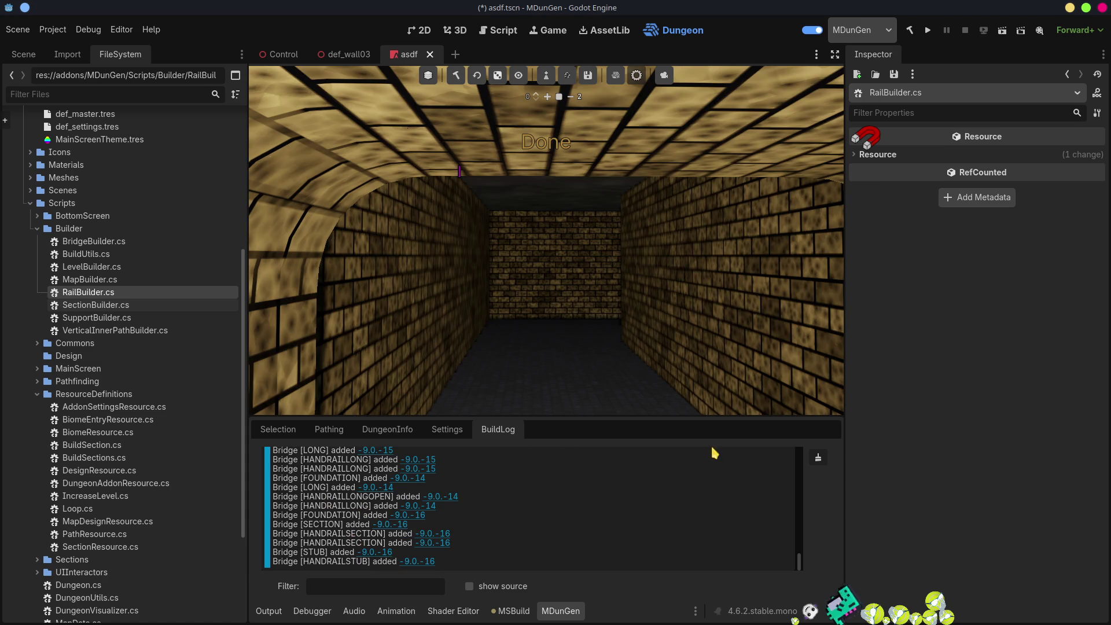
left_click(812, 29)
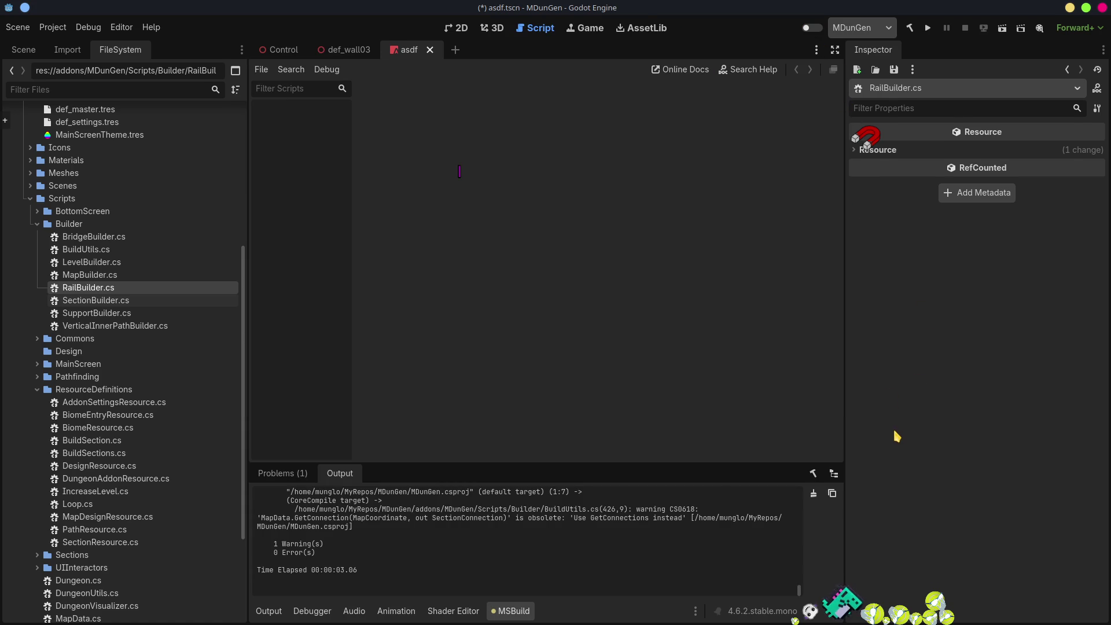
- Rebuild the .NET project, re-enable MDunGen, and generate a dungeon with a random seed
key("alt+Tab")
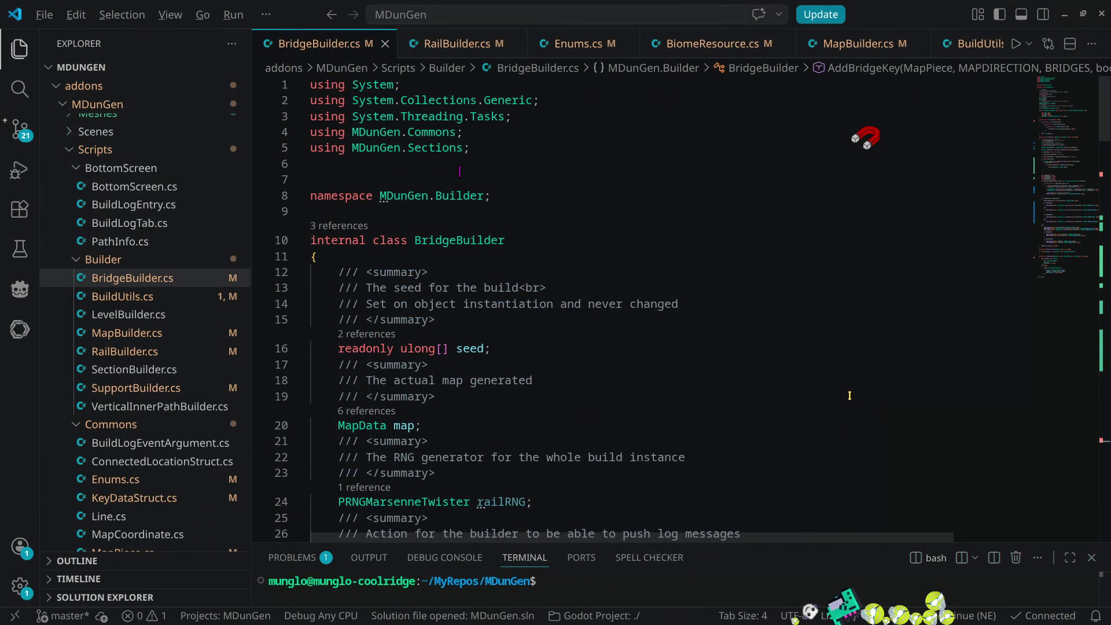
key("alt+Tab")
left_click(911, 29)
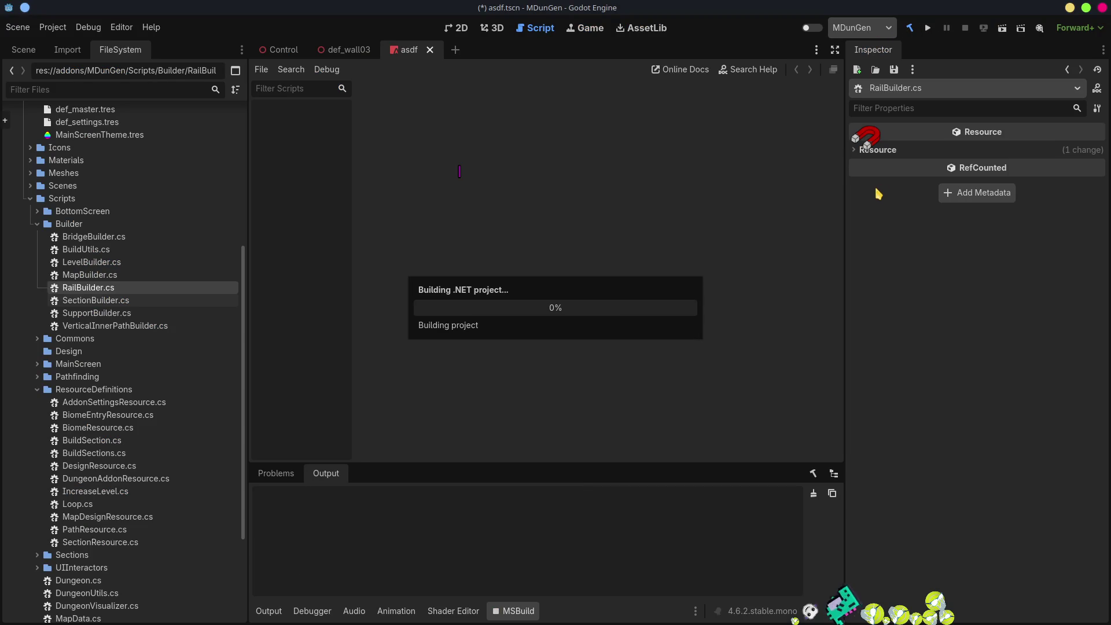
left_click(814, 31)
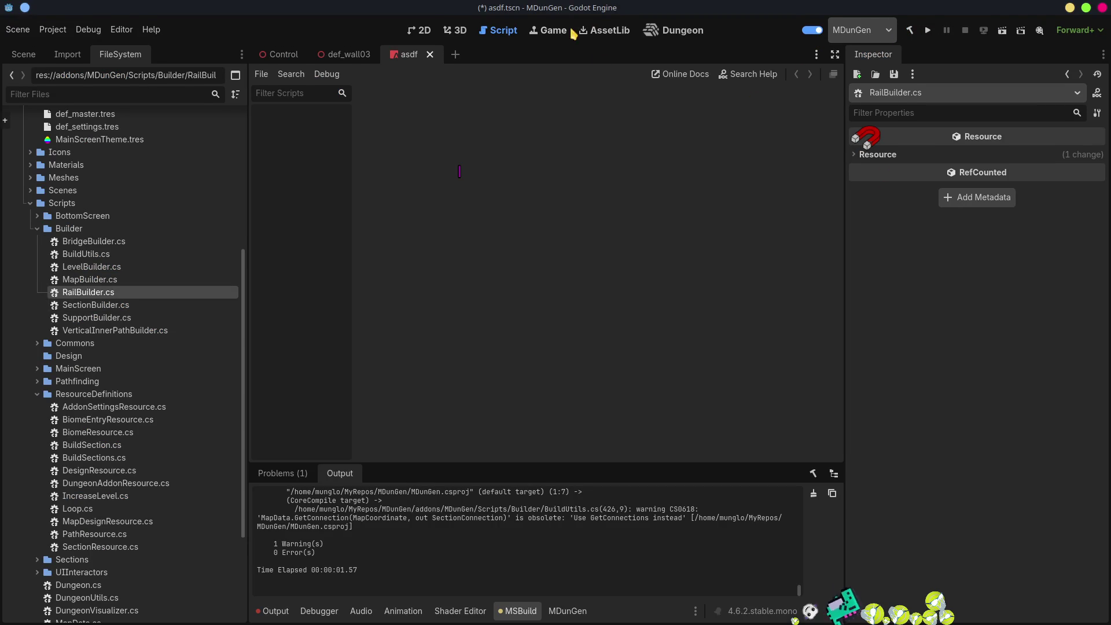
left_click(681, 34)
left_click(458, 75)
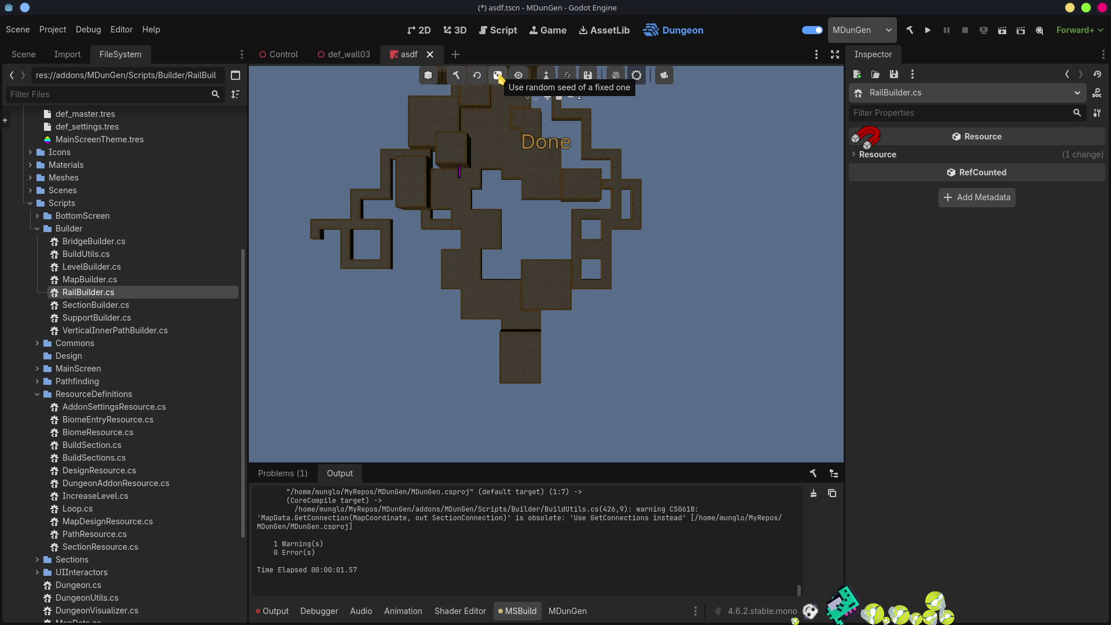
left_click(497, 76)
left_click(456, 76)
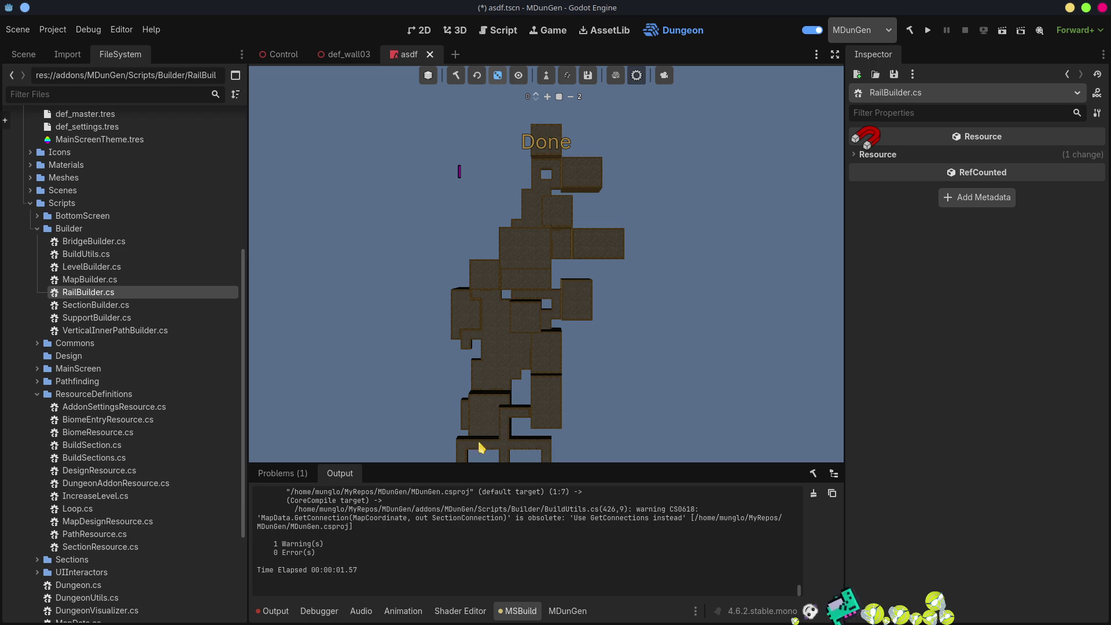
- Clear the Output log and scroll the BuildLog down to the Support [LONG] entries
left_click(271, 611)
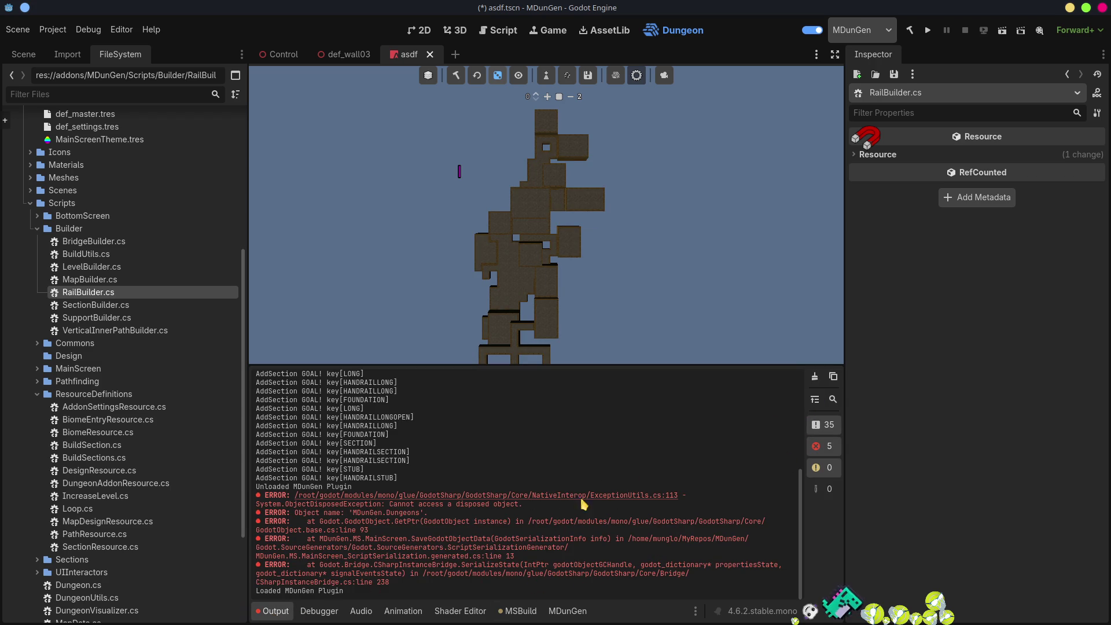
left_click(815, 376)
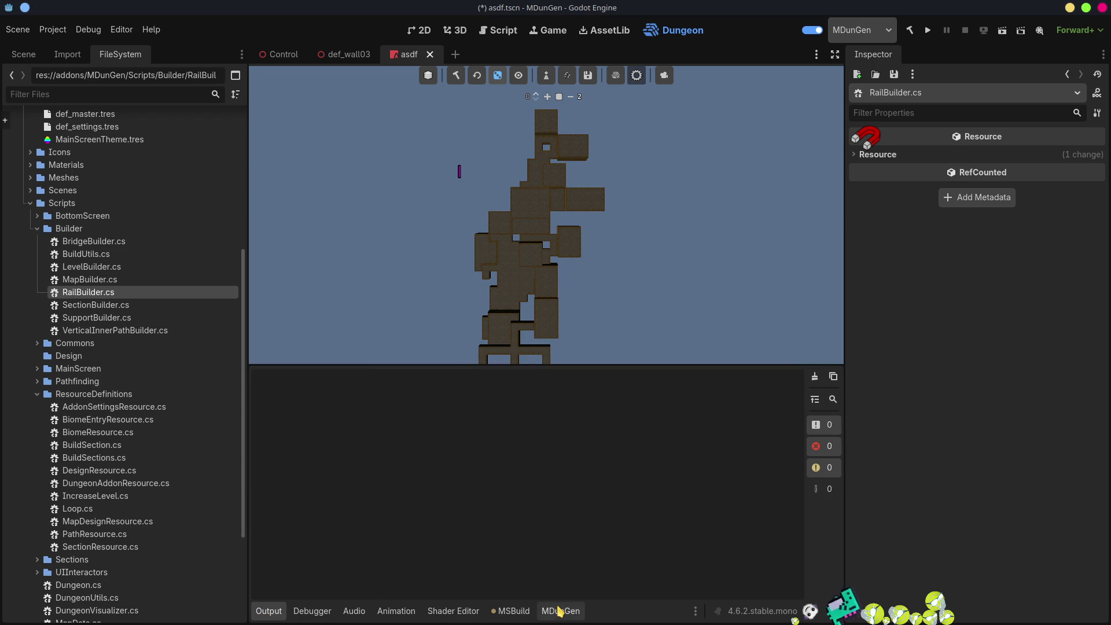
left_click(560, 611)
scroll(442, 512, "down", 5)
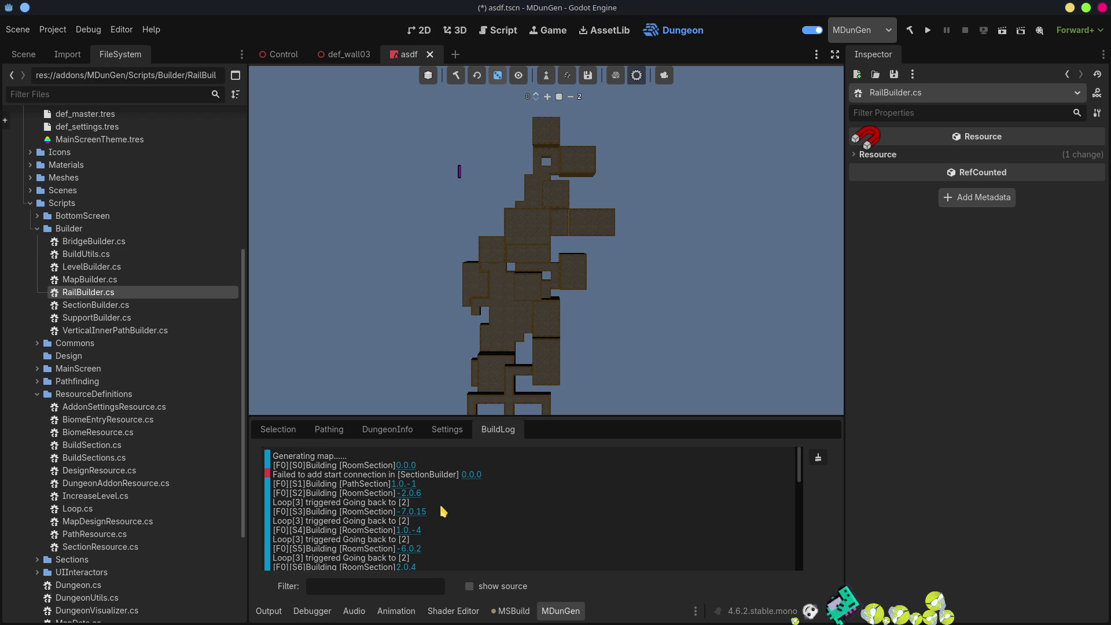
scroll(465, 515, "up", 5)
scroll(492, 510, "down", 5)
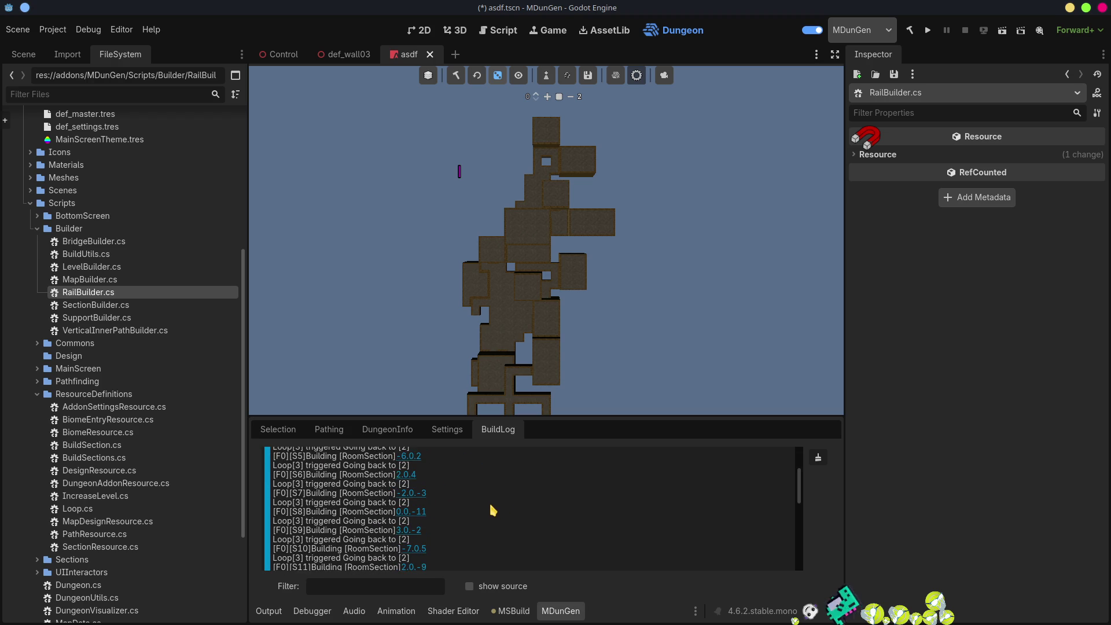
scroll(304, 555, "down", 5)
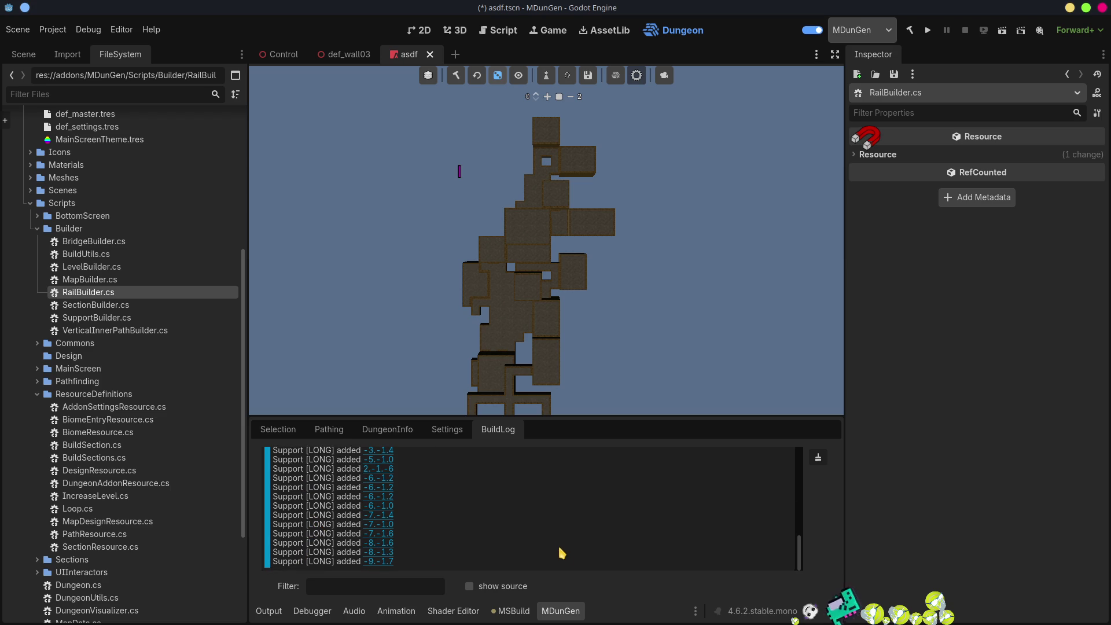
key("alt+Tab")
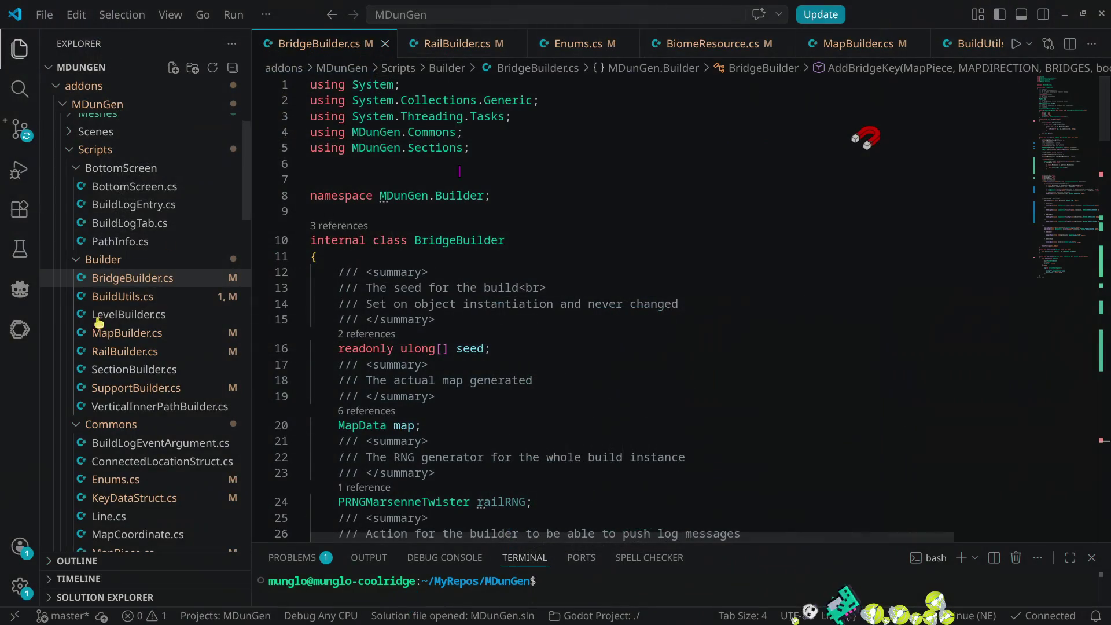
- Open SupportBuilder.cs, briefly check MapBuilder.cs, and return to the long-support code
left_click(123, 398)
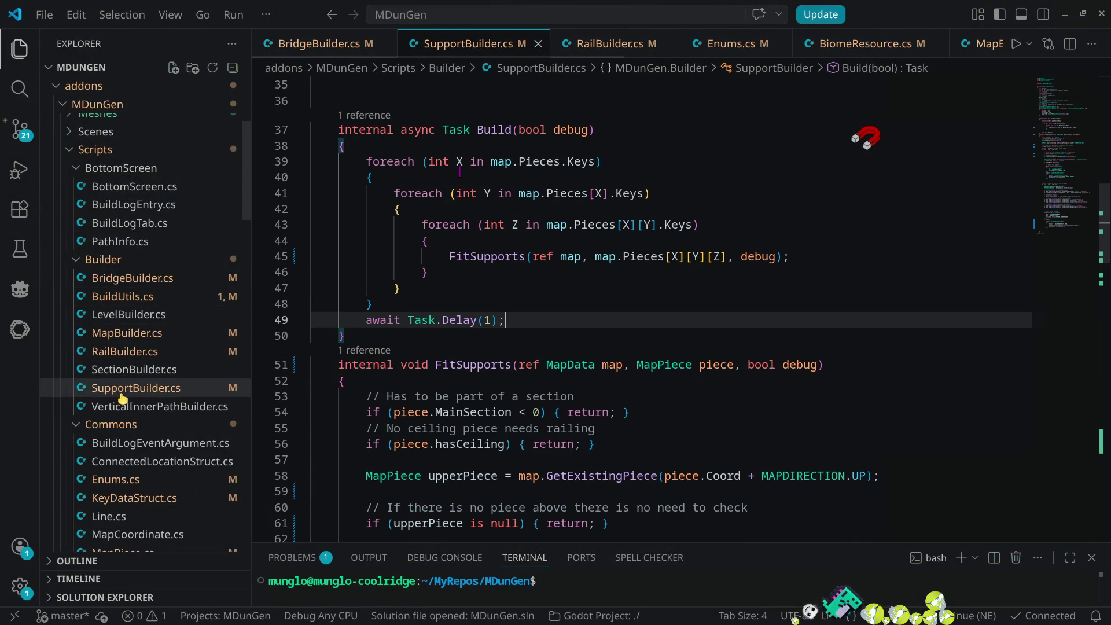
left_click_drag(1073, 142, 1073, 222)
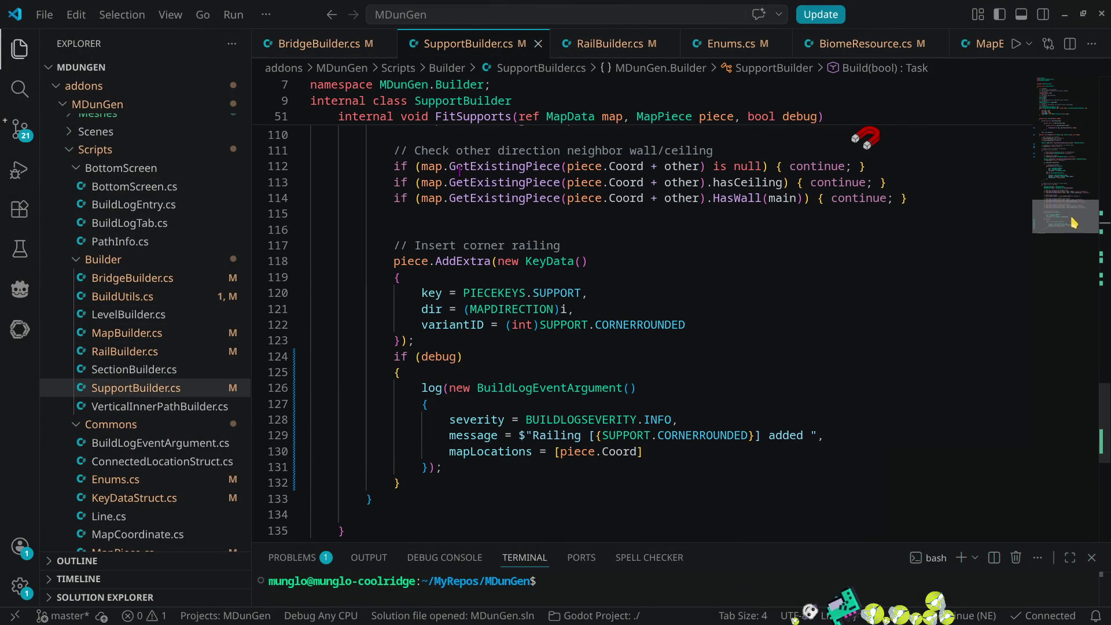
scroll(509, 340, "up", 3)
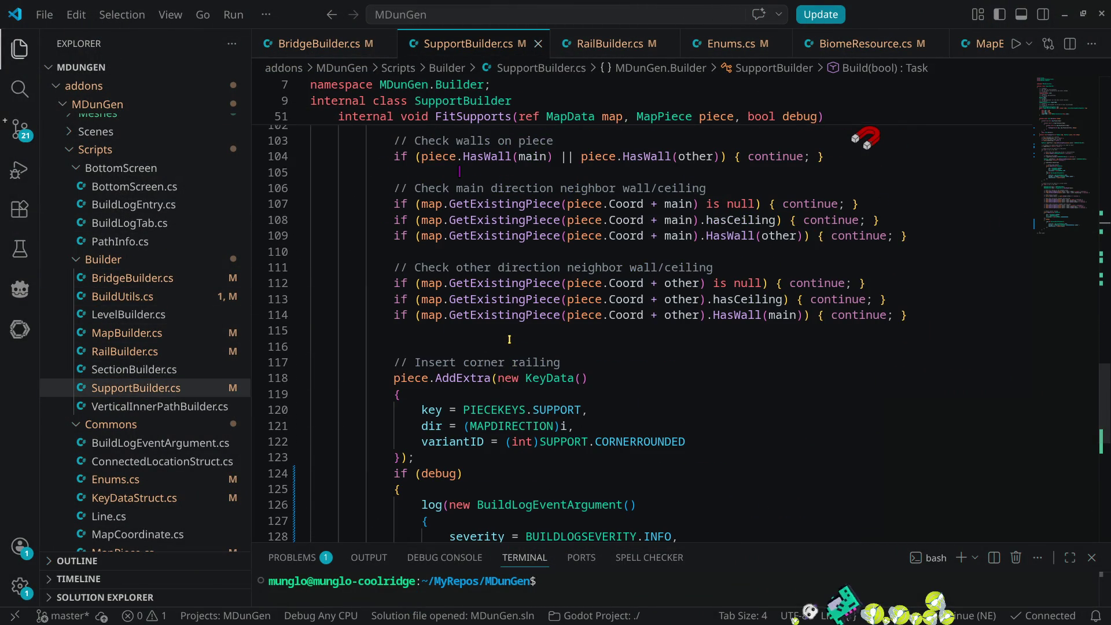
scroll(528, 380, "up", 15)
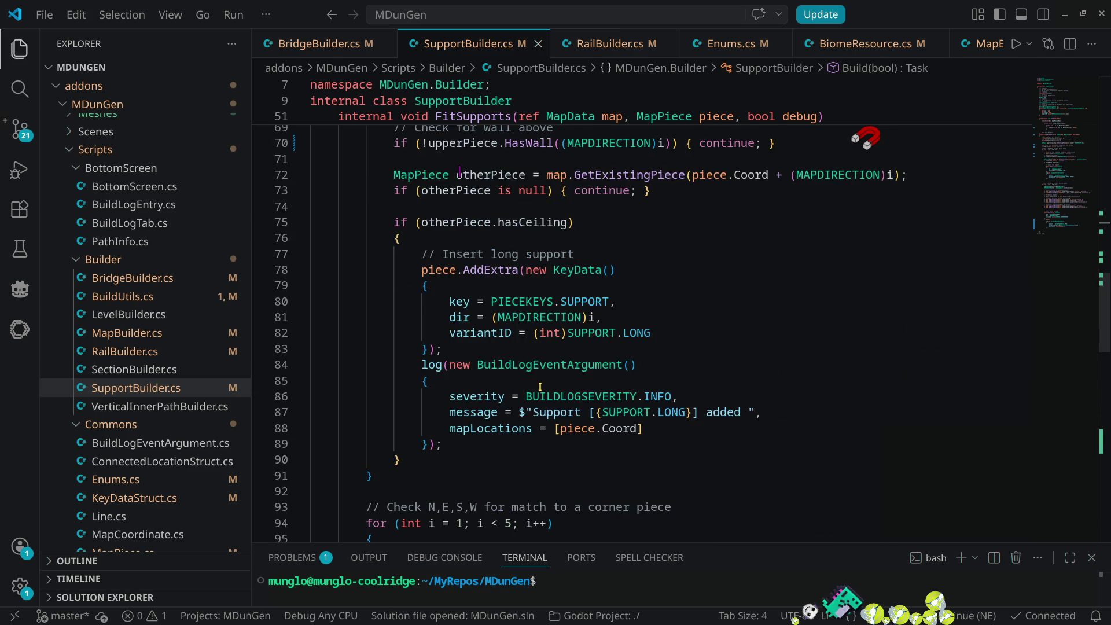
left_click(127, 332)
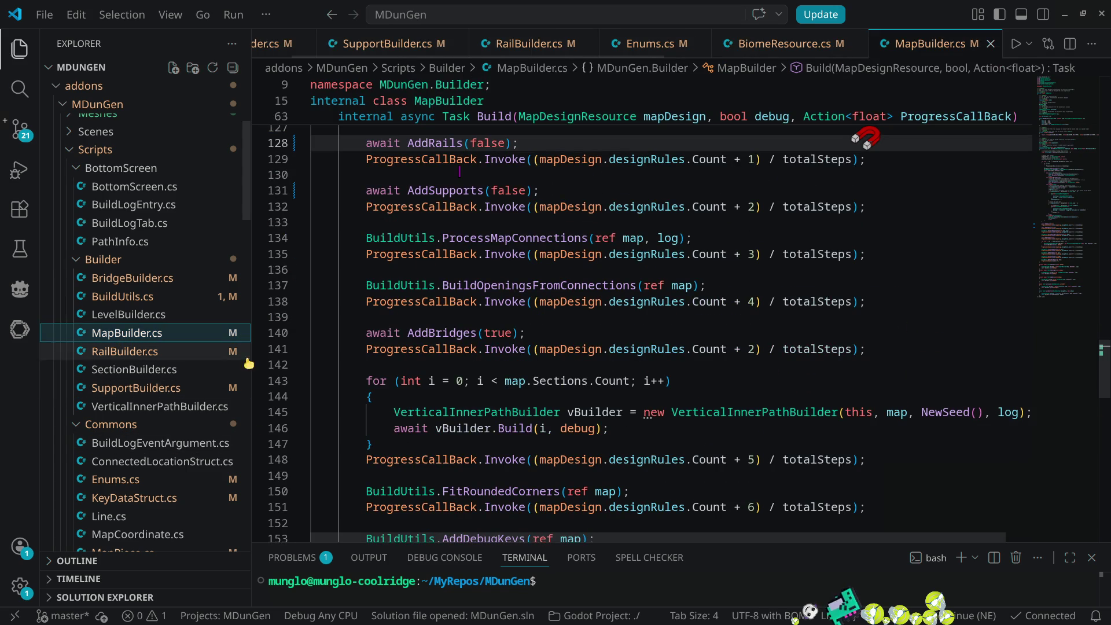
scroll(720, 388, "up", 1)
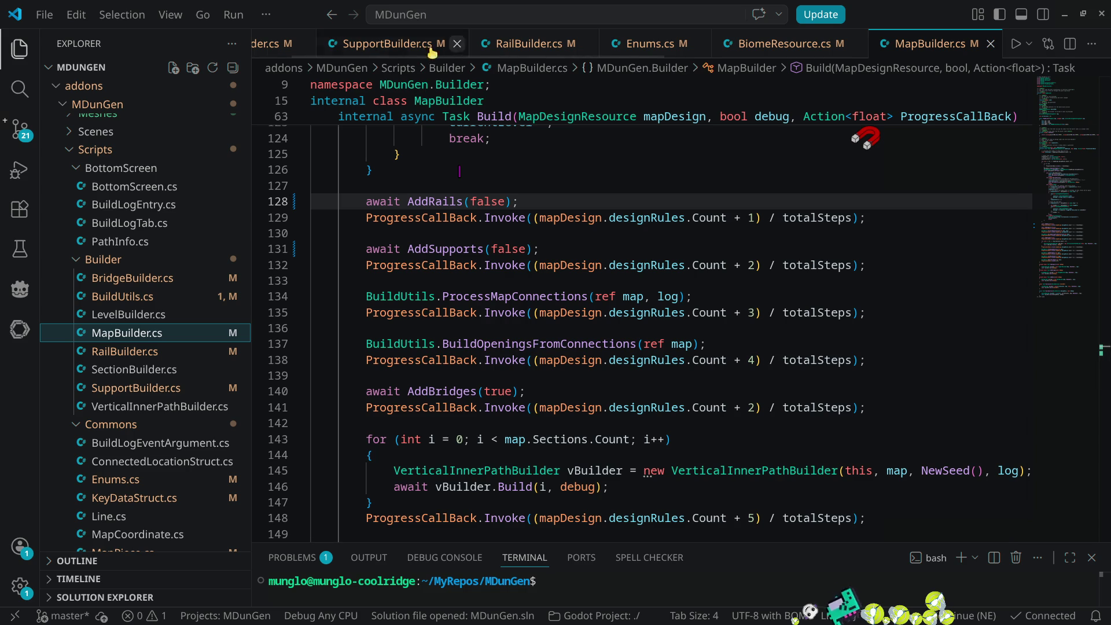
left_click(388, 45)
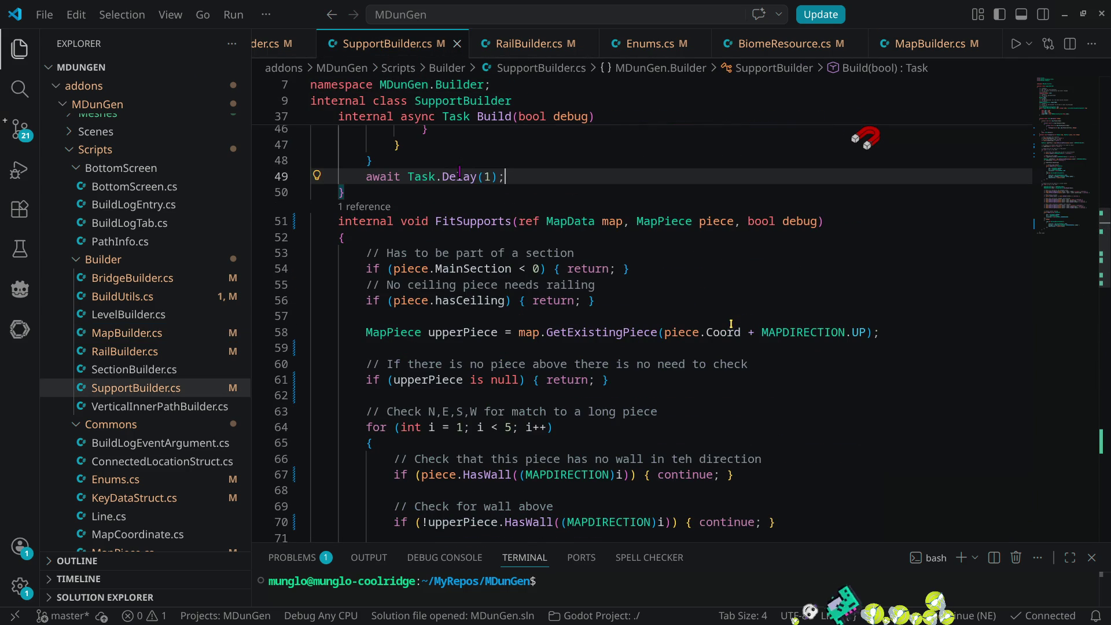
scroll(733, 320, "up", 4)
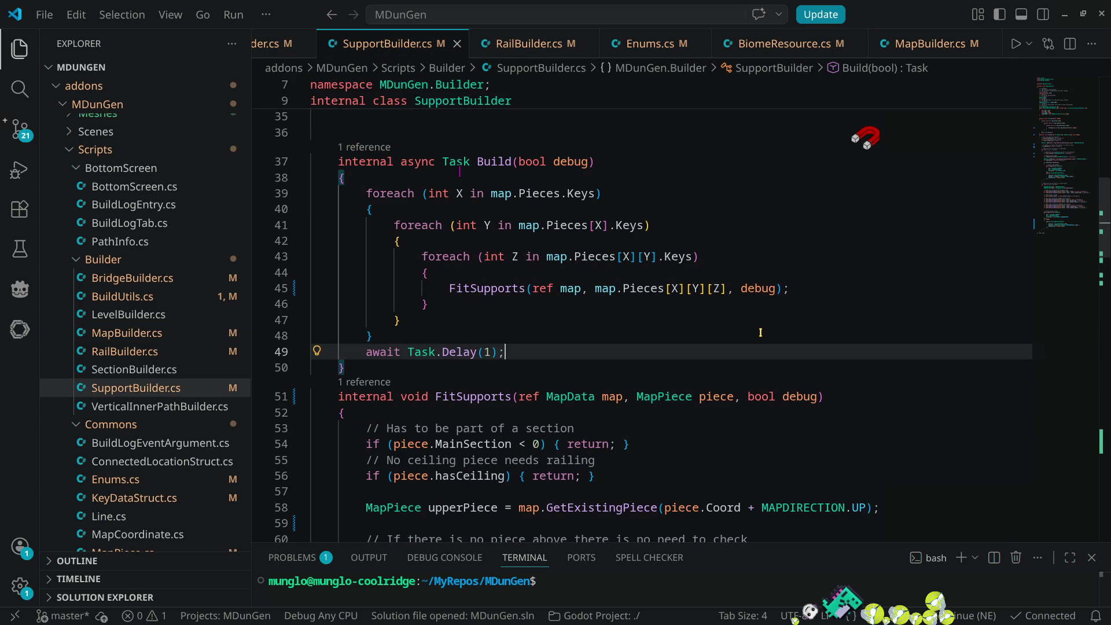
scroll(760, 329, "down", 13)
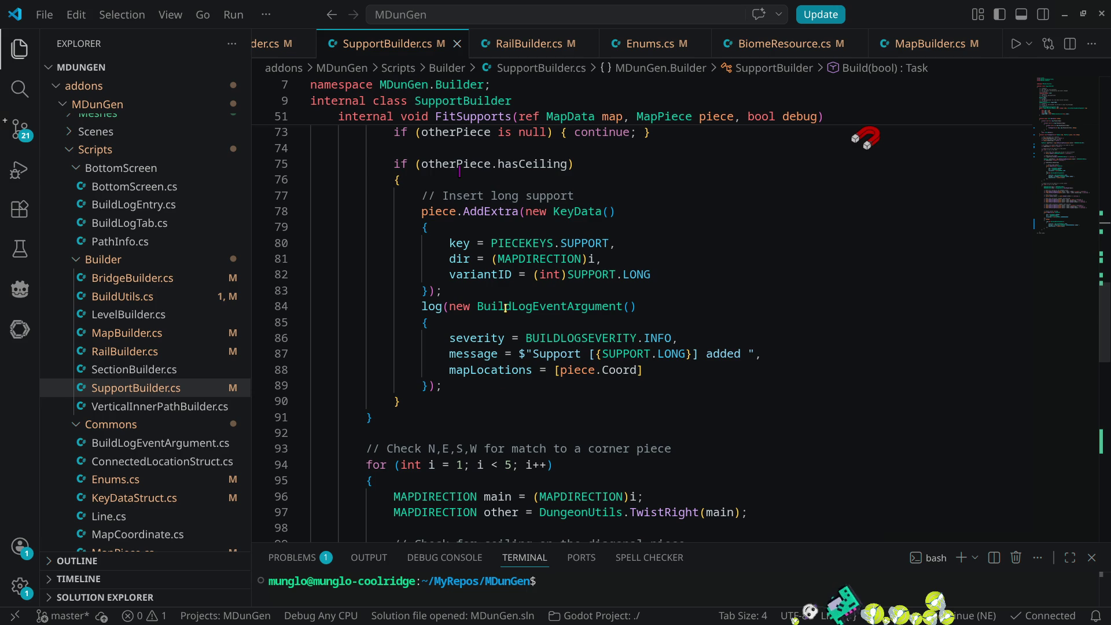
- Move the Support LONG log call inside an if (debug) block and save SupportBuilder.cs
left_click(502, 296)
key("Return")
type("i")
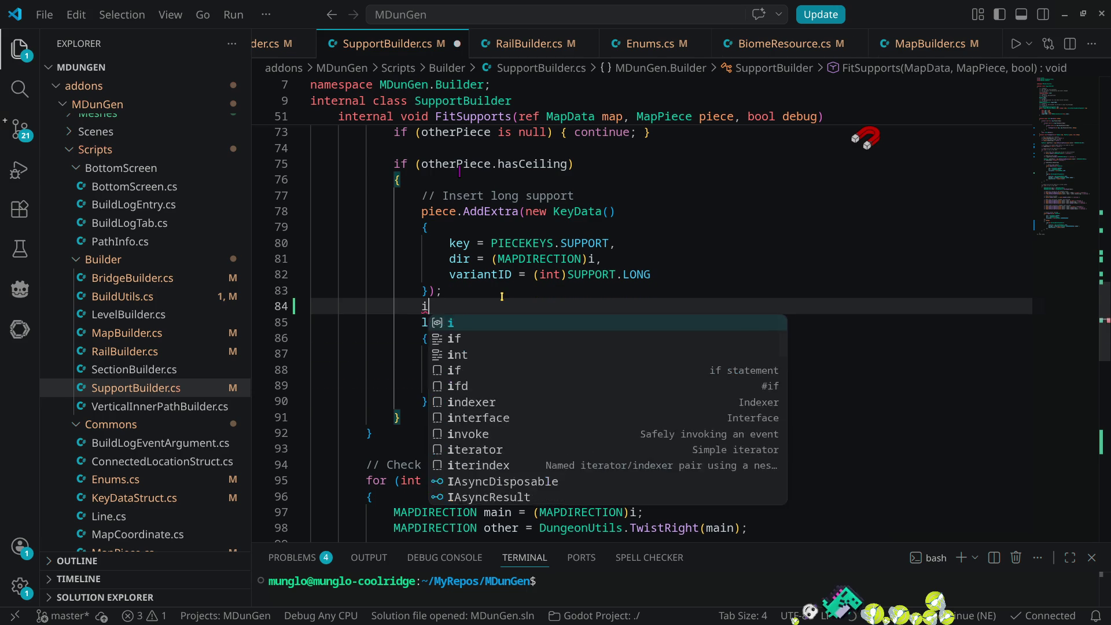
type("f(debug){")
key("Return")
key("Down")
key("alt+Down")
key("alt+Down")
key("alt+Down")
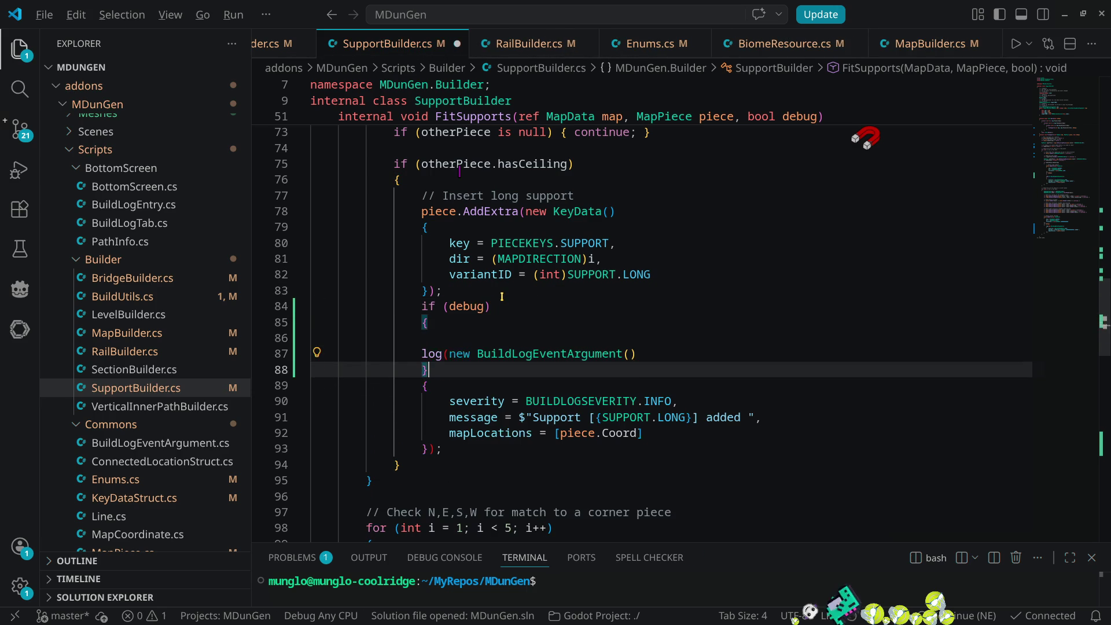
key("shift+Up")
key("shift+Up")
key("shift+Up")
key("Tab")
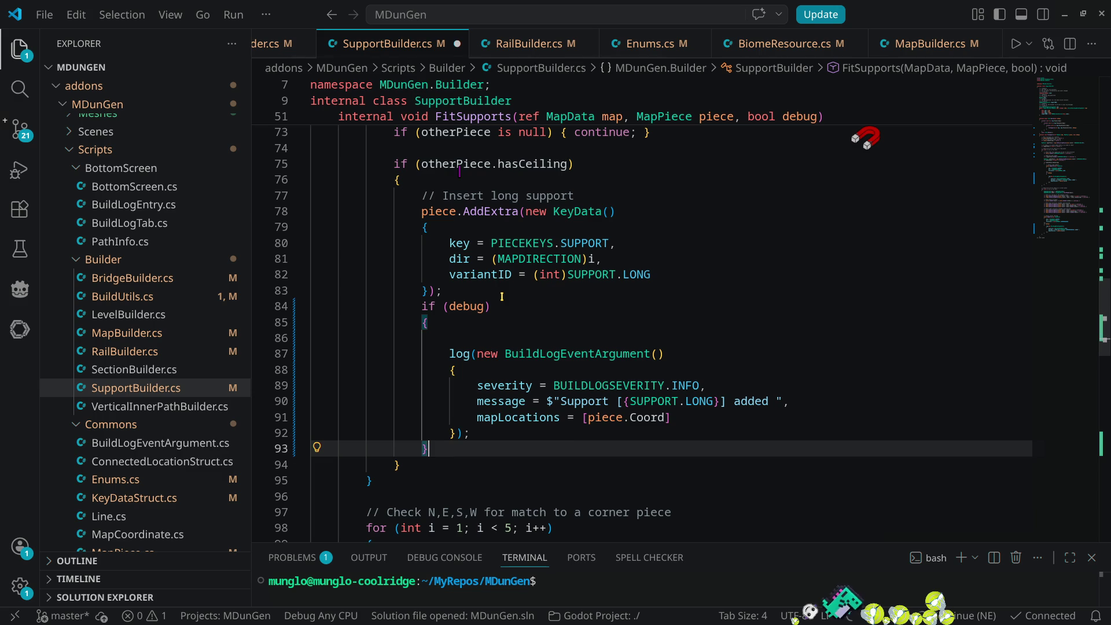
key("Up")
key("Up")
key("Up")
key("Up")
key("Up")
key("ctrl+shift+k")
key("ctrl+s")
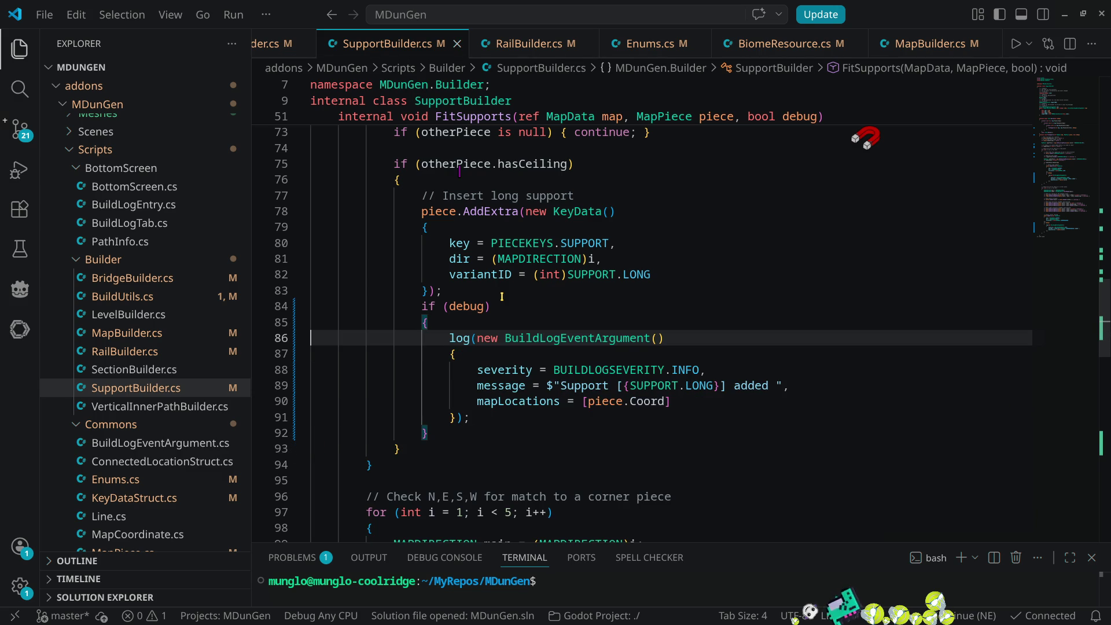
left_click(1064, 14)
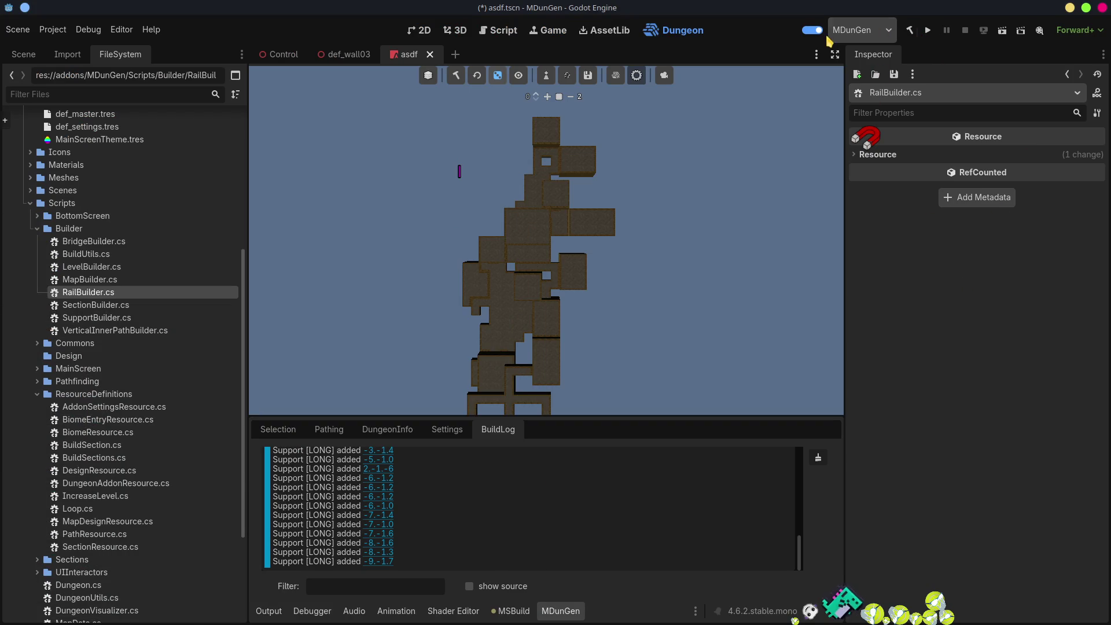
- Rebuild the .NET project with MDunGen toggled off and on, then regenerate the dungeon
left_click(818, 34)
left_click(911, 30)
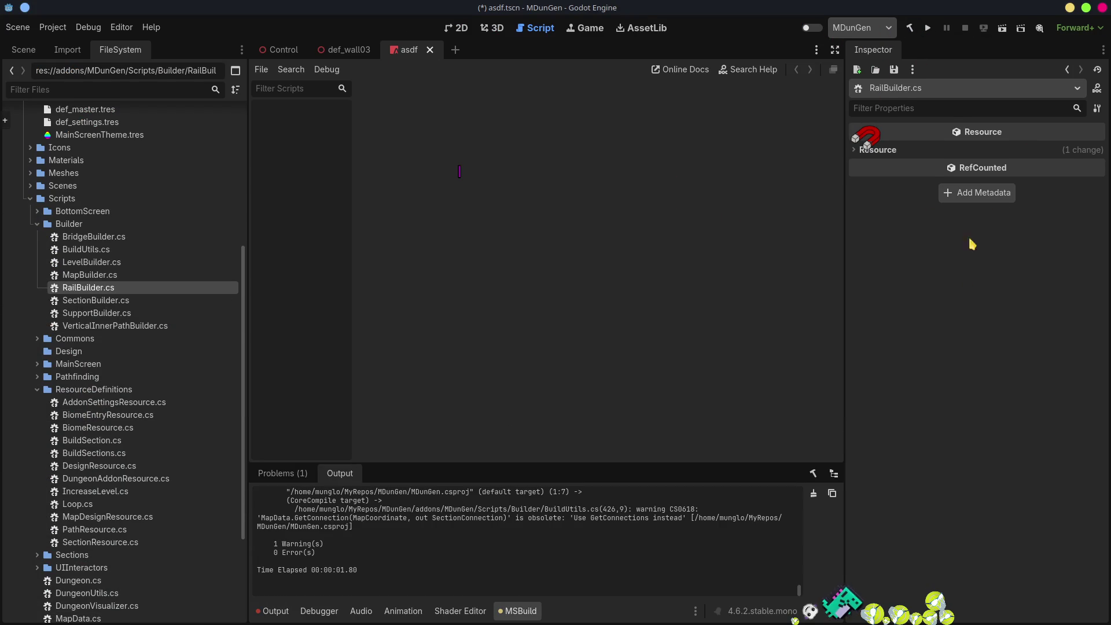
left_click(274, 613)
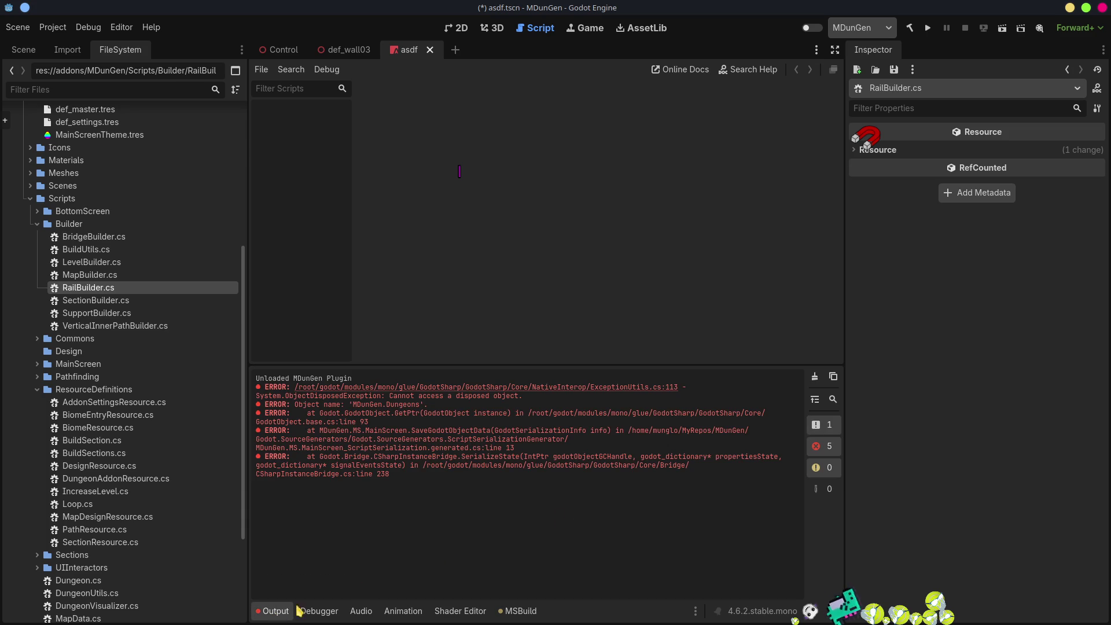
left_click(815, 377)
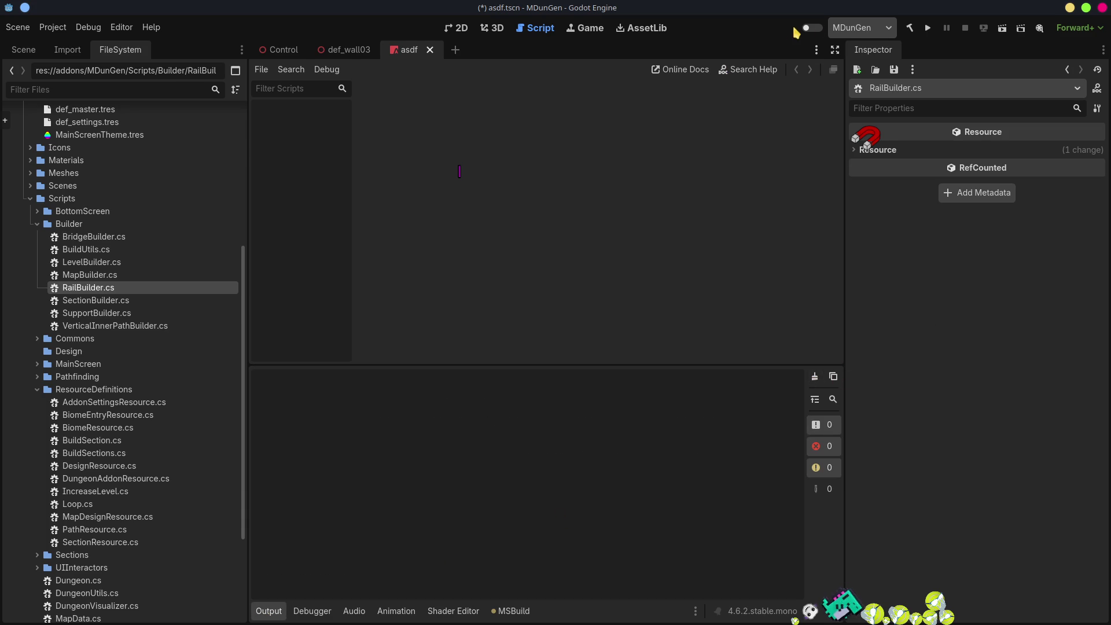
left_click(817, 28)
left_click(683, 30)
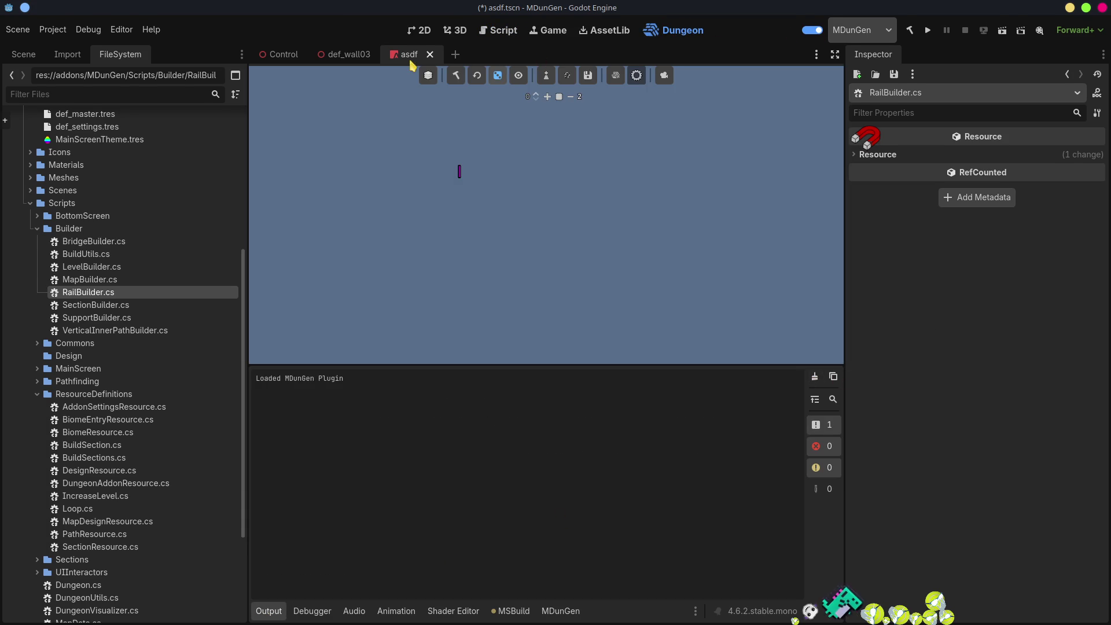
left_click(455, 76)
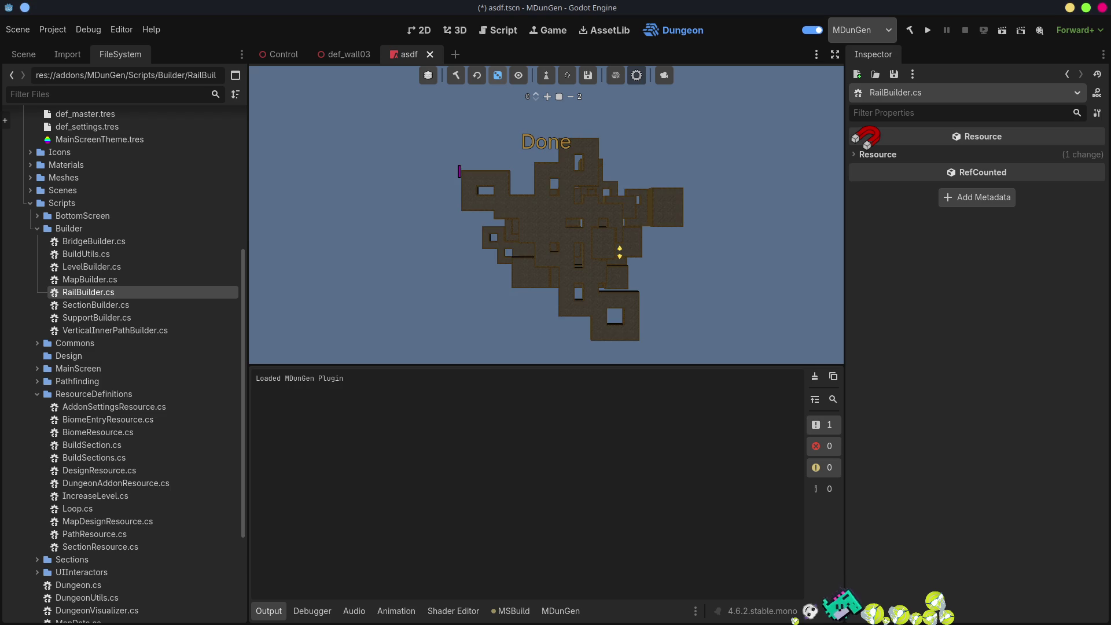
left_click(560, 610)
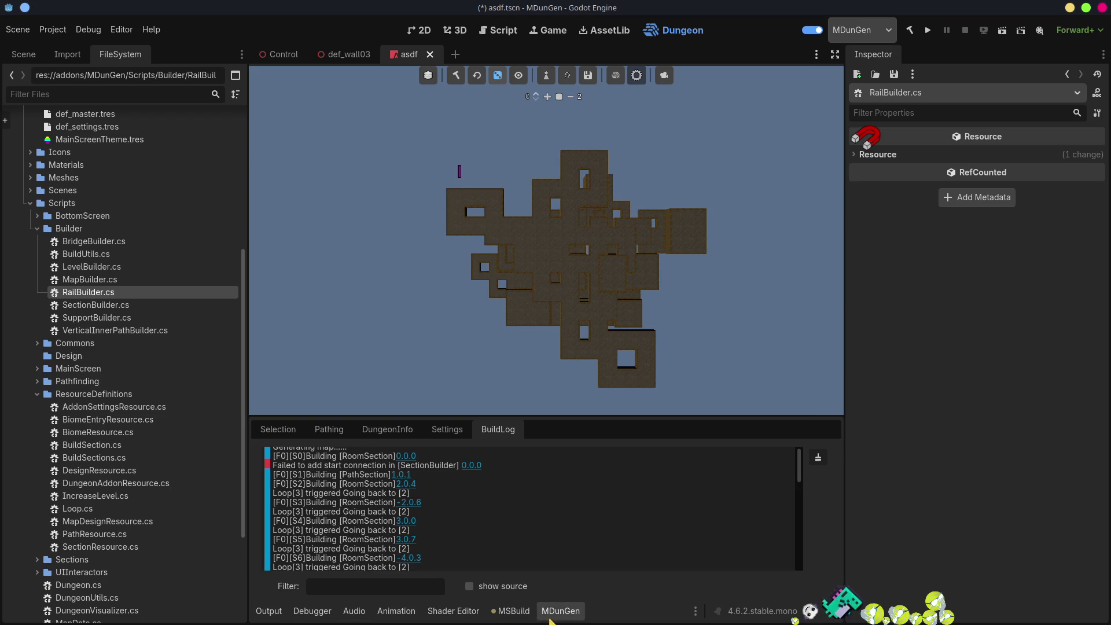
- Scroll the build log to the Bridge entries at 8.4.2 and enlarge the log panel
scroll(567, 518, "down", 6)
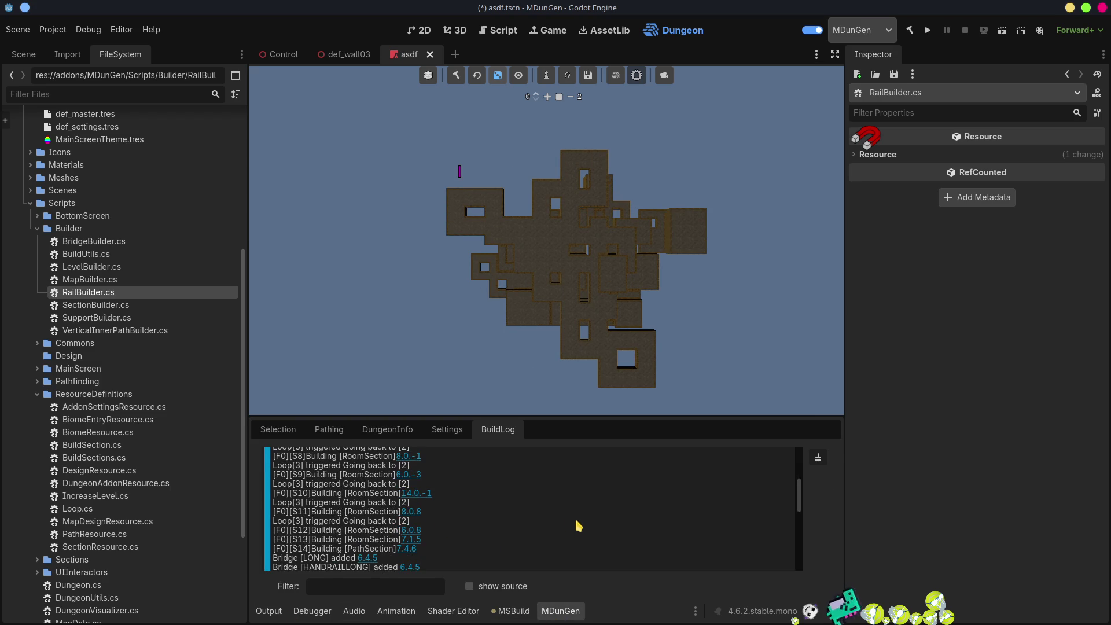
scroll(579, 525, "down", 2)
scroll(578, 526, "down", 4)
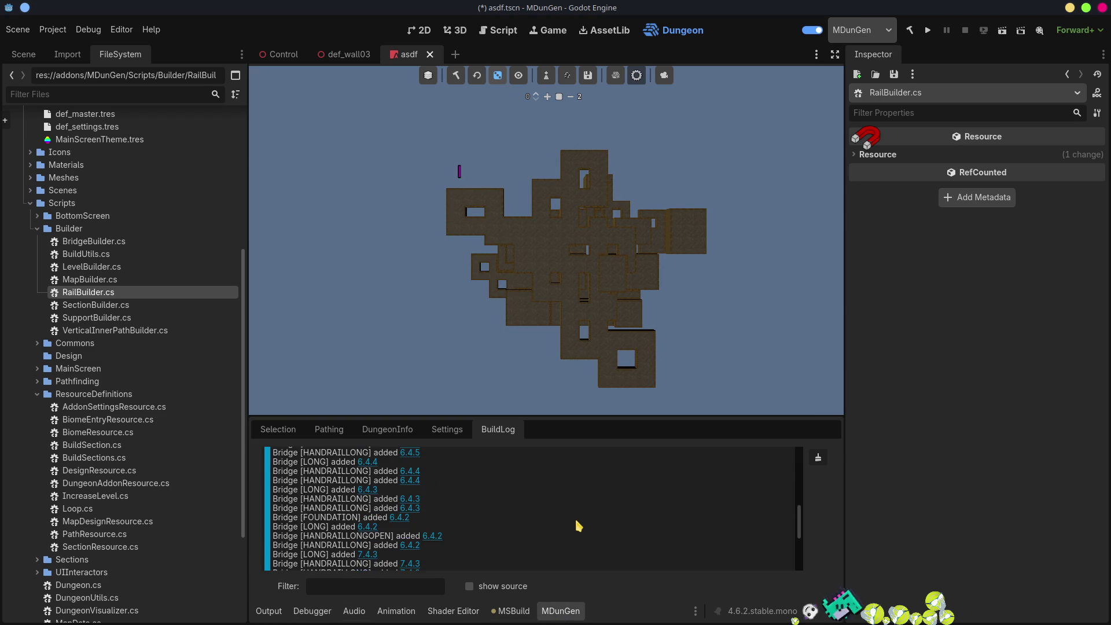
scroll(578, 525, "down", 3)
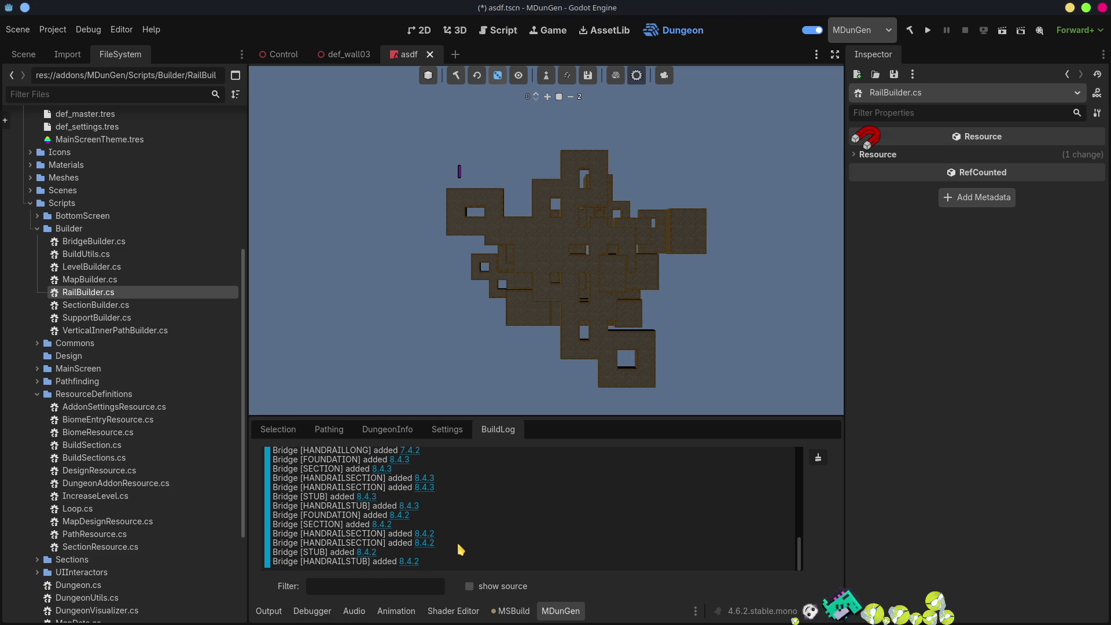
scroll(461, 547, "up", 2)
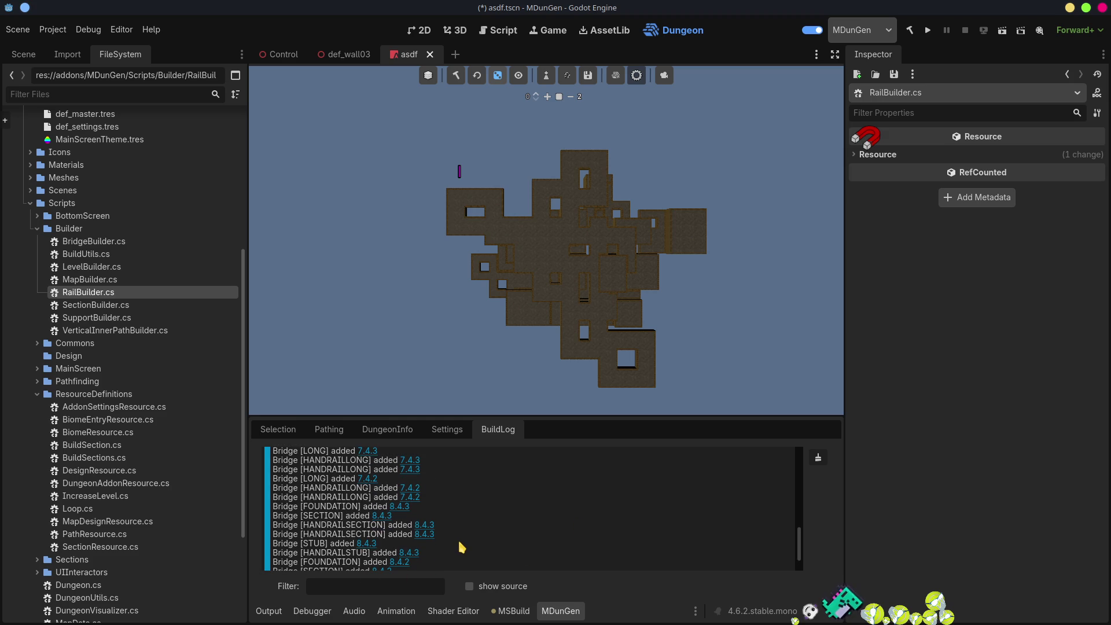
scroll(461, 546, "down", 2)
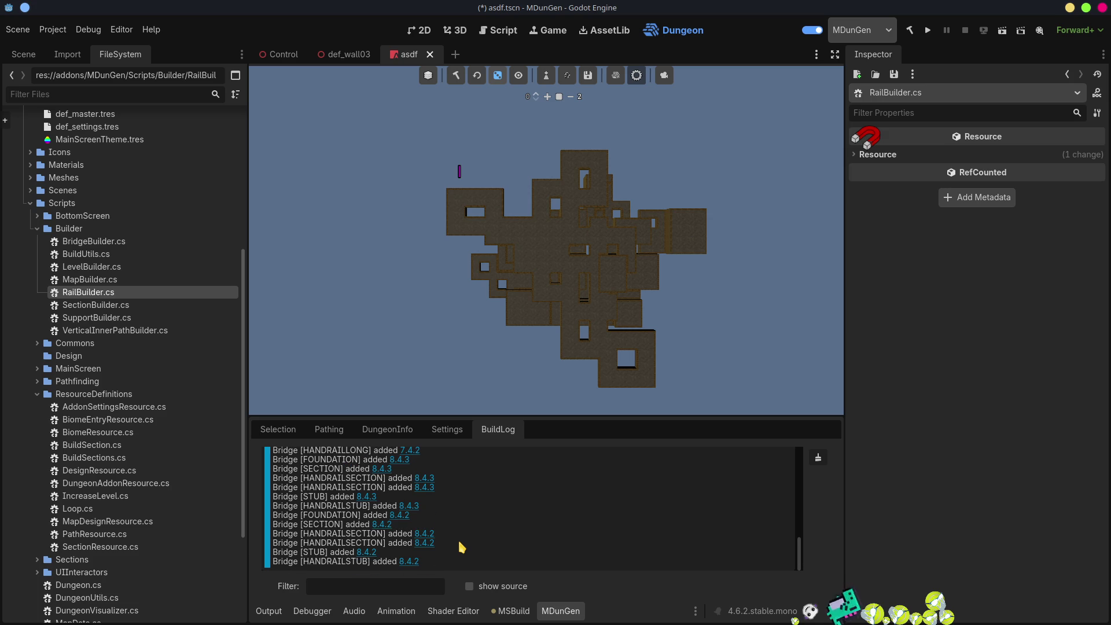
left_click_drag(559, 417, 561, 377)
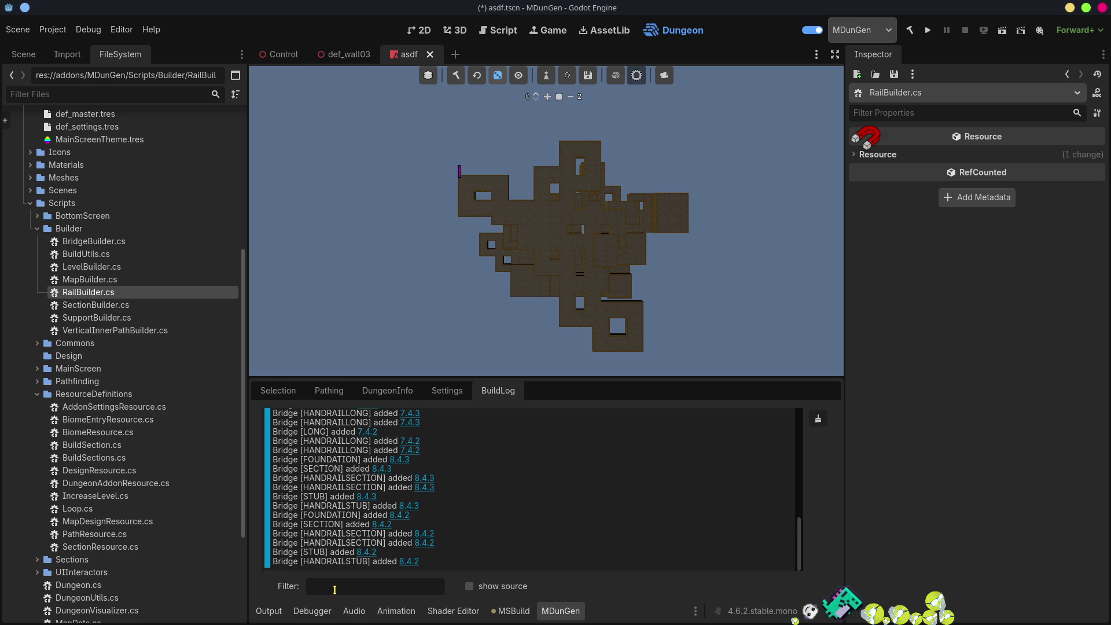
- Filter the build log for HANDRAILLONG and regenerate the dungeon
double_click(342, 450)
key("ctrl+c")
left_click(343, 586)
key("ctrl+v")
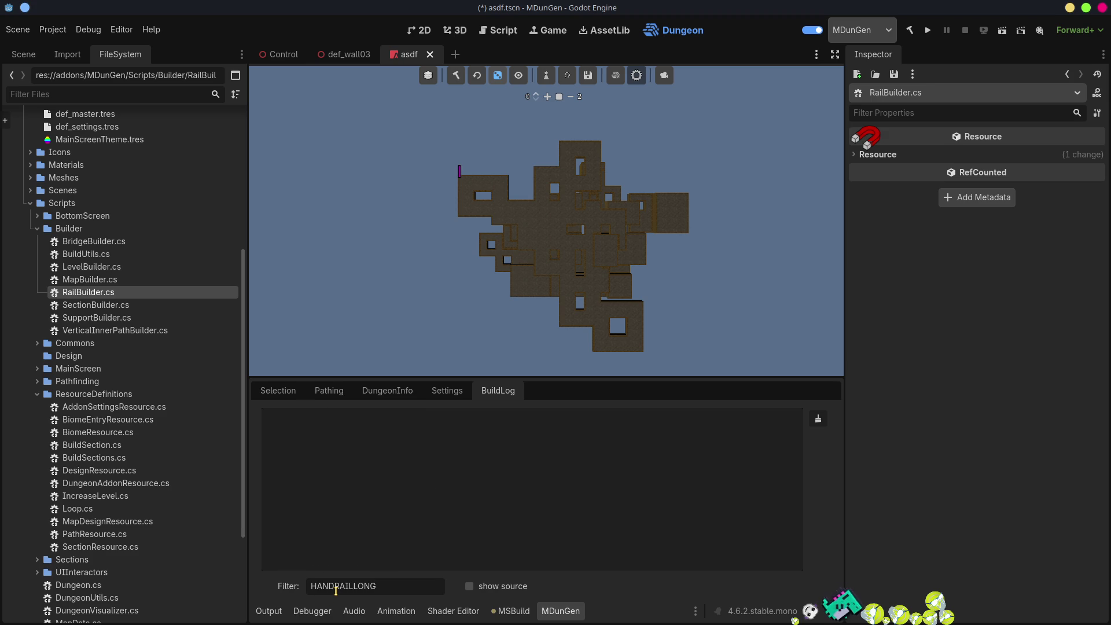
type("OPEN")
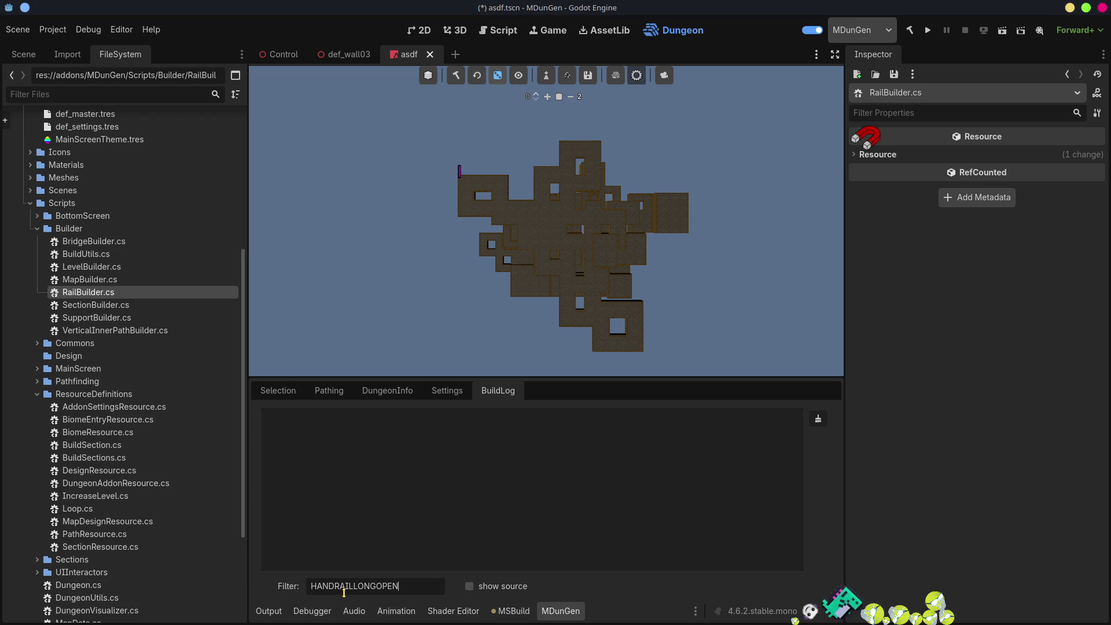
left_click(456, 75)
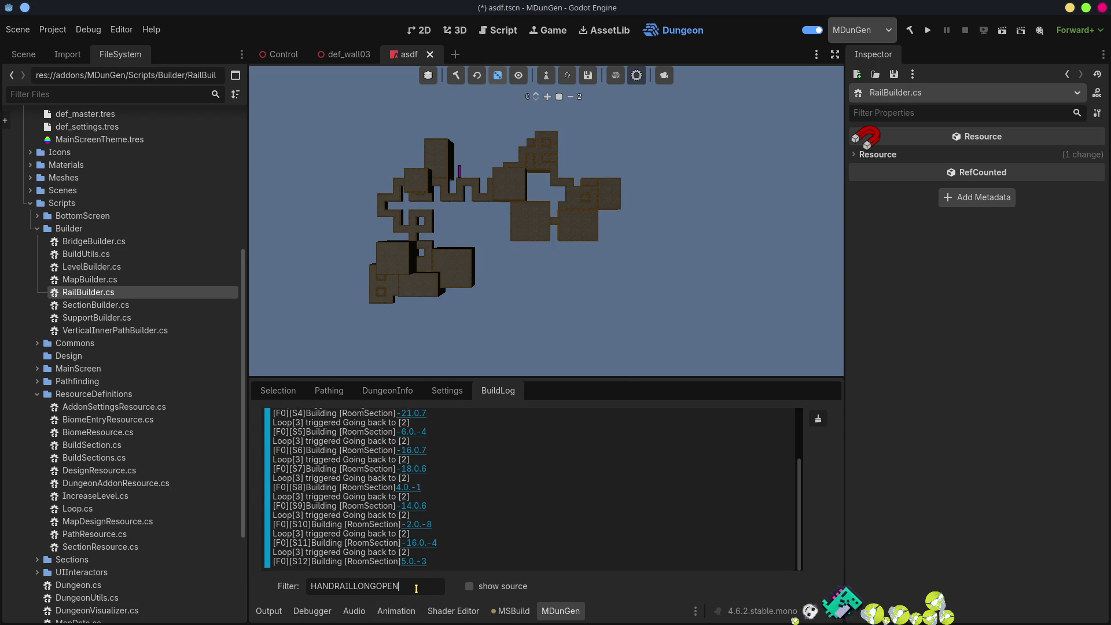
- Regenerate the dungeon again, then clear the log filter to show the full log
key("BackSpace")
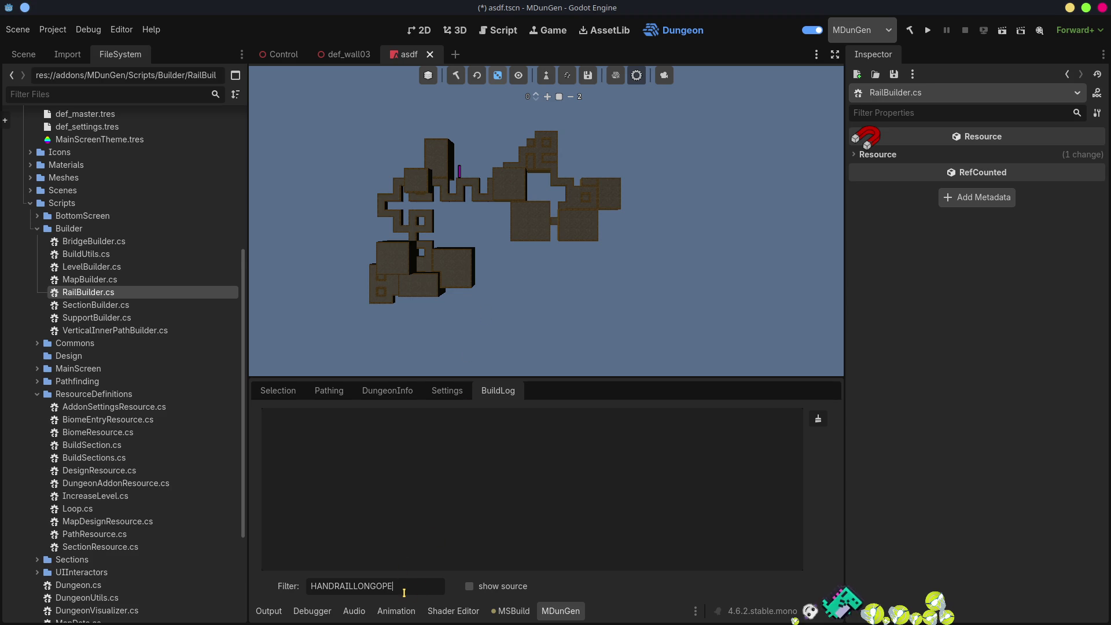
key("BackSpace")
key("BackSpace")
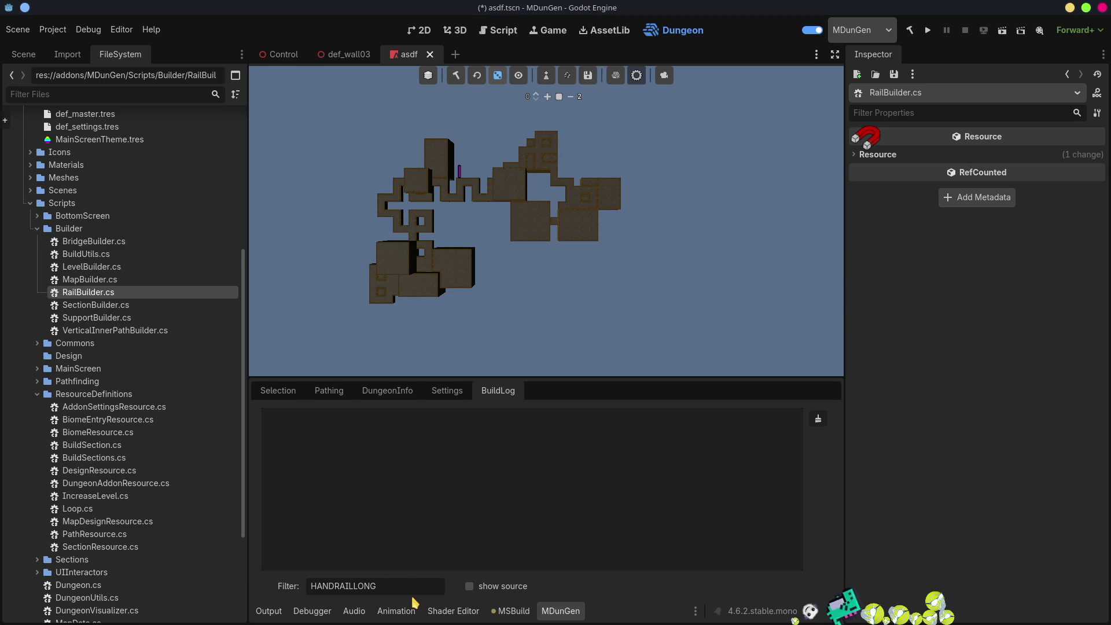
left_click(457, 76)
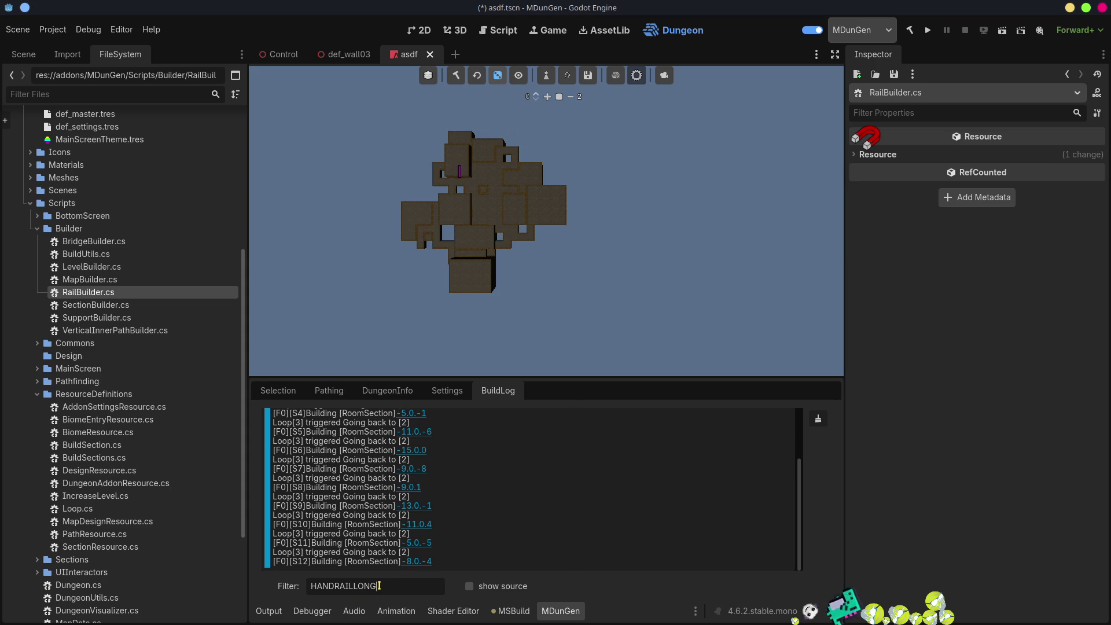
key("BackSpace")
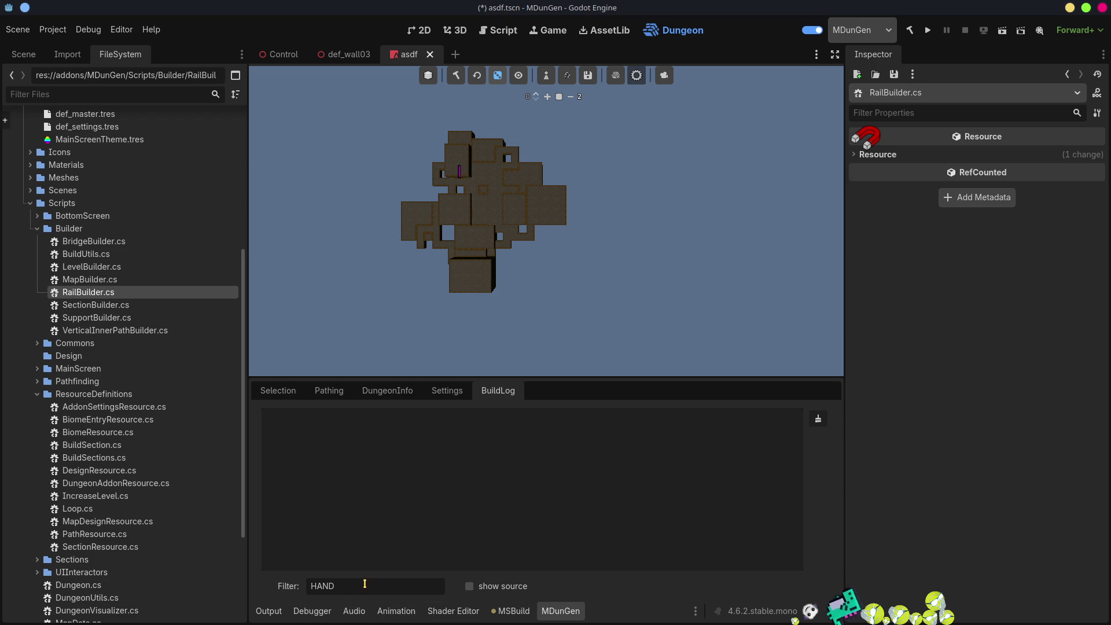
key("BackSpace")
key("BackSpace")
key("BackSpace")
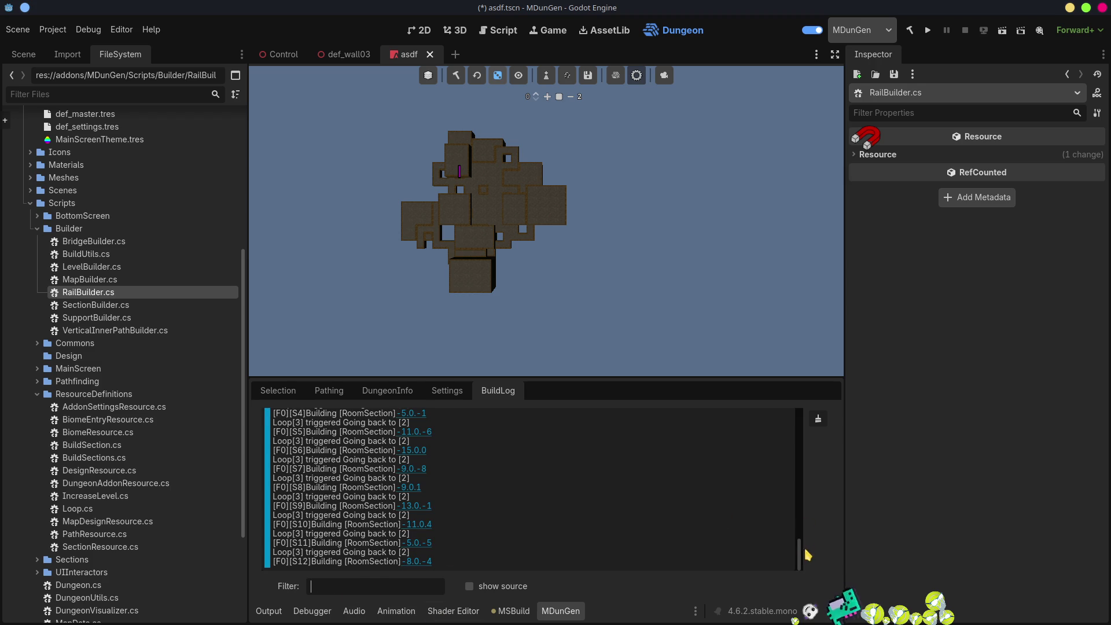
mouse_move(799, 556)
left_mouse_down()
mouse_move(802, 519)
mouse_move(802, 561)
left_mouse_up()
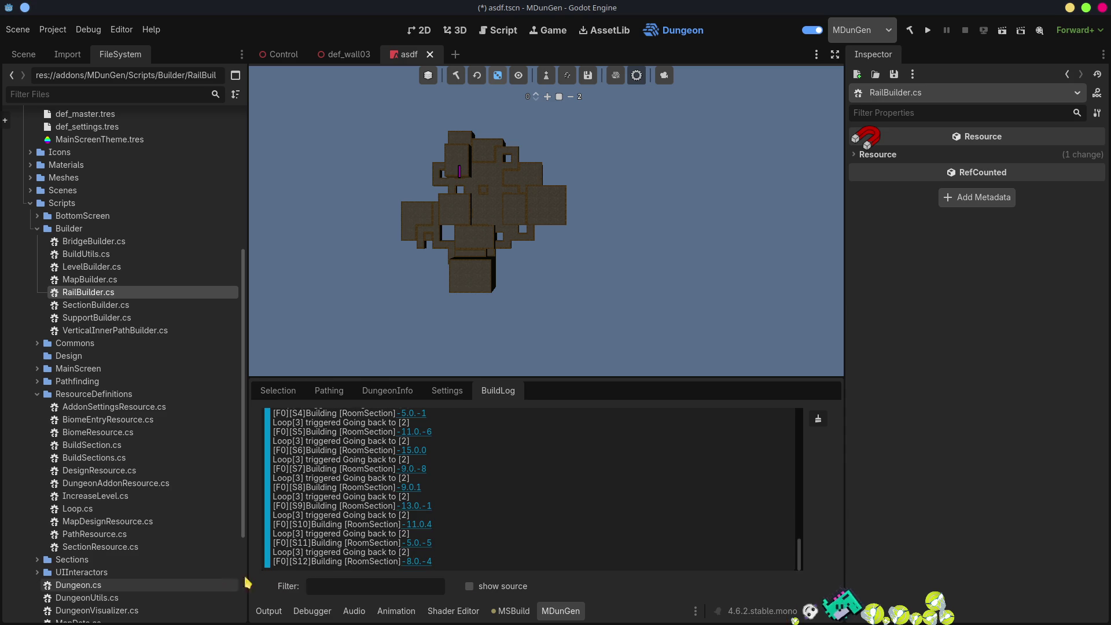
- Filter the build log to 'handraill' and jump the view to the HANDRAILLONGOPEN bridge at 6.4.2
left_click(337, 586)
type("hand")
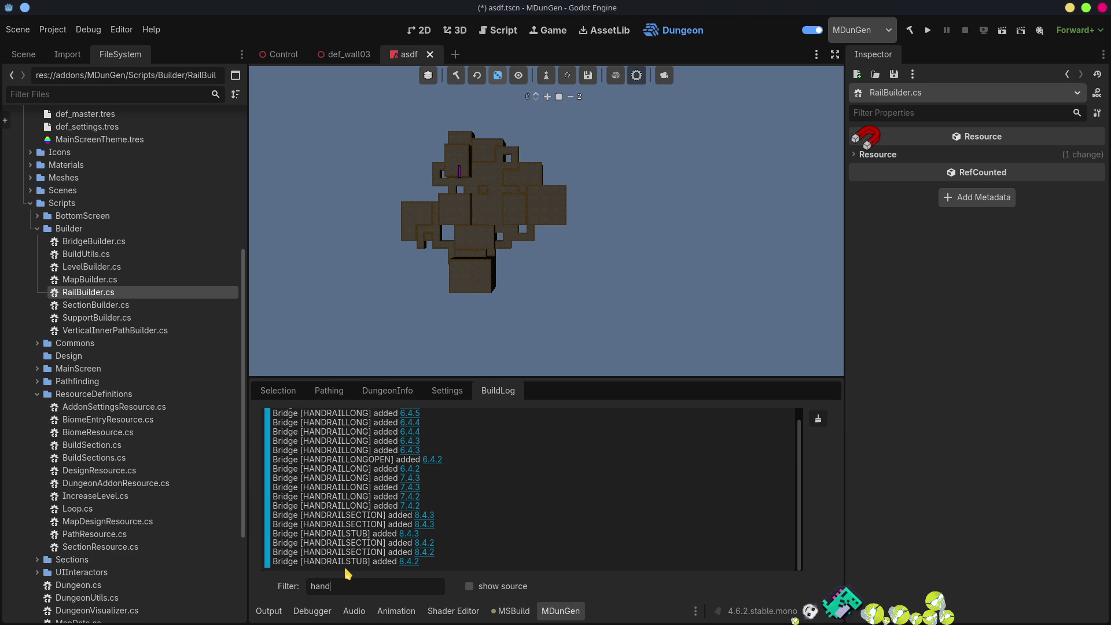
type("ild")
key("BackSpace")
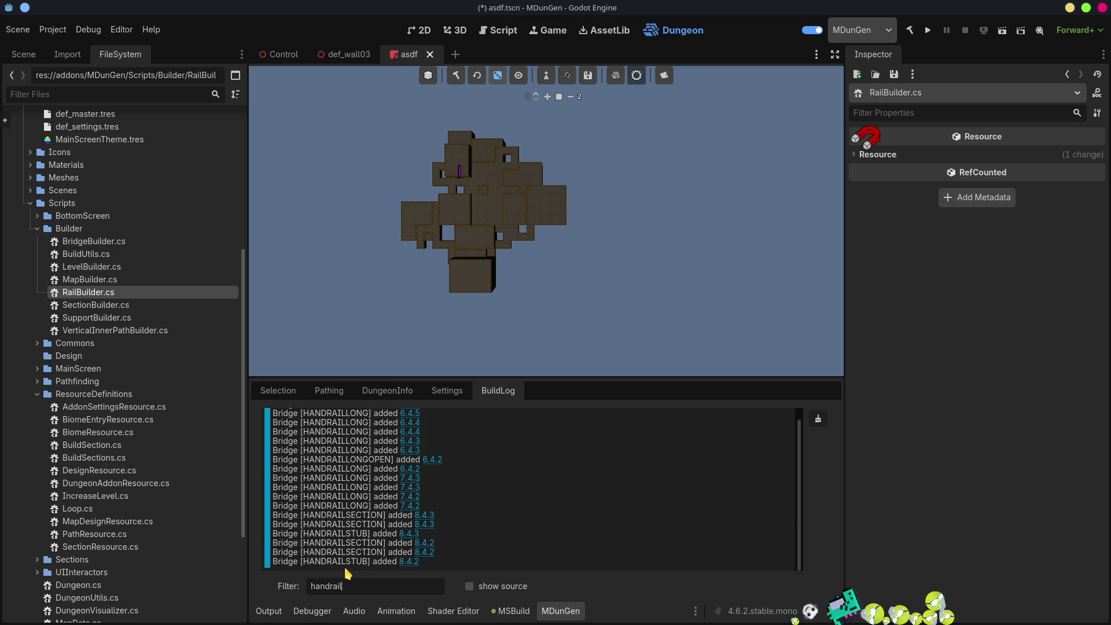
type("long")
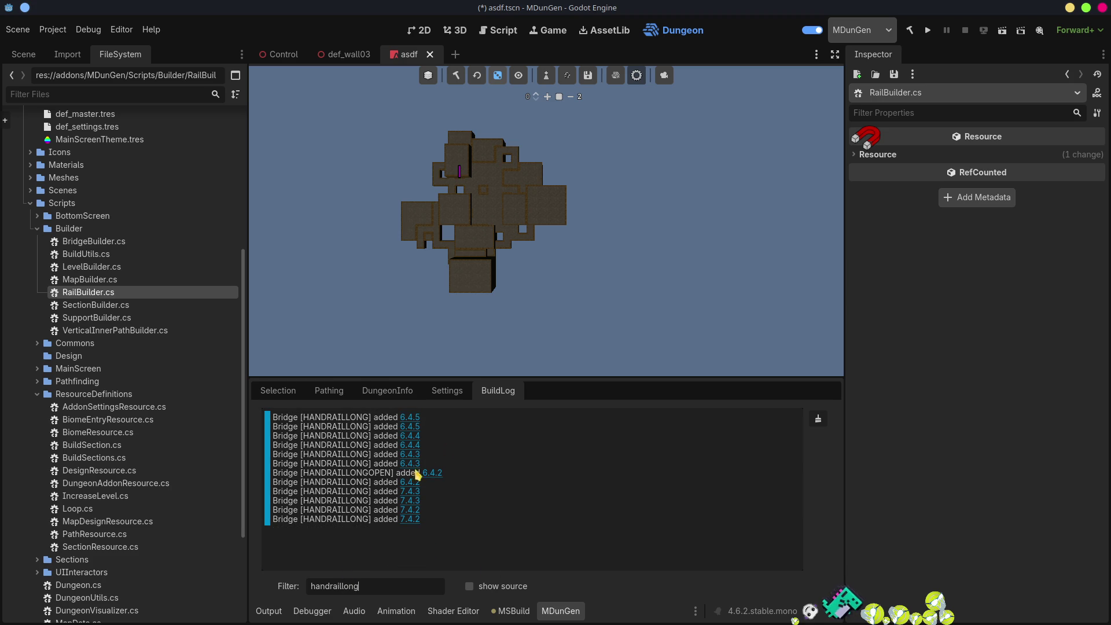
left_click(439, 473)
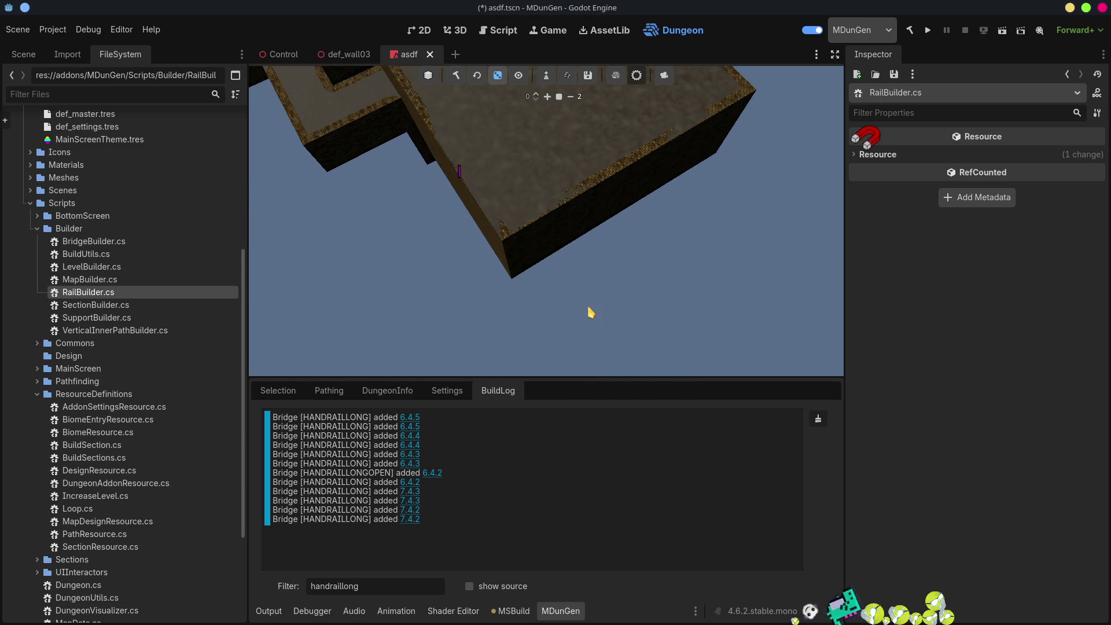
- Clear the build log, rebuild the dungeon, and fly the camera around the brick corridor
left_click(818, 419)
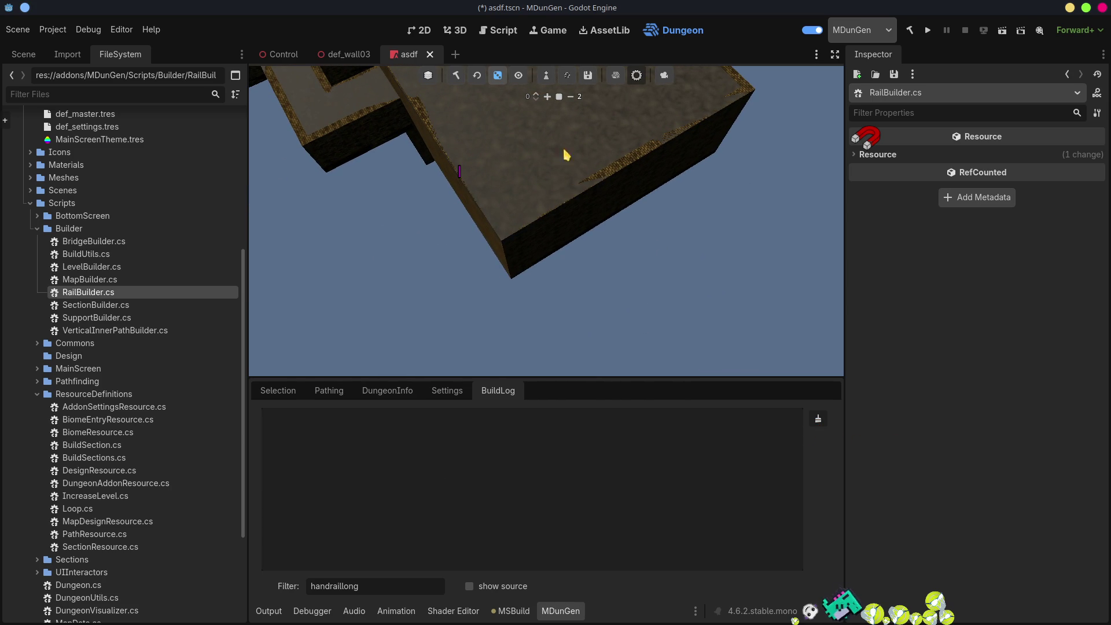
left_click(456, 75)
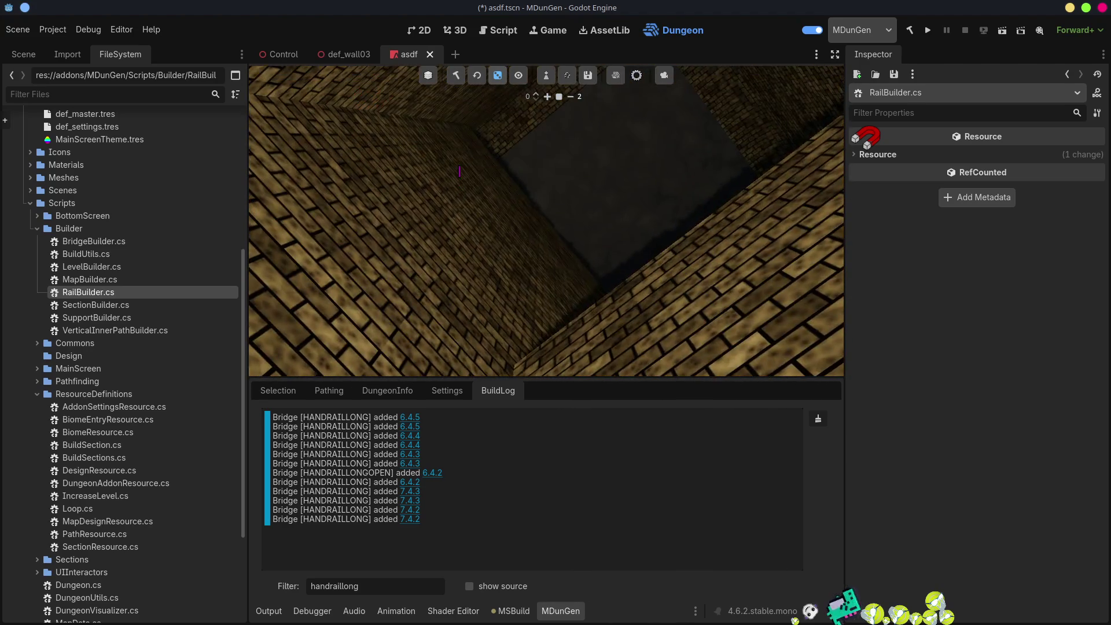
key("w")
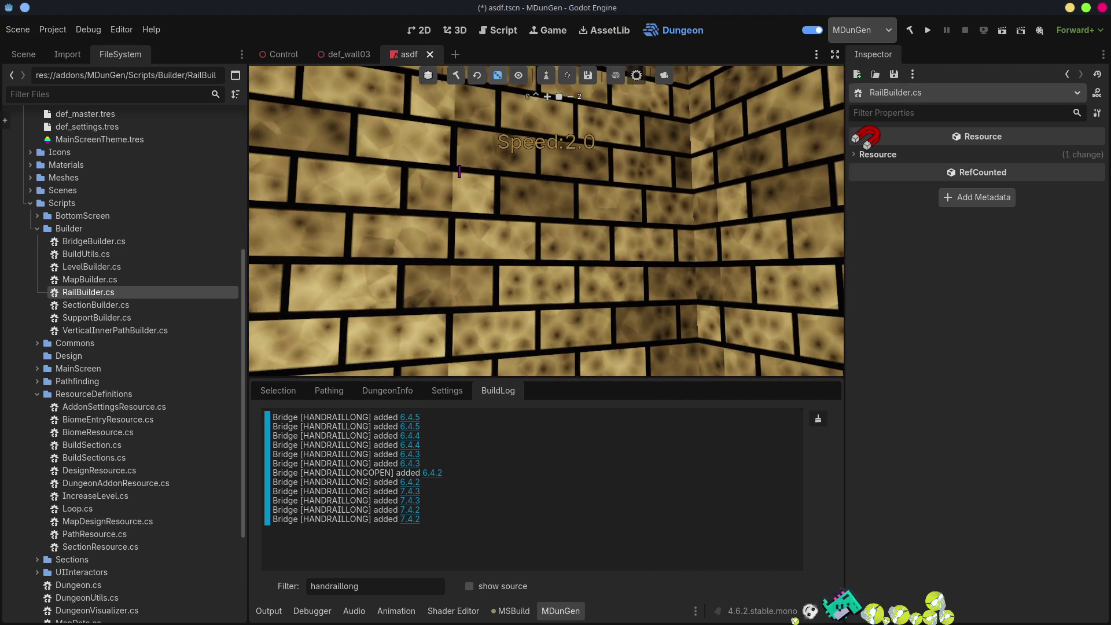
scroll(546, 220, "down", 3)
key("s")
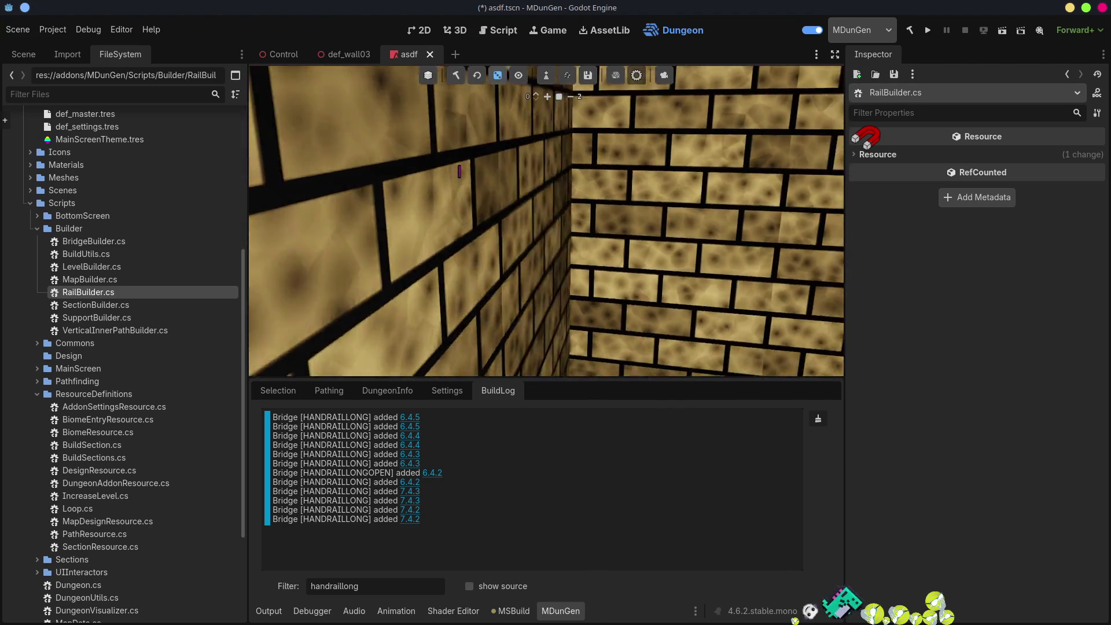
key("s")
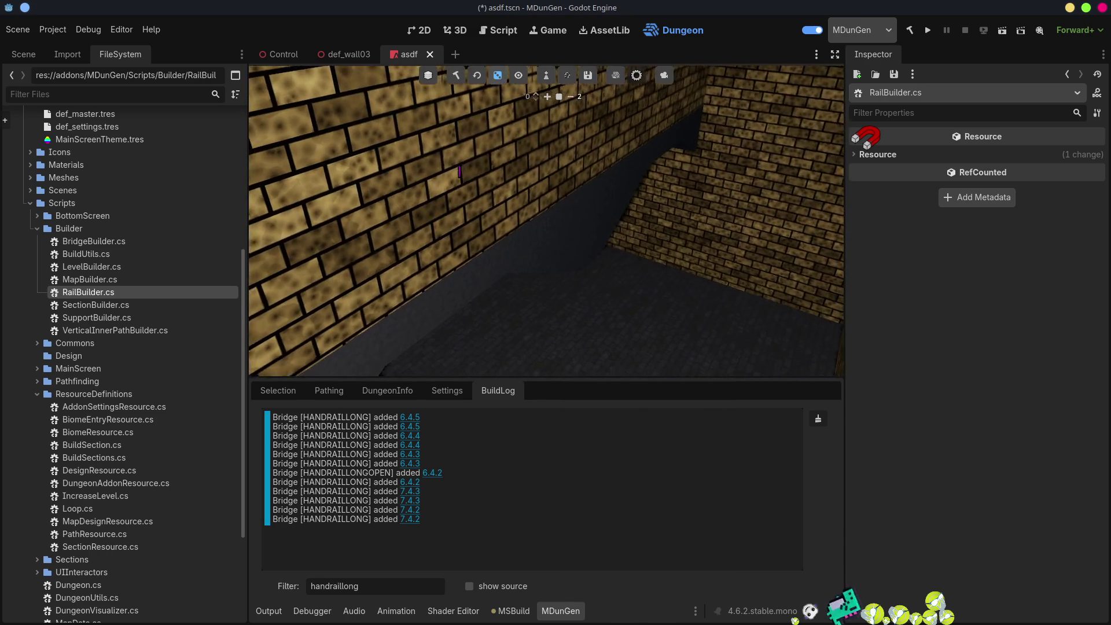
key("w")
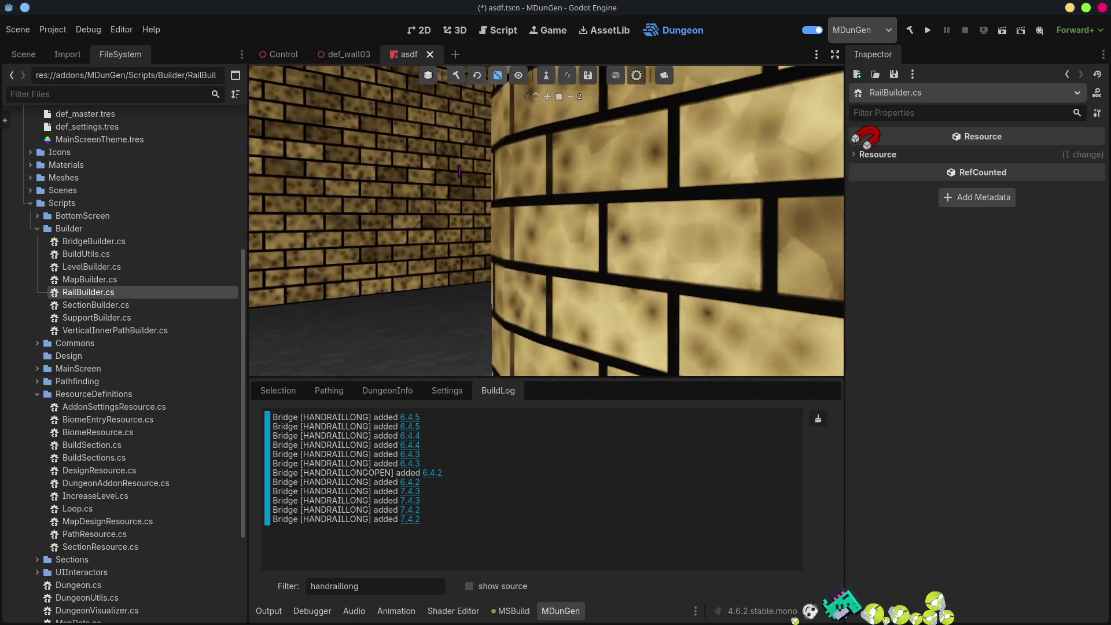
scroll(459, 170, "up", 5)
- Raise the camera above the corridor walls to look over the stone ledge
key("a")
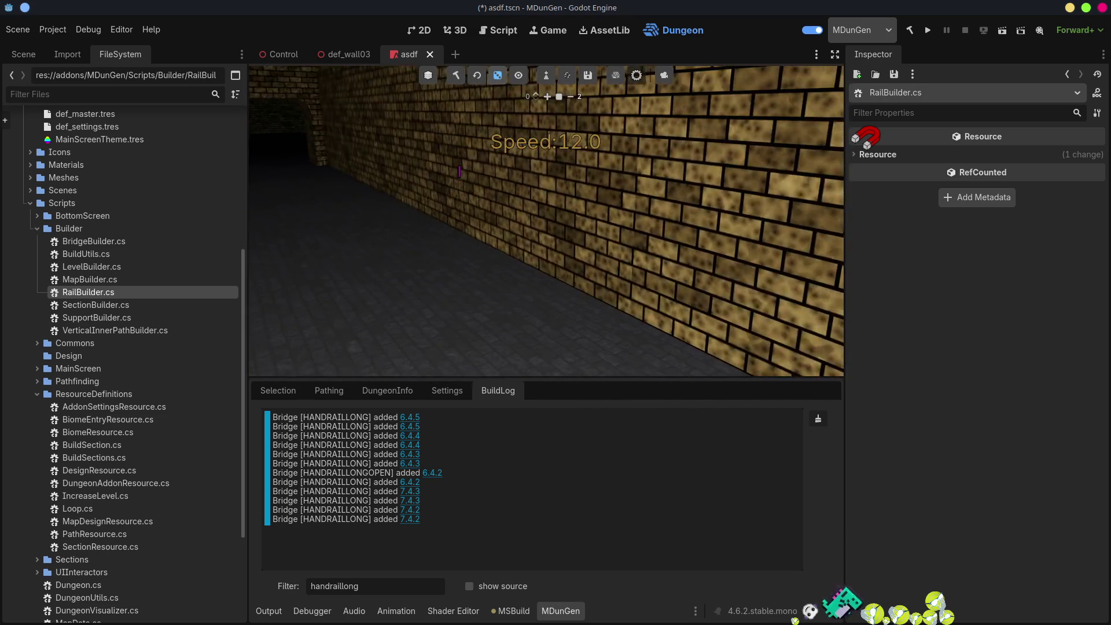
key("s")
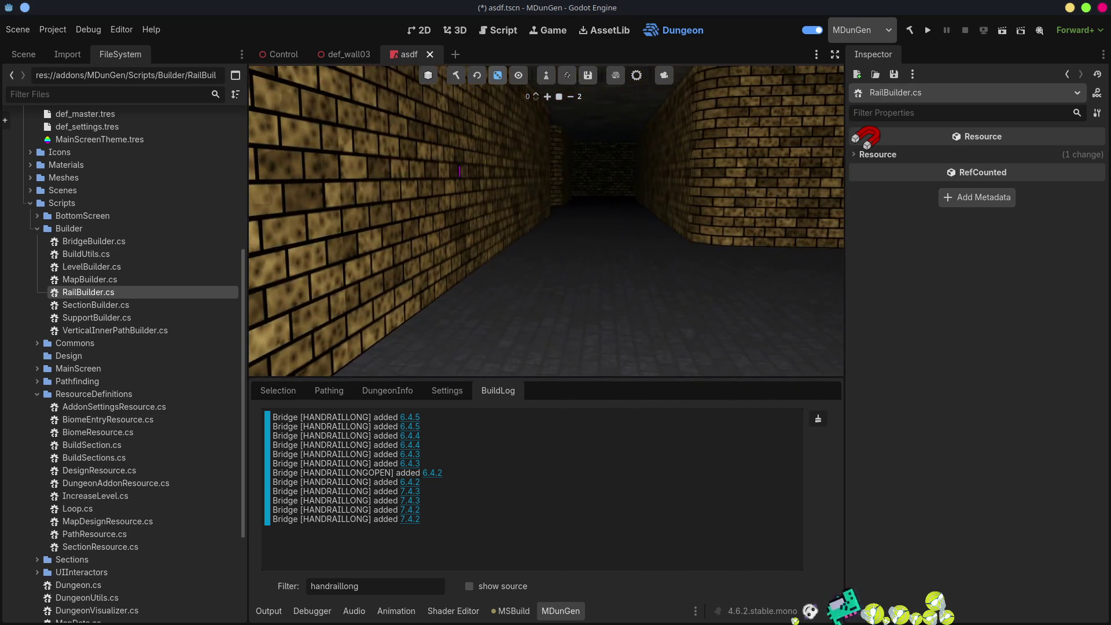
key("e")
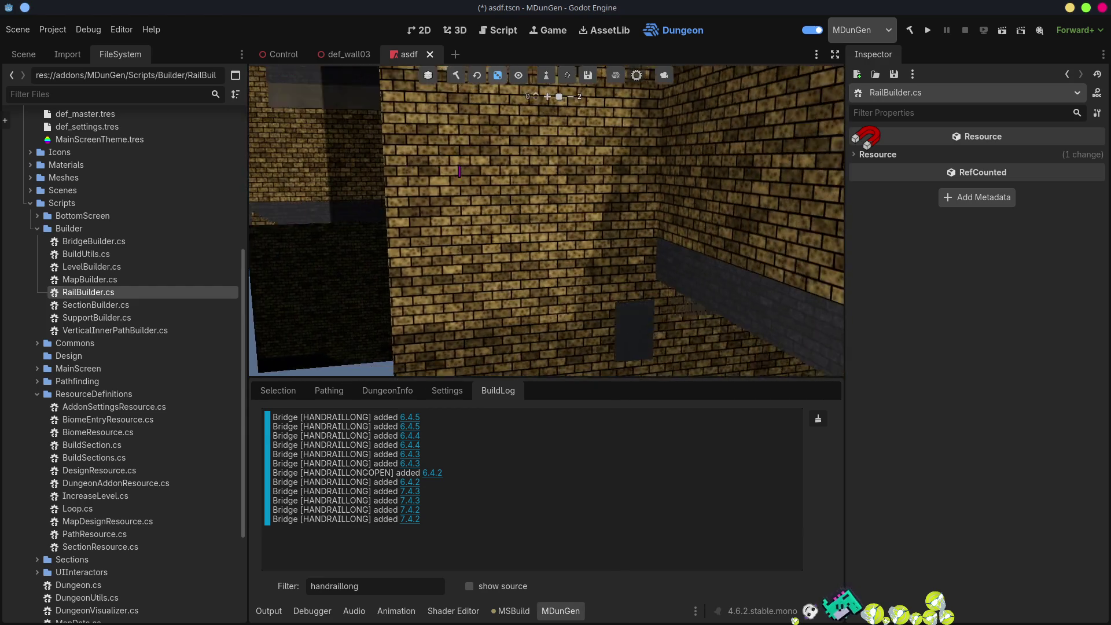
key("e")
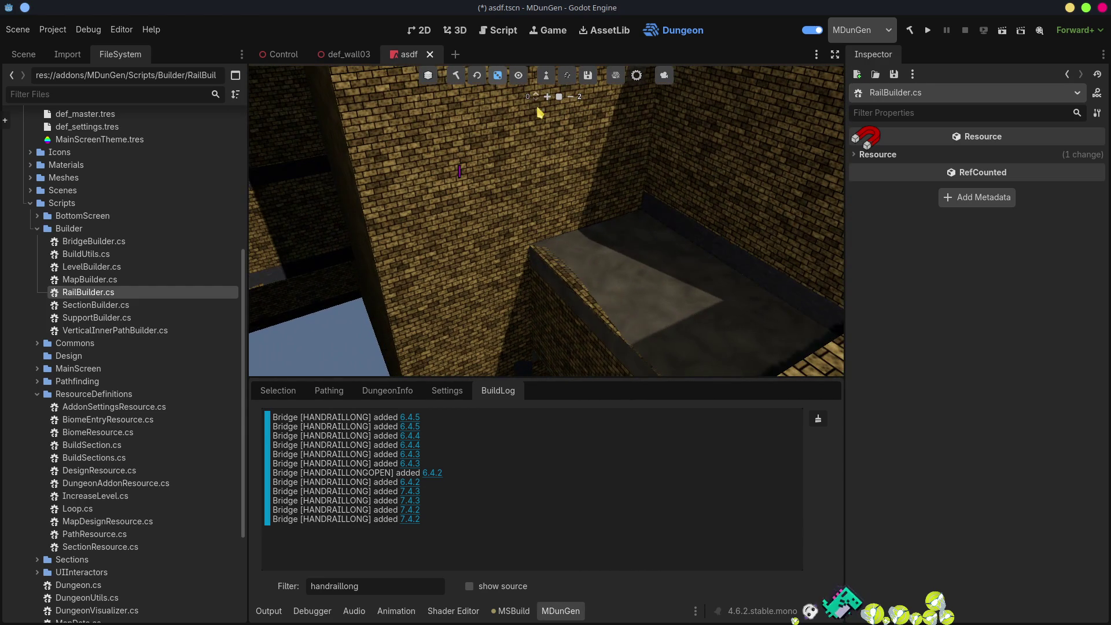
- Hide Walls and Ceilings in the 3D view and jump to the bridge logged at 6.4.5
left_click(518, 75)
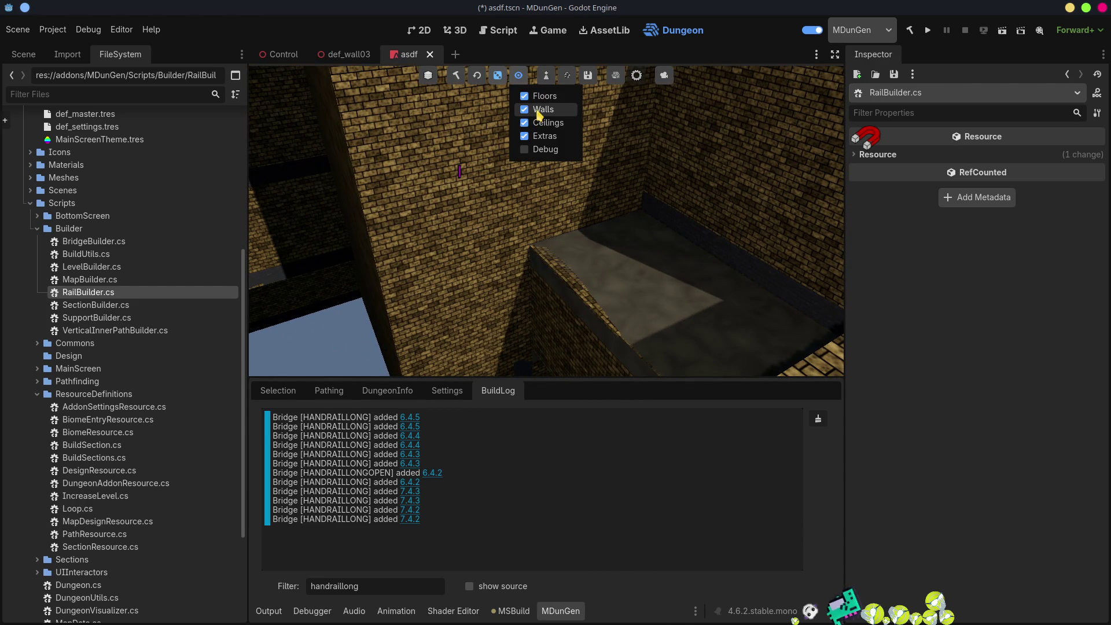
left_click(539, 110)
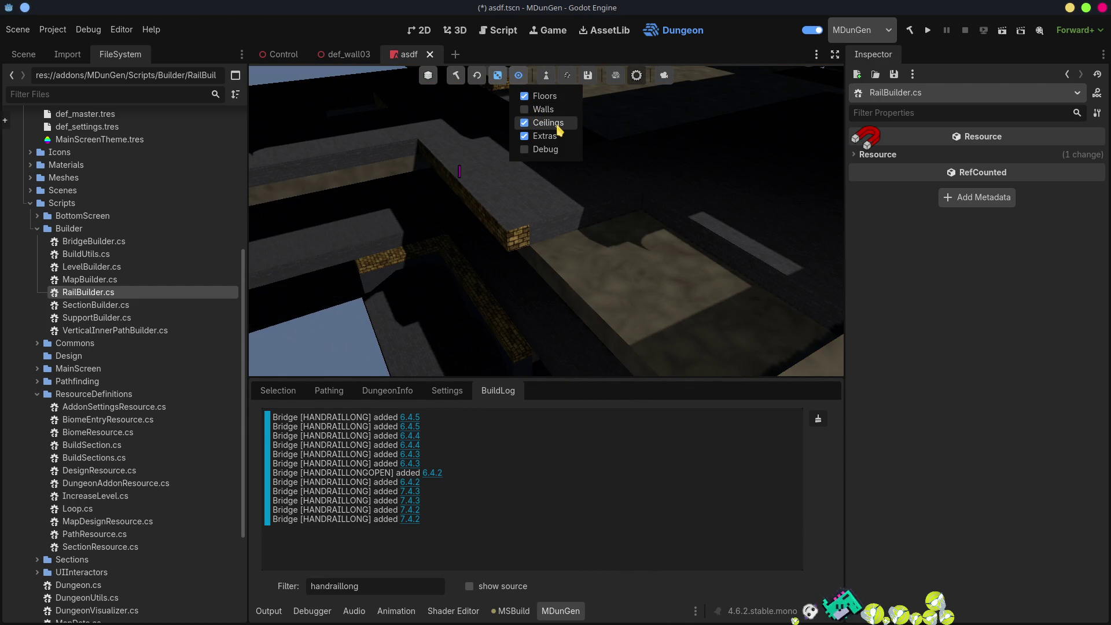
left_click(557, 126)
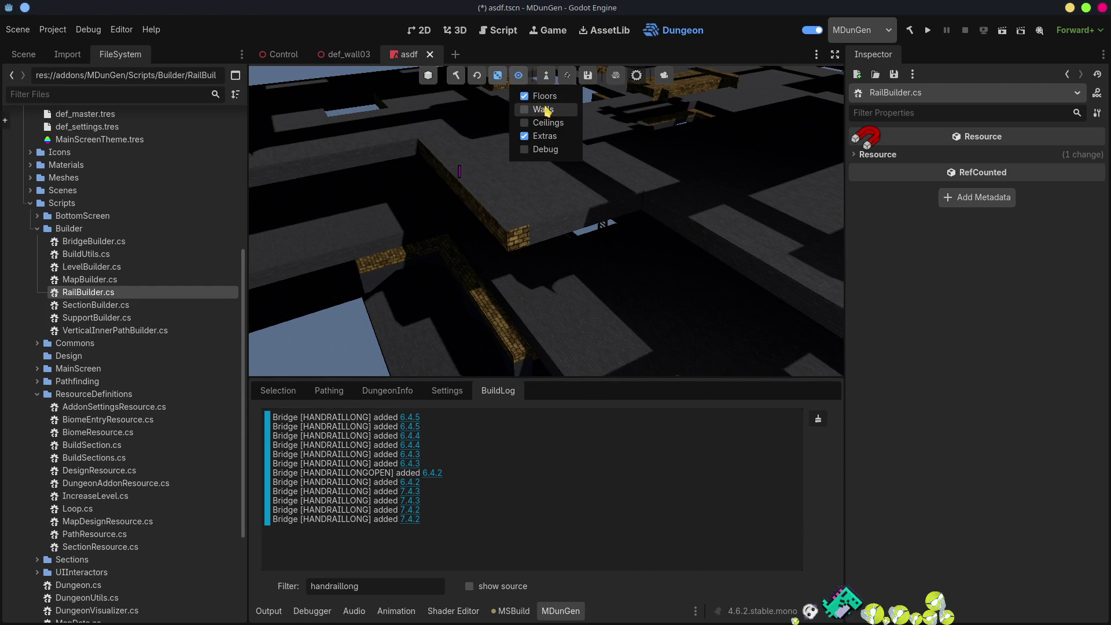
left_click(344, 365)
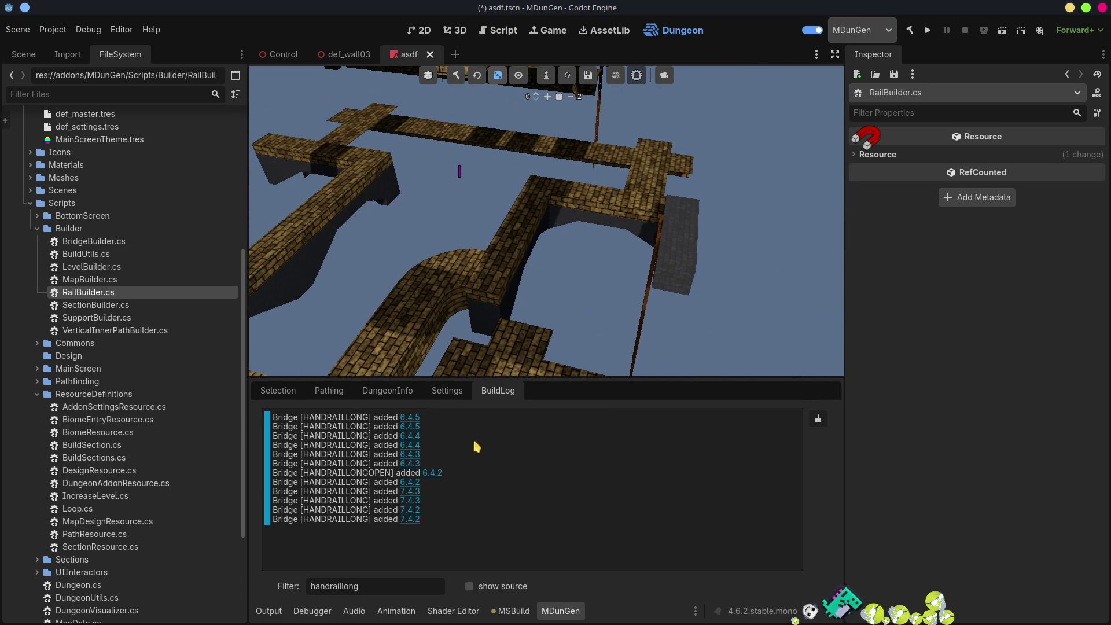
left_click(408, 424)
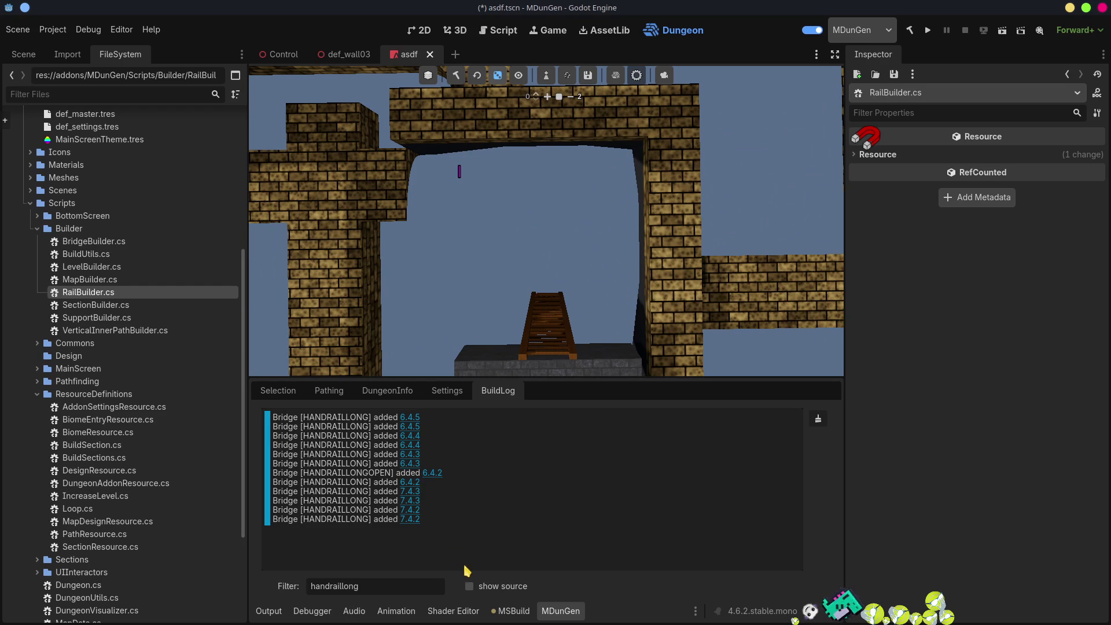
- Change the log filter to 'bridge', jump to the 7.4.2 bridge, and regenerate the dungeon
left_click_drag(393, 587, 276, 588)
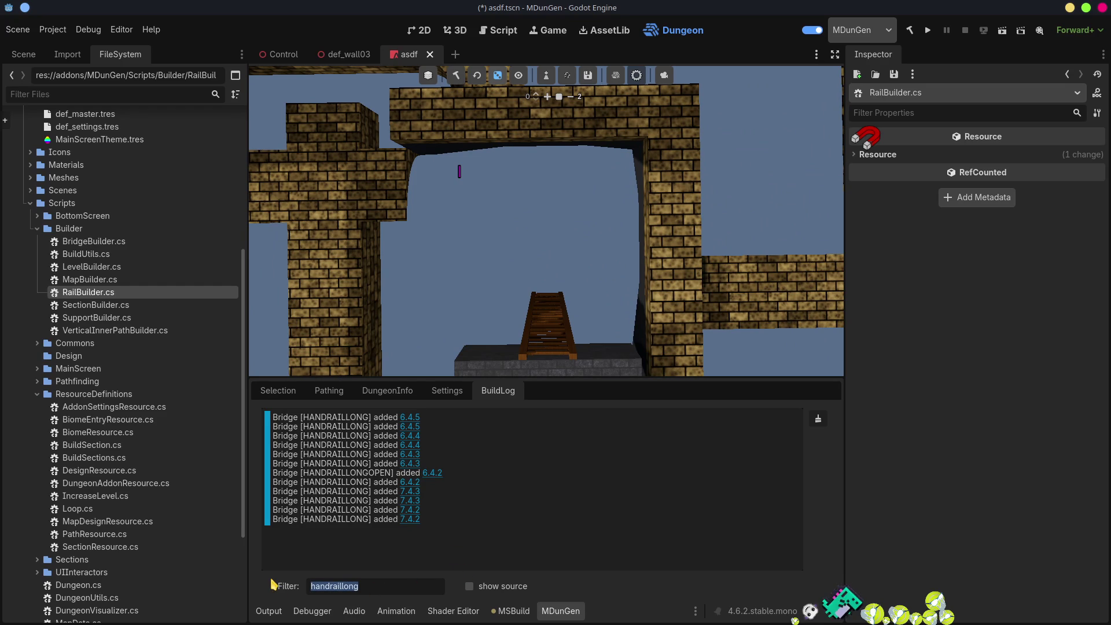
type("Bridge")
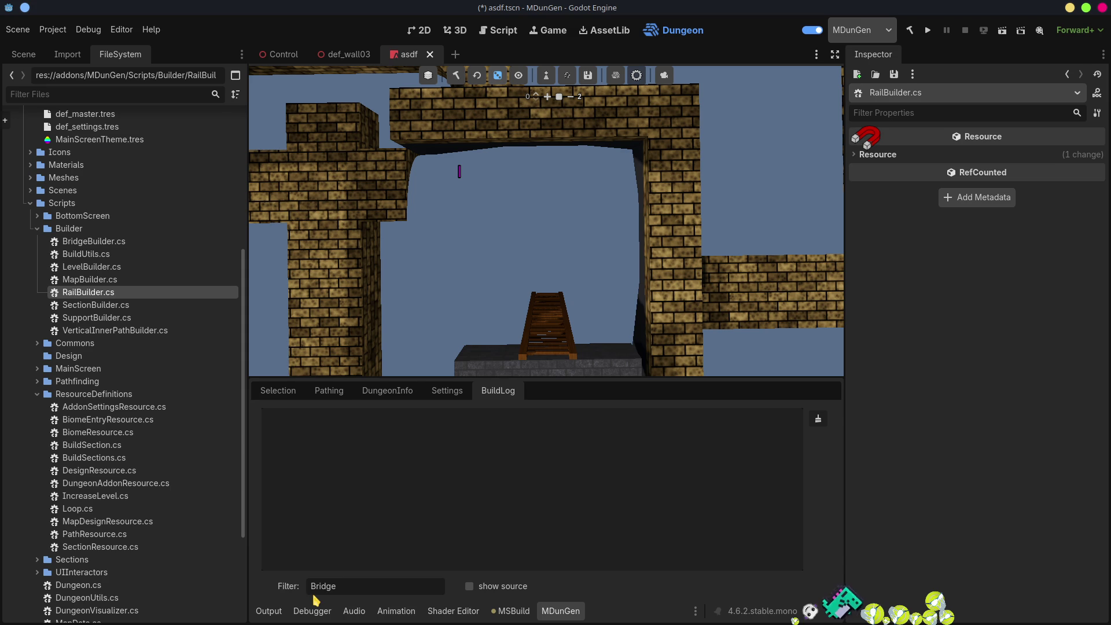
key("BackSpace")
type("b")
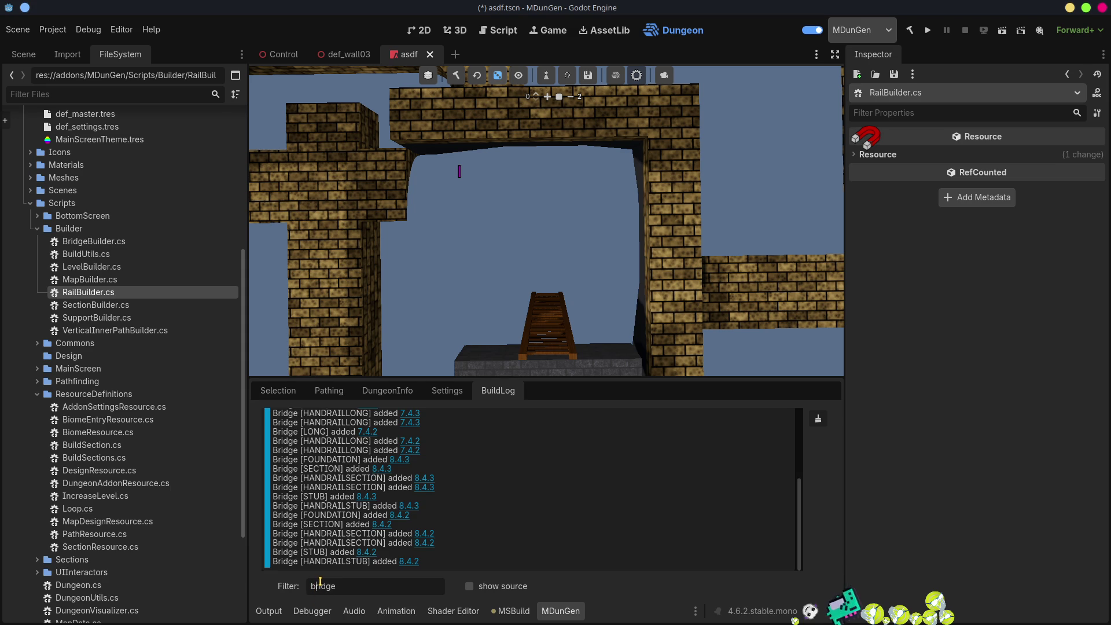
left_click(375, 435)
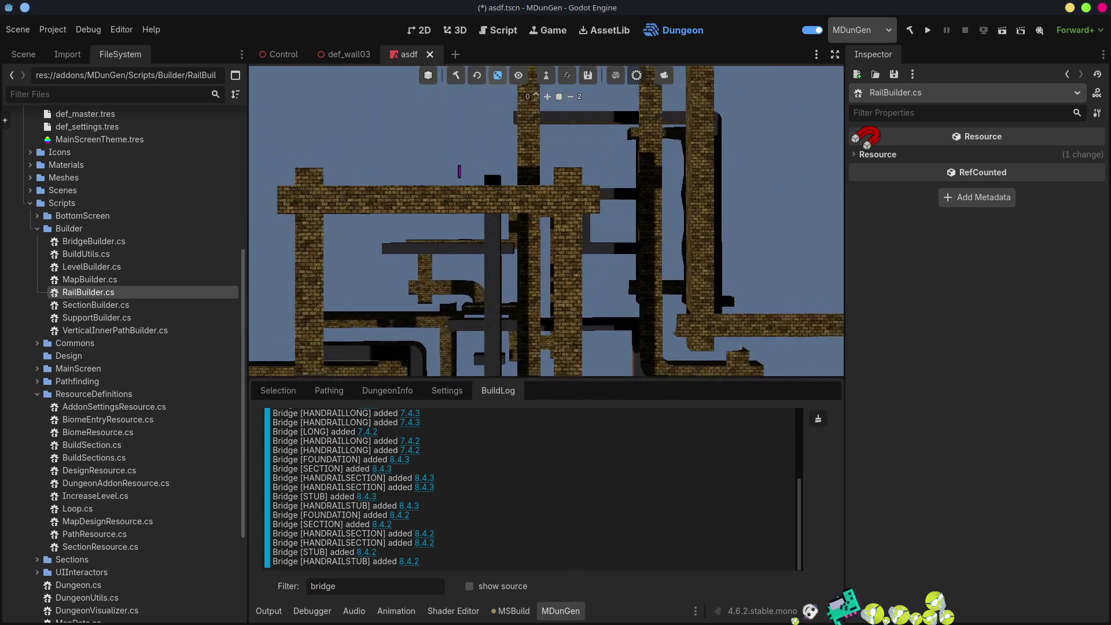
left_click(457, 76)
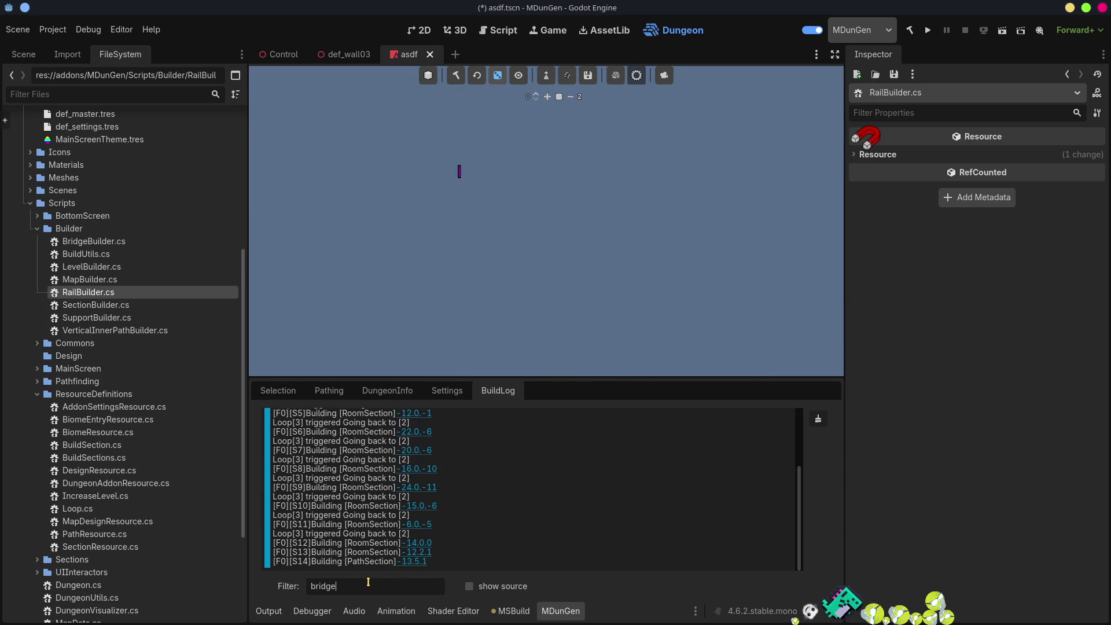
key("BackSpace")
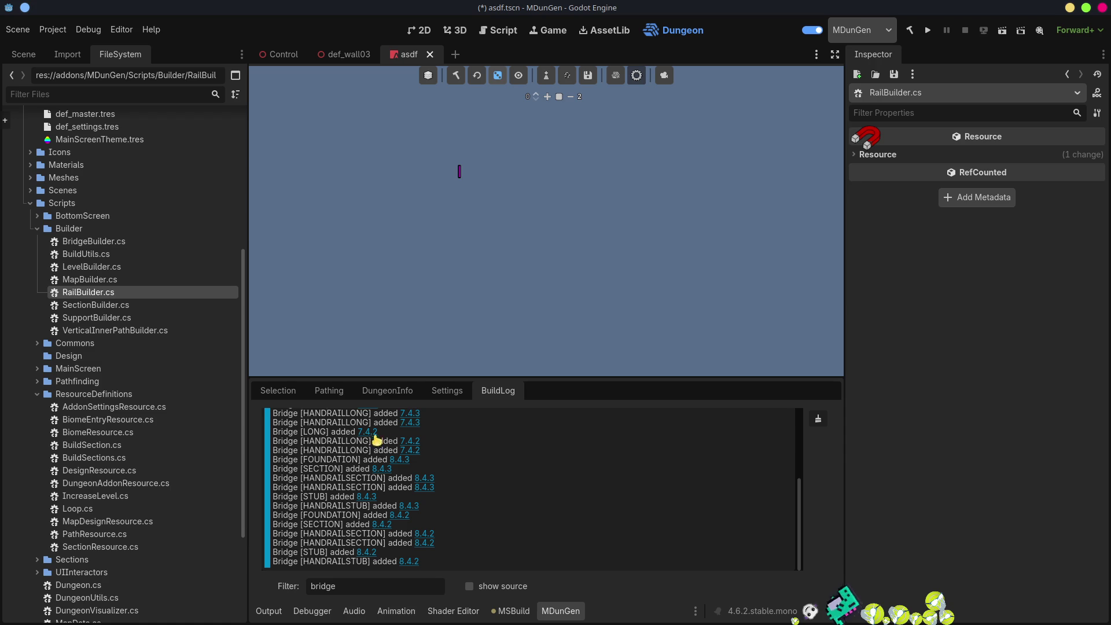
- Fly the camera down over the regenerated dungeon for close views of its brick bridges
key("s")
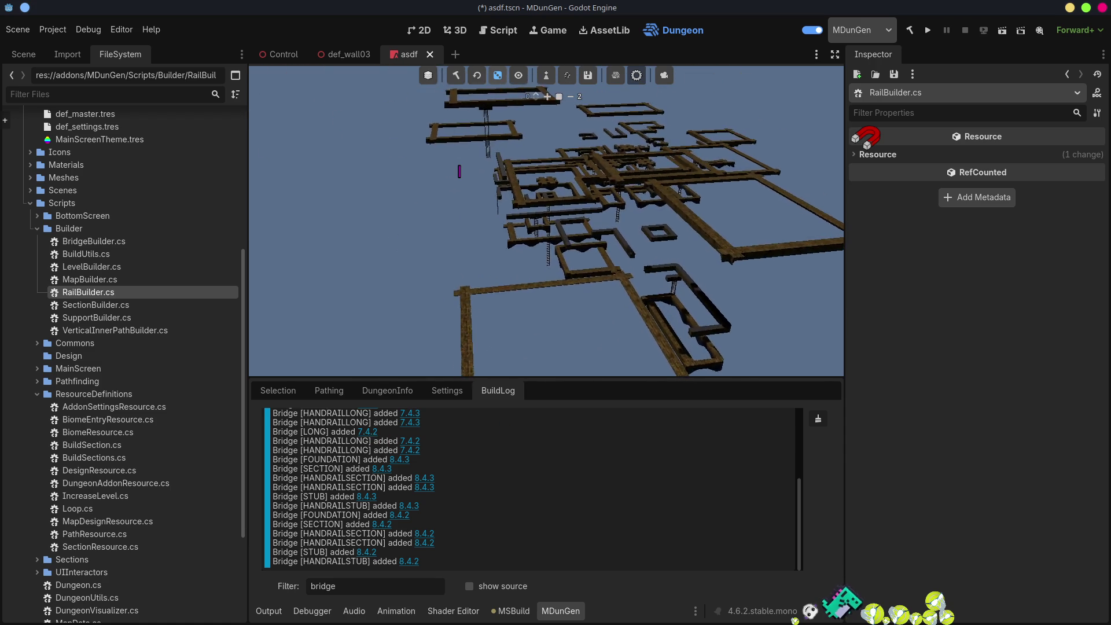
scroll(546, 221, "up", 5)
key("w")
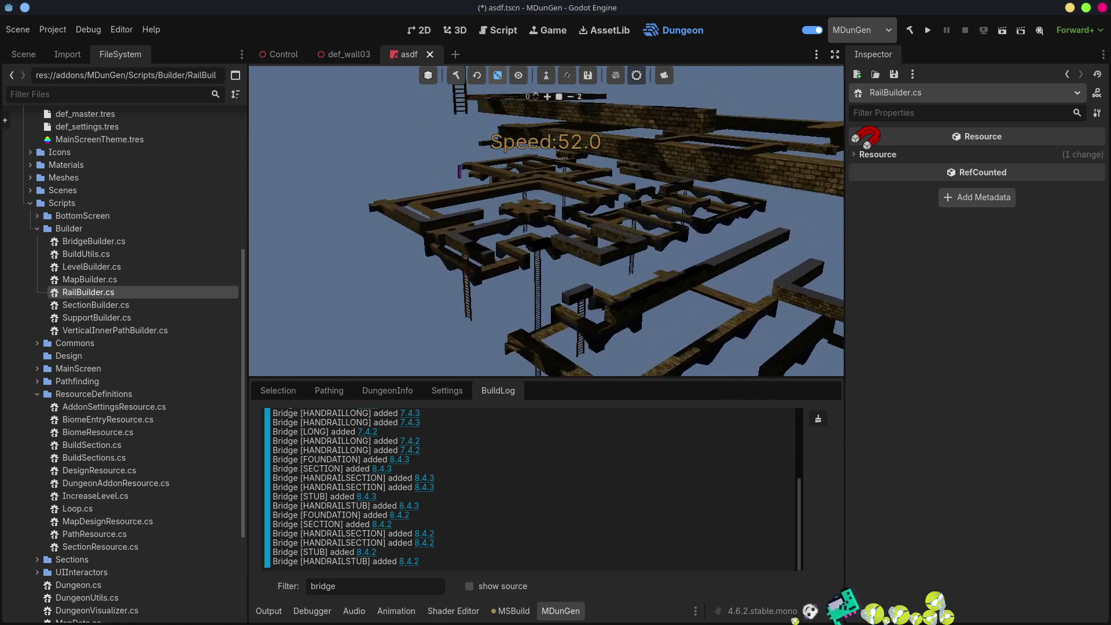
key("w")
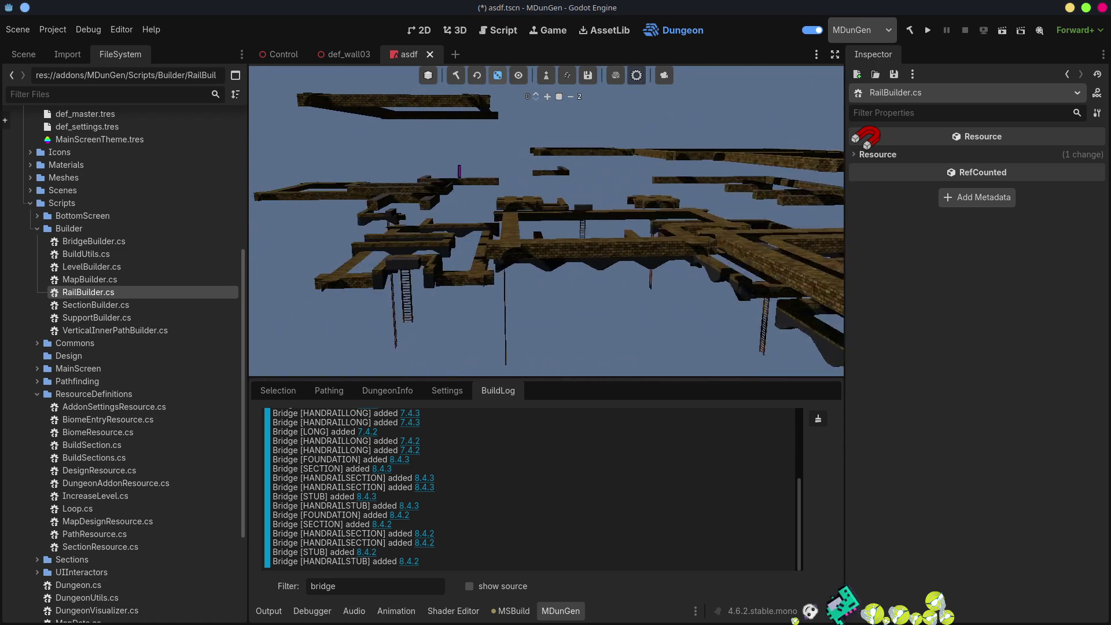
key("w")
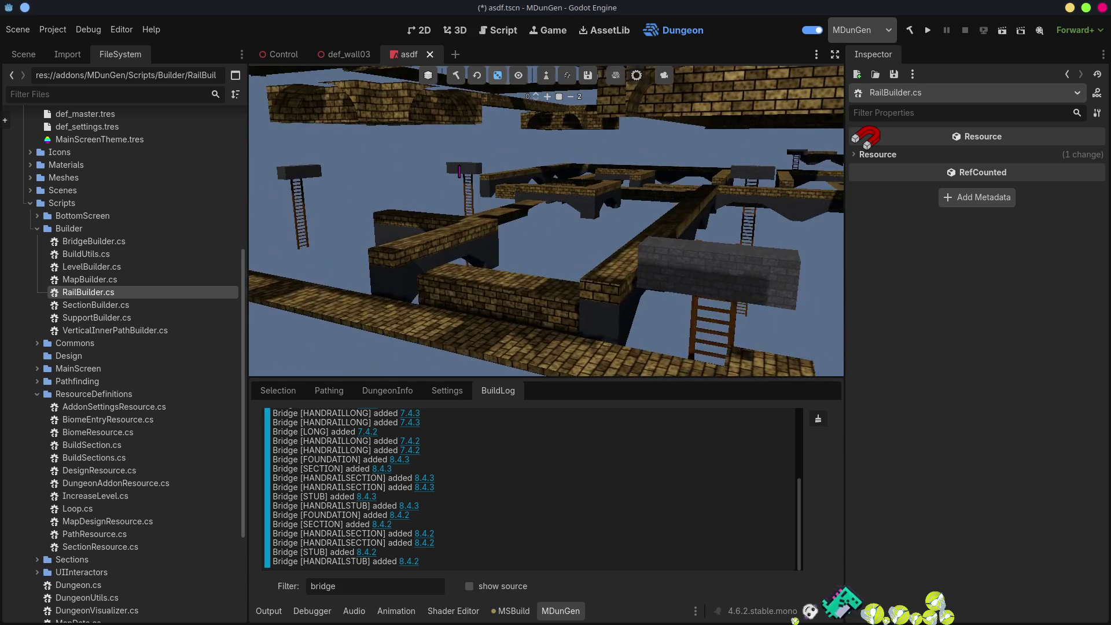
key("w")
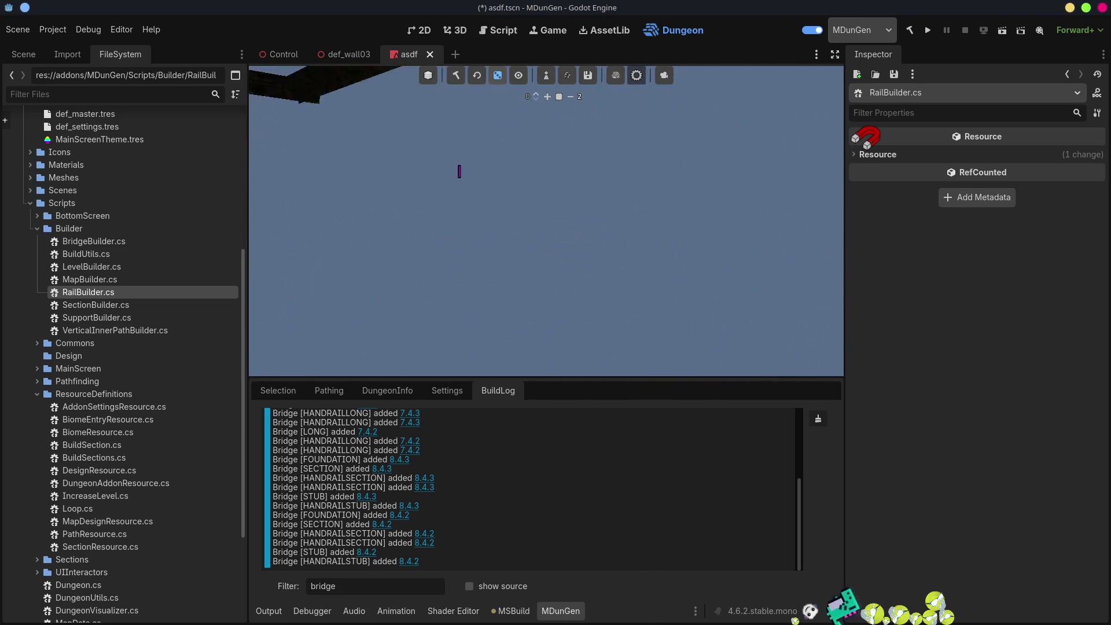
key("s")
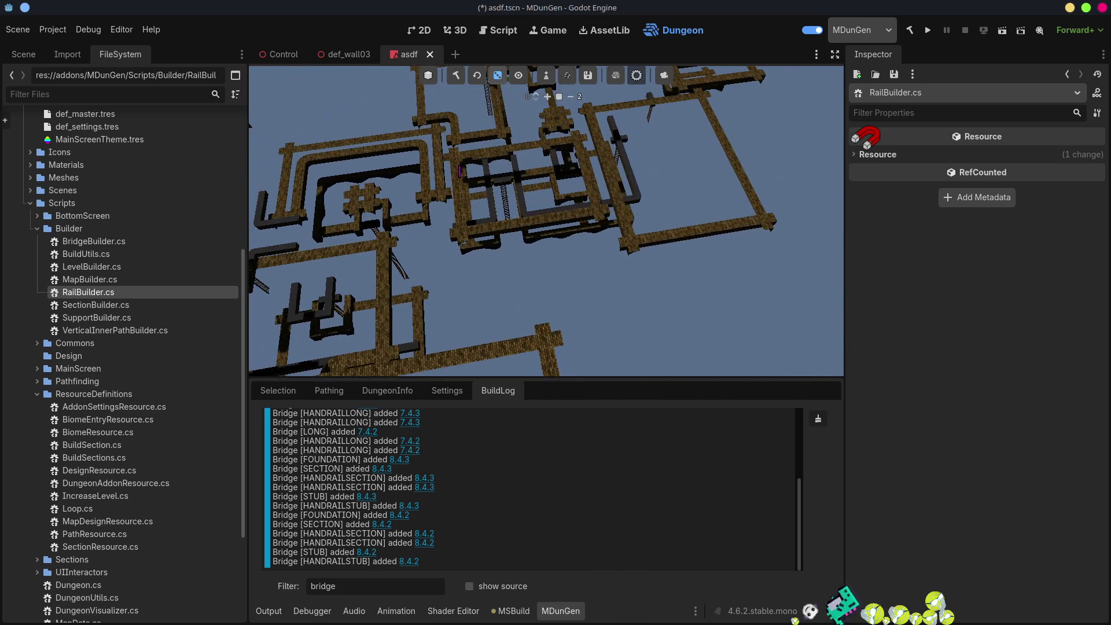
key("w")
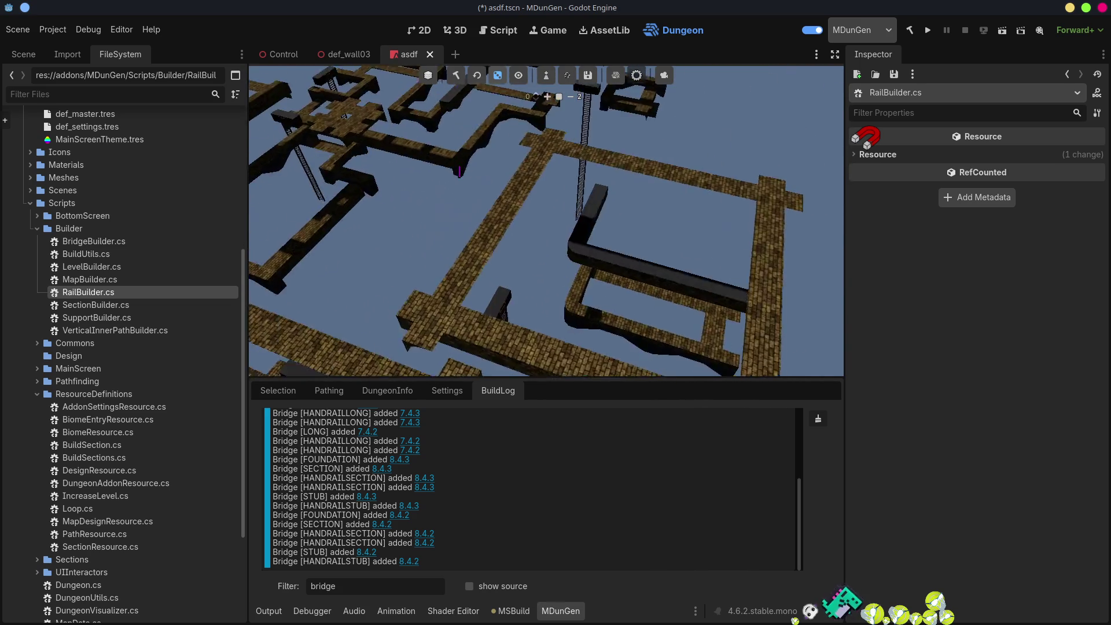
key("s")
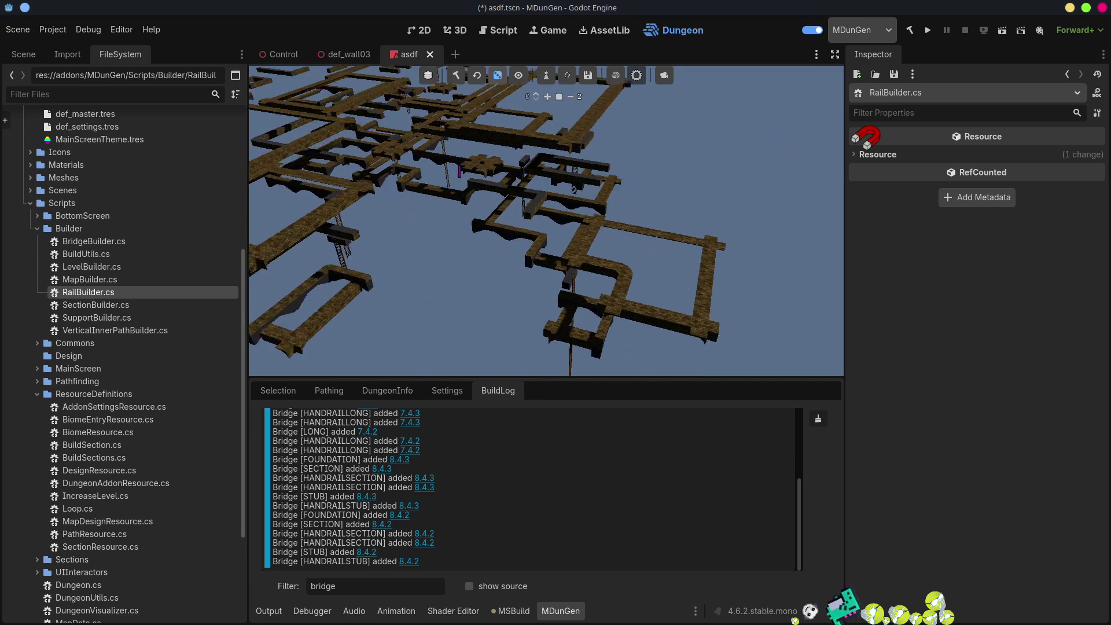
- View the dungeon from other angles among the bridges and ladders, then switch to Visual Studio Code
key("d")
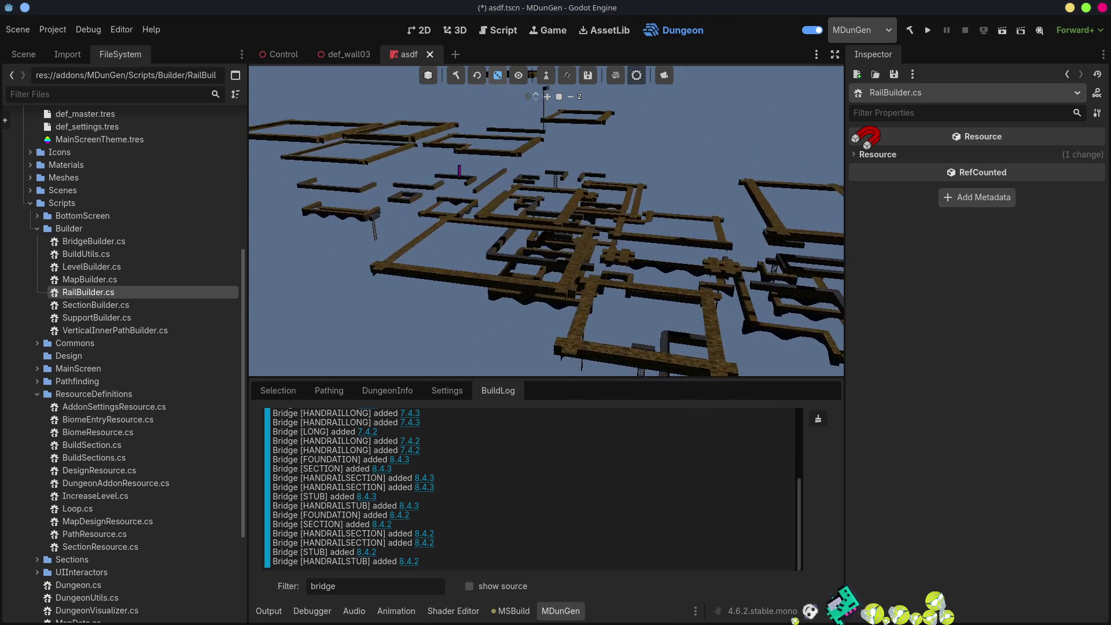
key("a")
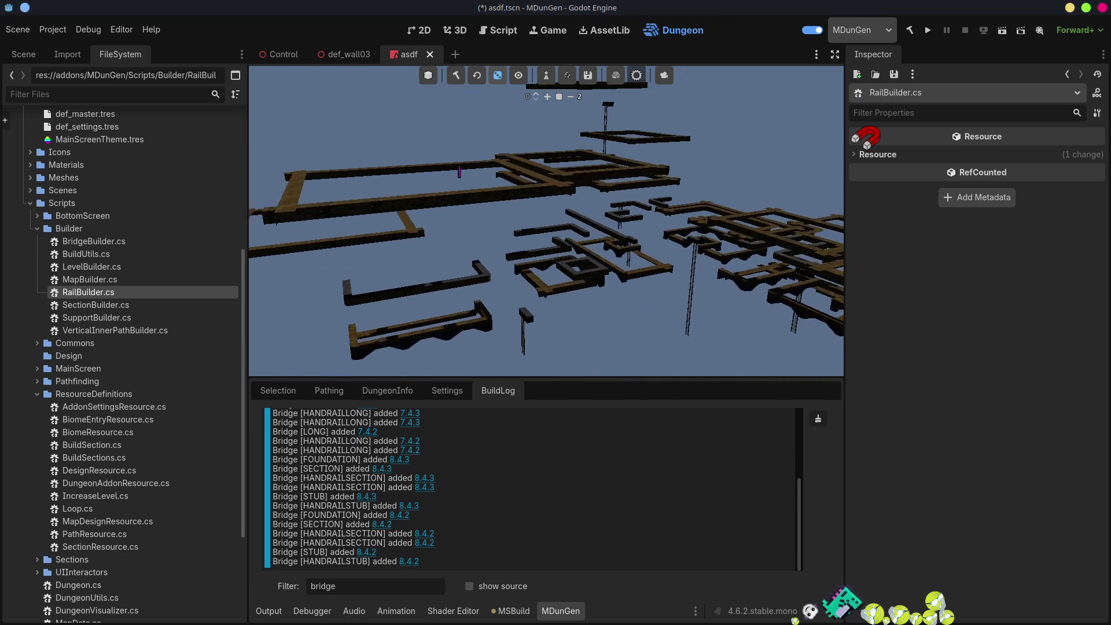
key("w")
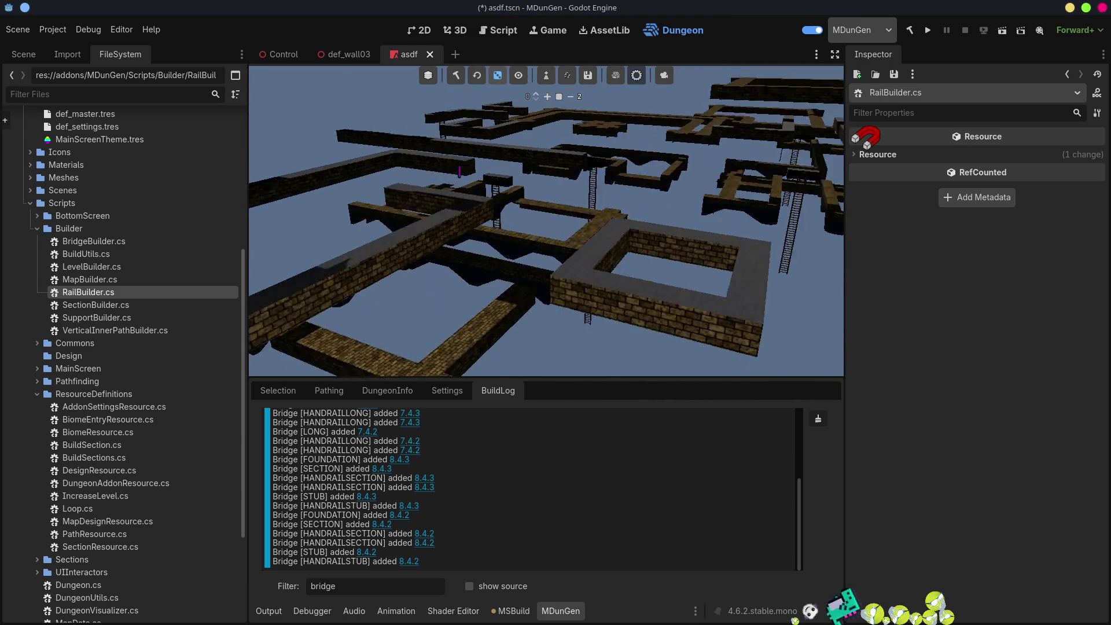
key("s")
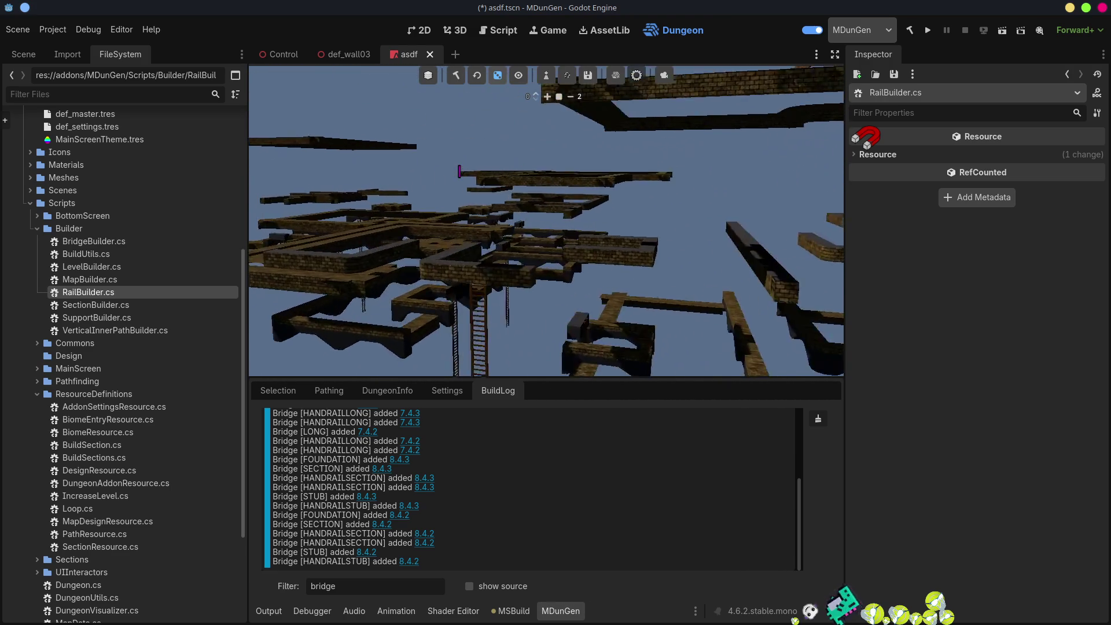
key("e")
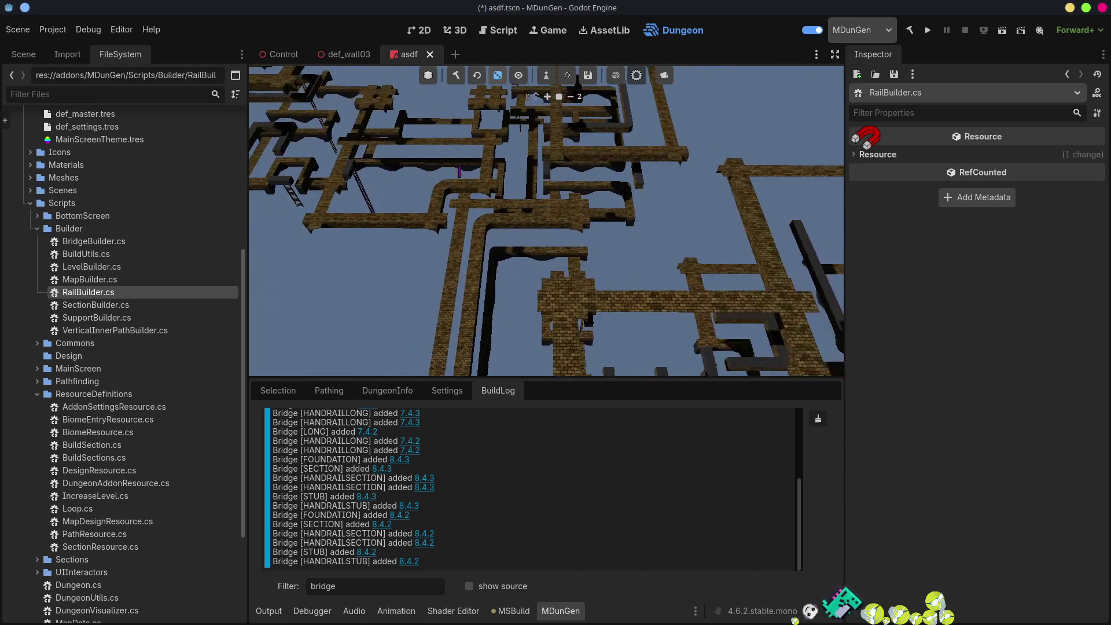
key("w")
key("w")
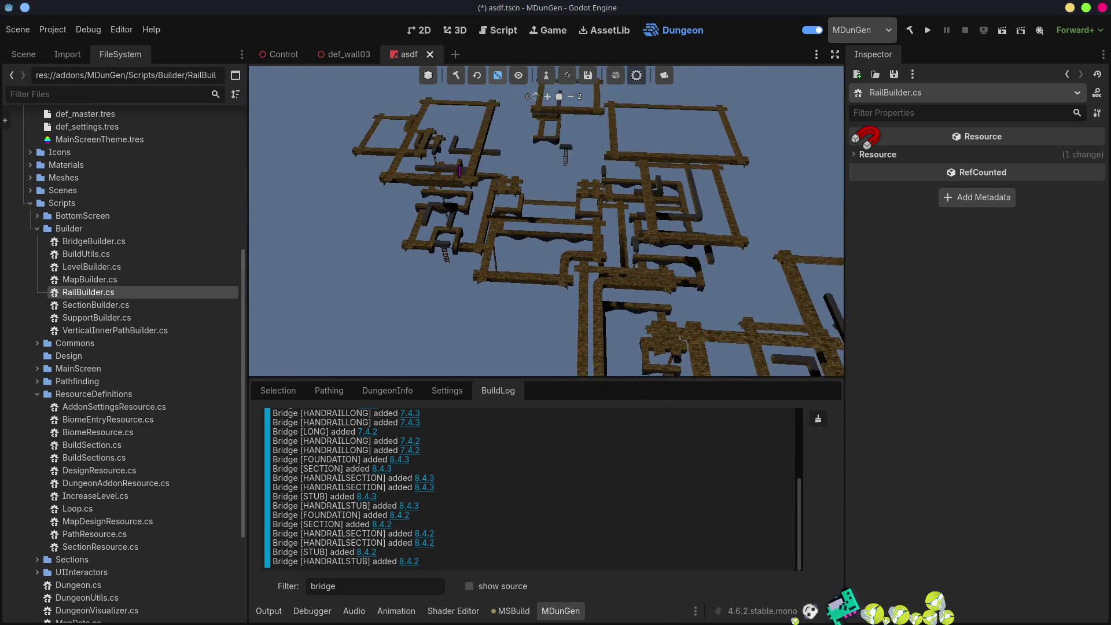
key("q")
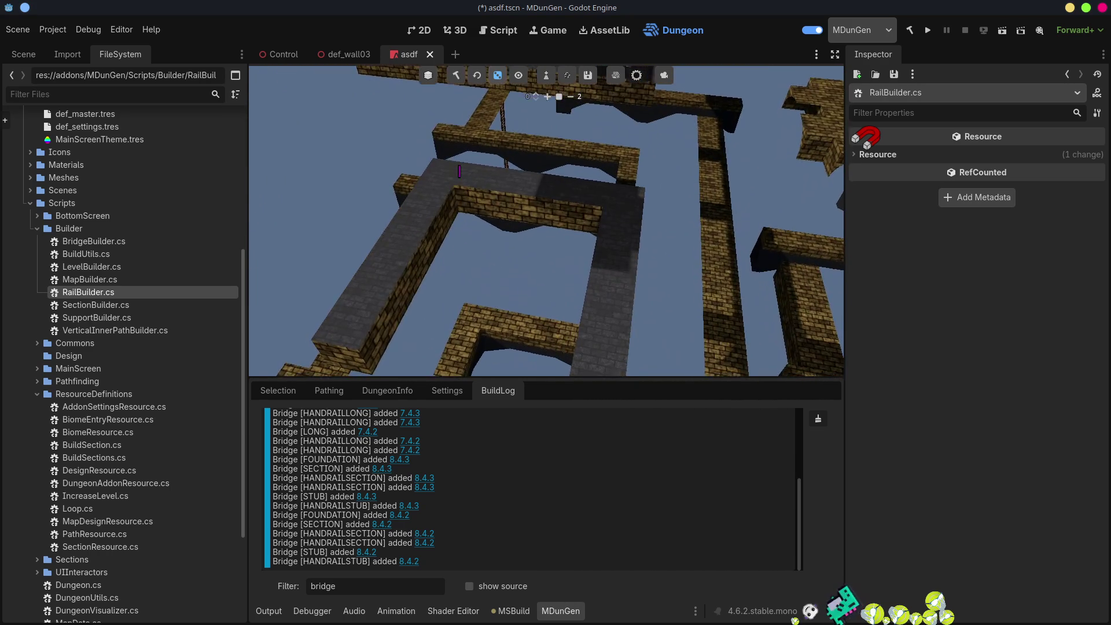
key("w")
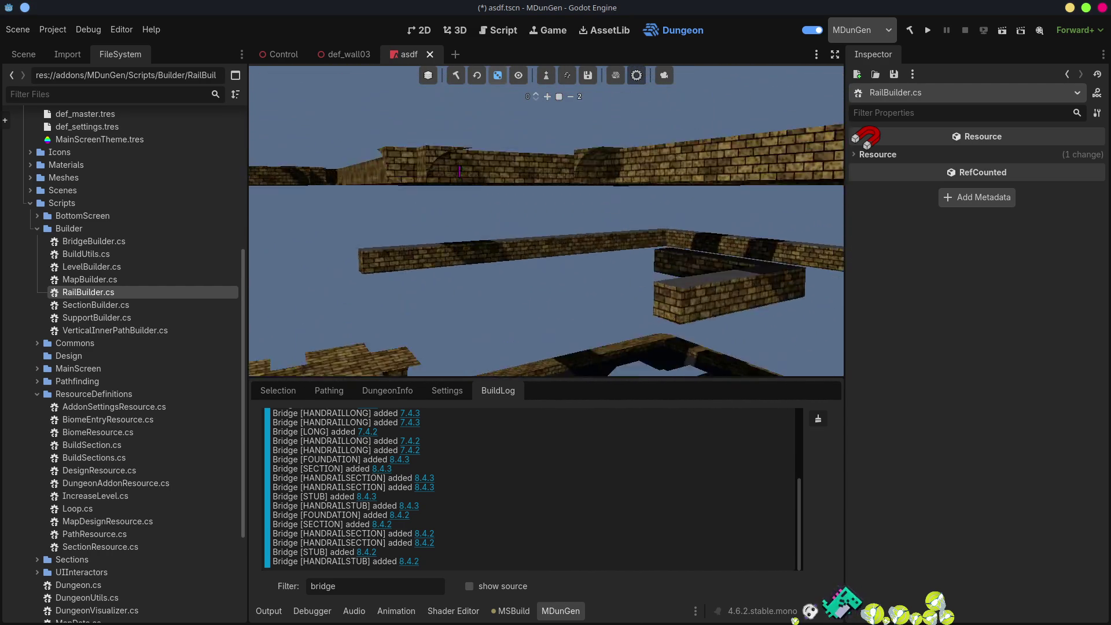
key("s")
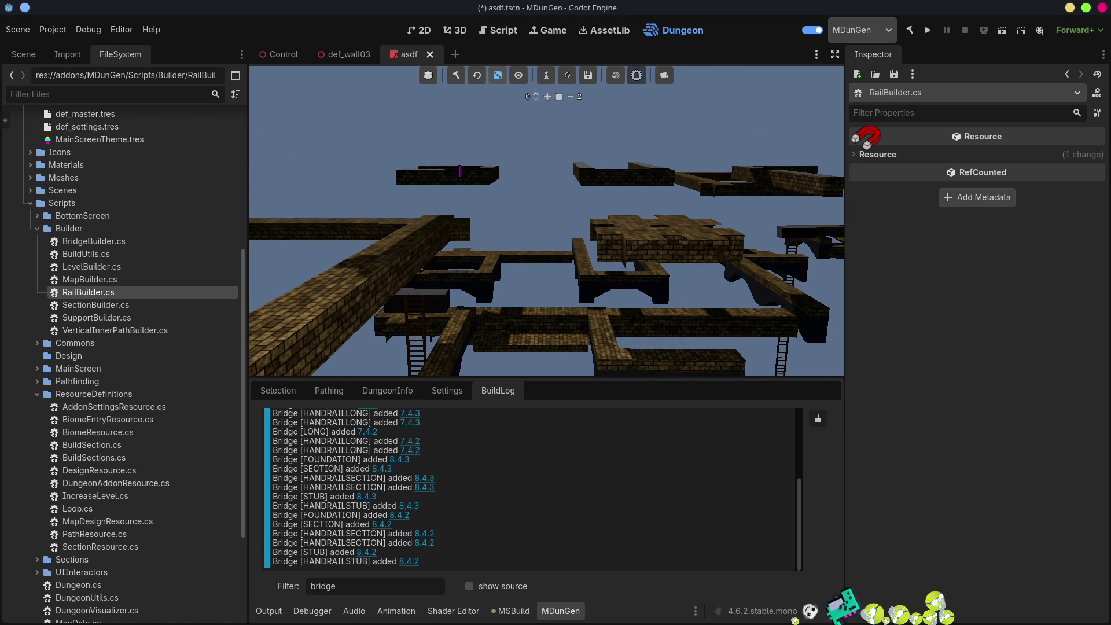
key("e")
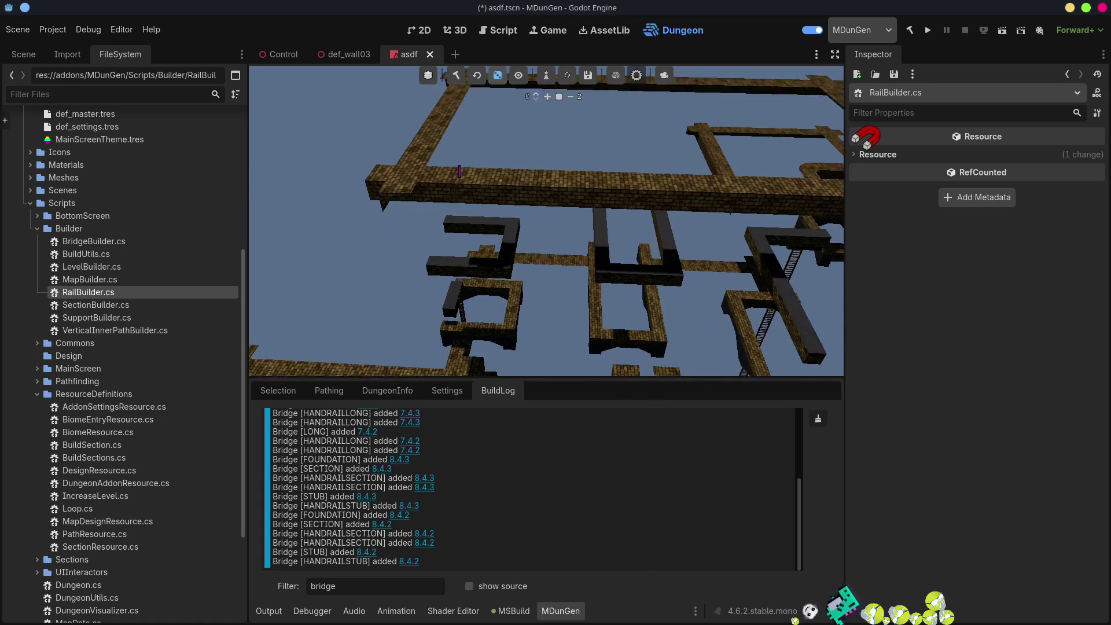
key("alt+Tab")
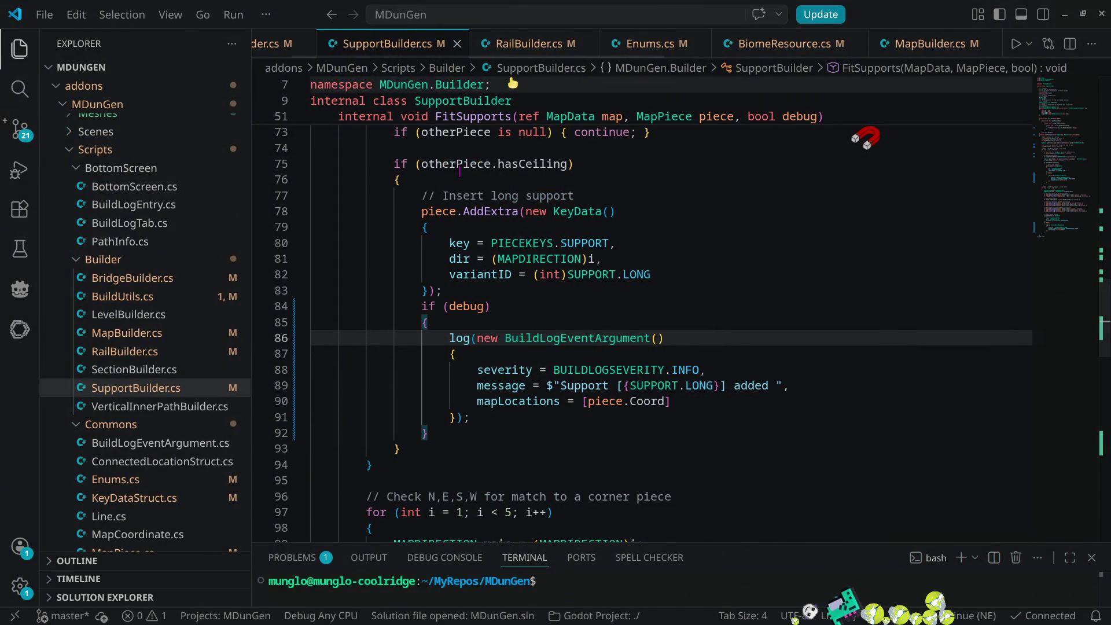
- Close the SupportBuilder, RailBuilder, Enums, BiomeResource, PathSection, MapPiece, RoomSection, SectionBase and BuildUtils tabs
middle_click(388, 45)
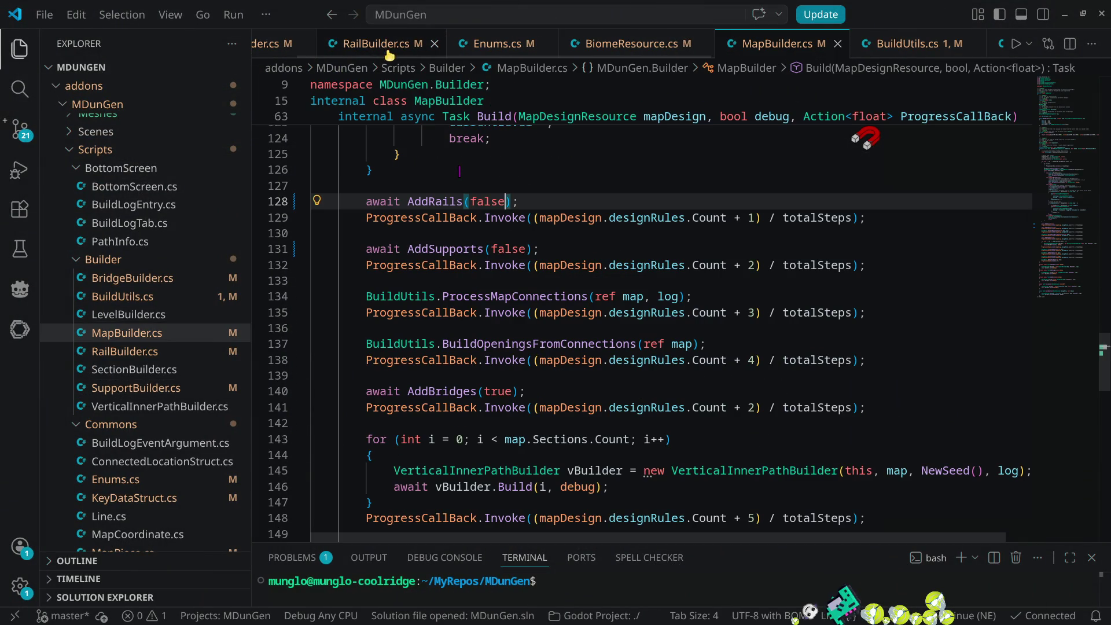
middle_click(385, 47)
middle_click(382, 45)
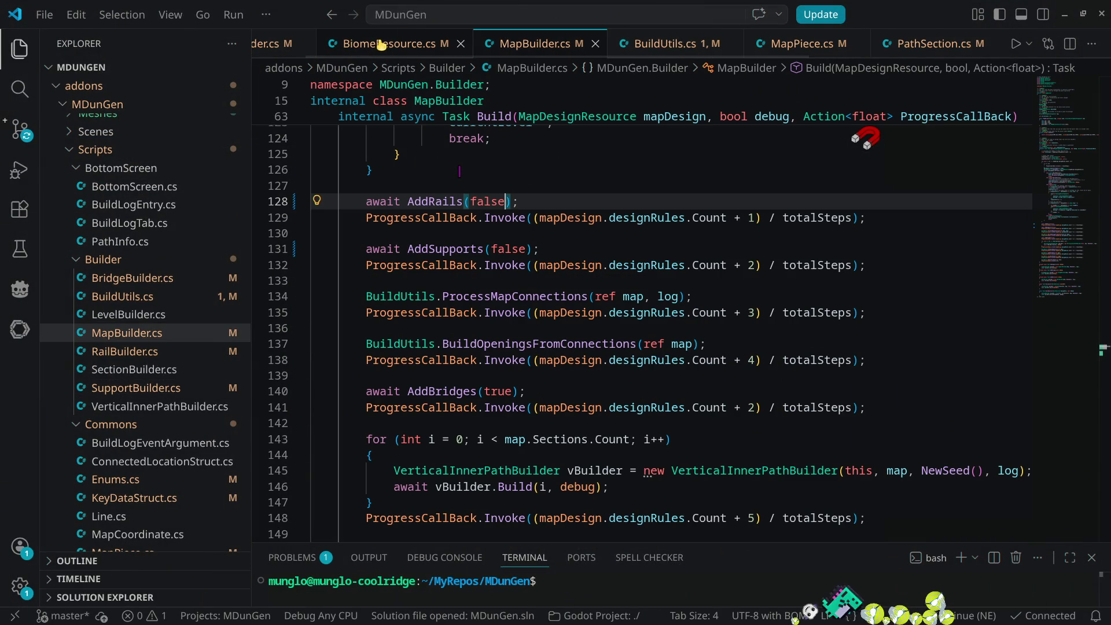
middle_click(375, 48)
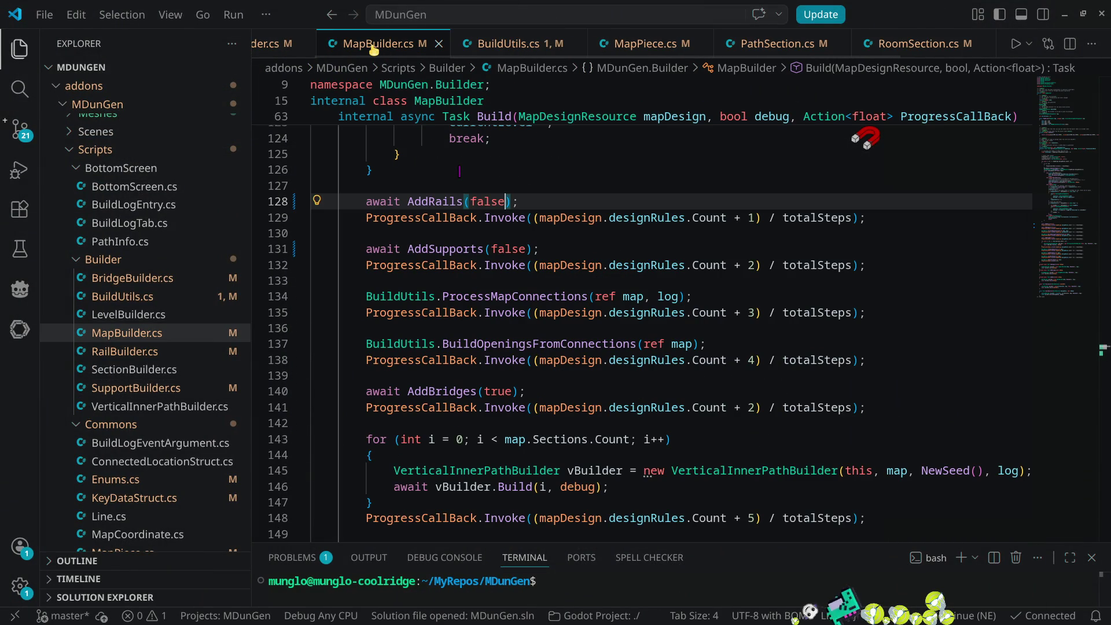
middle_click(773, 45)
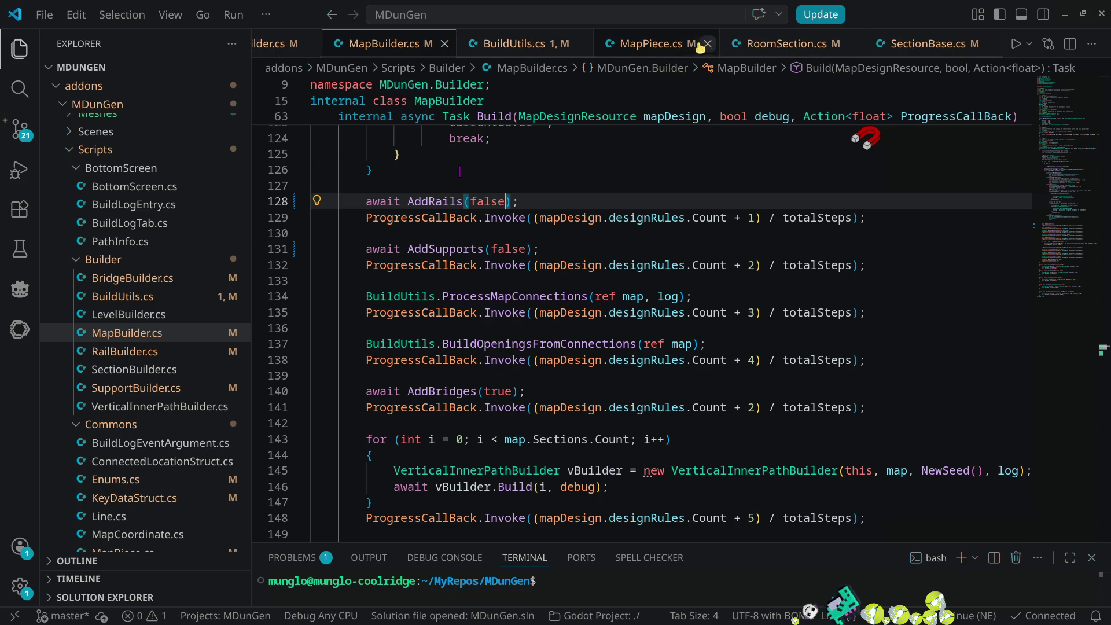
middle_click(666, 45)
middle_click(730, 46)
middle_click(726, 48)
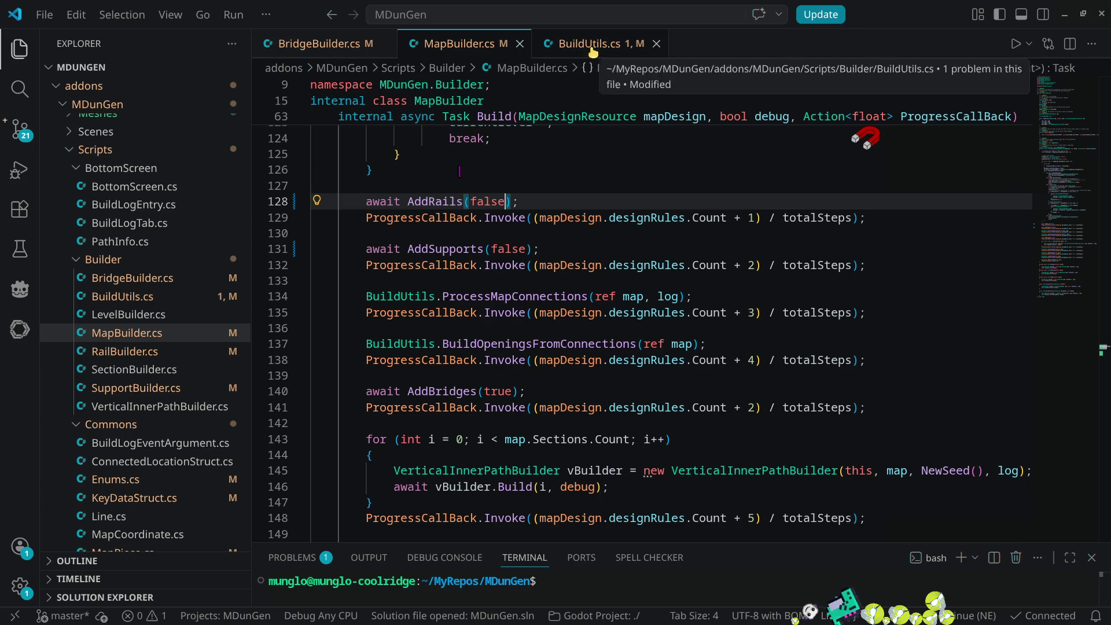
middle_click(593, 50)
- In BridgeBuilder.cs, review the AddExtra call in AddBridgeKey and the piece parameter's uses, then return to Godot
key("ctrl+Page_Up")
scroll(598, 305, "down", 15)
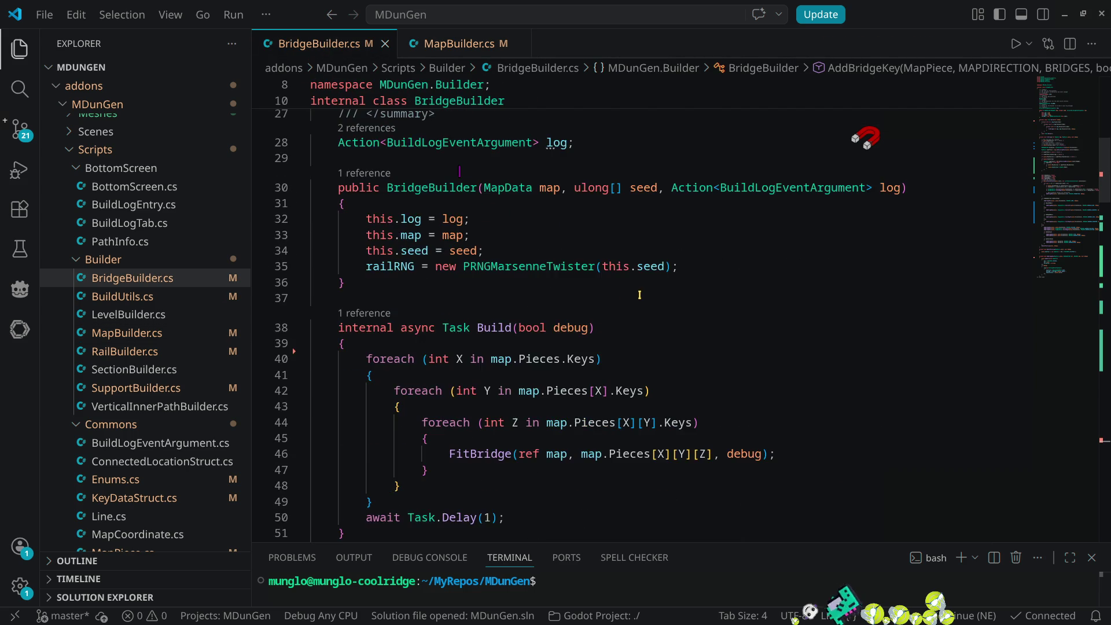
scroll(663, 283, "down", 18)
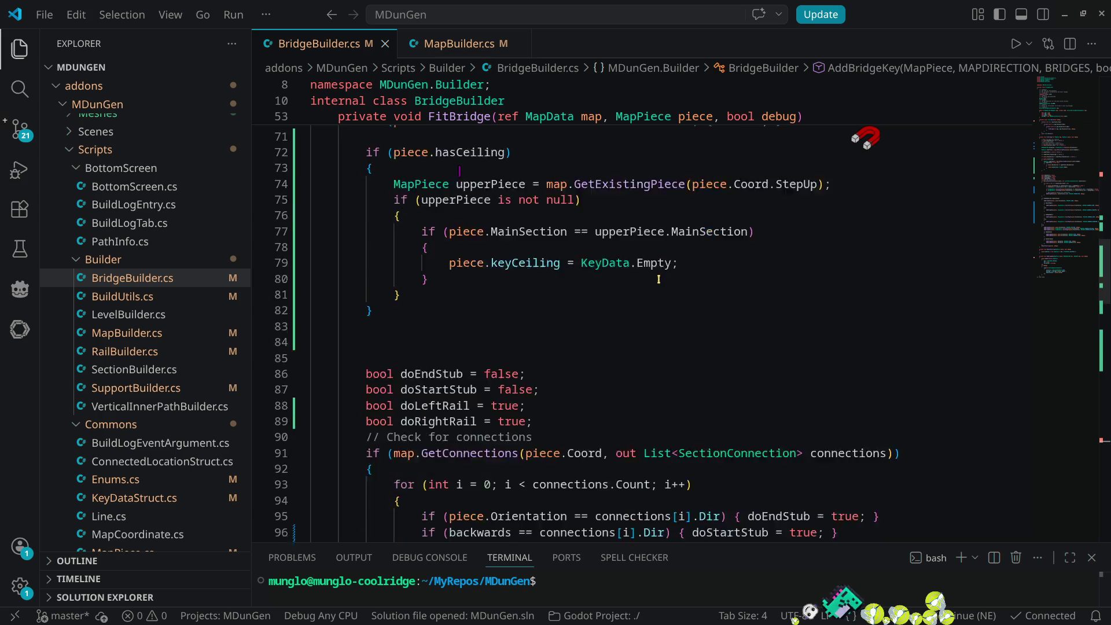
scroll(659, 287, "down", 10)
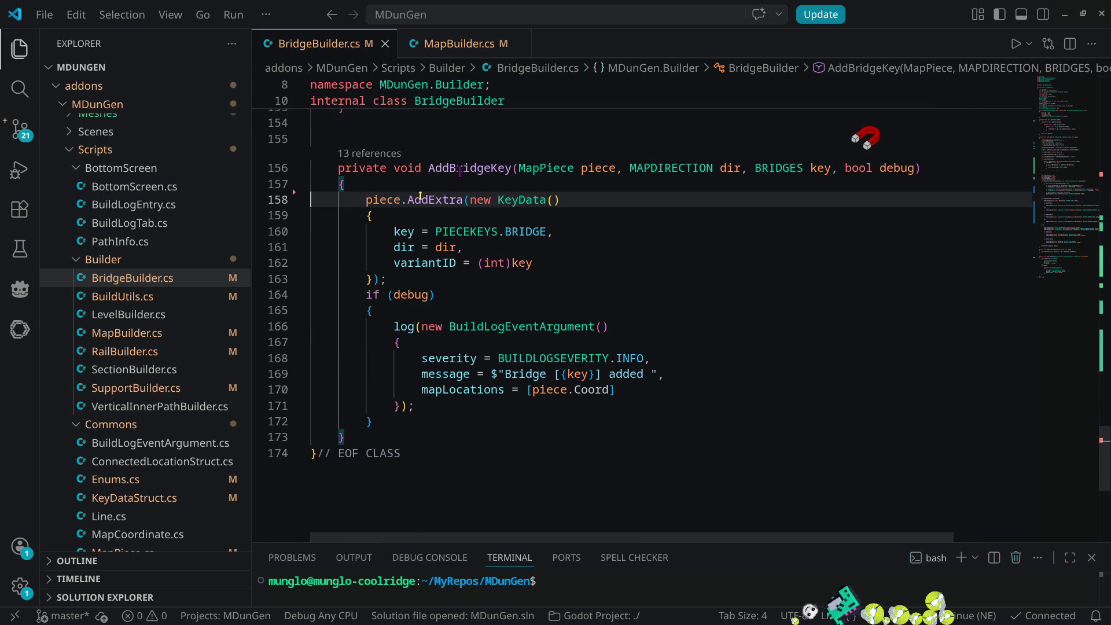
double_click(421, 199)
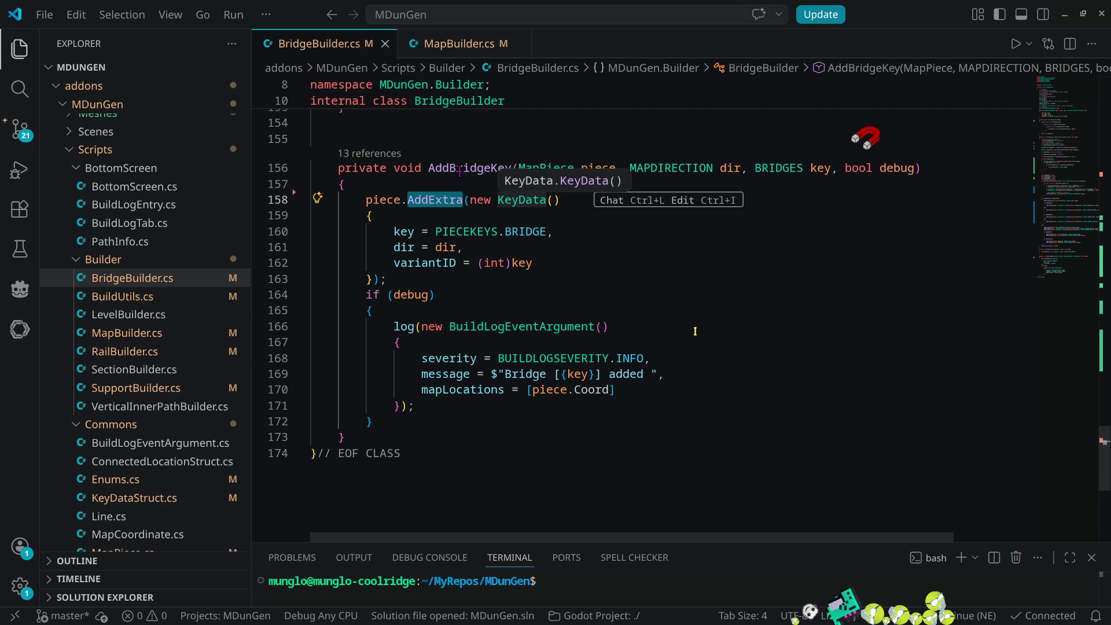
left_click(616, 168)
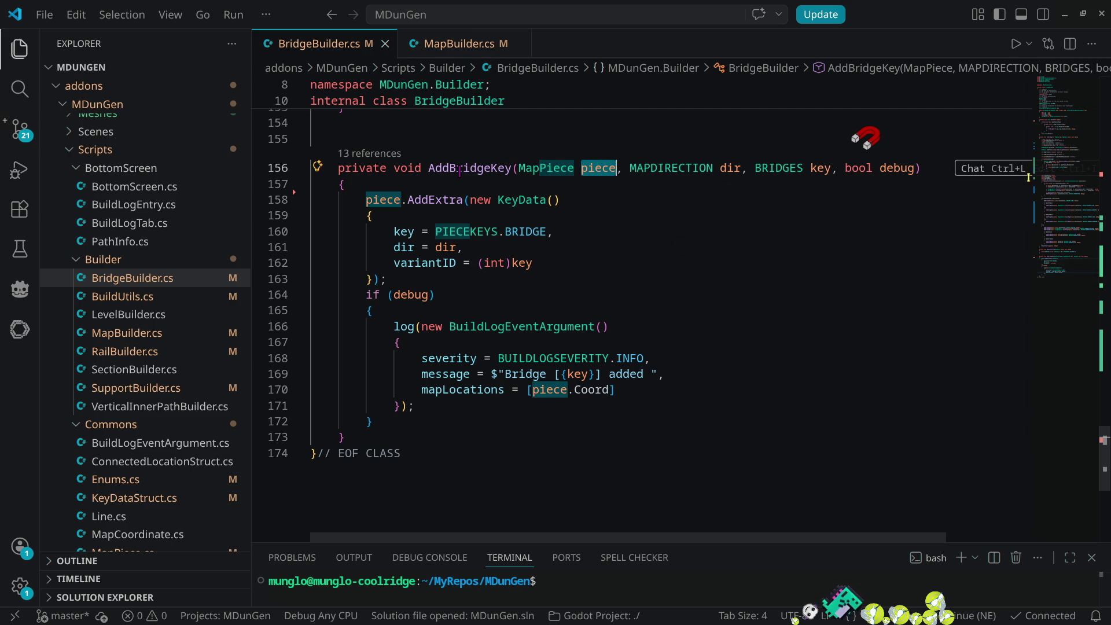
left_click(1057, 85)
left_click_drag(1057, 85, 1084, 144)
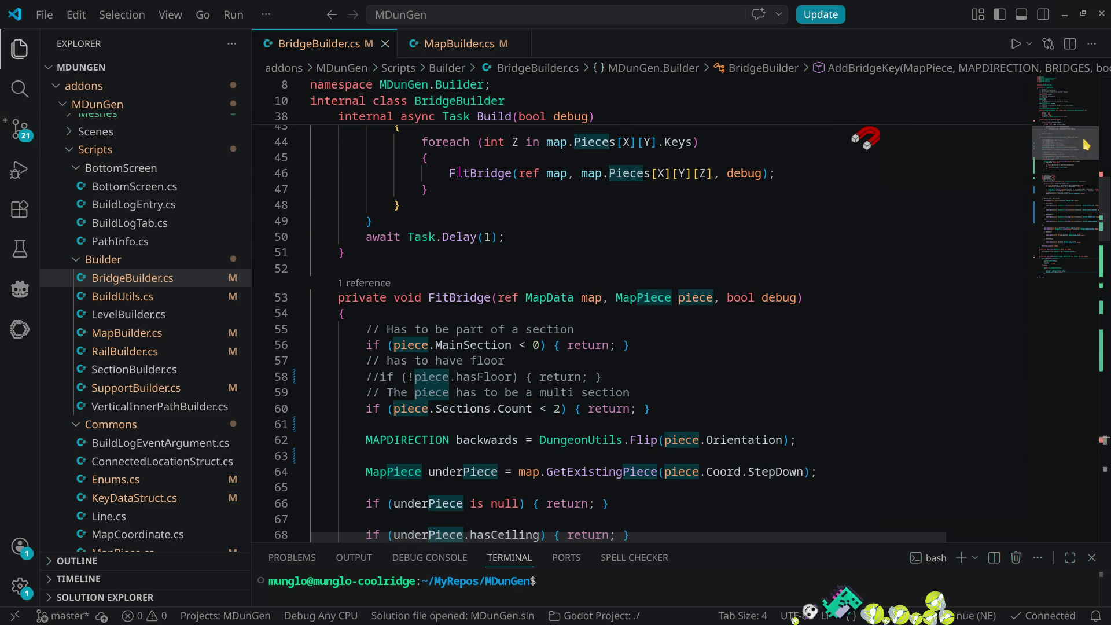
key("alt+Tab")
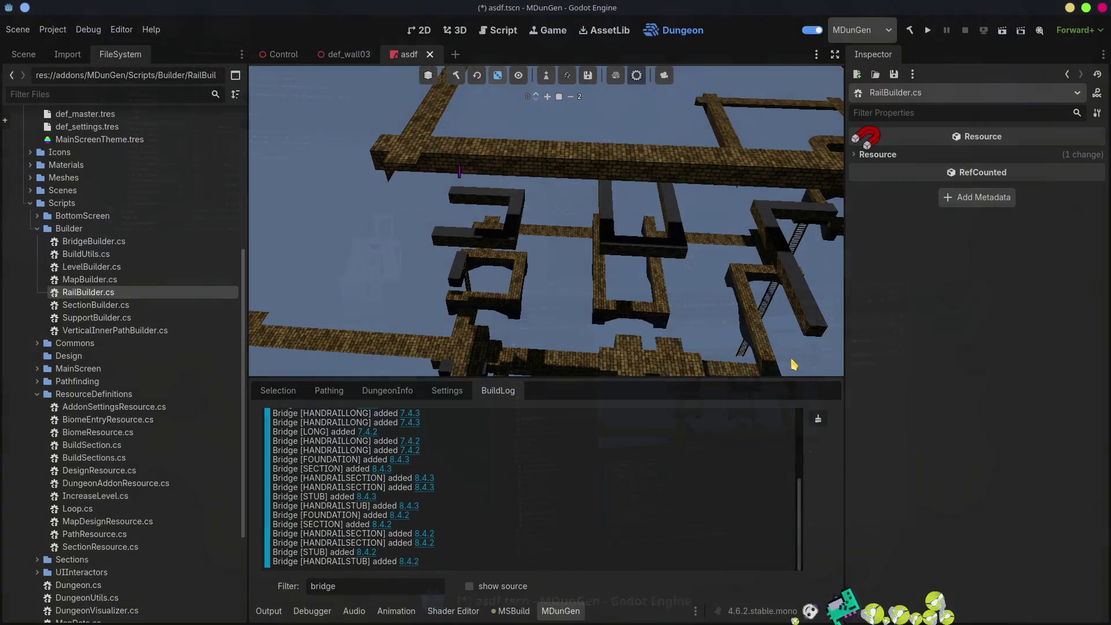
- Rebuild the .NET project with 0 errors, re-enable MDunGen, and return to the Dungeon workspace
left_click(910, 30)
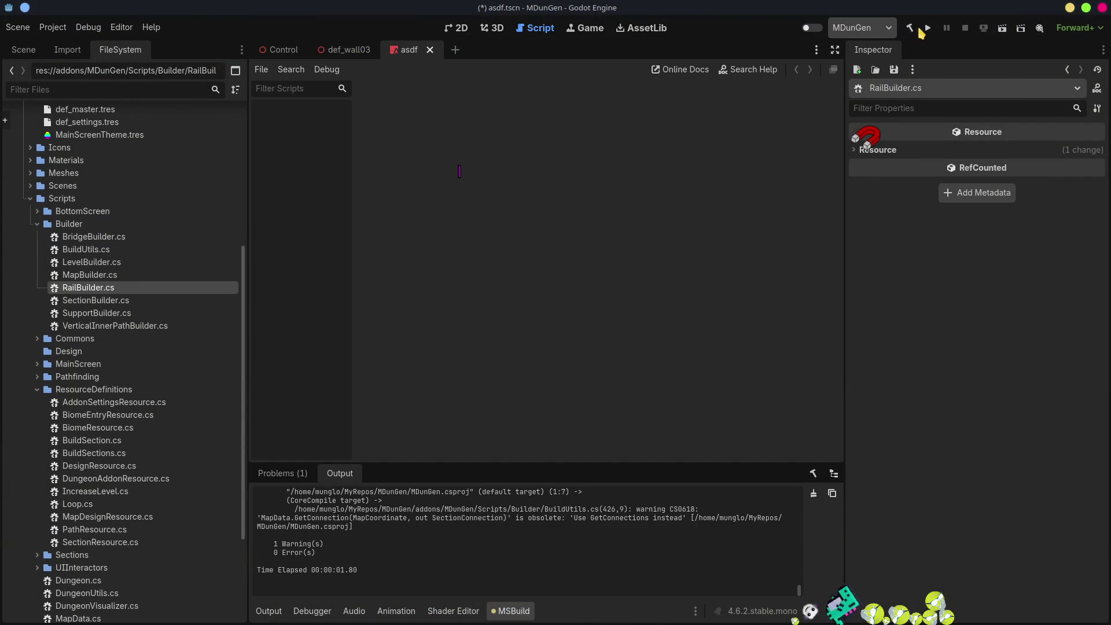
left_click(911, 28)
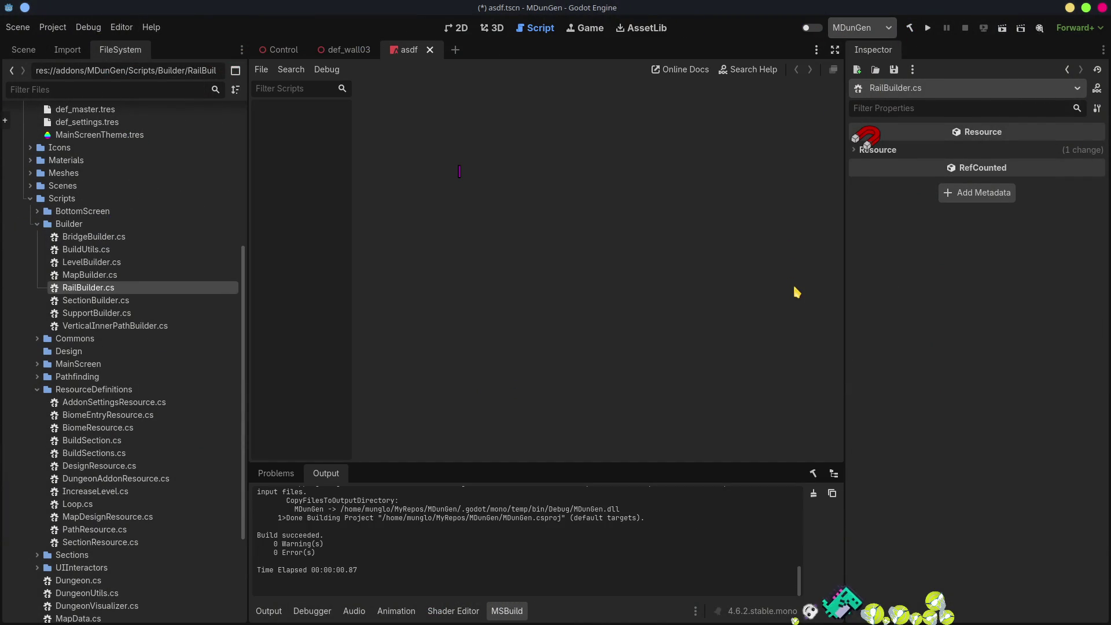
left_click(809, 28)
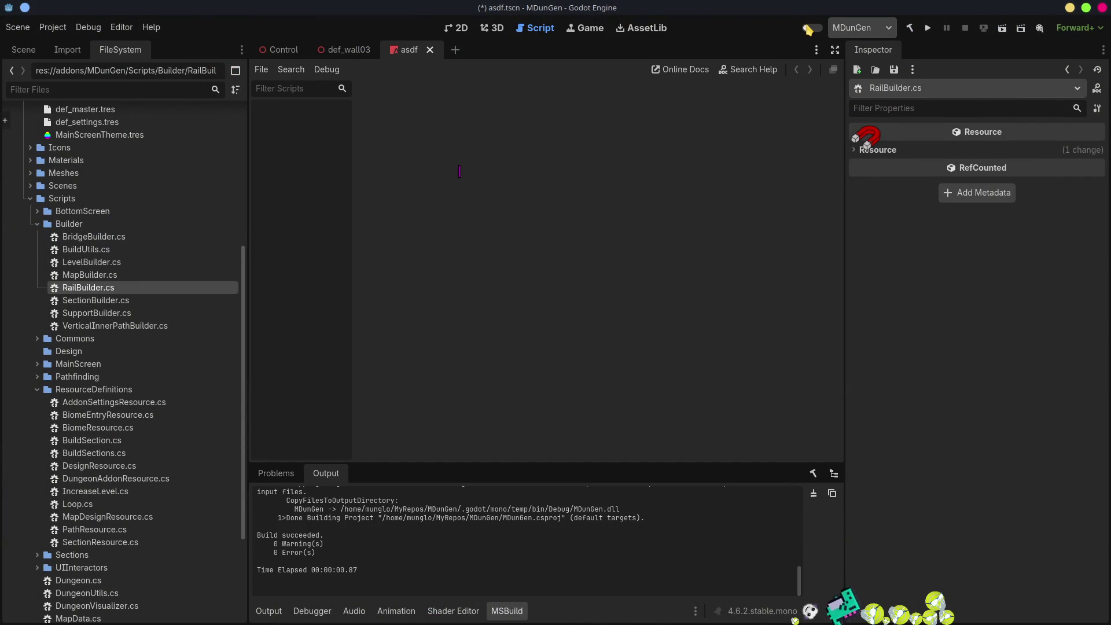
left_click(669, 34)
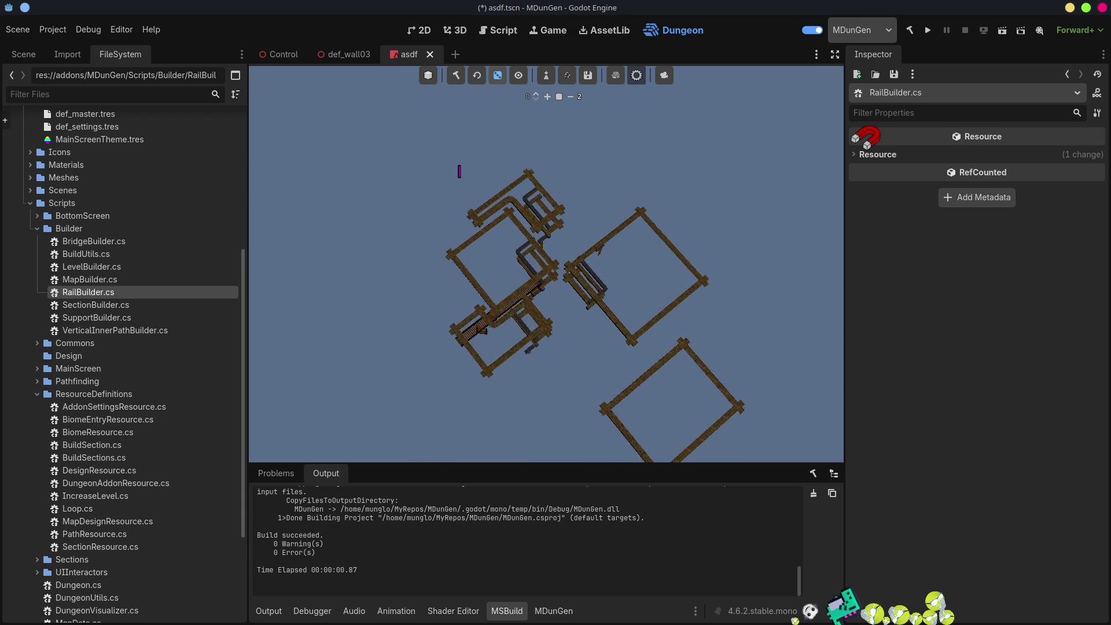
- Scroll the MDunGen build log to the new Bridge entries, then jump to and select the 25.0.28 bridge
left_click(560, 611)
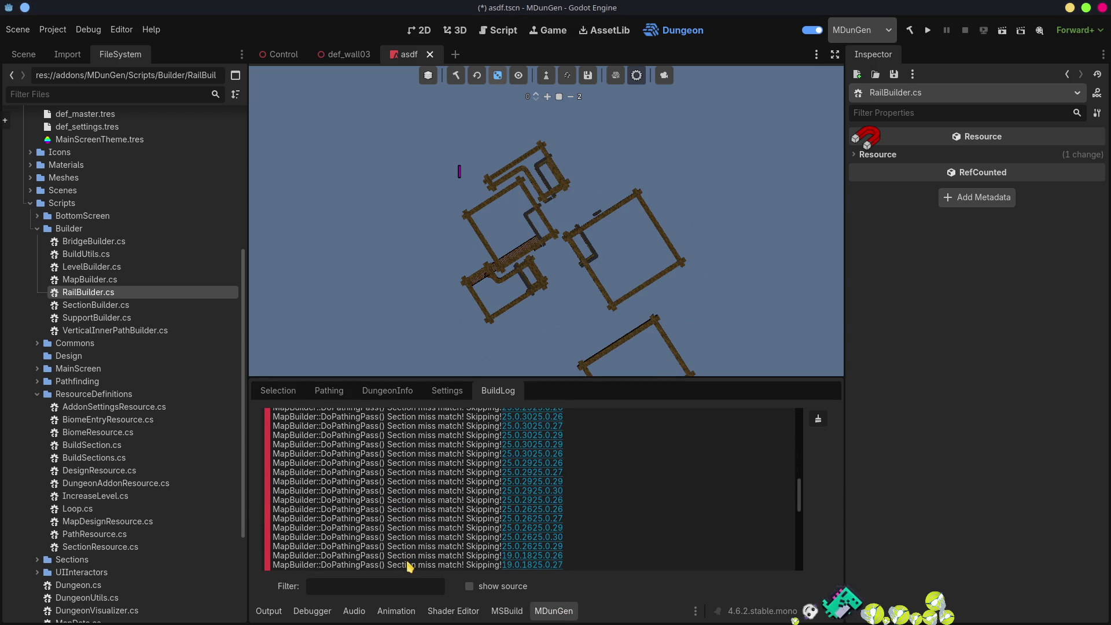
scroll(409, 565, "down", 5)
scroll(408, 568, "down", 4)
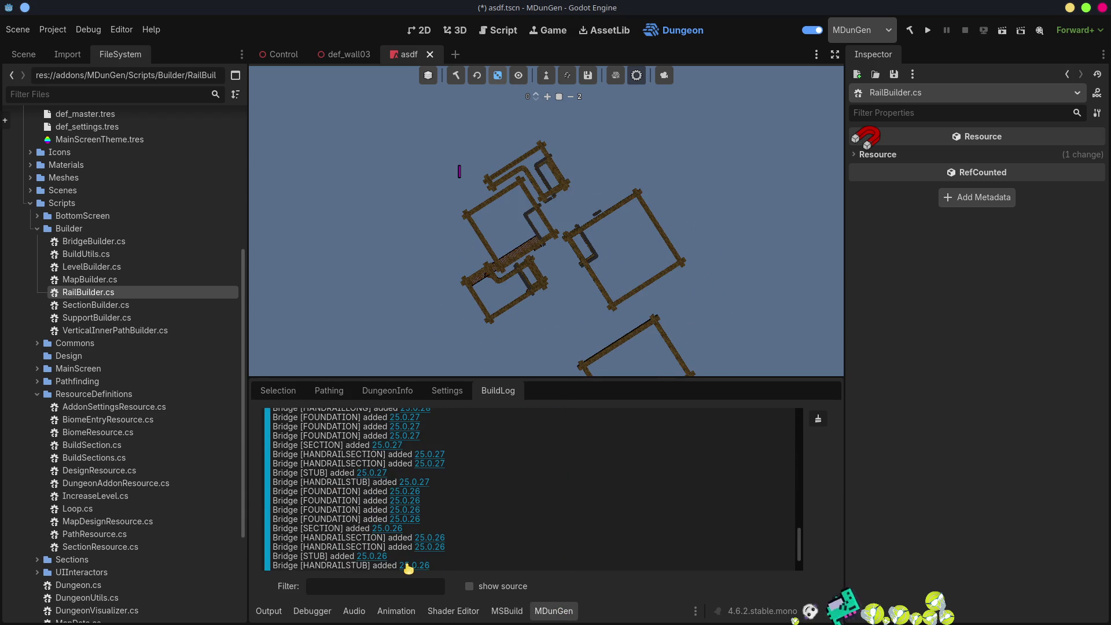
scroll(409, 568, "down", 2)
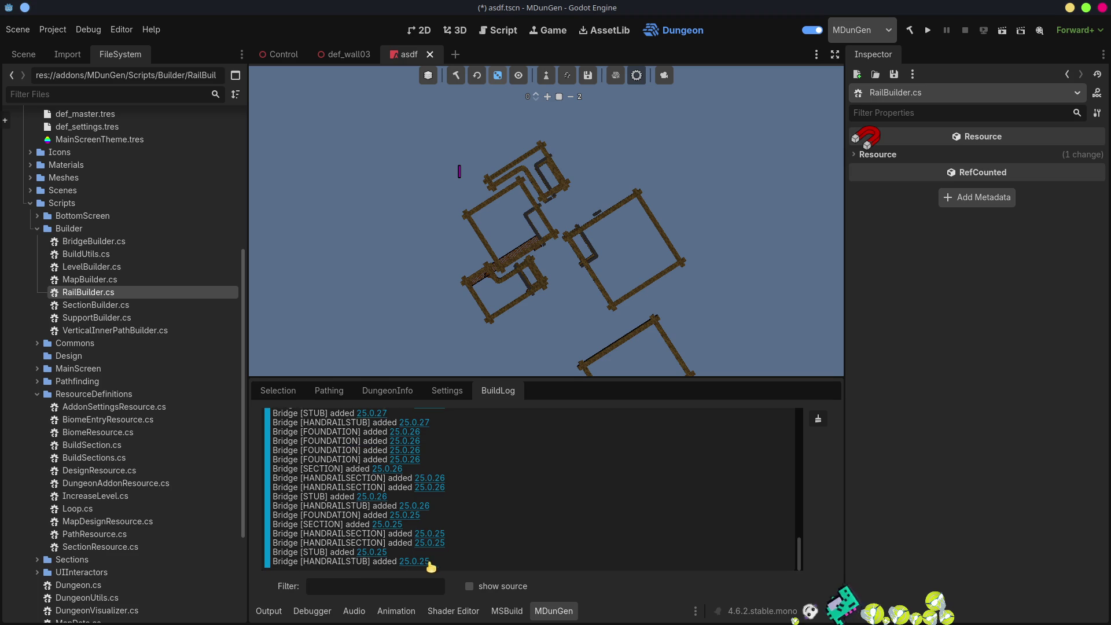
scroll(406, 519, "up", 4)
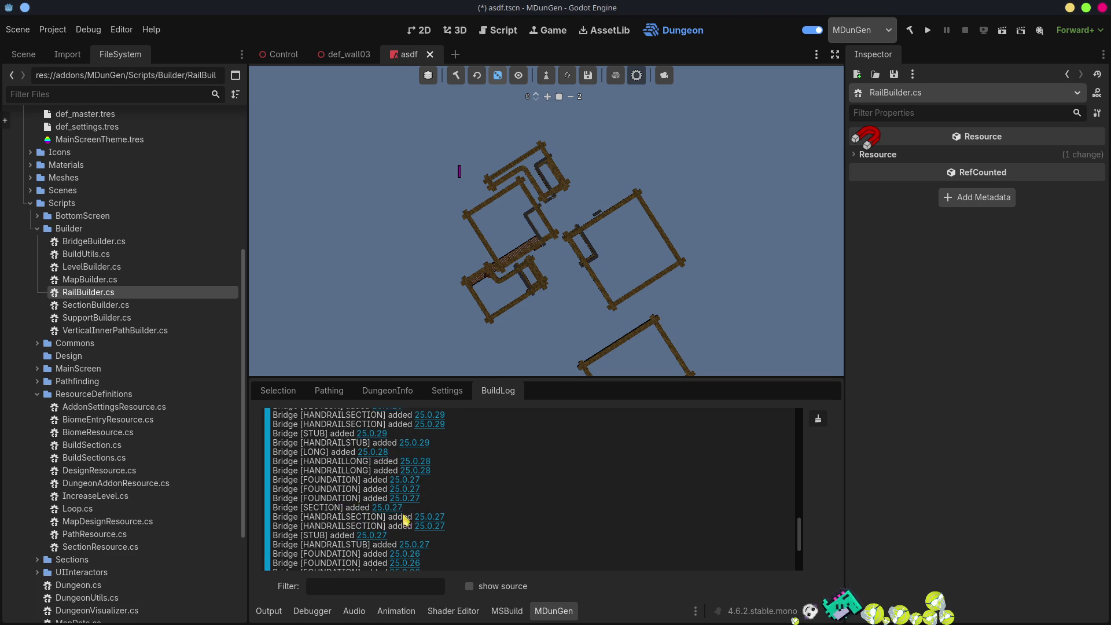
left_click(368, 452)
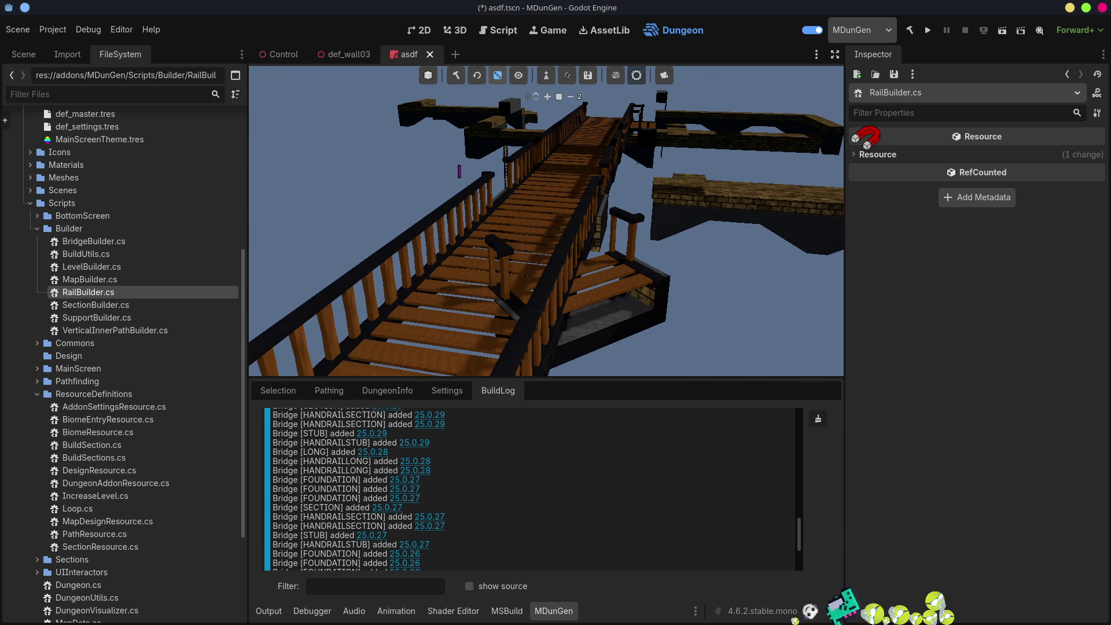
left_click(639, 287)
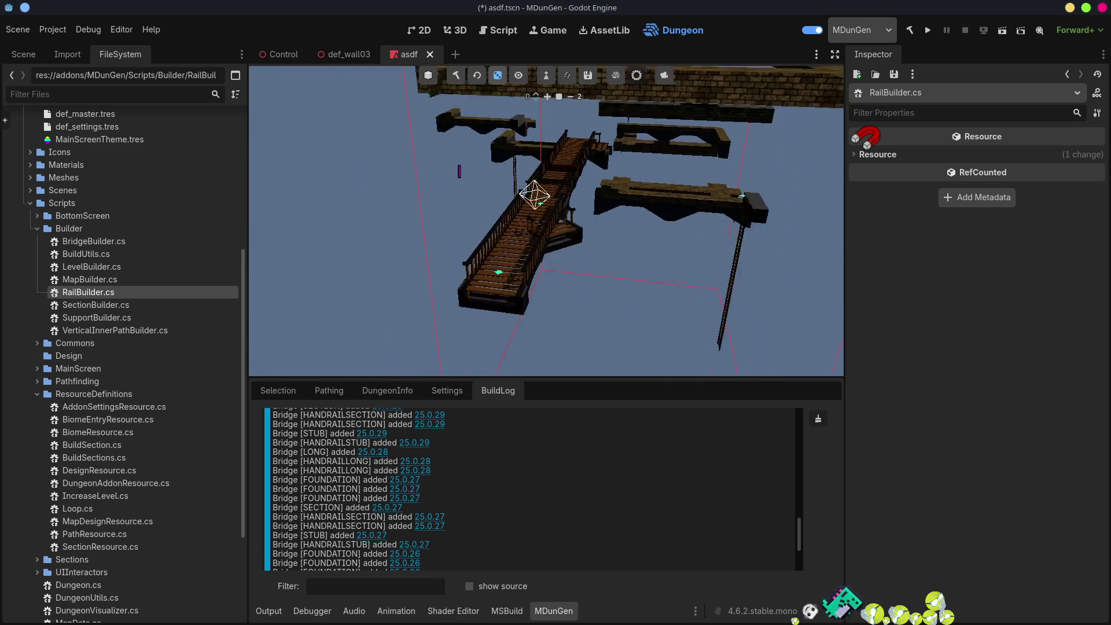
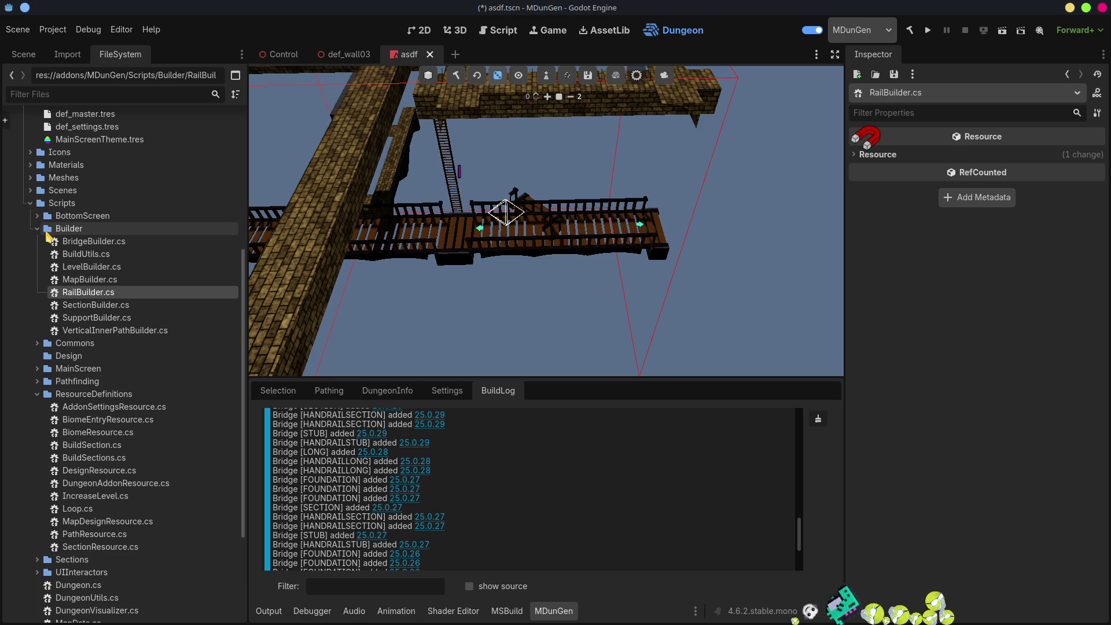
- Preview each default bridge mesh: Foundation, HandRailLong, HandRailLongOpen, HandRailSection, HandRailStub, Long, Section, Stub
left_click(37, 228)
left_click(30, 177)
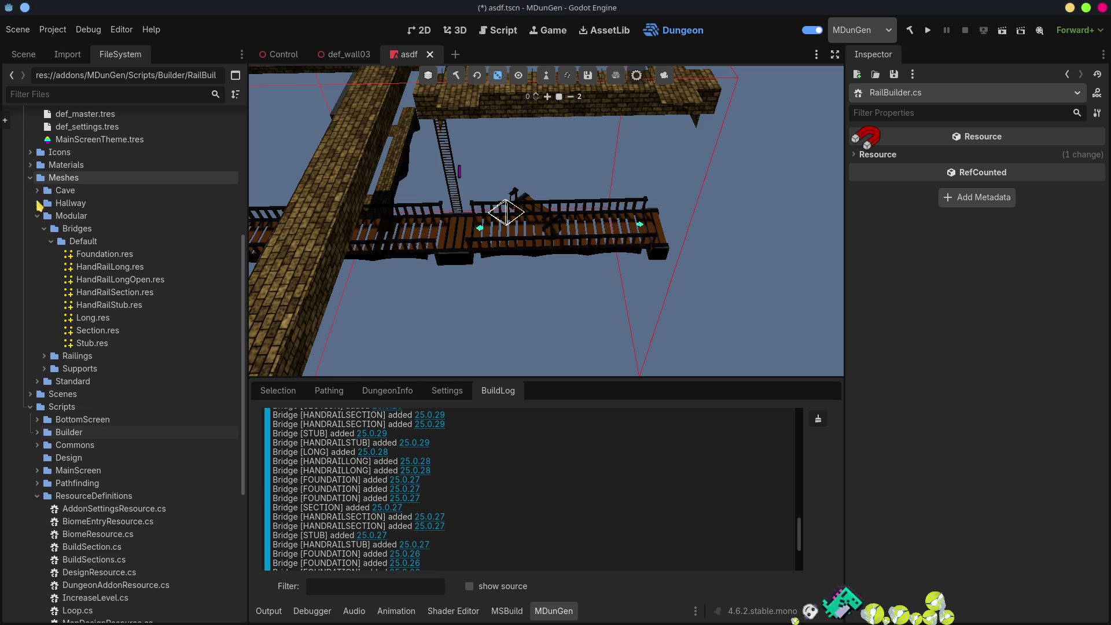
left_click(110, 257)
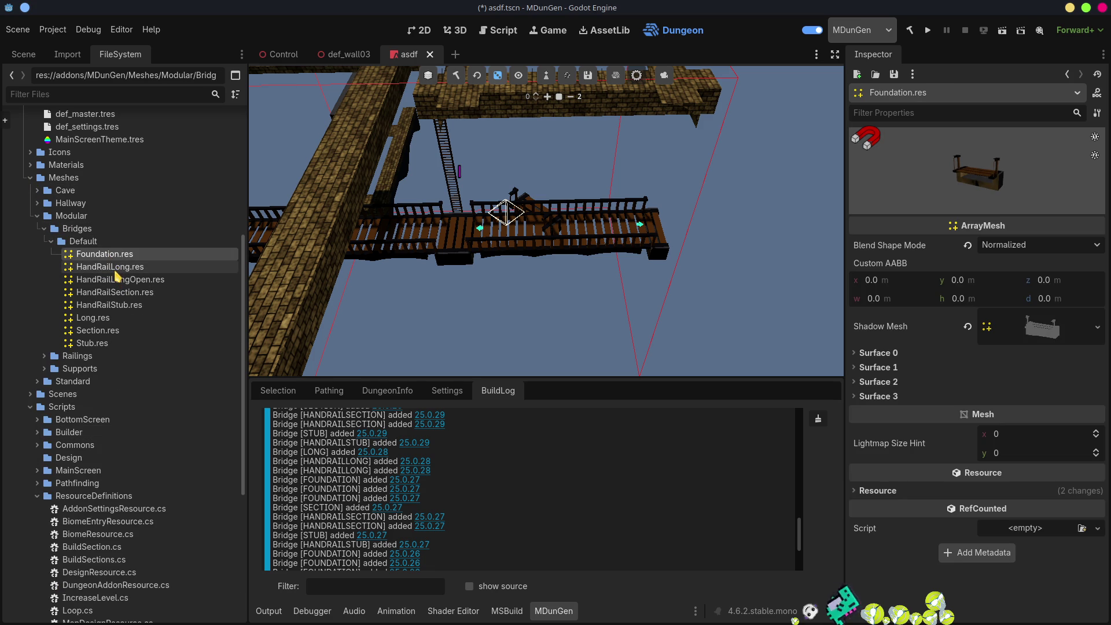
left_click(116, 269)
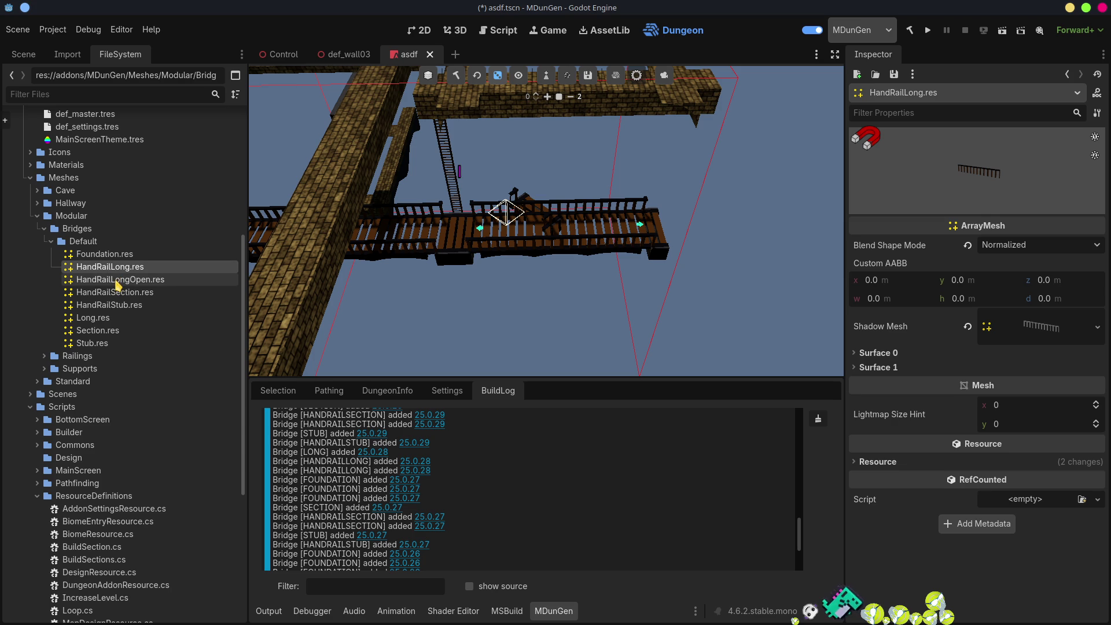
left_click(117, 281)
left_click(120, 293)
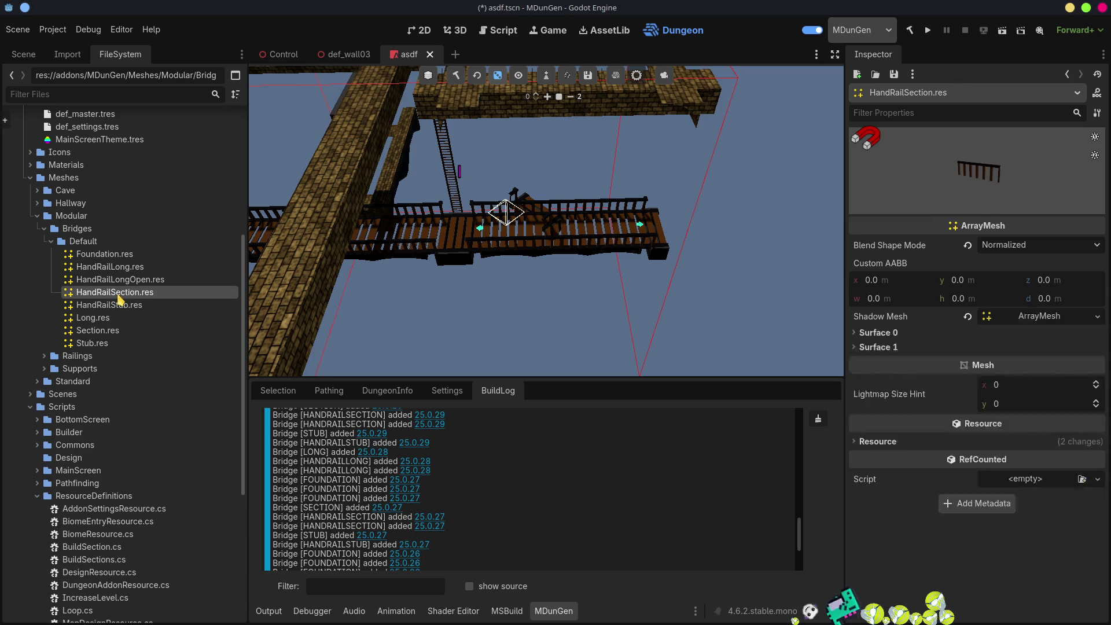
left_click(120, 306)
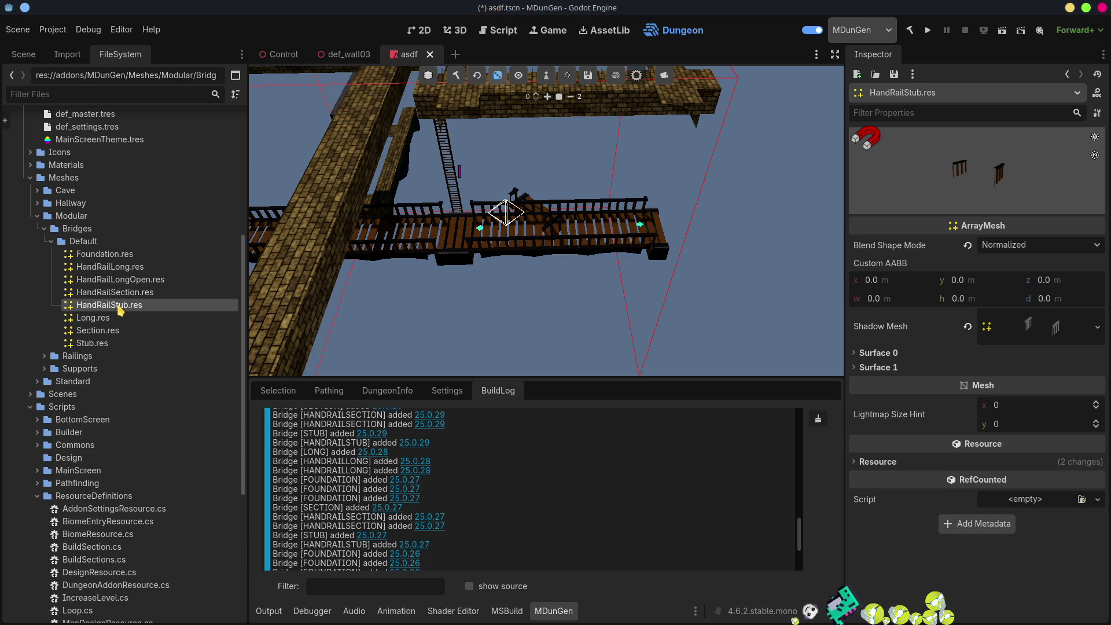
left_click(104, 320)
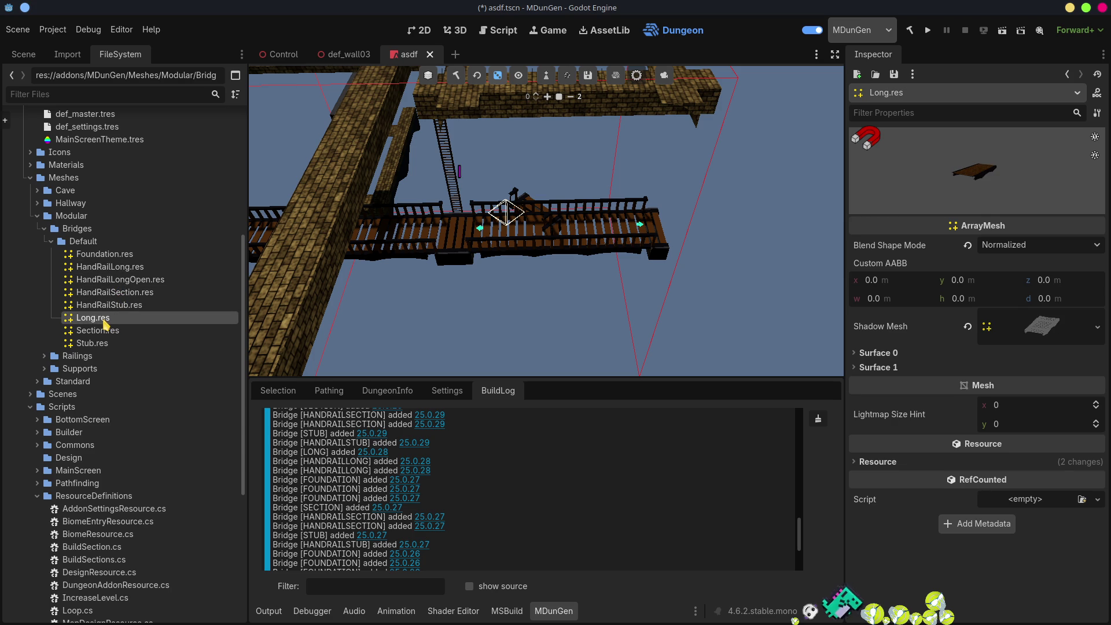
left_click(103, 335)
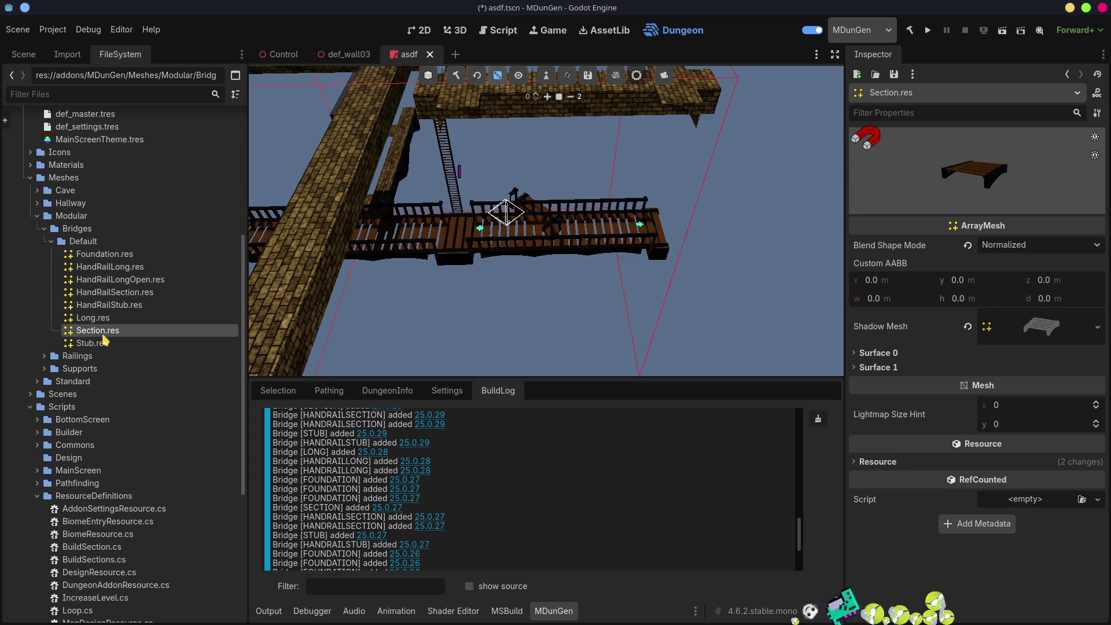
left_click(101, 344)
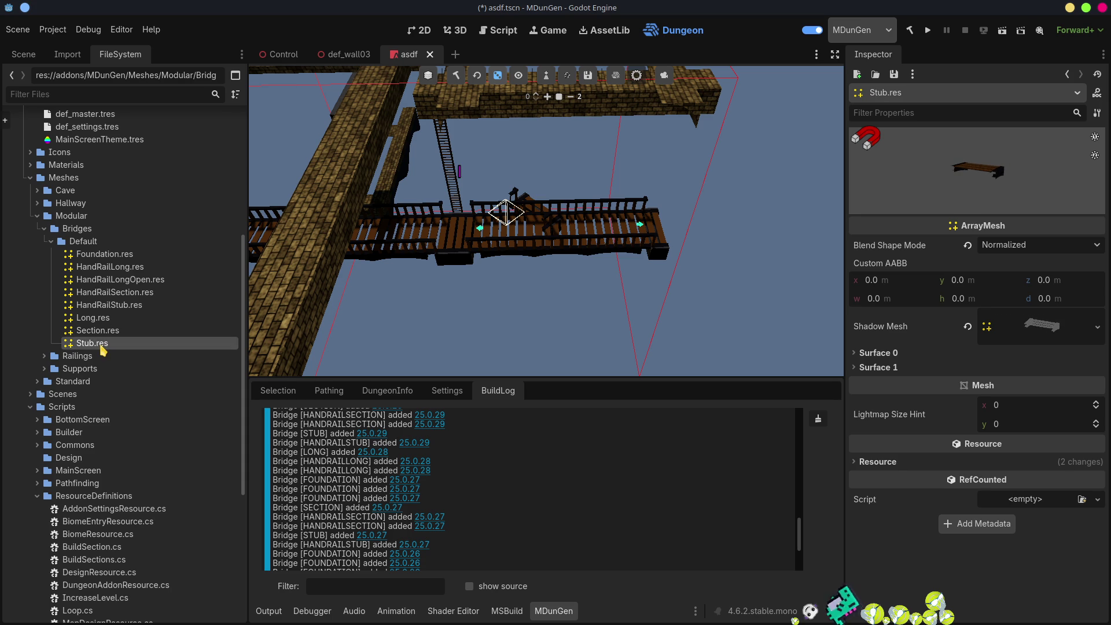
- Collapse the Default, Bridges and Modular folders and jump the view to the bridge at 25.0.25
left_click(50, 241)
left_click(44, 229)
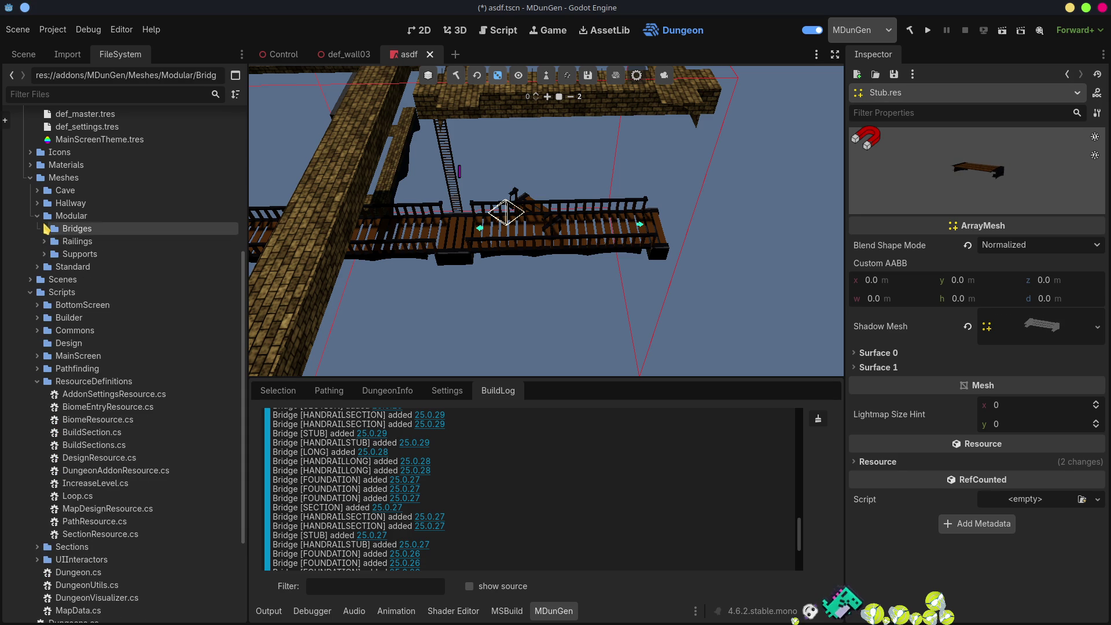
left_click(37, 216)
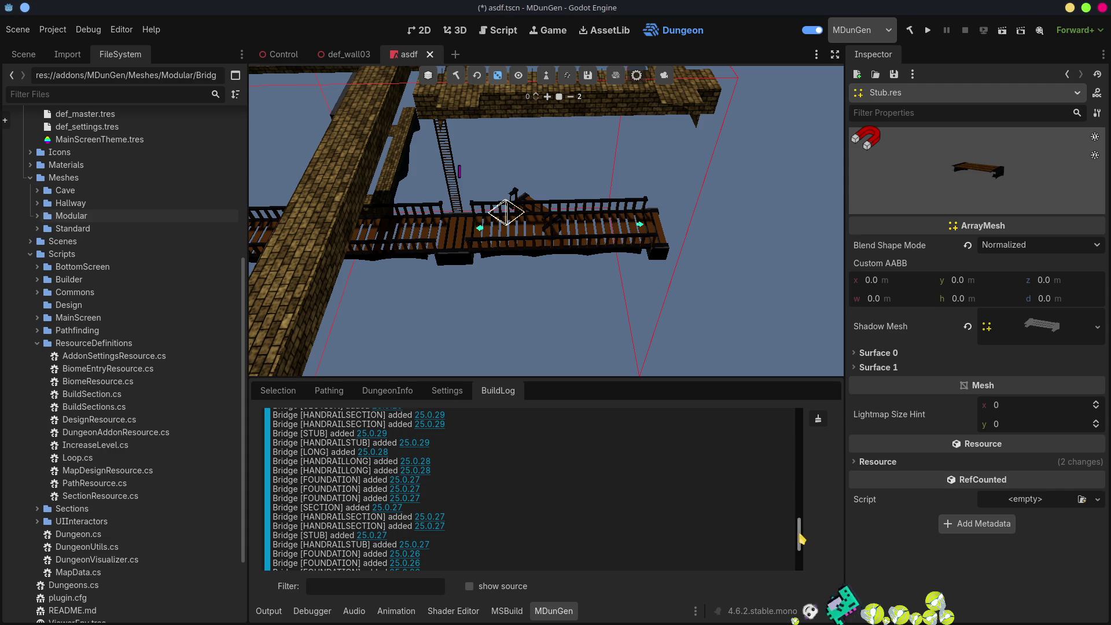
left_click_drag(800, 539, 800, 587)
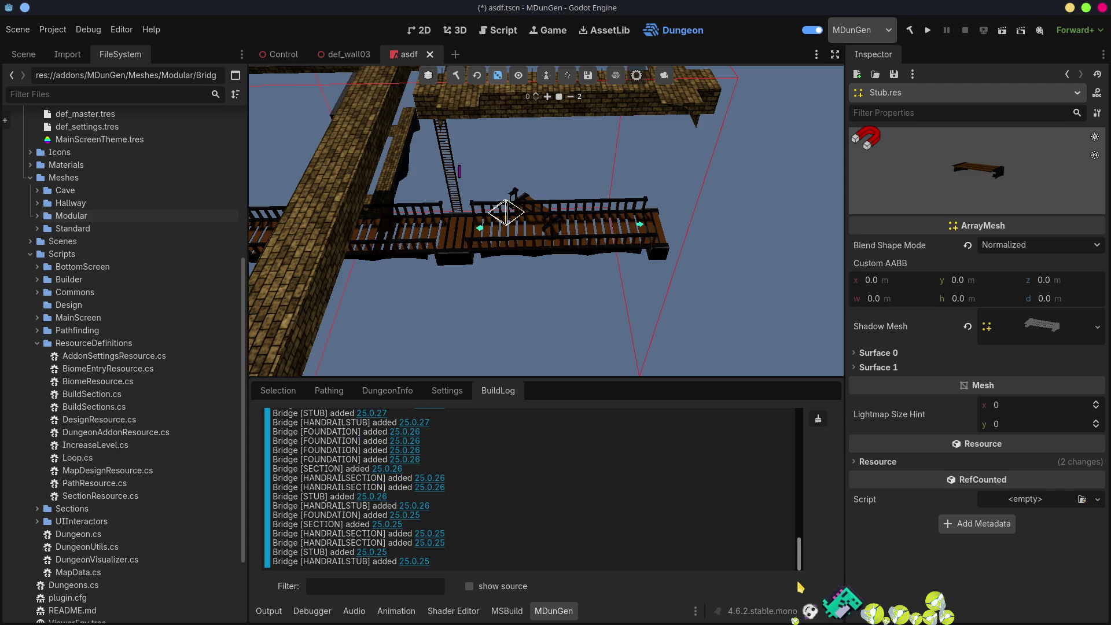
left_click(416, 559)
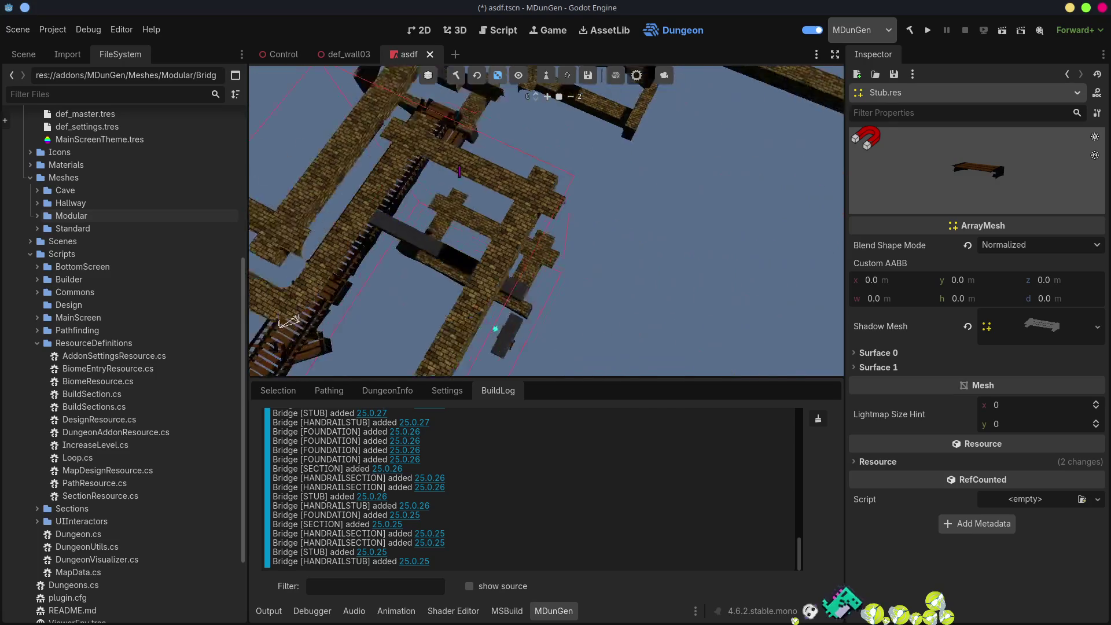
- Fly the camera around the 25.0.25 bridge to inspect its railings, planks and handrails up close
scroll(546, 221, "up", 3)
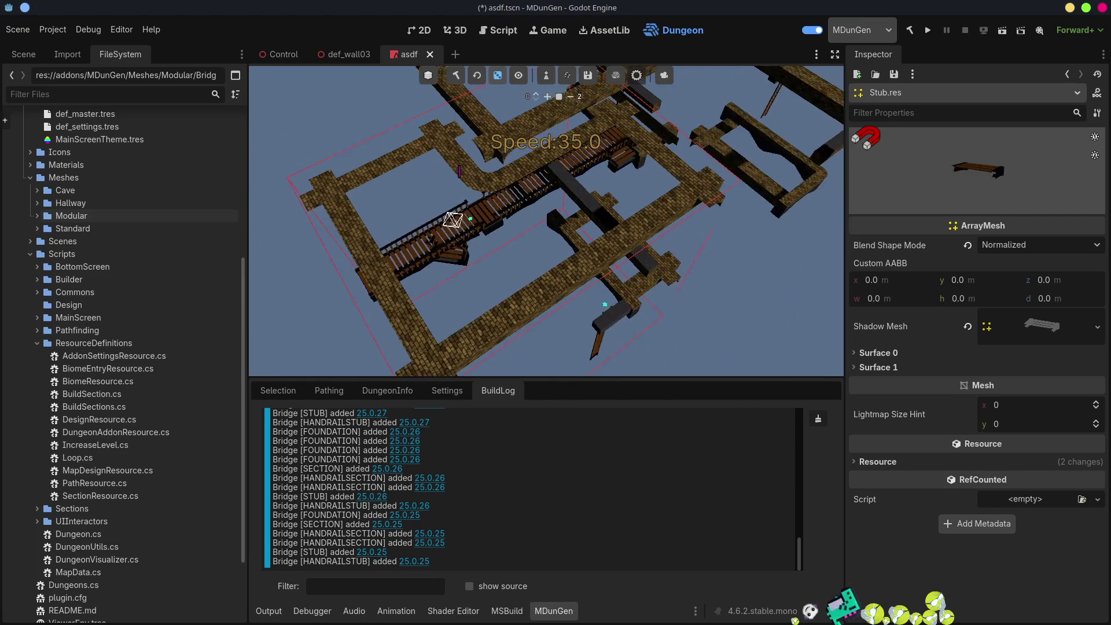
key("w")
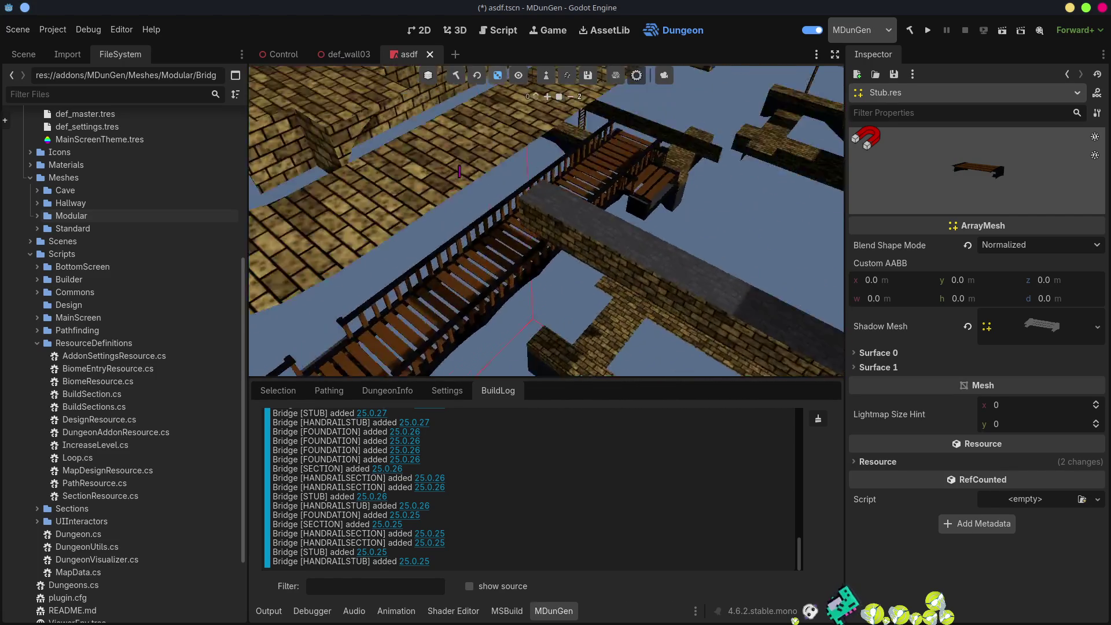
key("w")
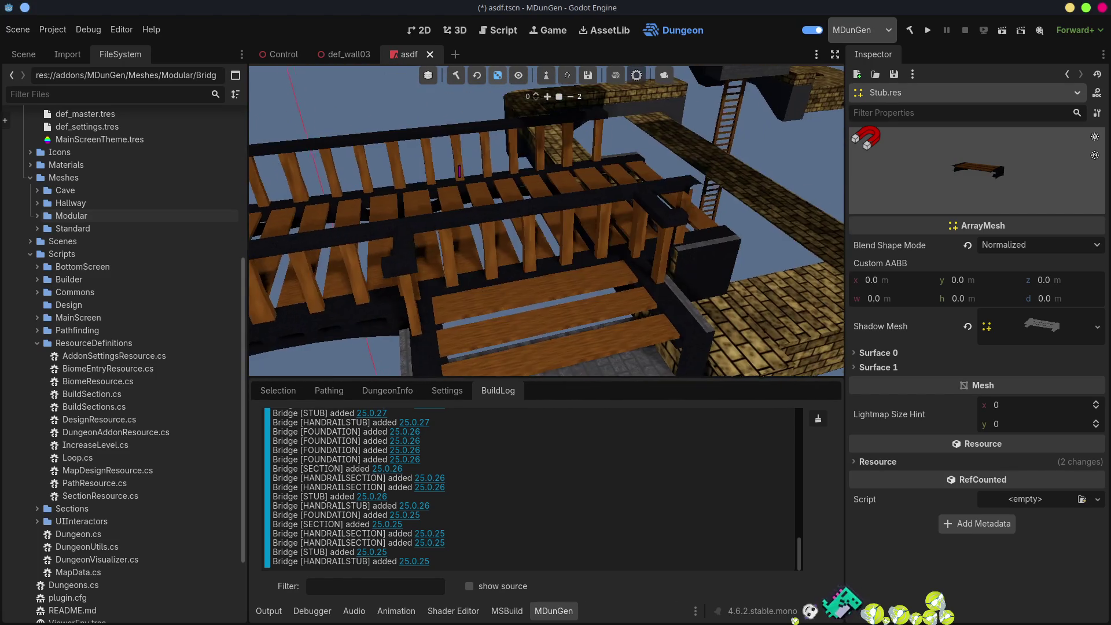
key("w")
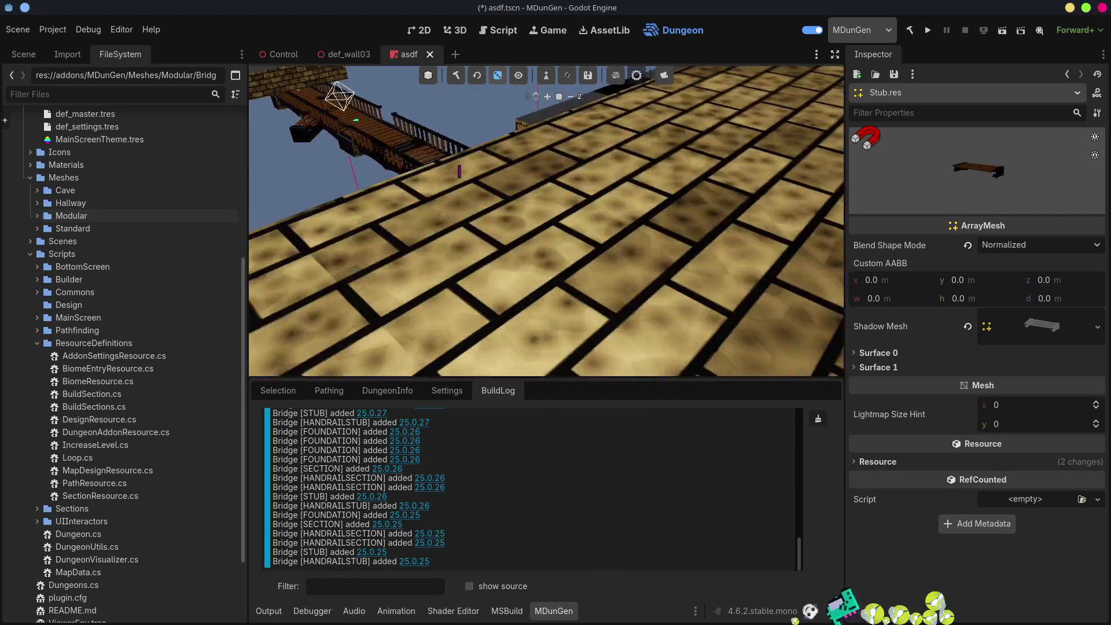
key("w")
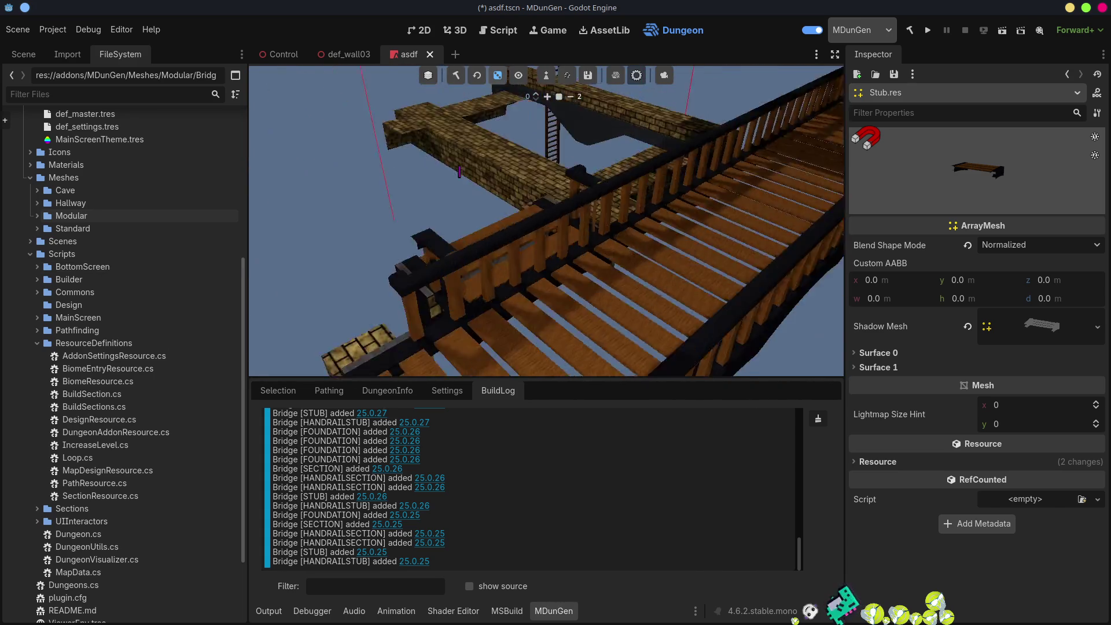
key("w")
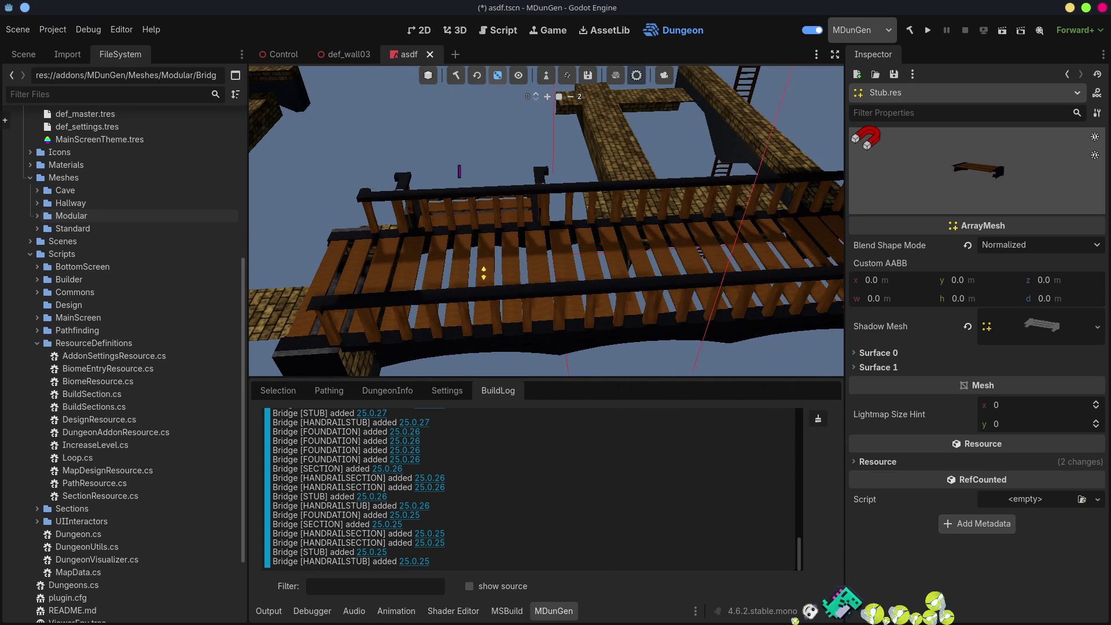
key("s")
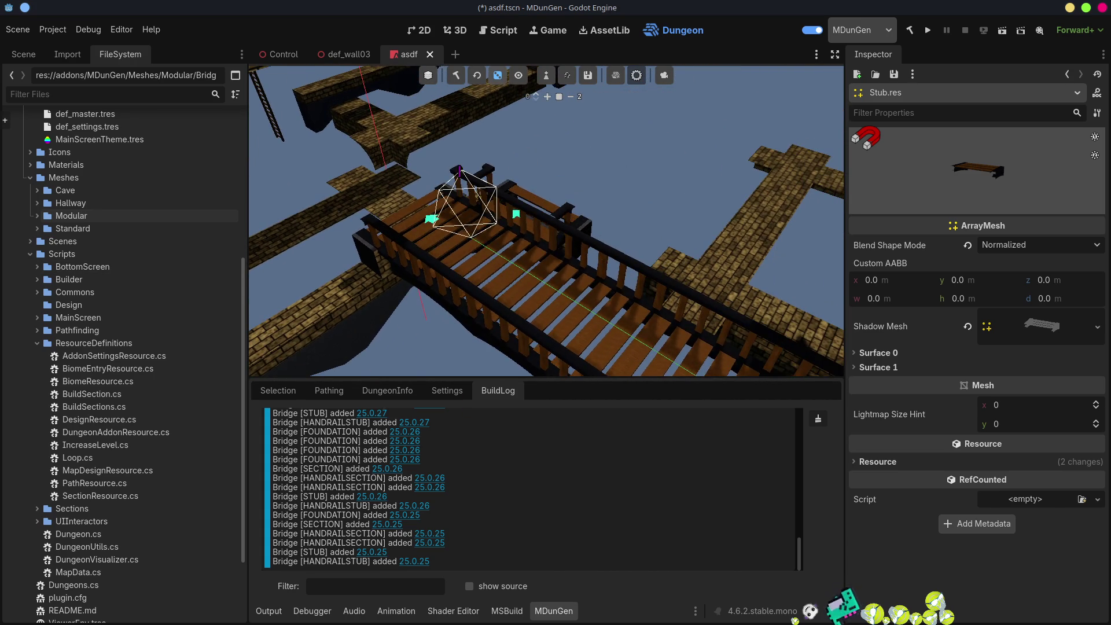
key("w")
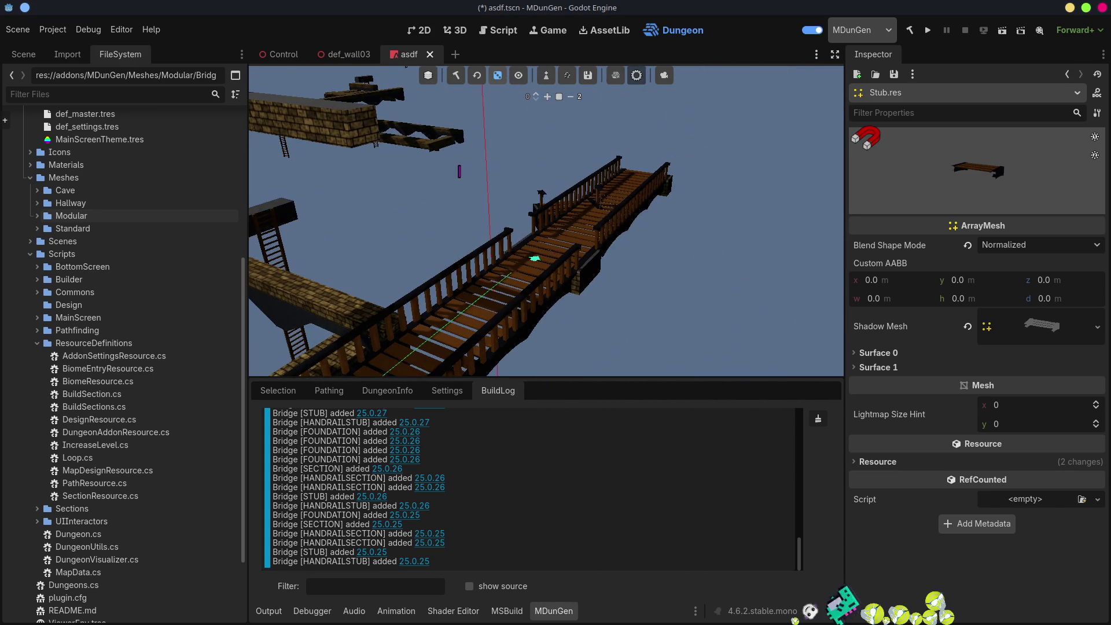
key("w")
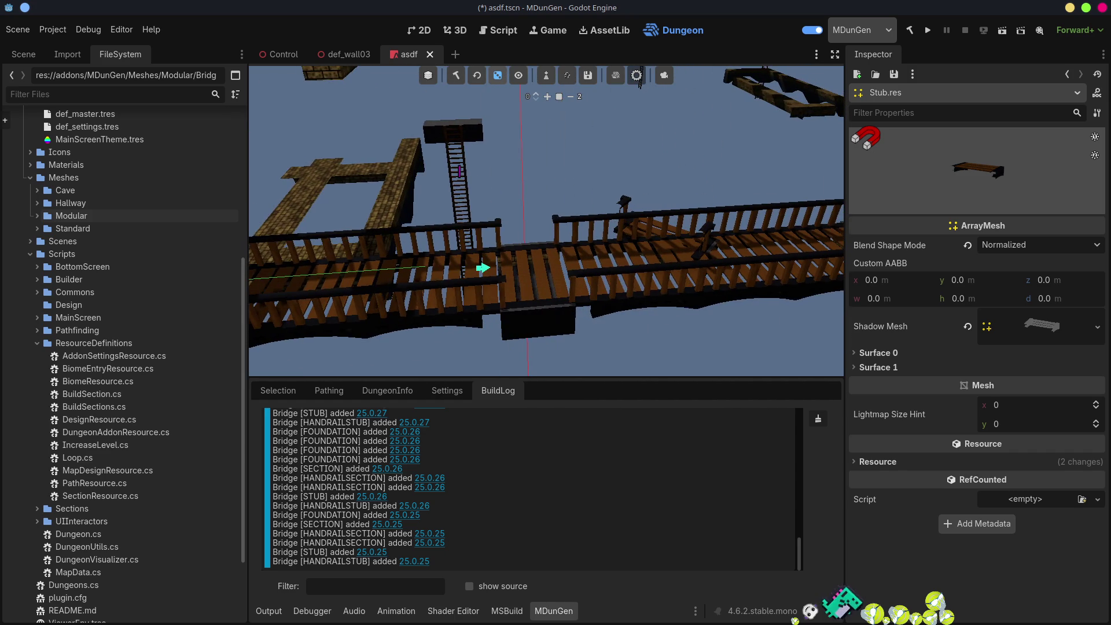
key("w")
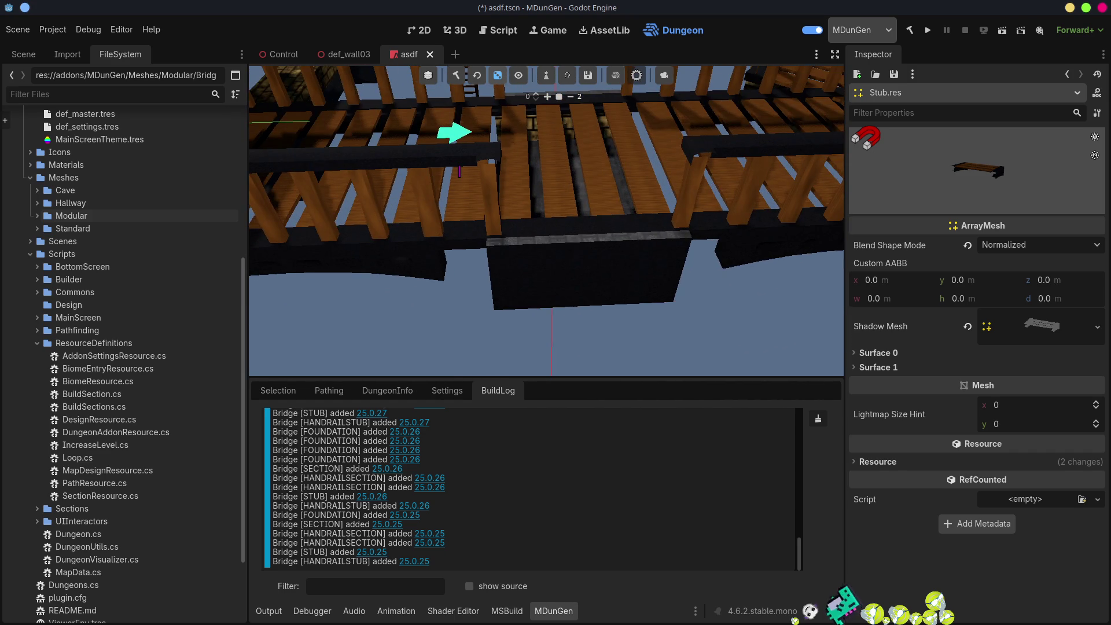
key("w")
key("s")
key("s")
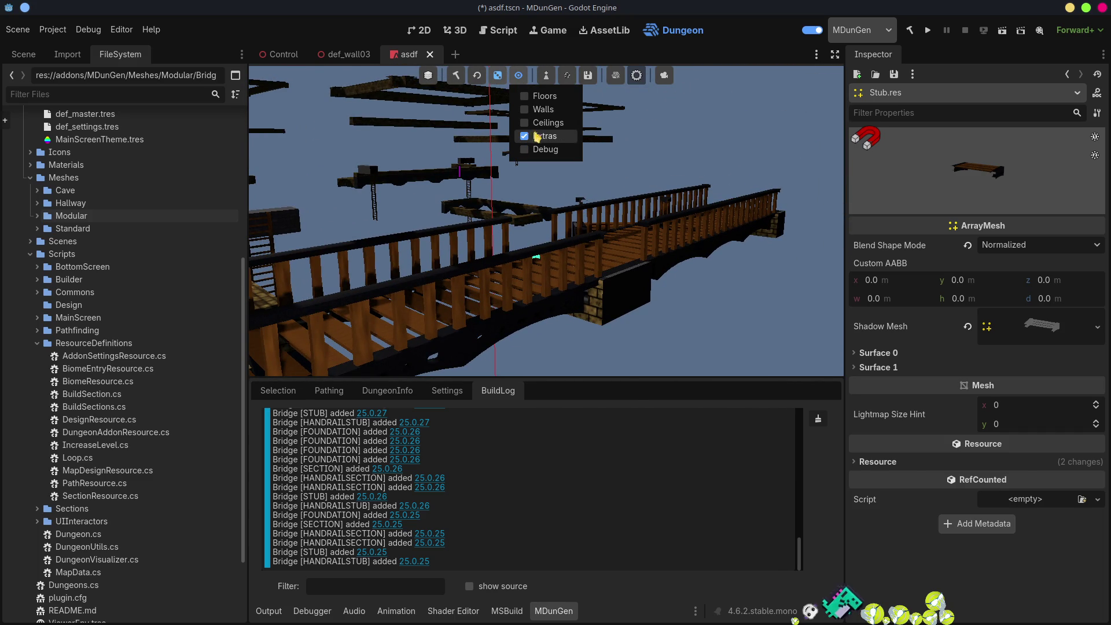
- Turn on Walls in the viewport visibility options and select several bridge entries in the BuildLog
left_click(524, 110)
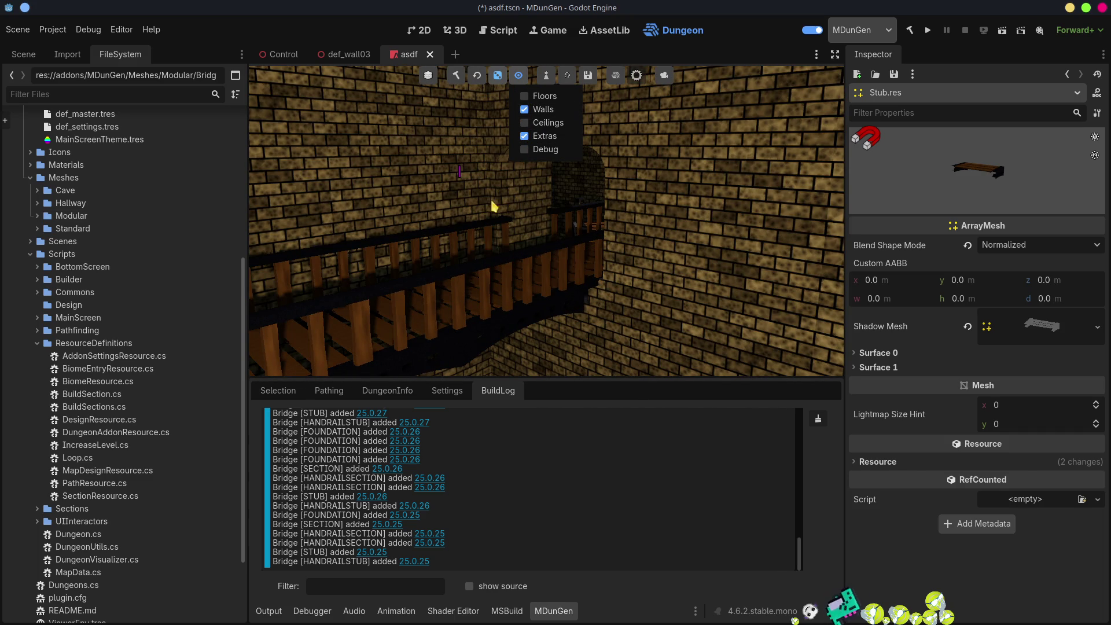
left_click(596, 454)
left_click_drag(596, 454, 592, 423)
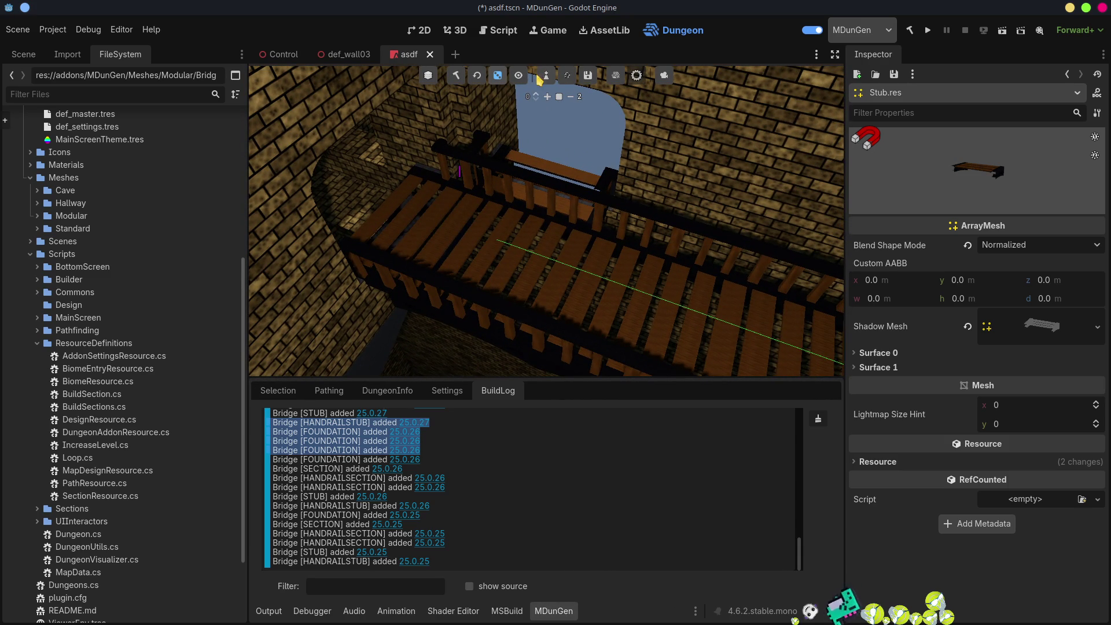
- Turn on the Debug markers and orbit the view to look across the bridge
left_click(538, 152)
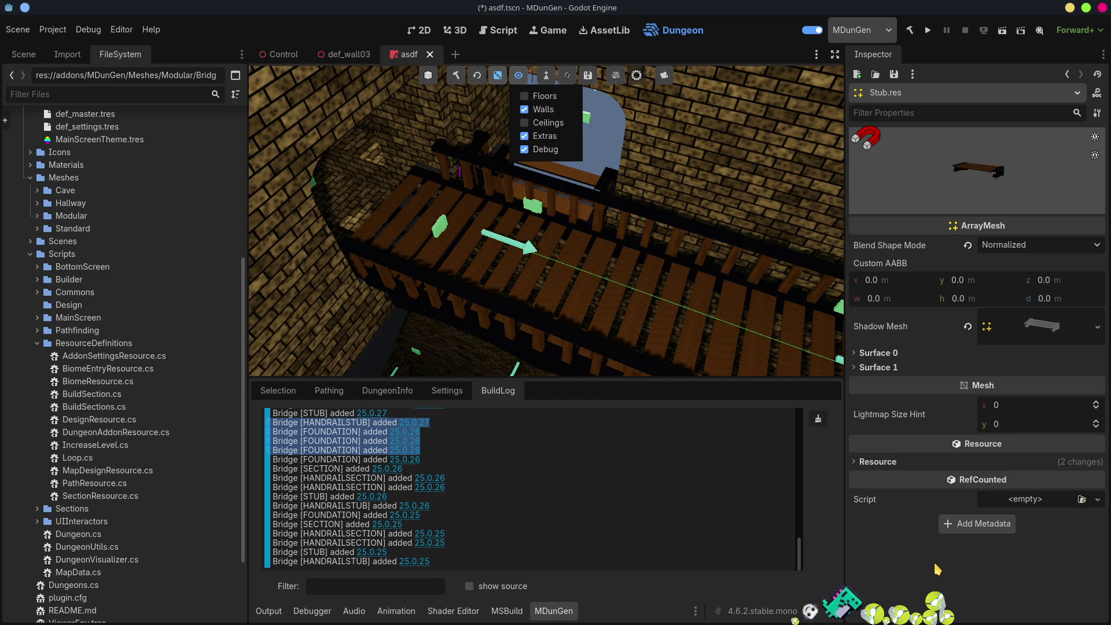
left_click(606, 322)
mouse_move(607, 323)
left_mouse_down()
mouse_move(567, 300)
mouse_move(541, 266)
left_mouse_up()
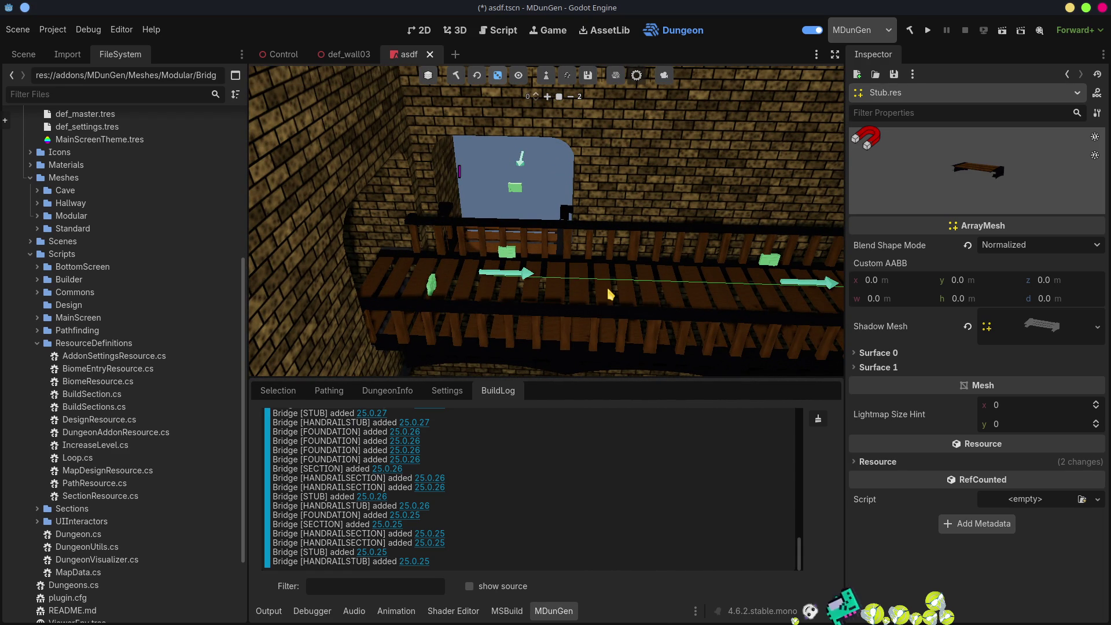
key("alt+Tab")
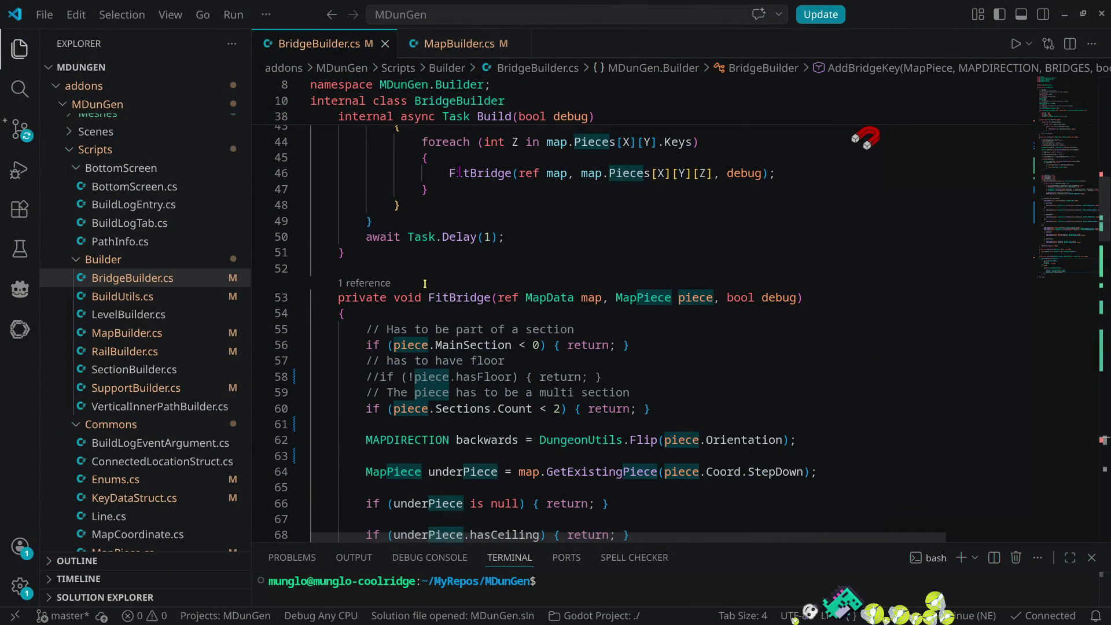
- Delete the two blank lines above if (doRightRail) in FitBridge and save BridgeBuilder.cs
scroll(464, 327, "down", 5)
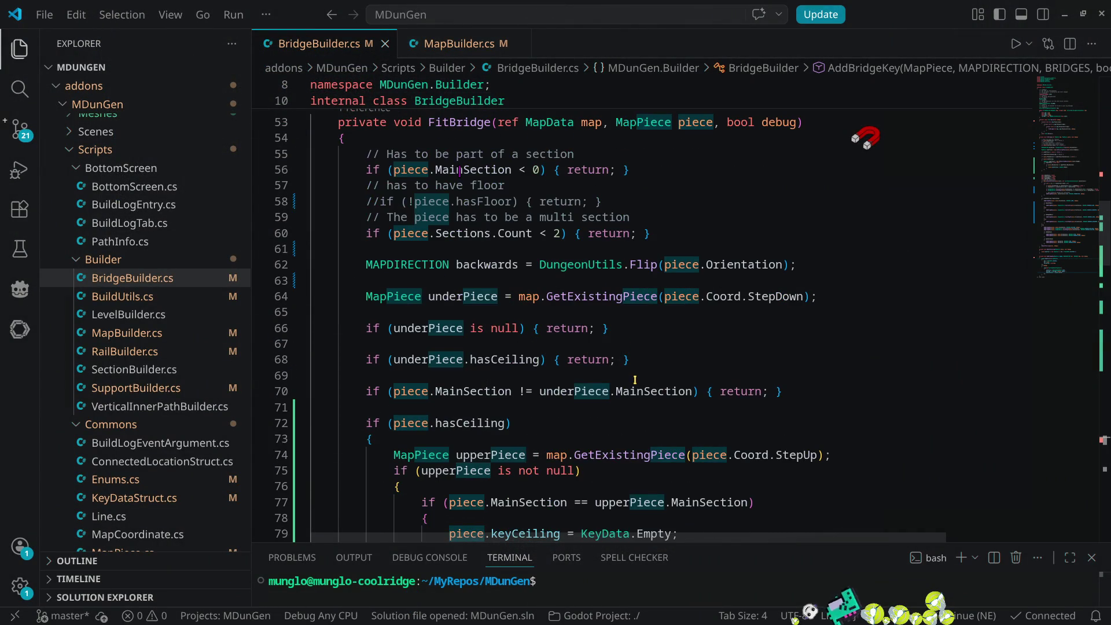
scroll(537, 320, "down", 9)
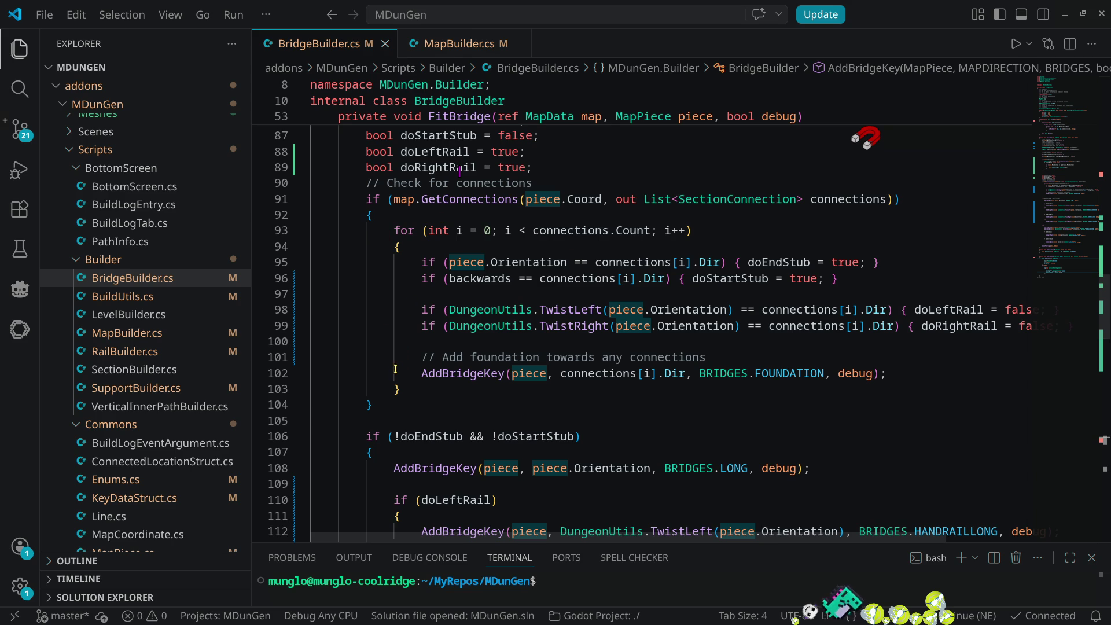
scroll(511, 326, "down", 6)
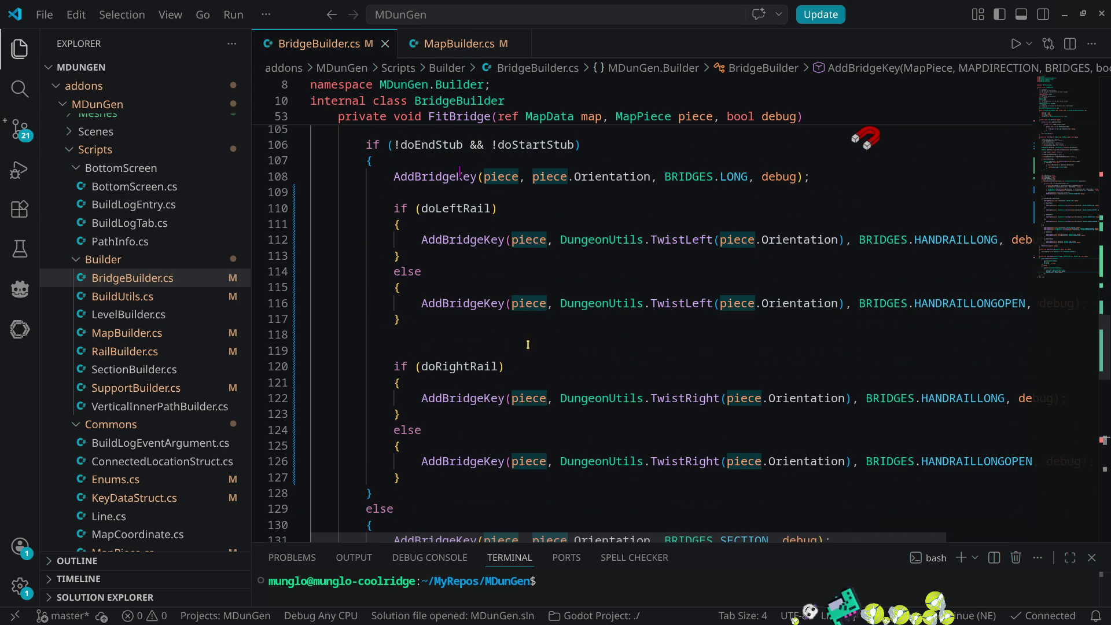
left_click(416, 334)
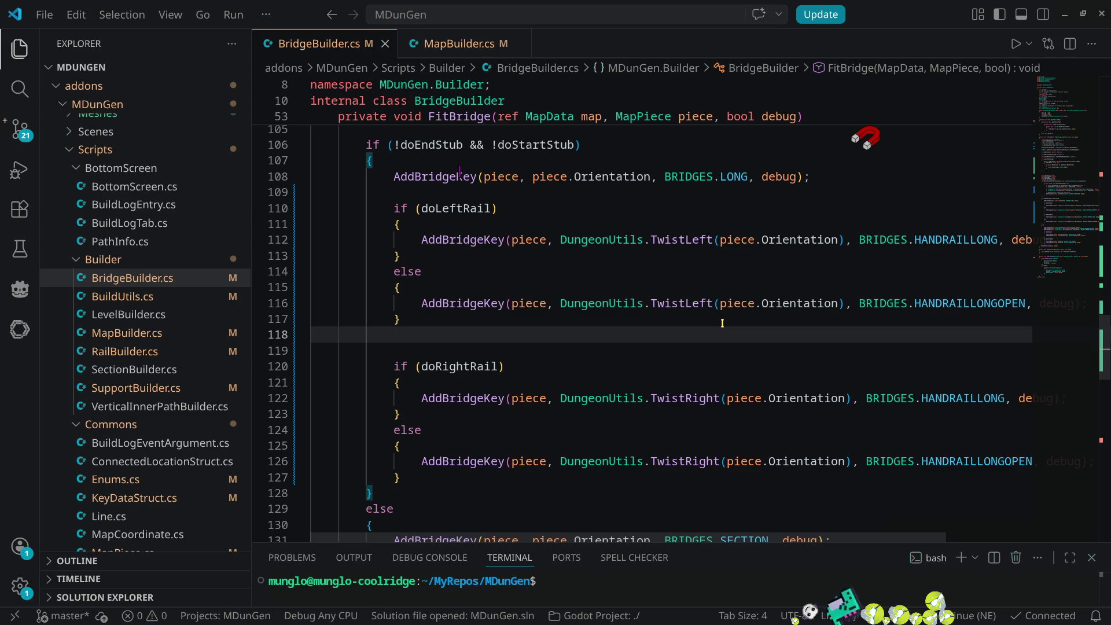
key("Delete")
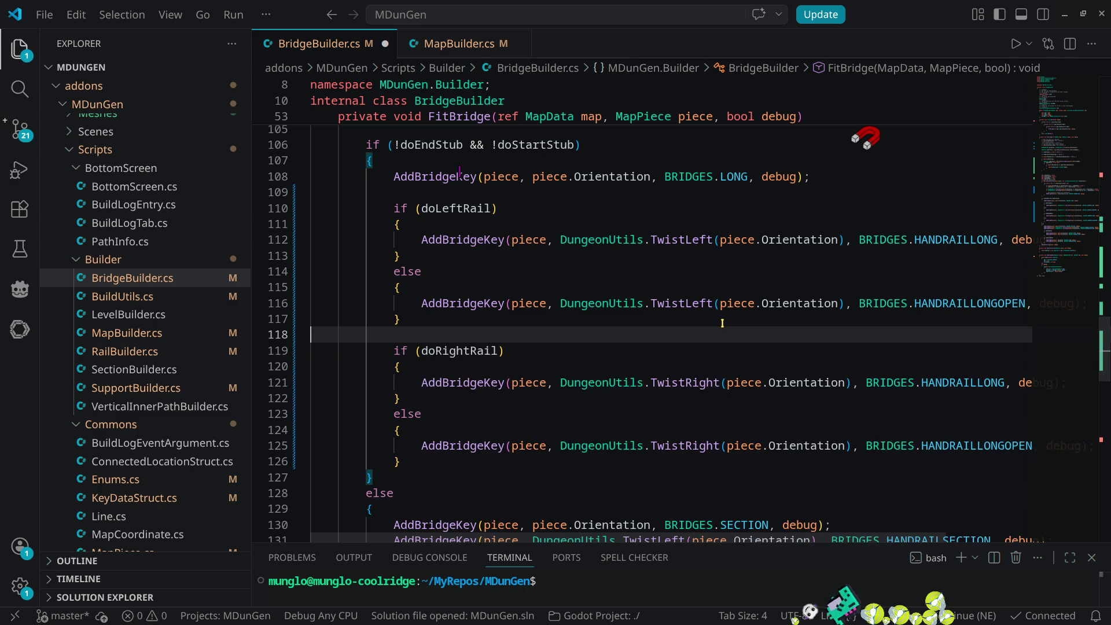
key("Delete")
key("ctrl+s")
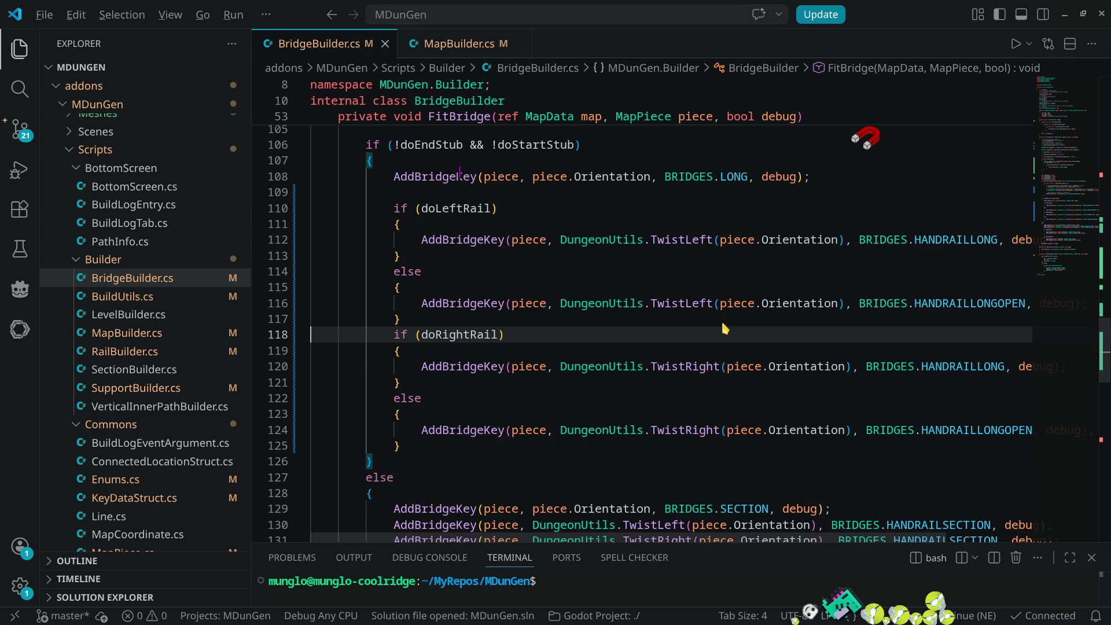
key("alt+Tab")
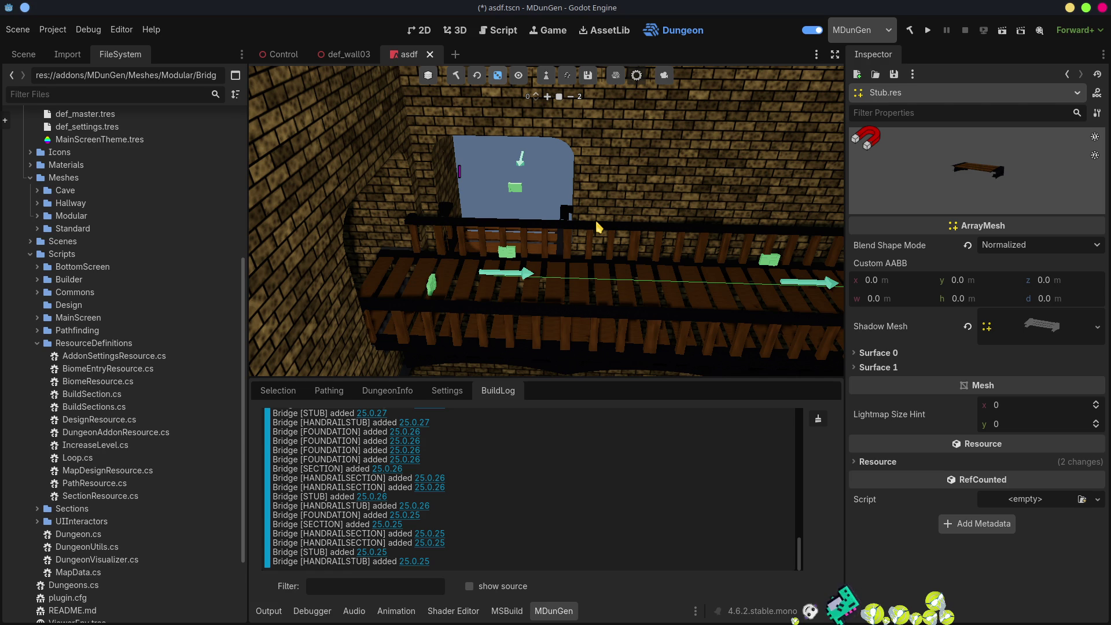
key("alt+Tab")
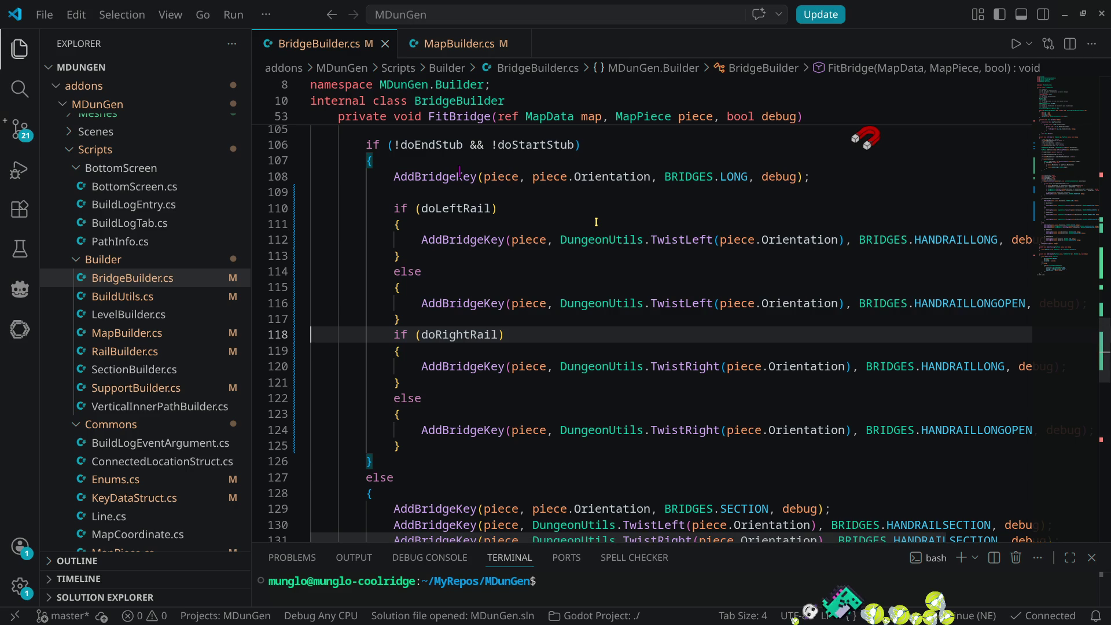
- Paste the doRightRail condition above the right HANDRAILSECTION AddBridgeKey call
scroll(598, 233, "up", 3)
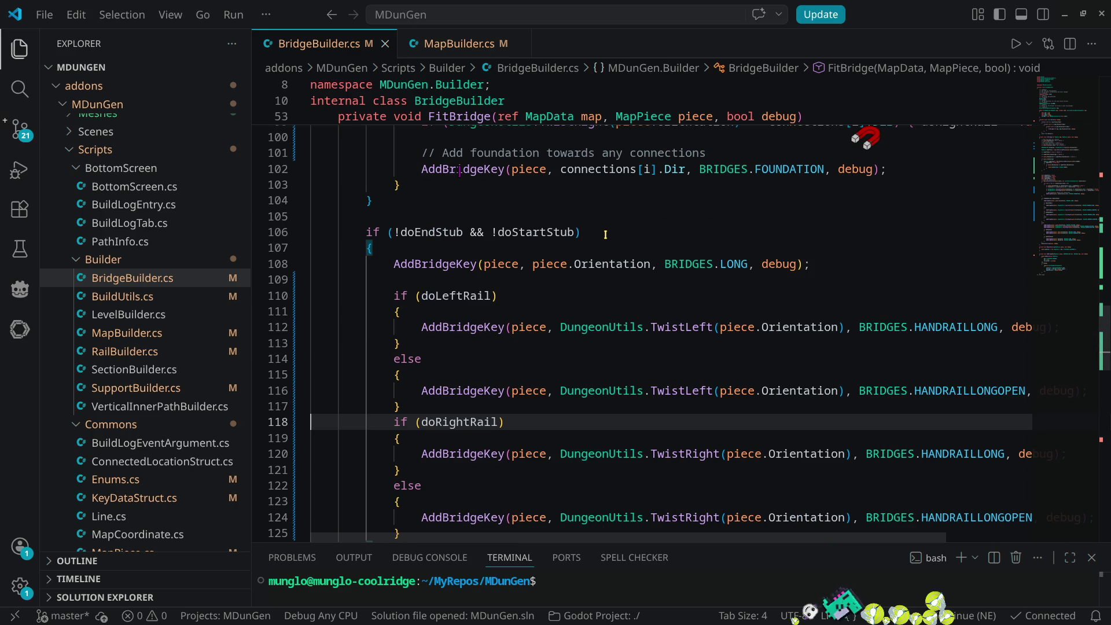
scroll(605, 234, "down", 3)
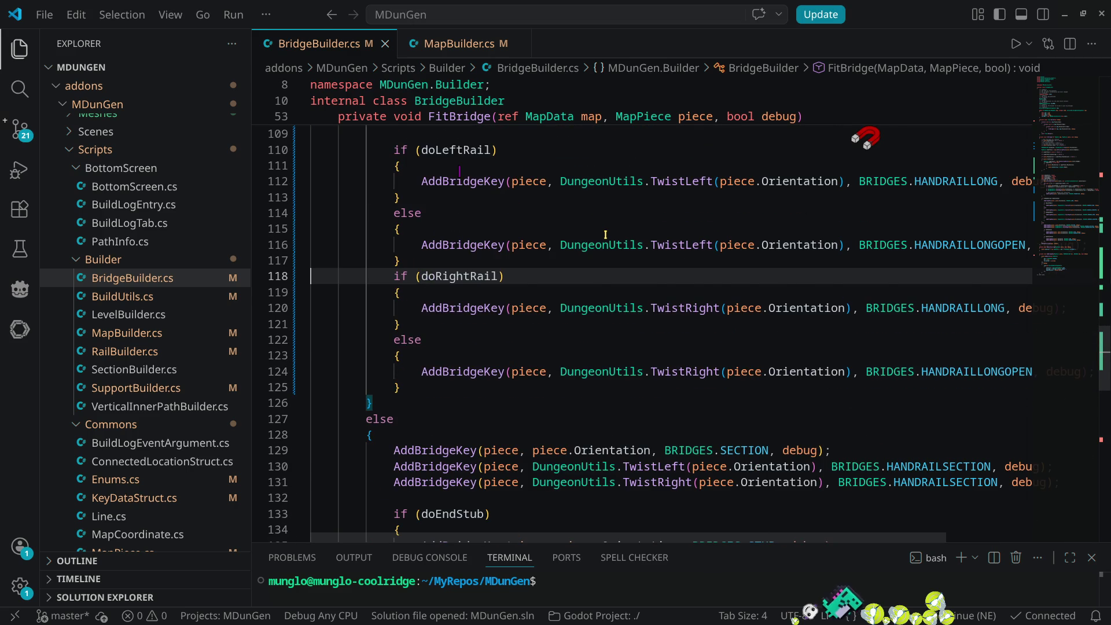
scroll(605, 234, "down", 3)
mouse_move(937, 334)
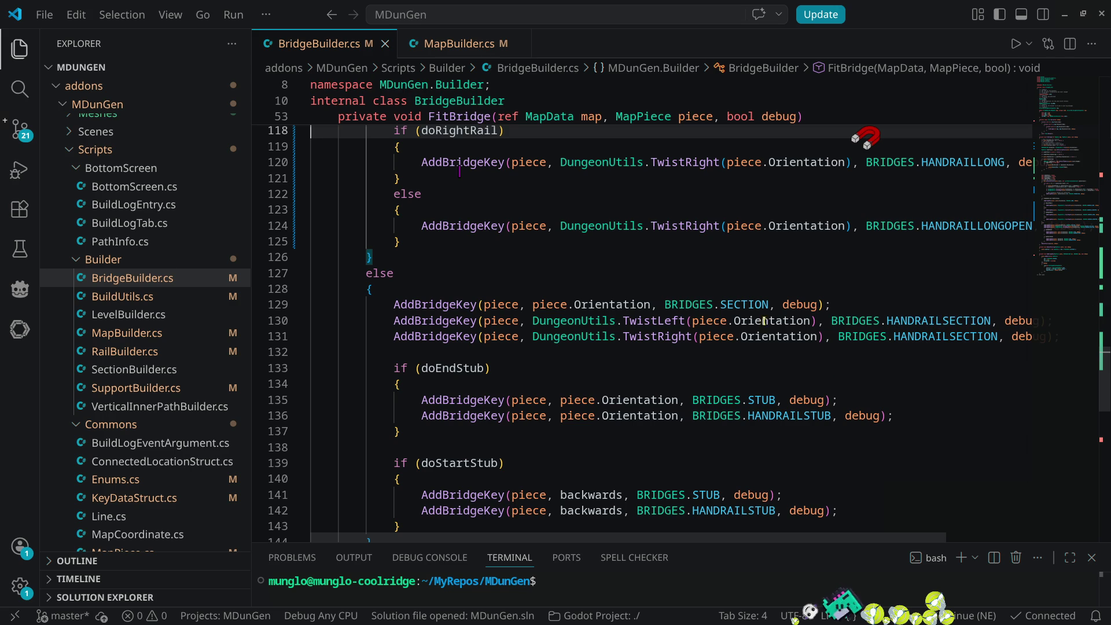
scroll(734, 321, "up", 2)
mouse_move(790, 335)
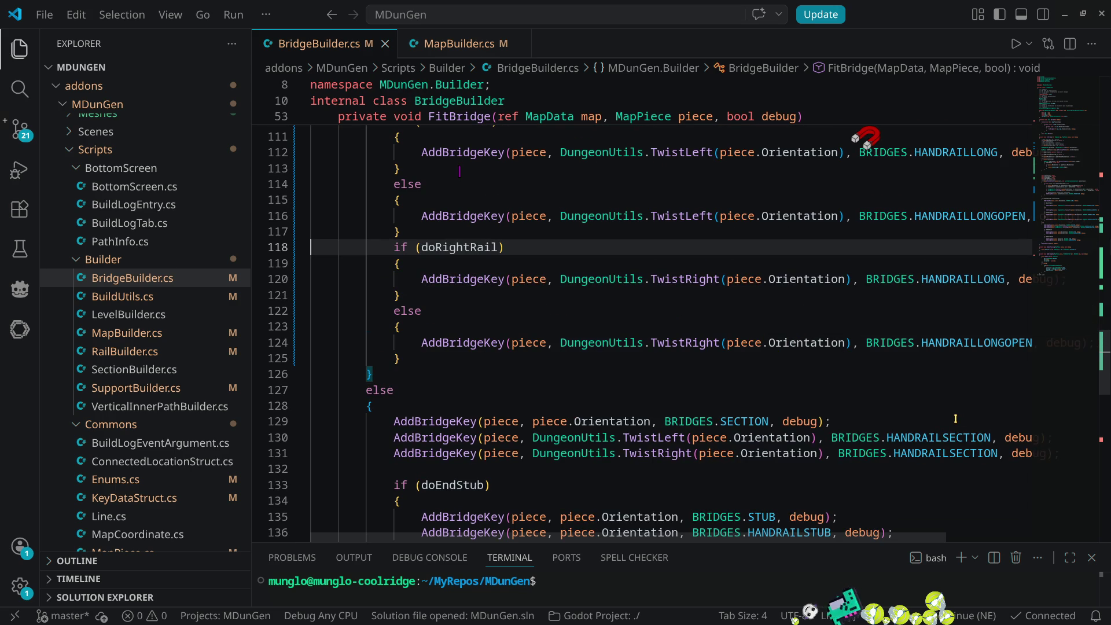
left_click(521, 243)
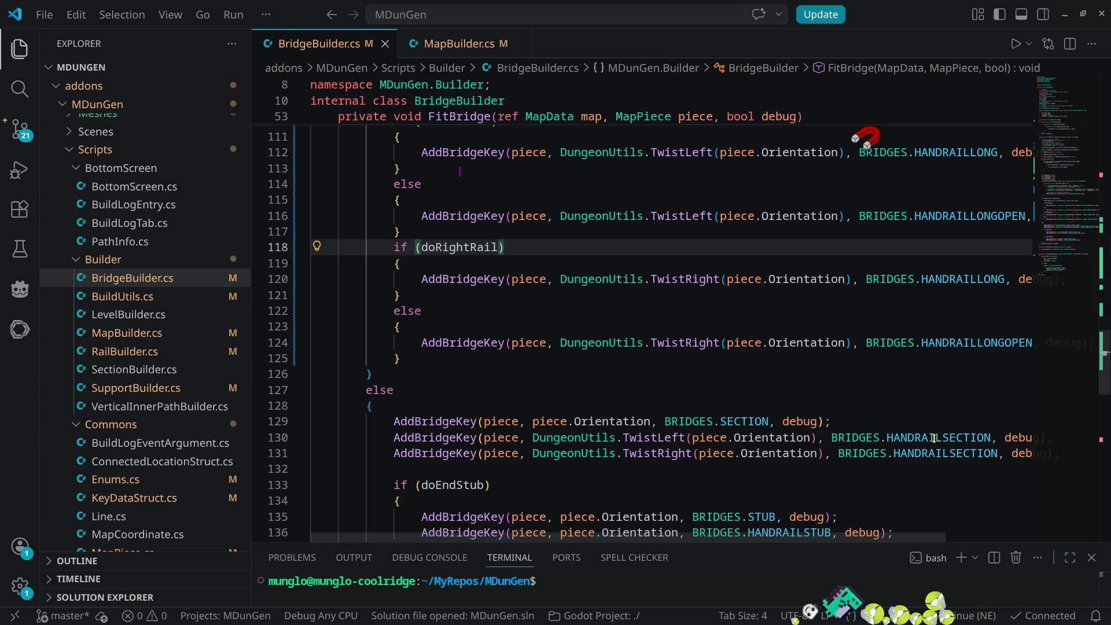
mouse_move(546, 456)
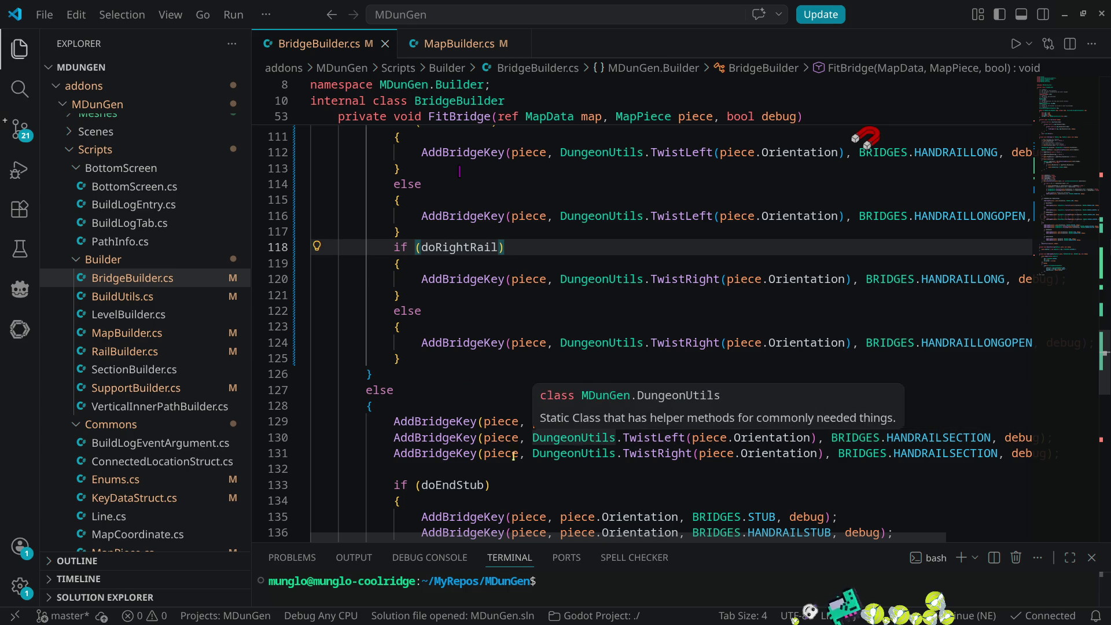
left_click(391, 457)
type("if (doRightRail)")
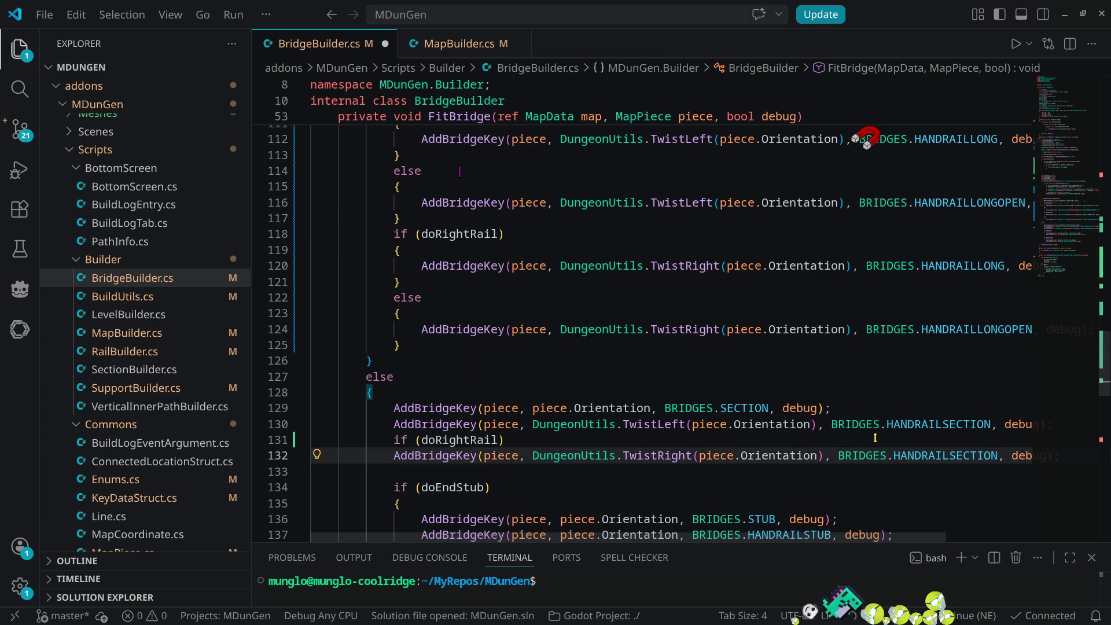
- Enclose the right HANDRAILSECTION call in braces under if (doRightRail) and indent it
left_click(874, 438)
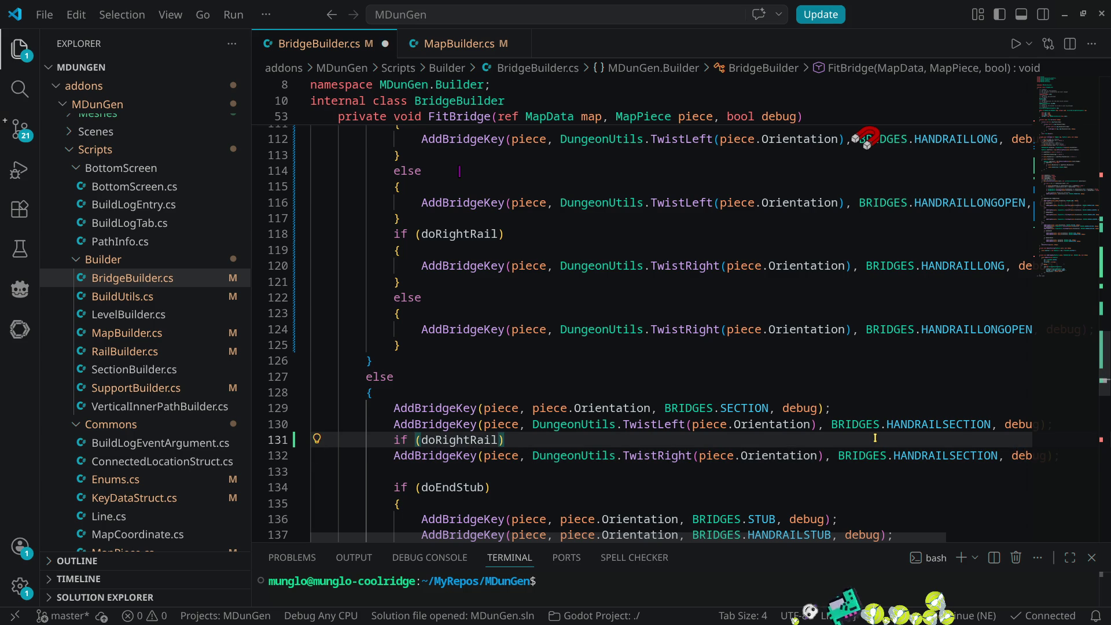
key("Return")
type("{")
key("Return")
scroll(875, 438, "down", 1)
key("Down")
key("Down")
key("alt+Up")
key("alt+Up")
key("Home")
key("Tab")
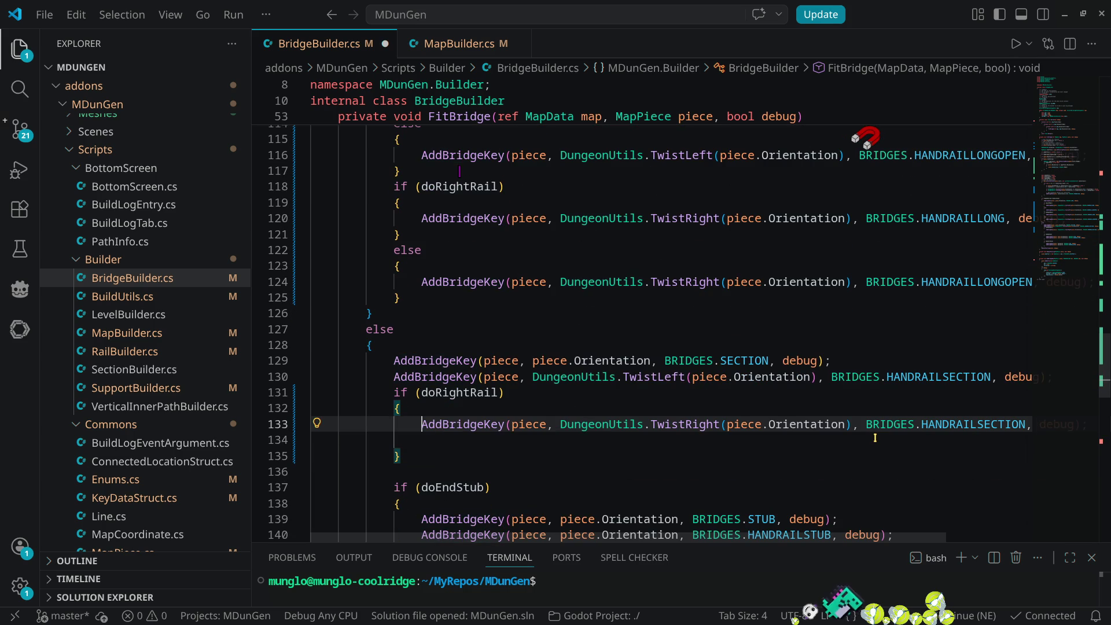
- Wrap the left HANDRAILSECTION call in an if (doLeftRail) { } block
key("Up")
key("Up")
key("Up")
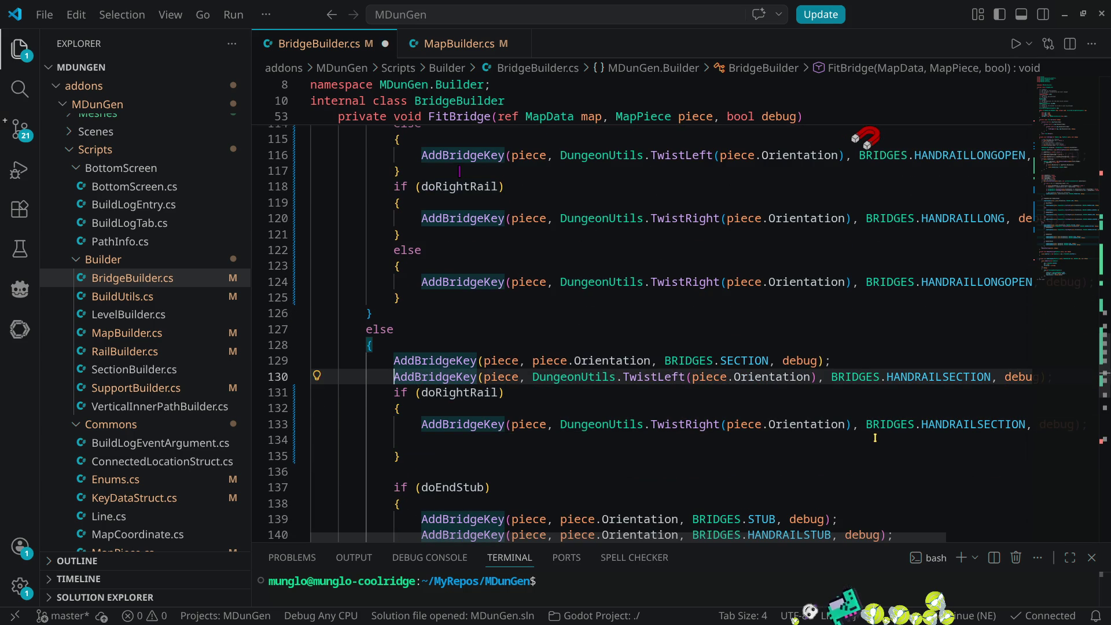
key("ctrl+z")
key("End")
key("Left")
key("ctrl+shift+Left")
type("doL")
key("Tab")
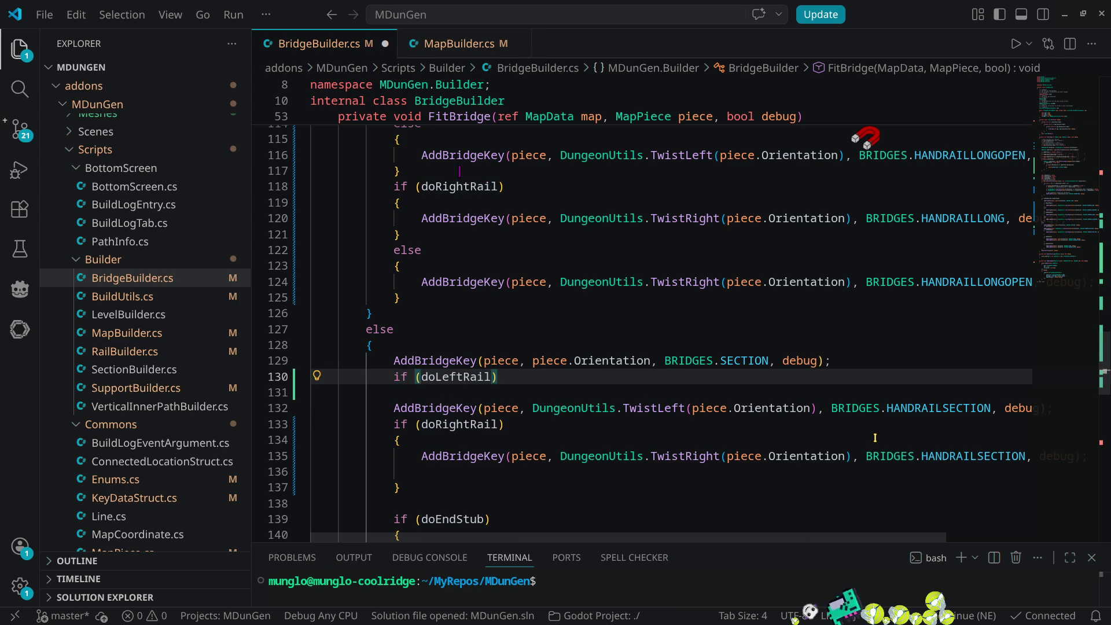
key("Return")
type("{")
key("Return")
key("Down")
key("Down")
key("Down")
key("alt+Up")
key("alt+Up")
key("alt+Up")
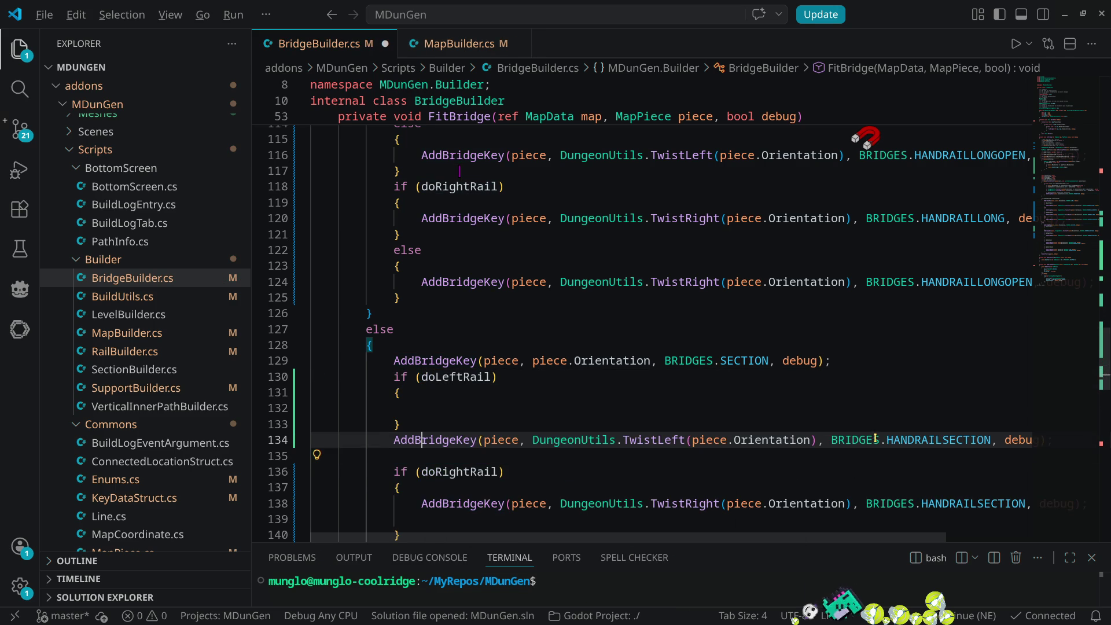
key("Tab")
- Remove the leftover blank lines inside the rail blocks and save BridgeBuilder.cs
key("Down")
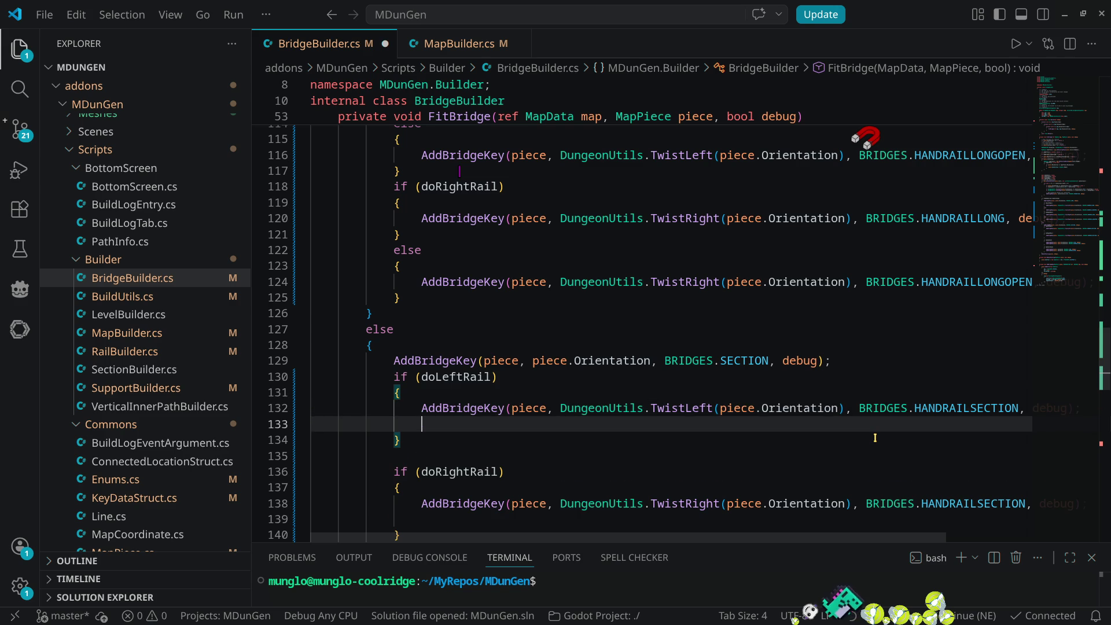
key("ctrl+shift+k")
key("Down")
key("Down")
key("Down")
scroll(874, 437, "down", 1)
key("Down")
scroll(875, 438, "down", 2)
key("Down")
key("ctrl+shift+k")
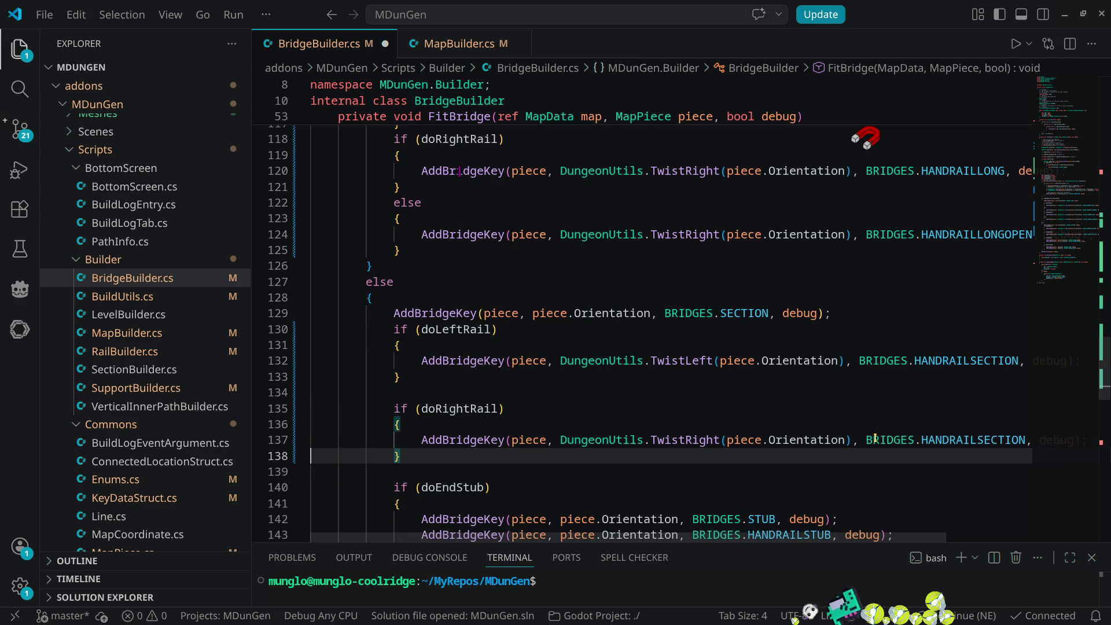
key("ctrl+s")
- Look over the bridge walkway, check the piece's section info, save asdf, and build the .NET project
key("alt+Tab")
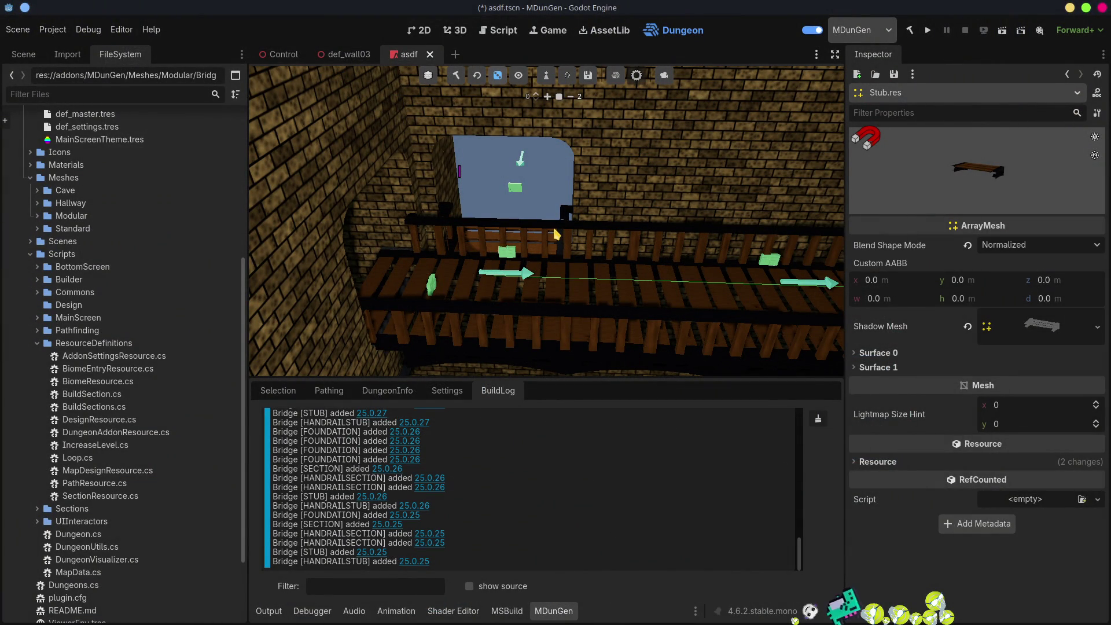
mouse_move(628, 271)
left_mouse_down()
mouse_move(569, 243)
mouse_move(573, 232)
mouse_move(576, 254)
mouse_move(564, 237)
mouse_move(555, 243)
mouse_move(647, 242)
left_mouse_up()
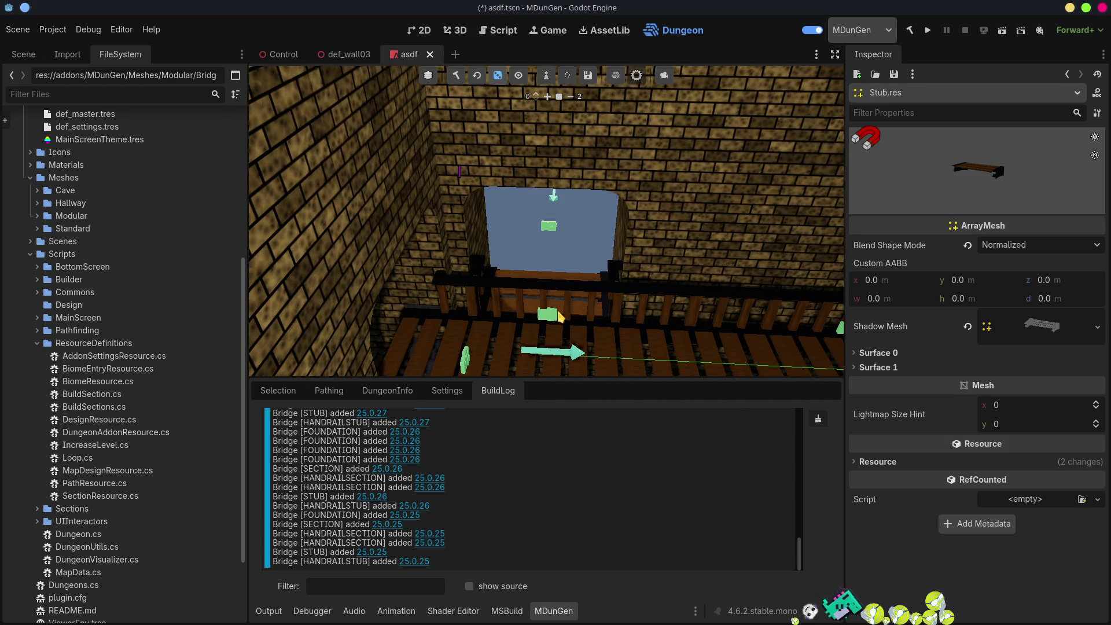
left_click_drag(555, 243, 557, 277)
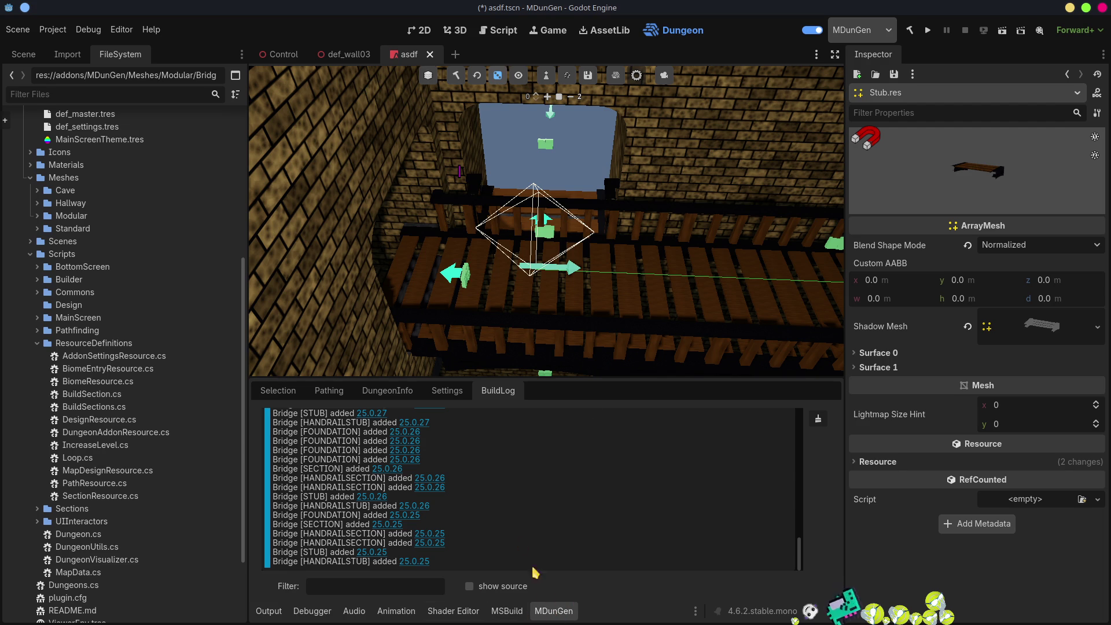
left_click(279, 391)
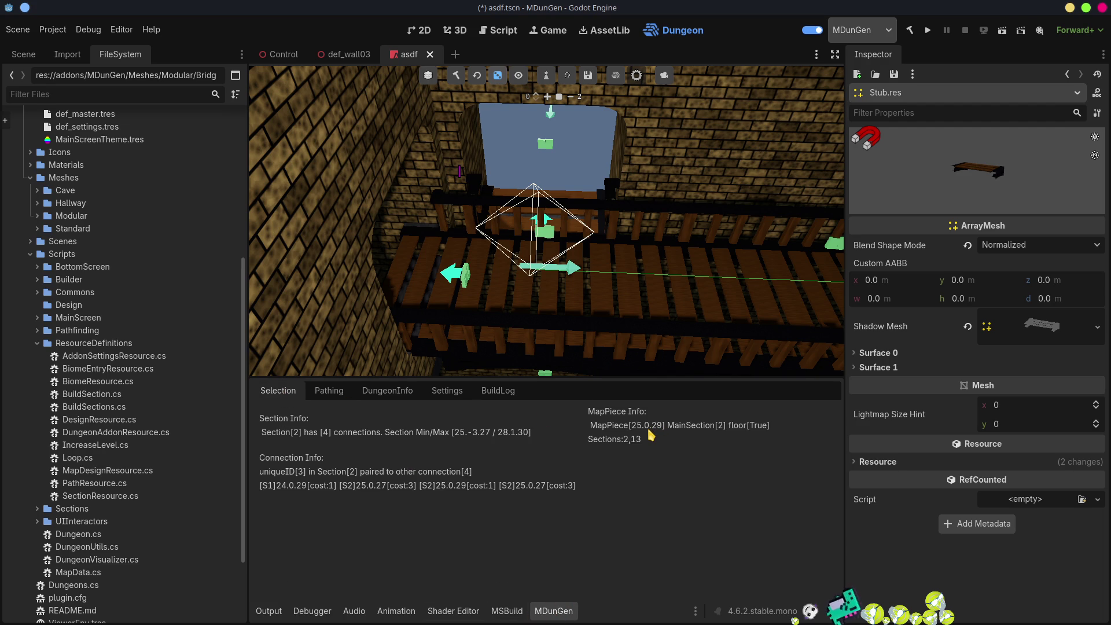
key("ctrl+s")
left_click(909, 30)
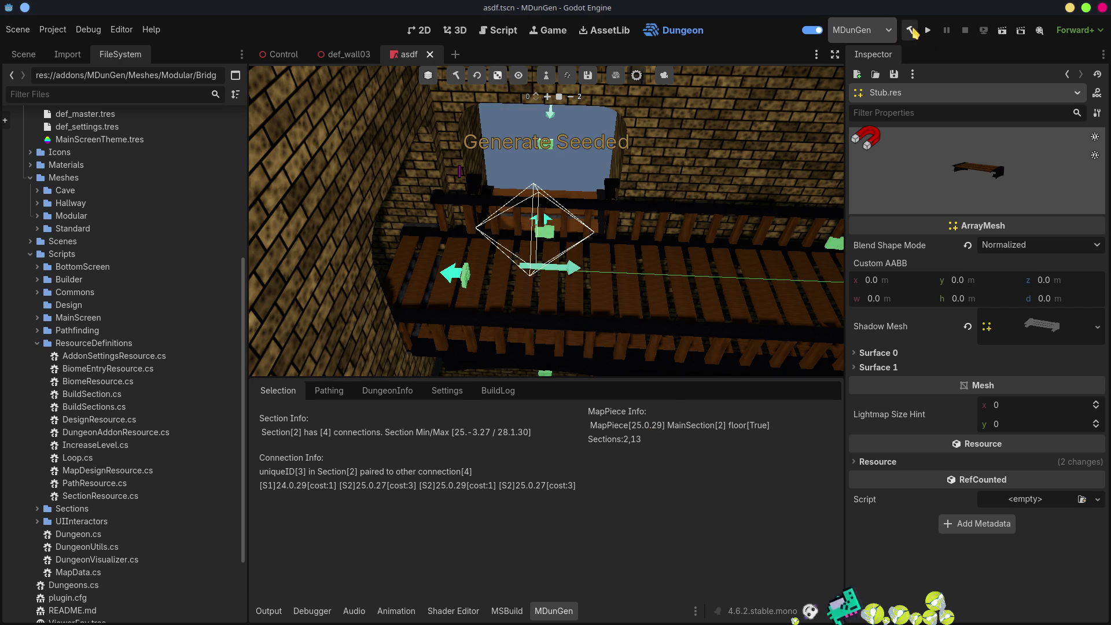
- Reload the MDunGen plugin by toggling it off and on, then regenerate the dungeon
left_click(811, 30)
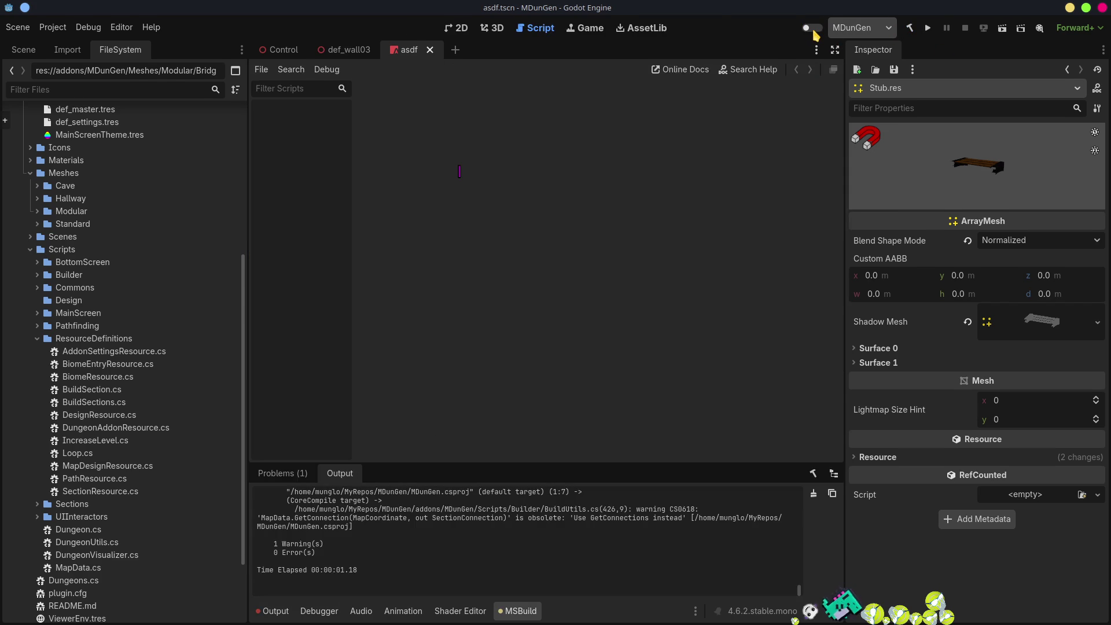
left_click(812, 29)
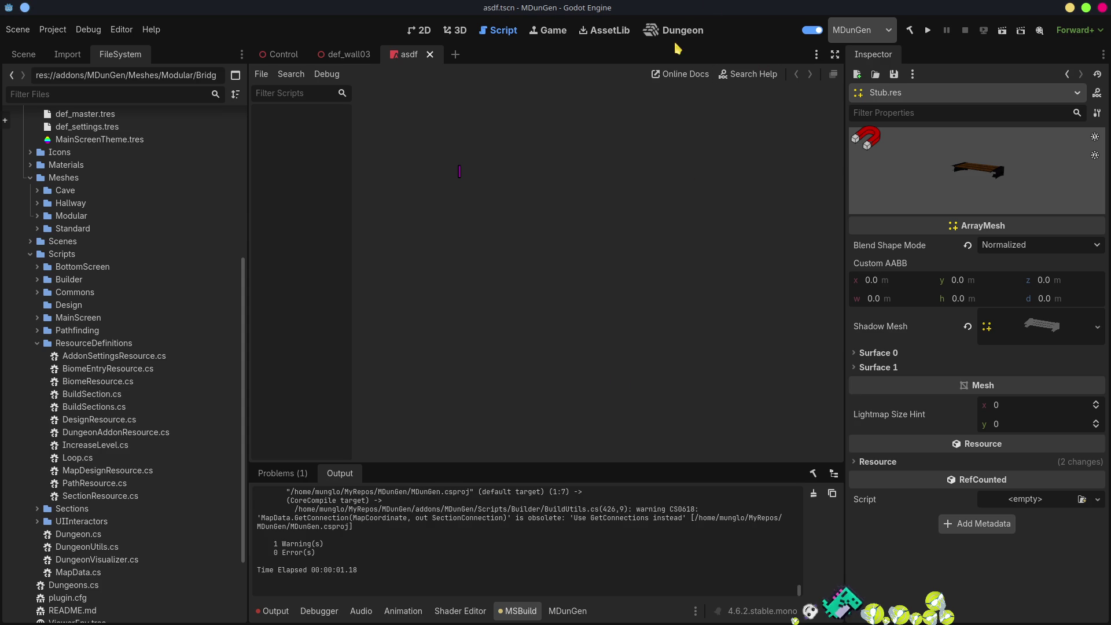
left_click(693, 29)
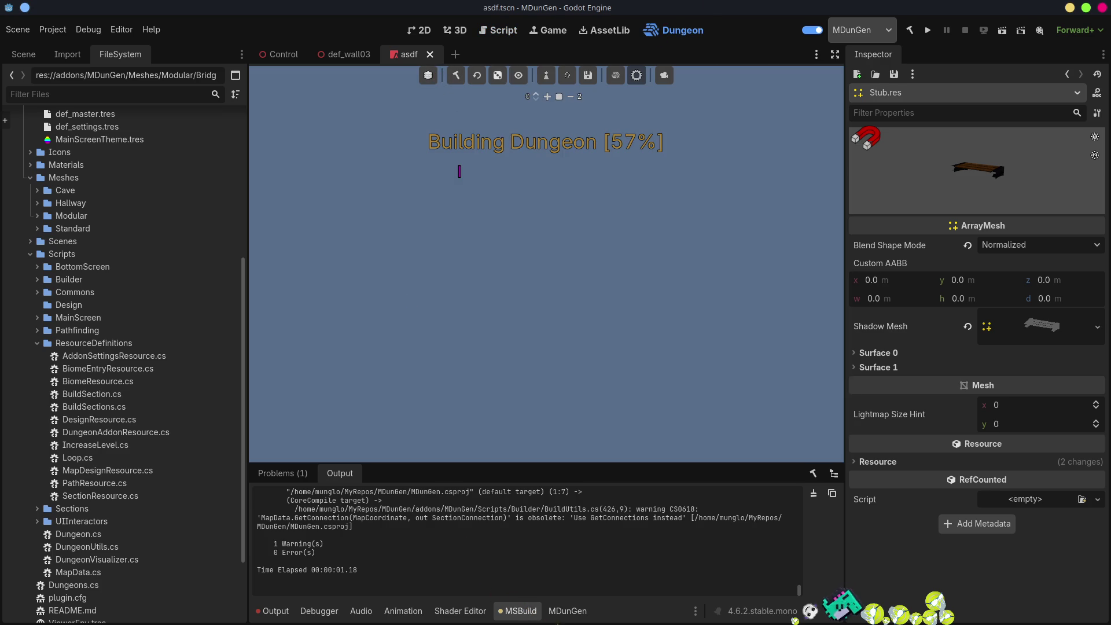
- Jump the camera to a bridge room from the MDunGen BuildLog and inspect it before moving to Blender
left_click(577, 614)
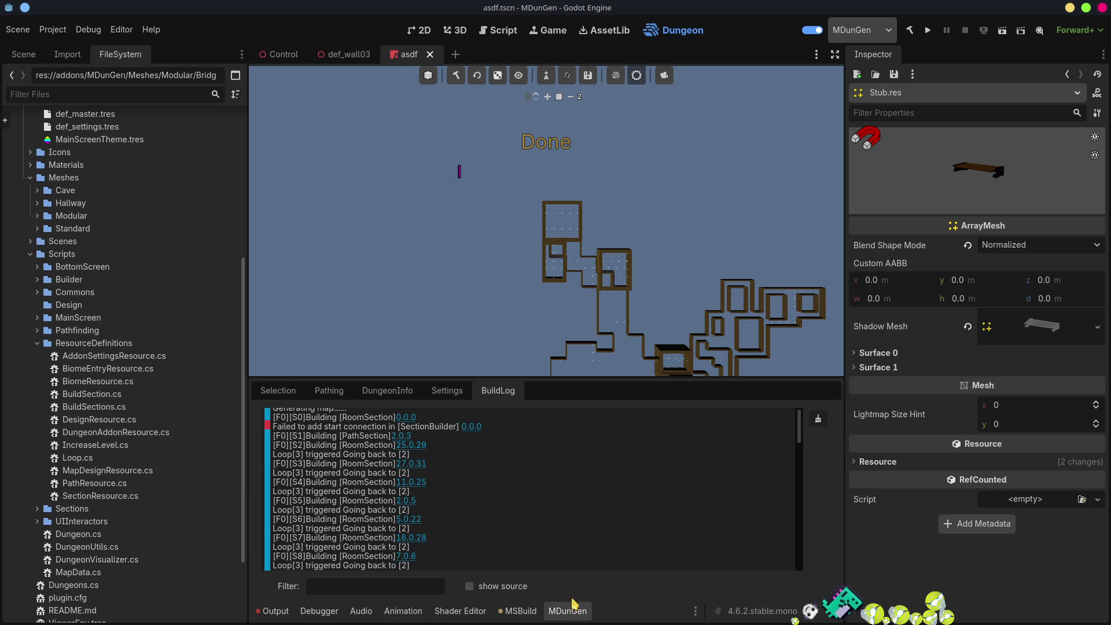
scroll(415, 532, "down", 2)
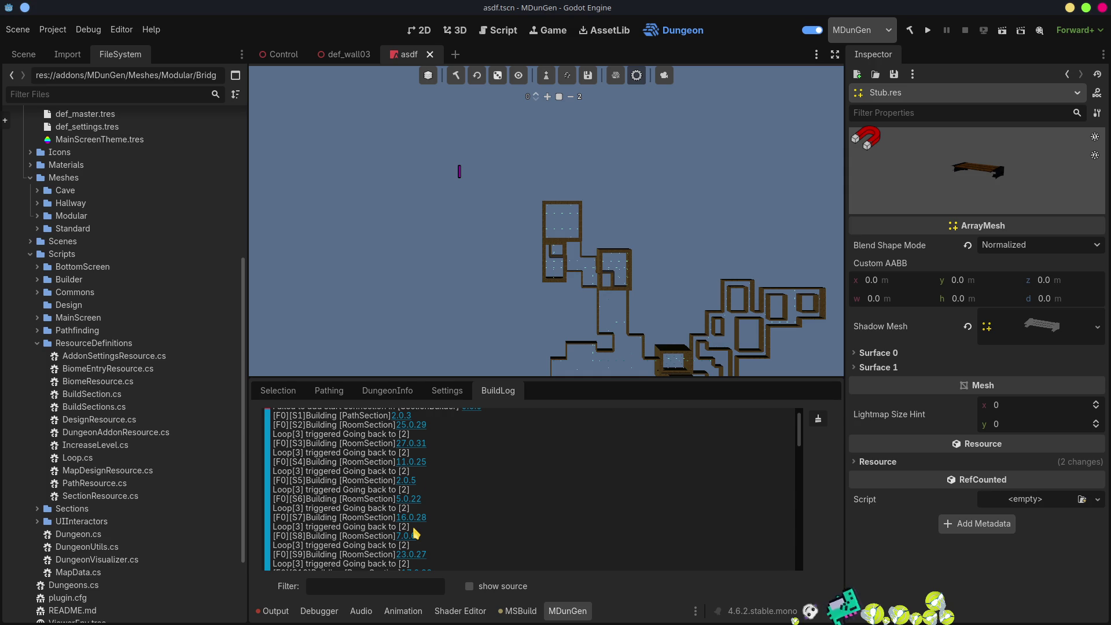
left_click(420, 427)
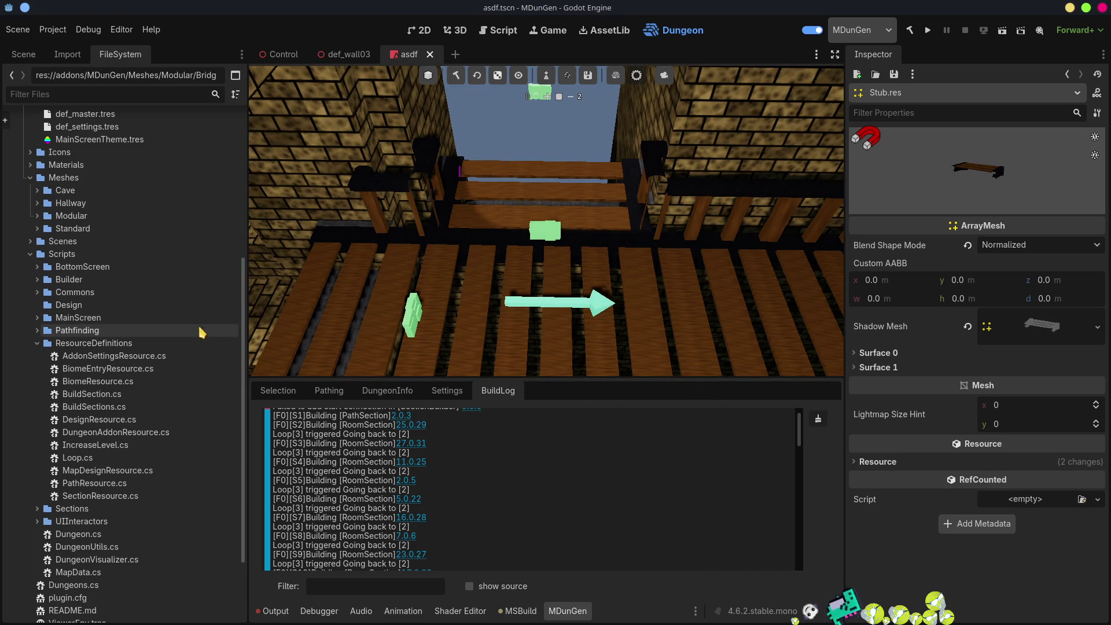
key("alt+Tab")
key("alt+Tab")
key("alt+Tab")
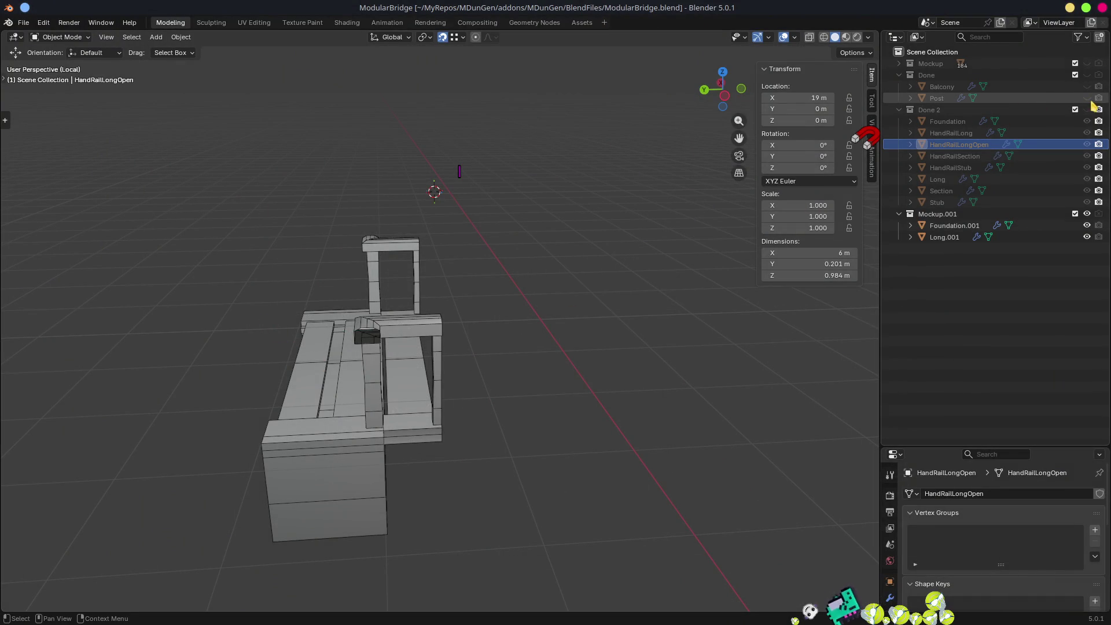
- Unhide the Done and Done 2 collections and exit Local view to see the whole bridge
left_click(1086, 74)
left_click(1086, 97)
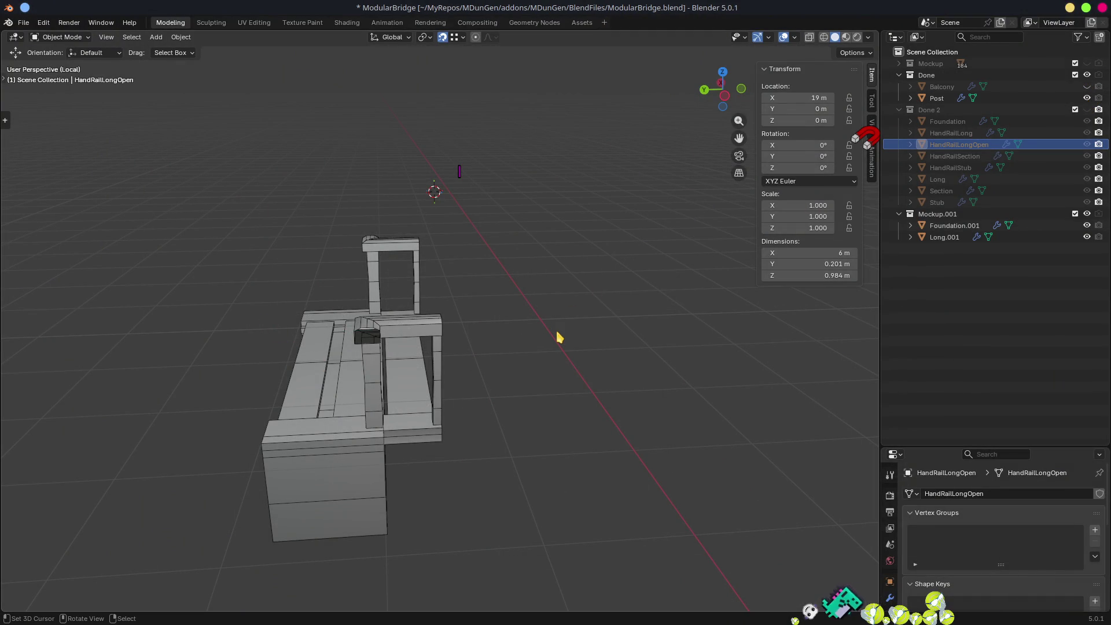
key("KP_Divide")
scroll(558, 340, "down", 10)
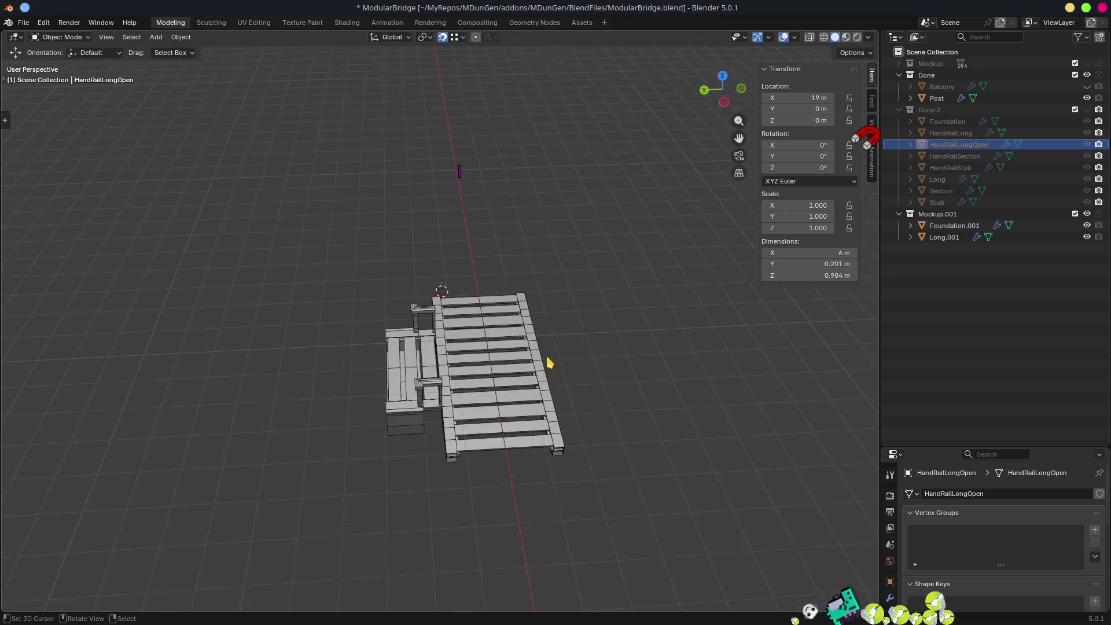
key("KP_4")
key("KP_4")
key("KP_4")
scroll(539, 336, "up", 5)
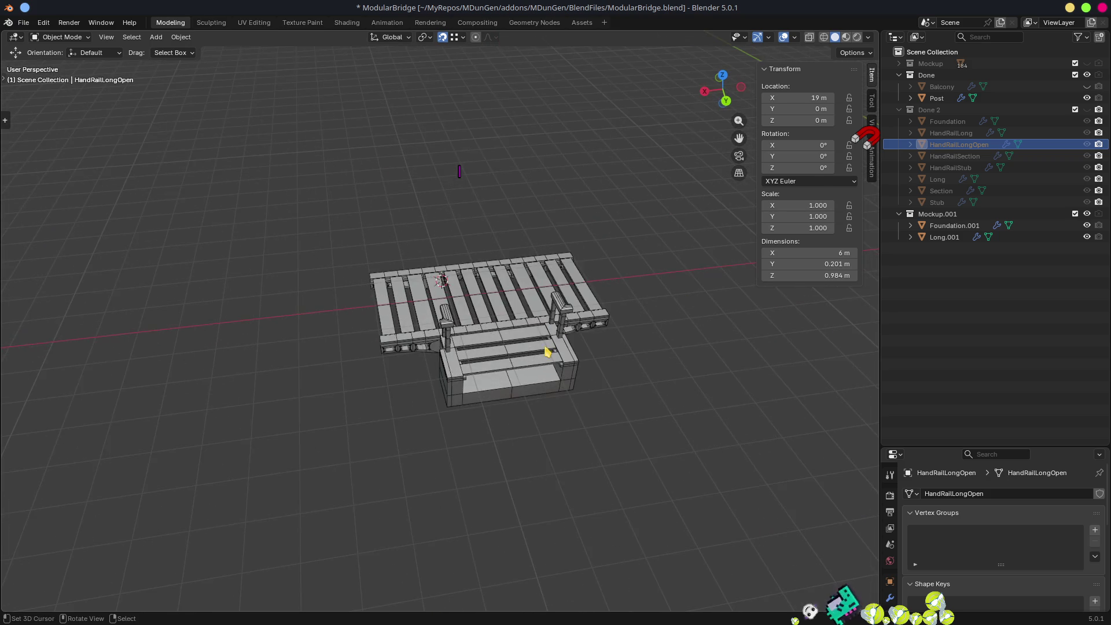
key("KP_4")
key("KP_4")
key("KP_4")
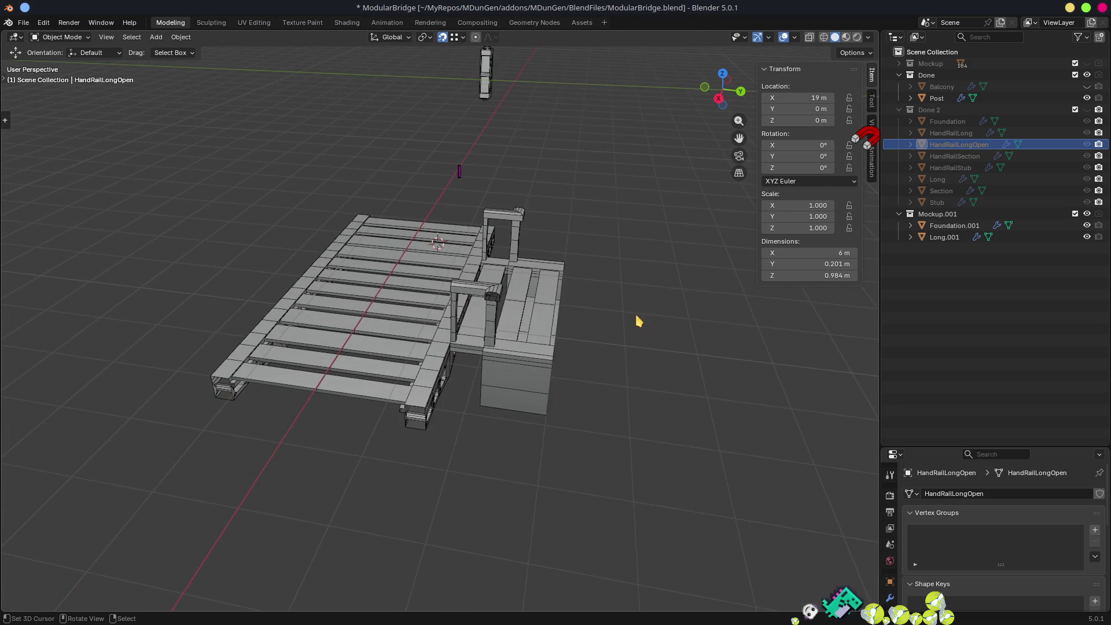
key("KP_4")
key("KP_4")
key("KP_4")
left_click(580, 347)
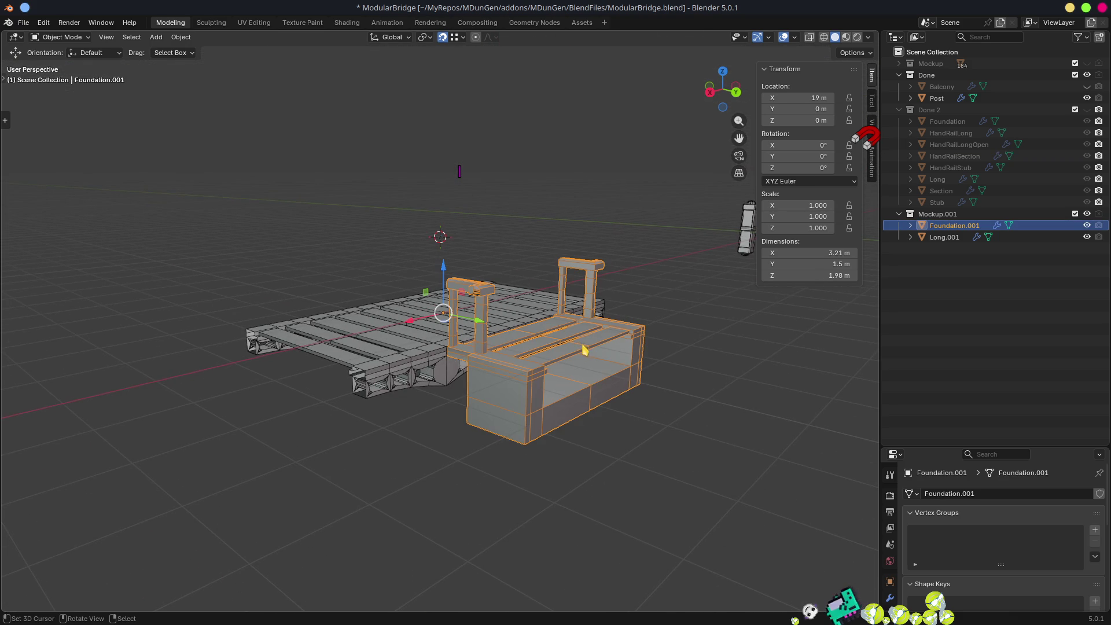
left_click(945, 237)
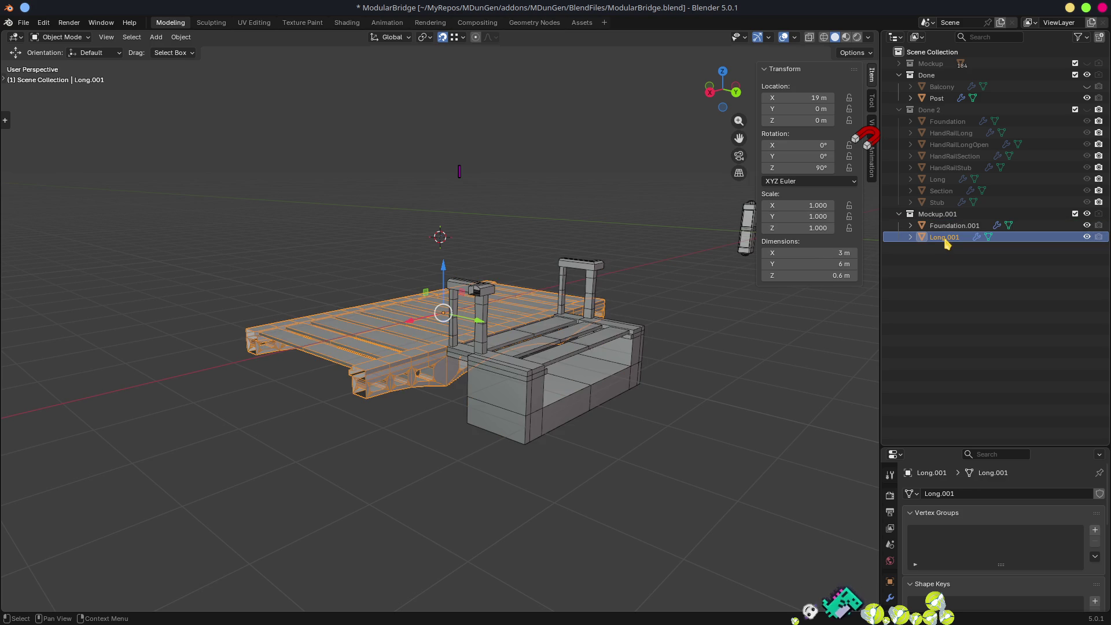
left_click(1087, 109)
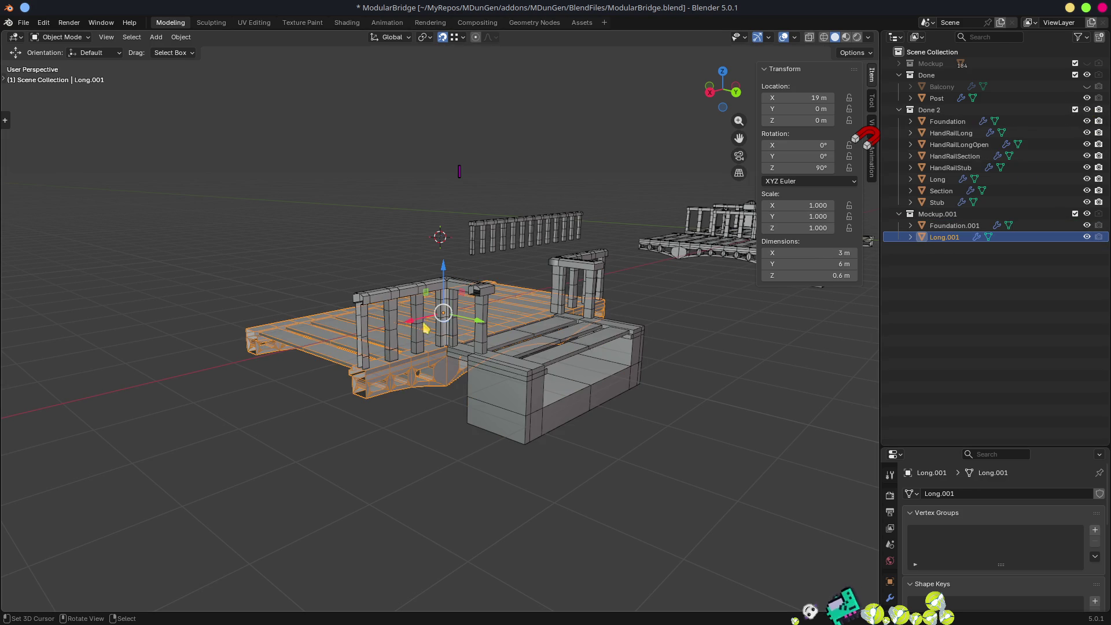
- Set Snap Target to Increment and move HandRailLongOpen to X 10 m, Y -7 m
left_click(382, 300)
scroll(382, 301, "down", 4)
mouse_move(382, 301)
left_mouse_down()
mouse_move(603, 367)
mouse_move(284, 515)
left_mouse_up()
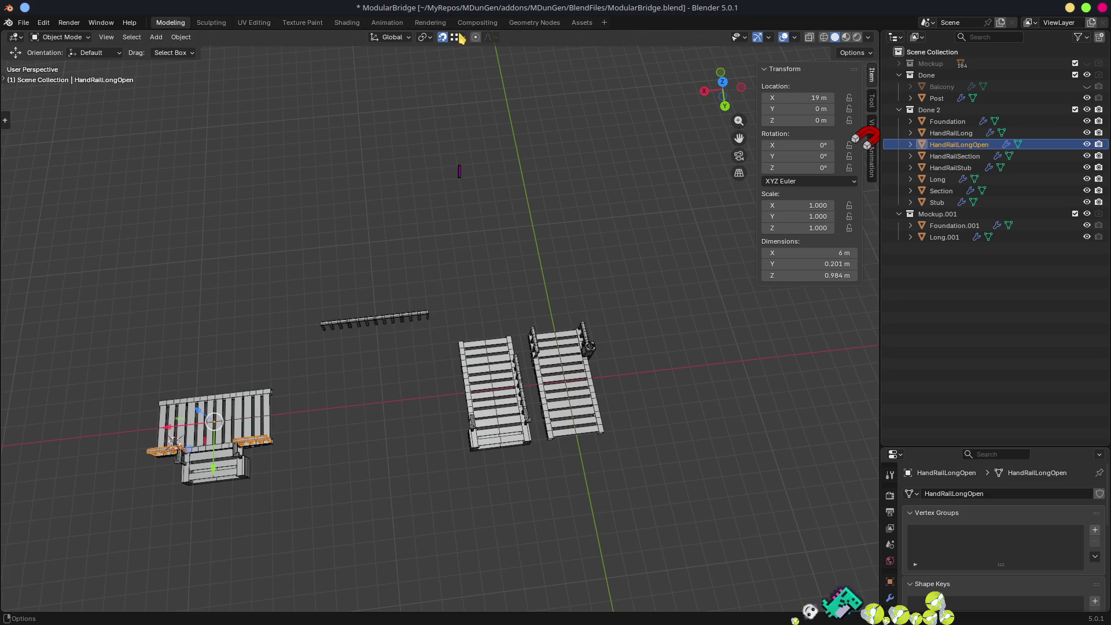
left_click(463, 37)
left_click(451, 98)
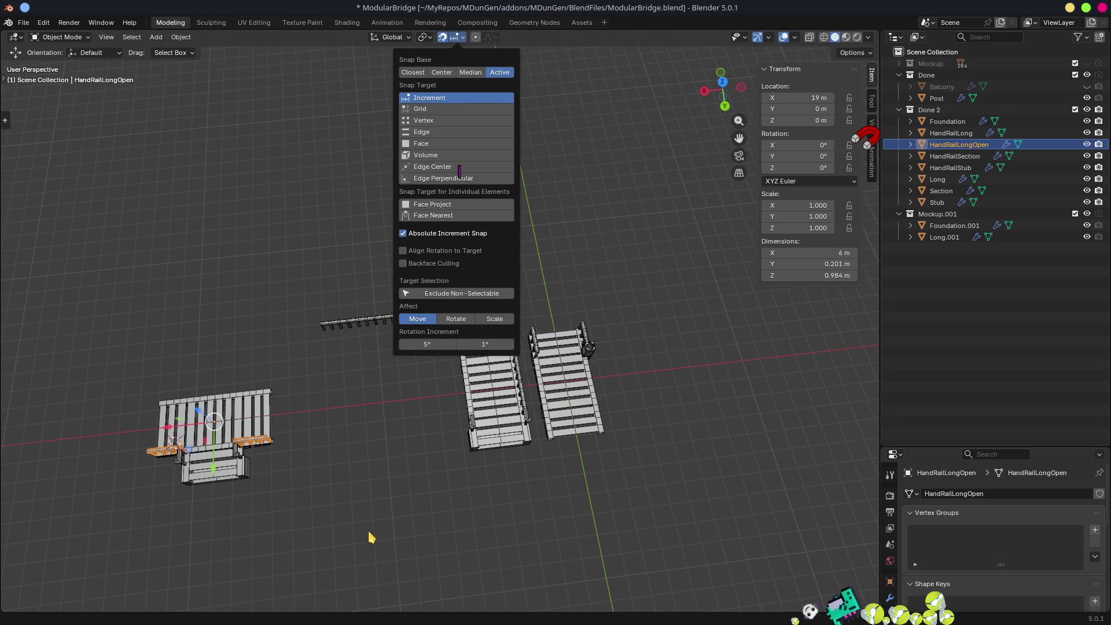
key("KP_7")
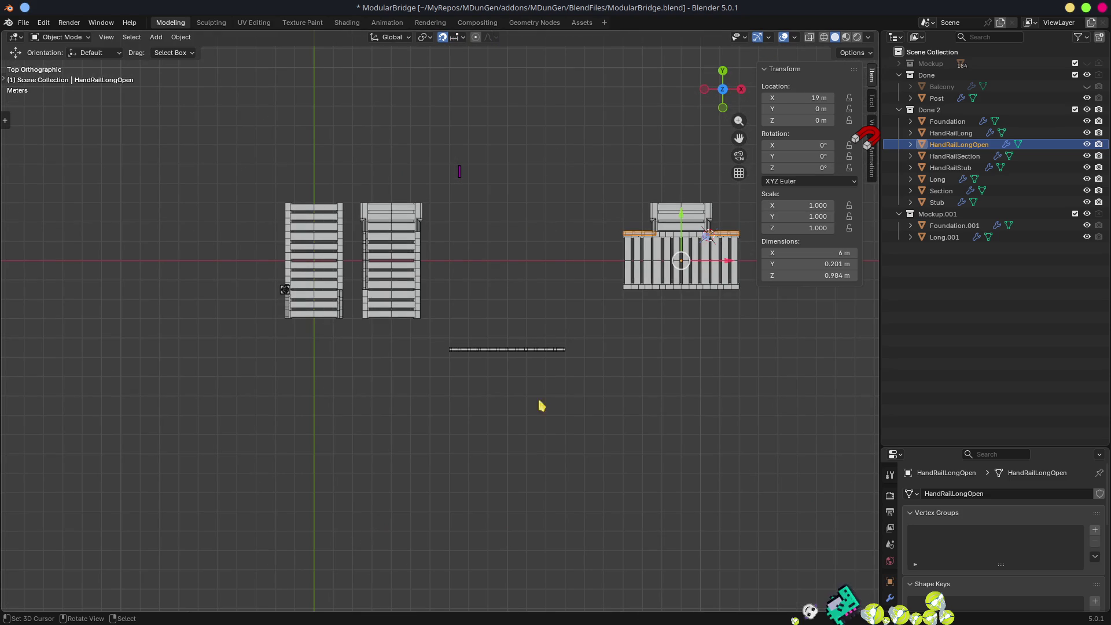
key("g")
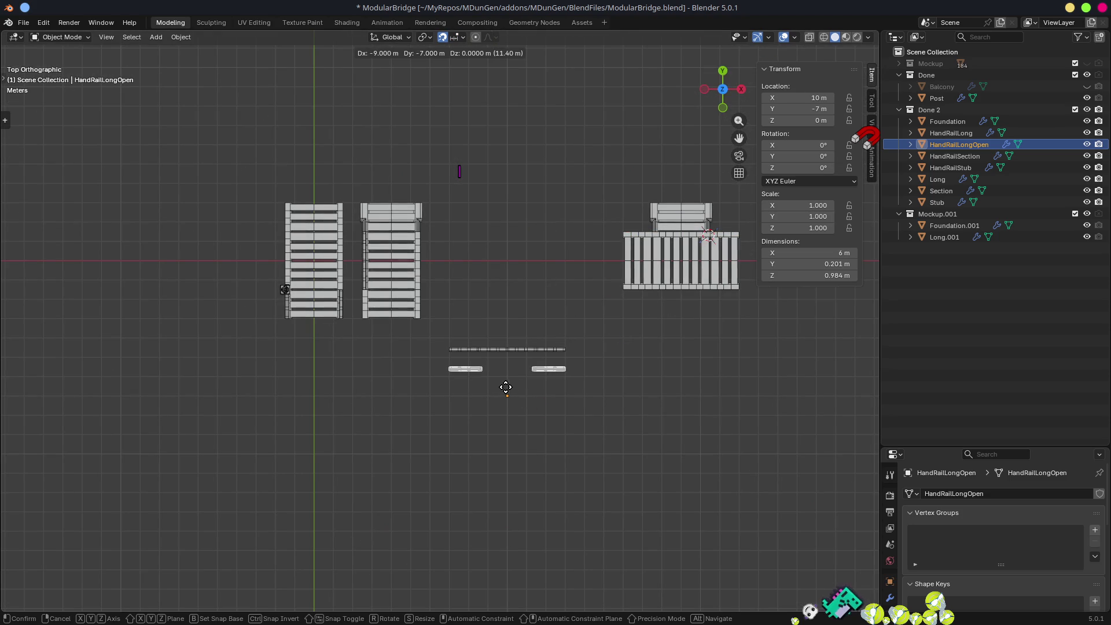
left_click(512, 392)
mouse_move(551, 459)
left_mouse_down()
mouse_move(446, 407)
mouse_move(452, 419)
left_mouse_up()
mouse_move(525, 528)
left_mouse_down()
mouse_move(446, 557)
mouse_move(344, 543)
mouse_move(486, 454)
mouse_move(449, 449)
left_mouse_up()
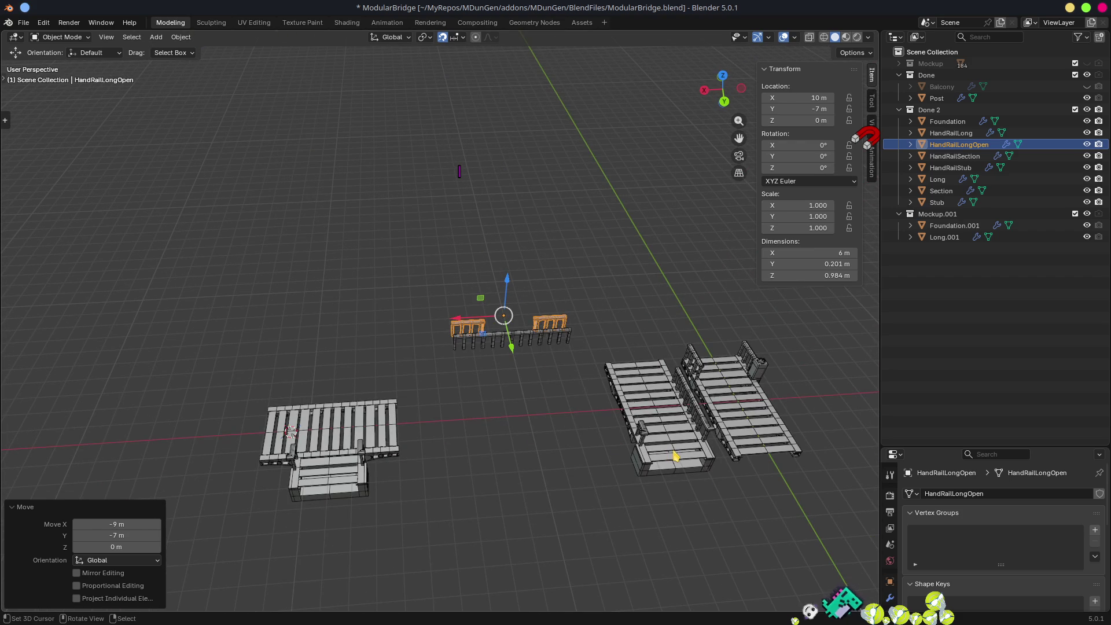
- Select the Post object and isolate it in front view to inspect it
left_click(761, 379)
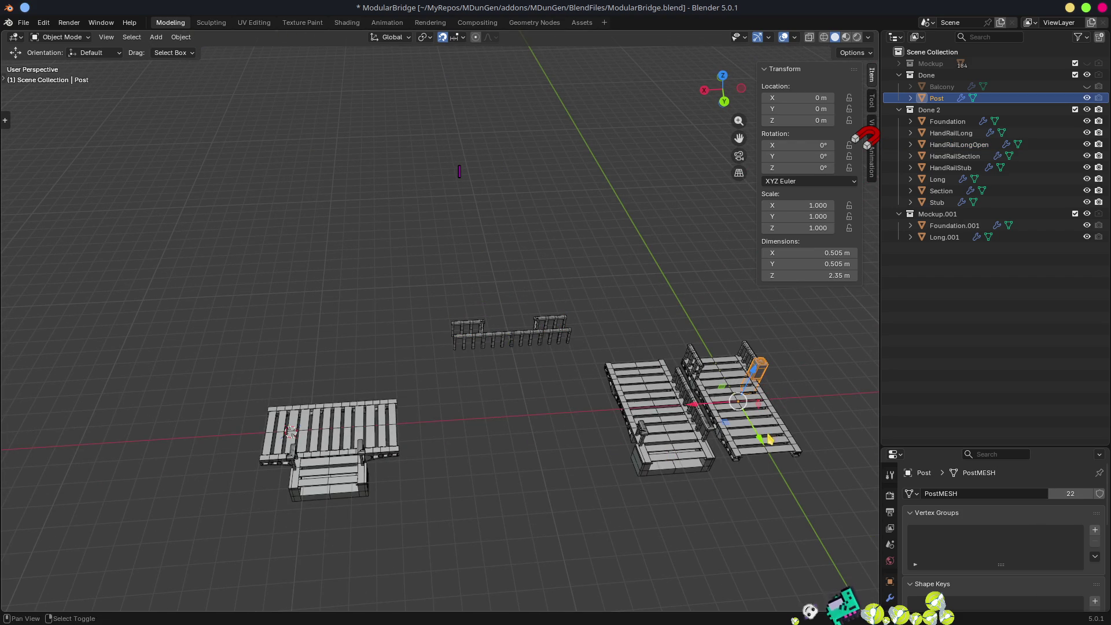
left_click_drag(760, 441, 541, 454)
scroll(544, 460, "up", 3)
scroll(543, 460, "up", 2)
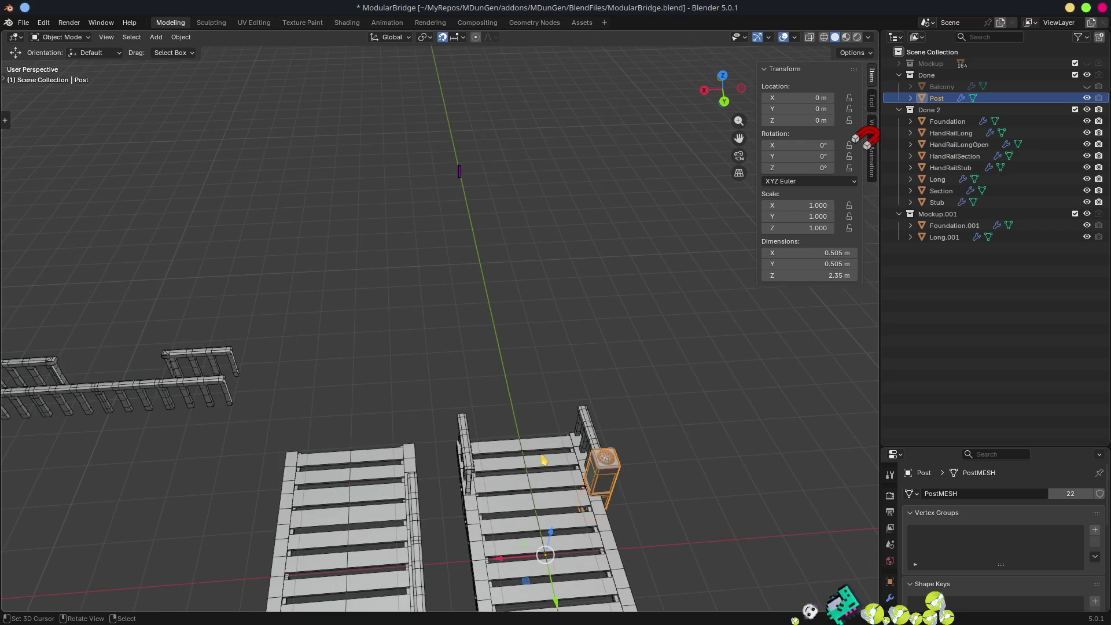
key("KP_1")
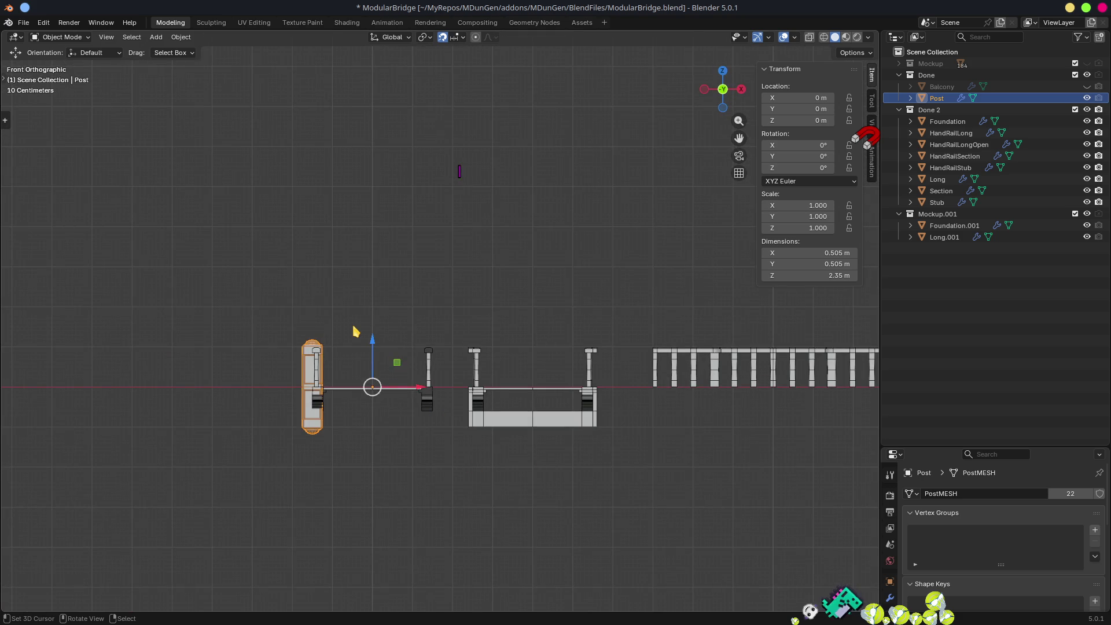
key("KP_Divide")
scroll(489, 364, "down", 4)
mouse_move(468, 341)
left_mouse_down()
mouse_move(442, 322)
mouse_move(436, 397)
mouse_move(443, 369)
left_mouse_up()
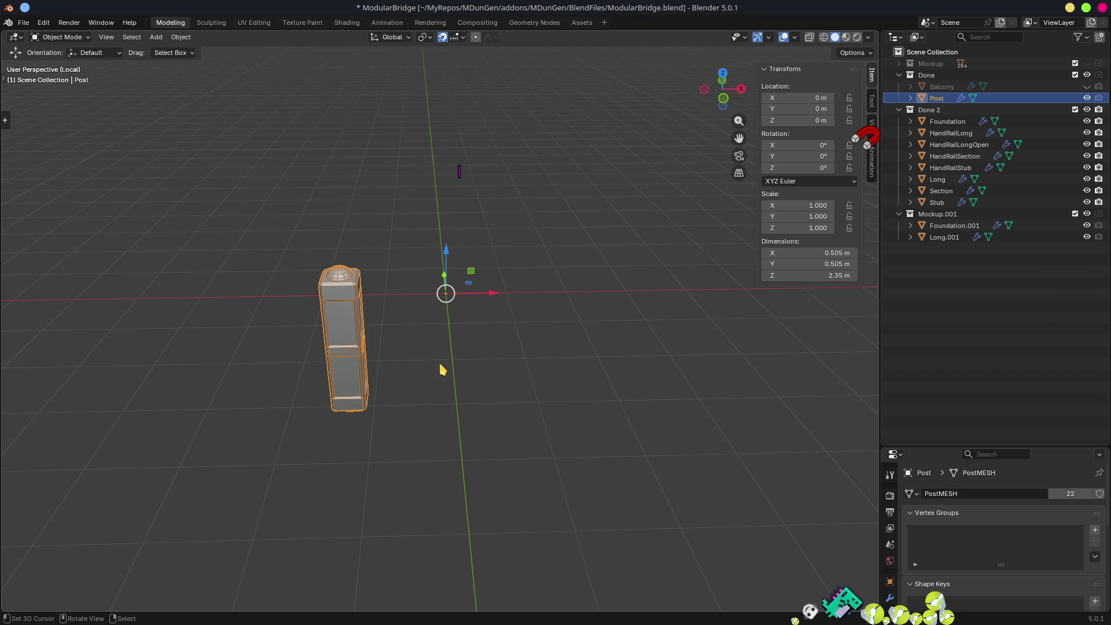
mouse_move(508, 389)
left_mouse_down()
mouse_move(415, 401)
mouse_move(322, 377)
mouse_move(456, 399)
left_mouse_up()
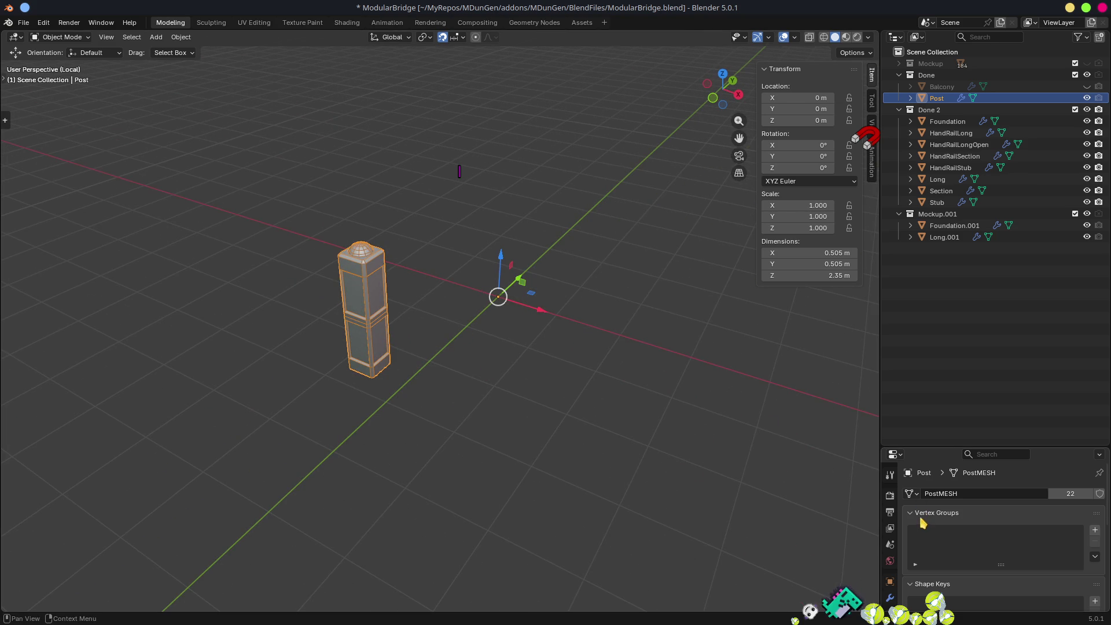
left_click_drag(931, 448, 878, 238)
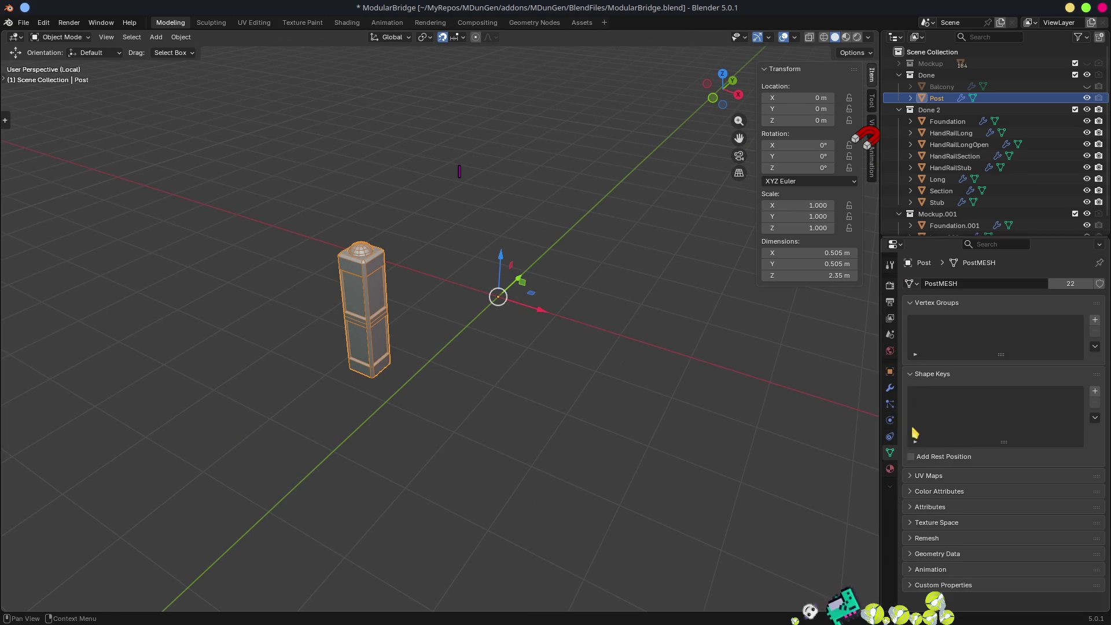
- Rename the PostMESH mesh data to HandRailPost
left_click(974, 283)
left_click(973, 282)
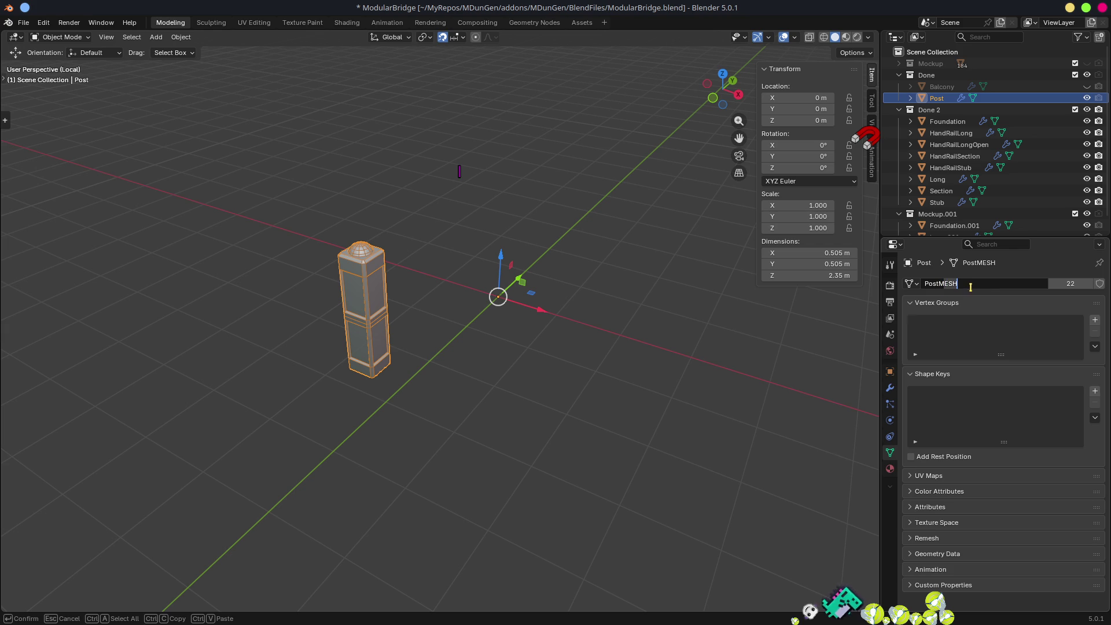
key("BackSpace")
key("BackSpace")
key("BackSpace")
key("Return")
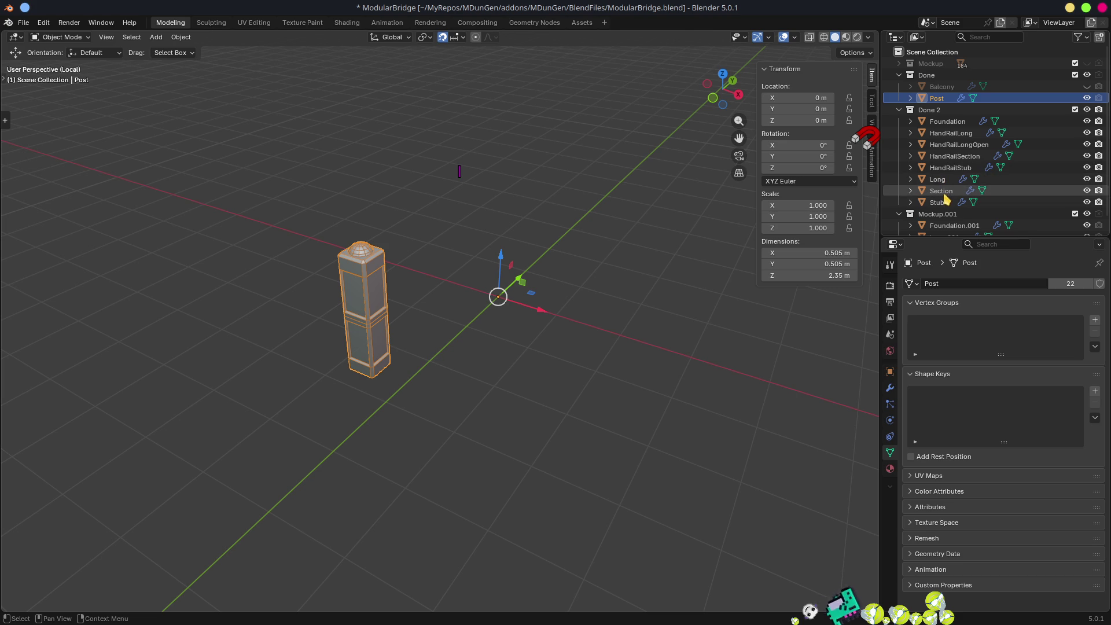
double_click(931, 284)
left_click(937, 284)
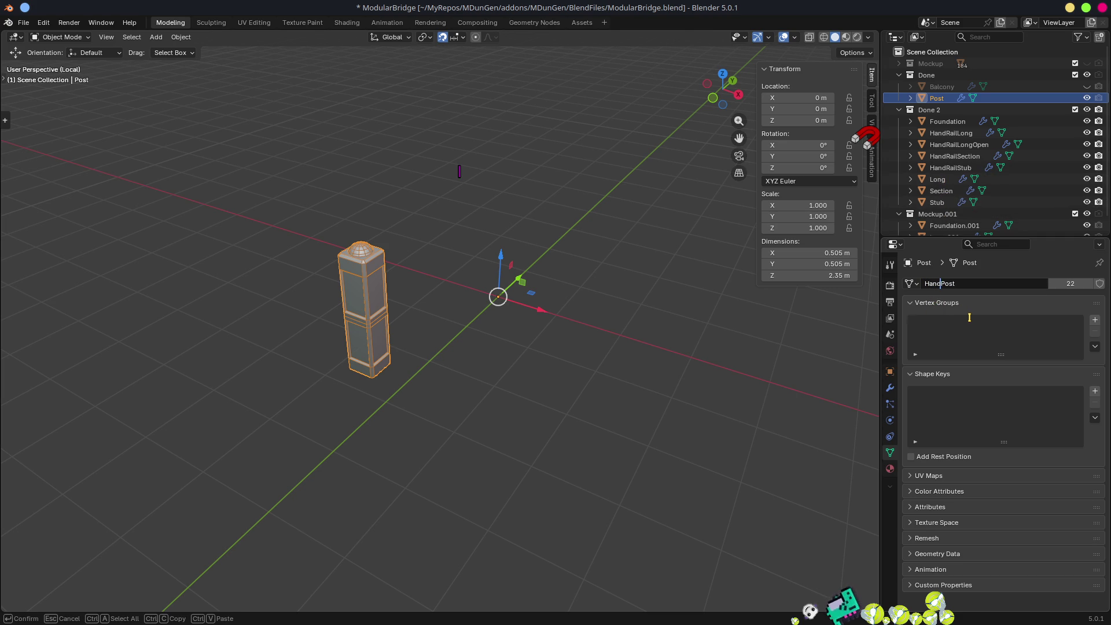
key("ctrl+a")
key("ctrl+c")
key("Return")
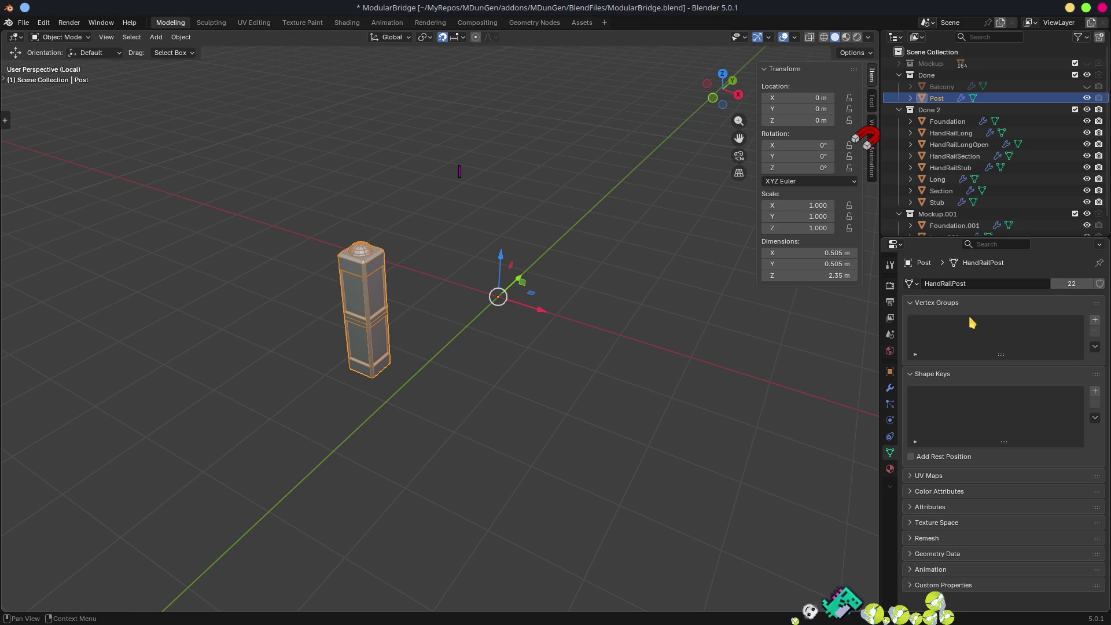
left_click(951, 282)
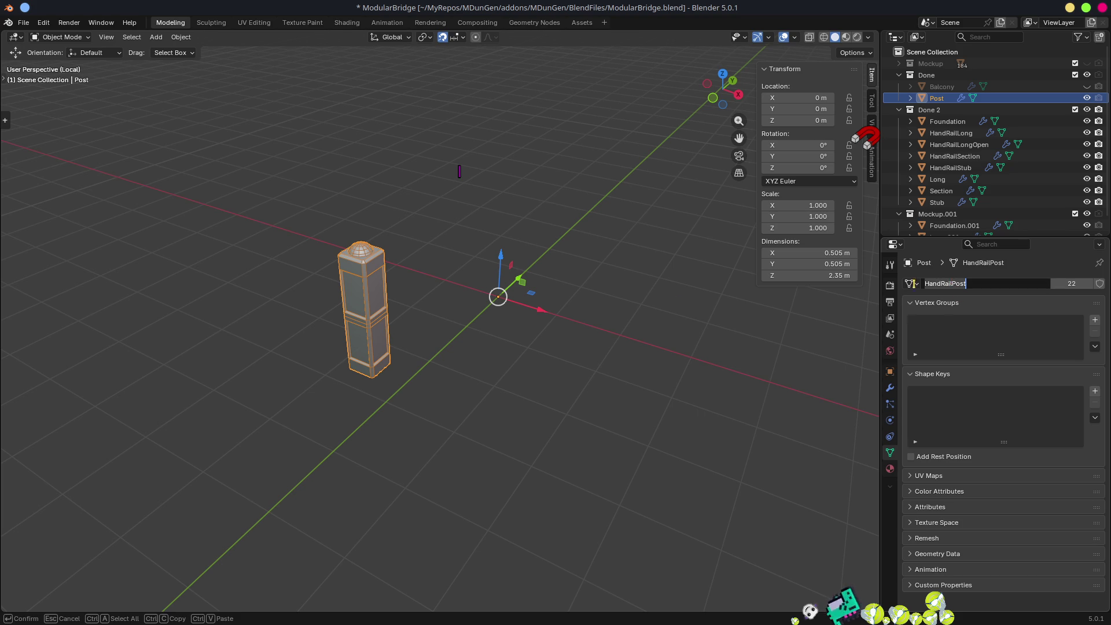
key("Escape")
- Rename the object to HandRailPost, move it into Done 2, and save ModularBridge.blend
key("F2")
key("ctrl+v")
key("Return")
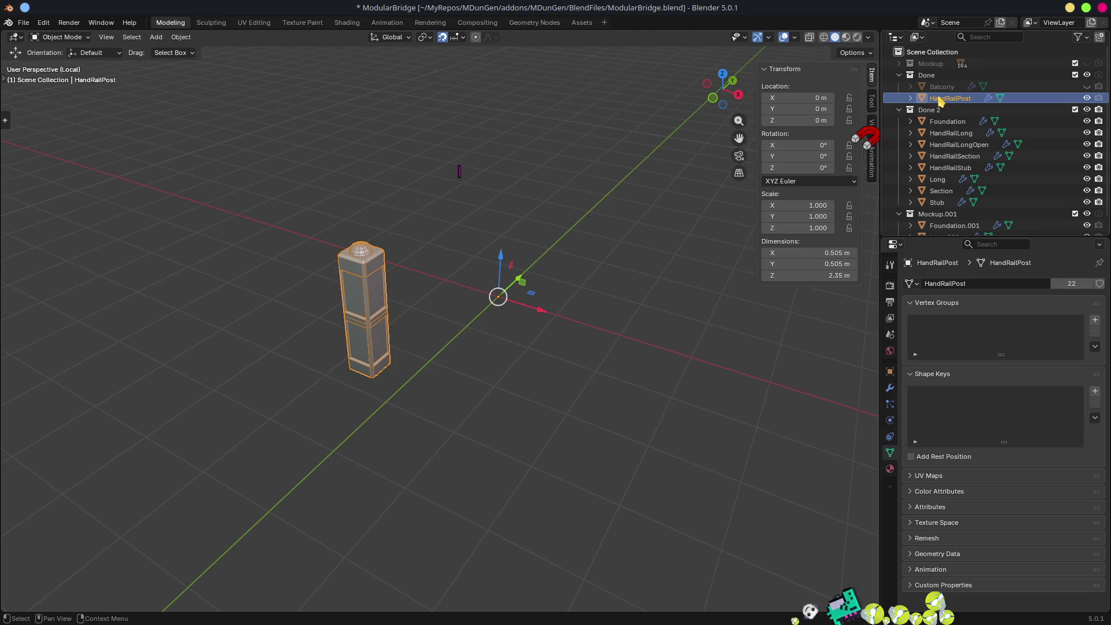
mouse_move(941, 101)
left_mouse_down()
mouse_move(972, 142)
mouse_move(941, 113)
mouse_move(963, 114)
mouse_move(935, 114)
left_mouse_up()
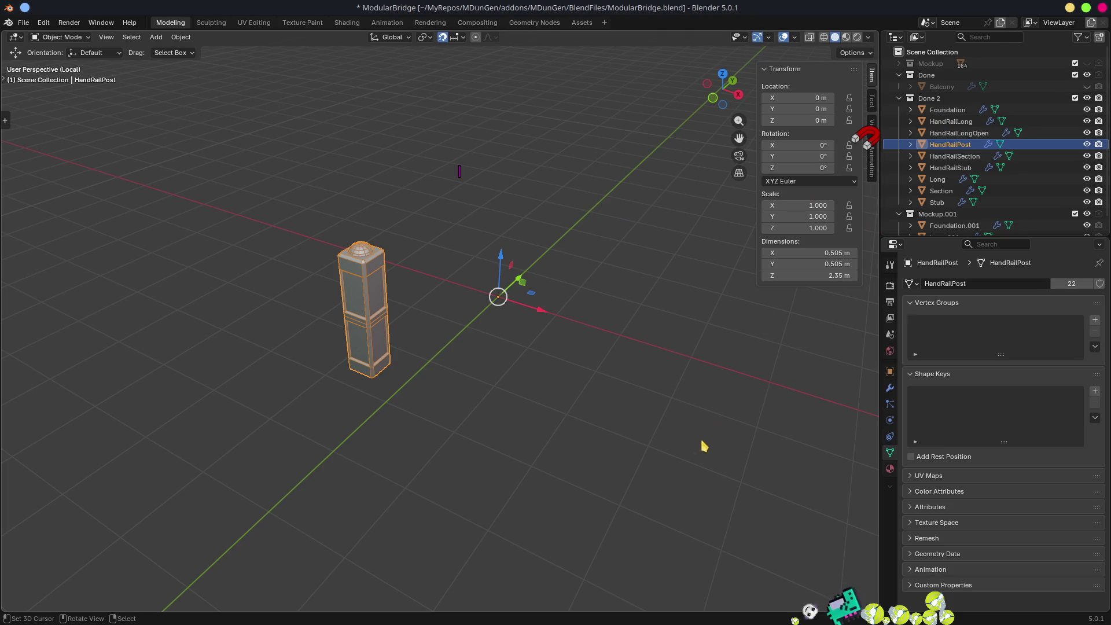
key("ctrl+s")
- Switch from Blender back to the Godot Engine editor with the MDunGen project
key("alt+Tab")
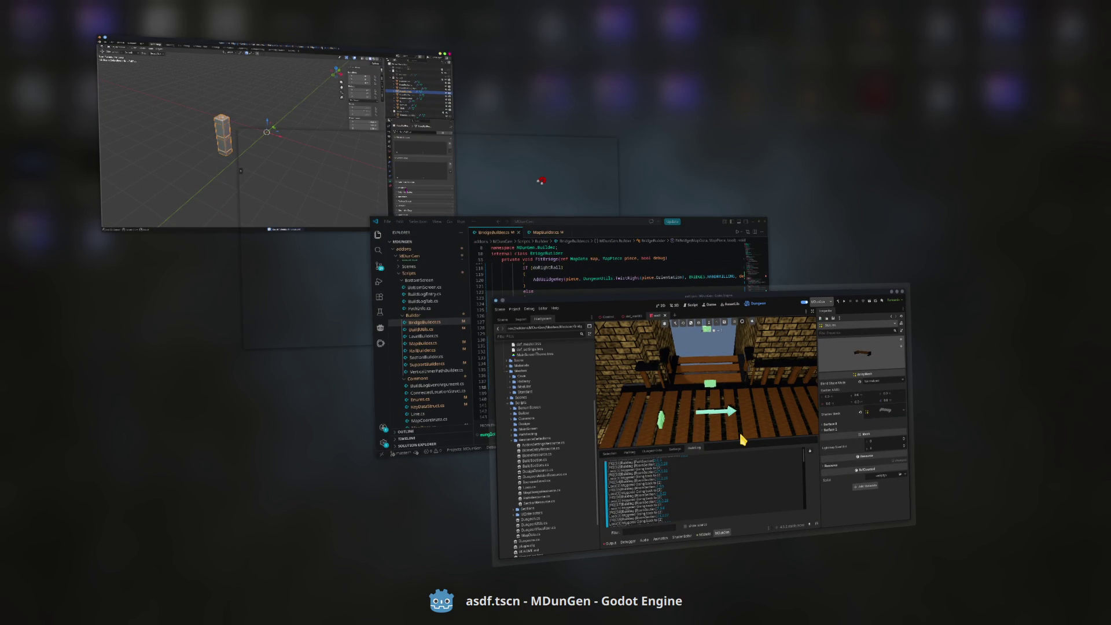
key("Tab")
key("Tab")
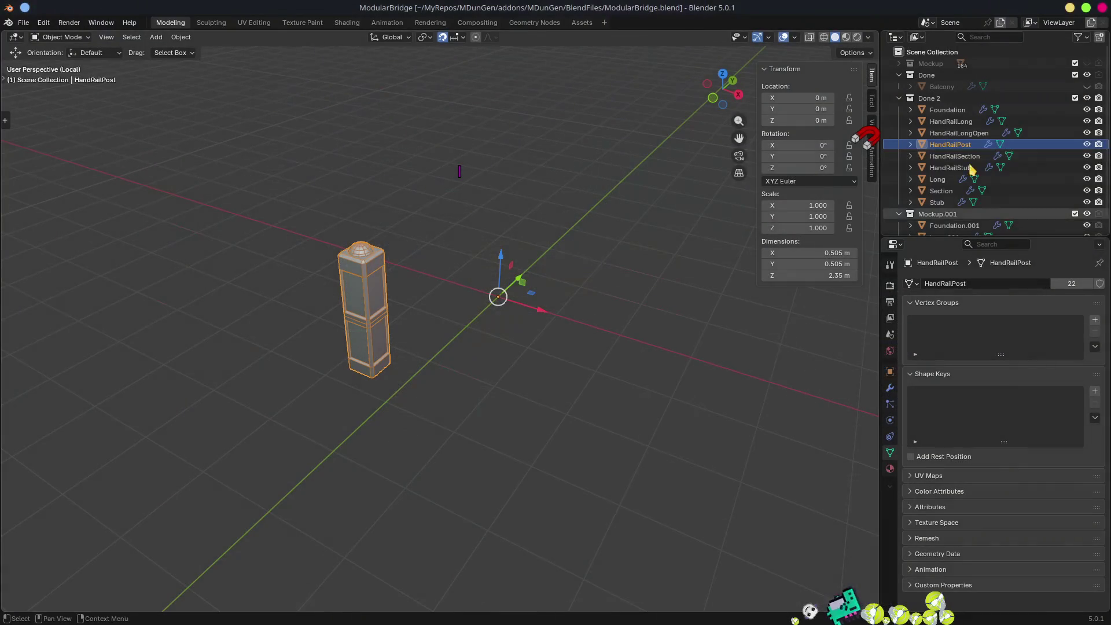
key("alt+Tab")
key("Tab")
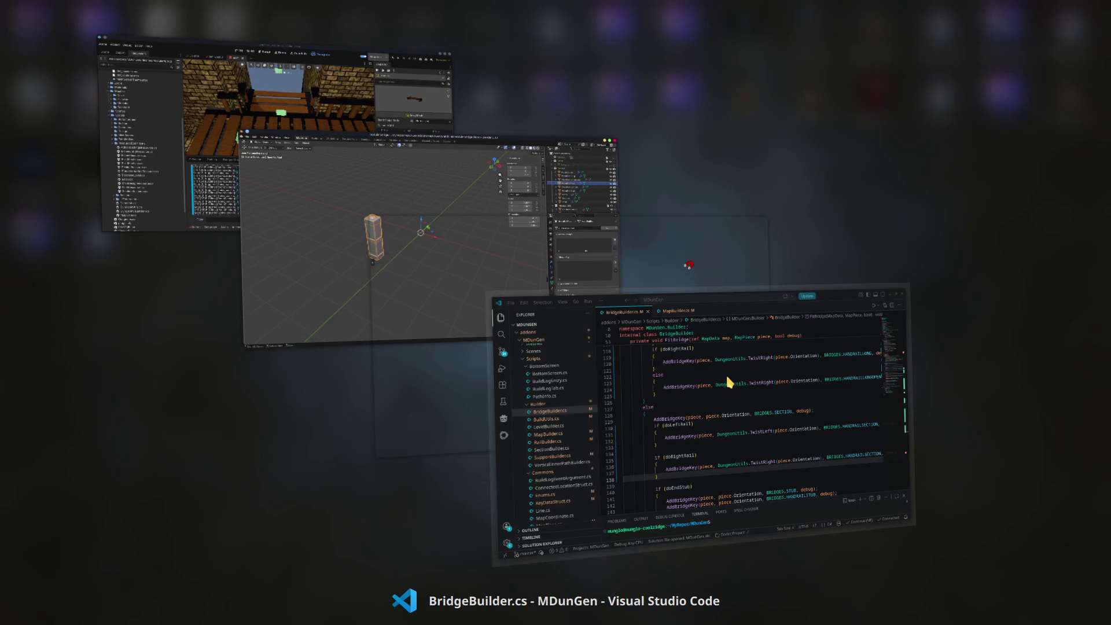
key("Tab")
key("Tab")
key("Tab")
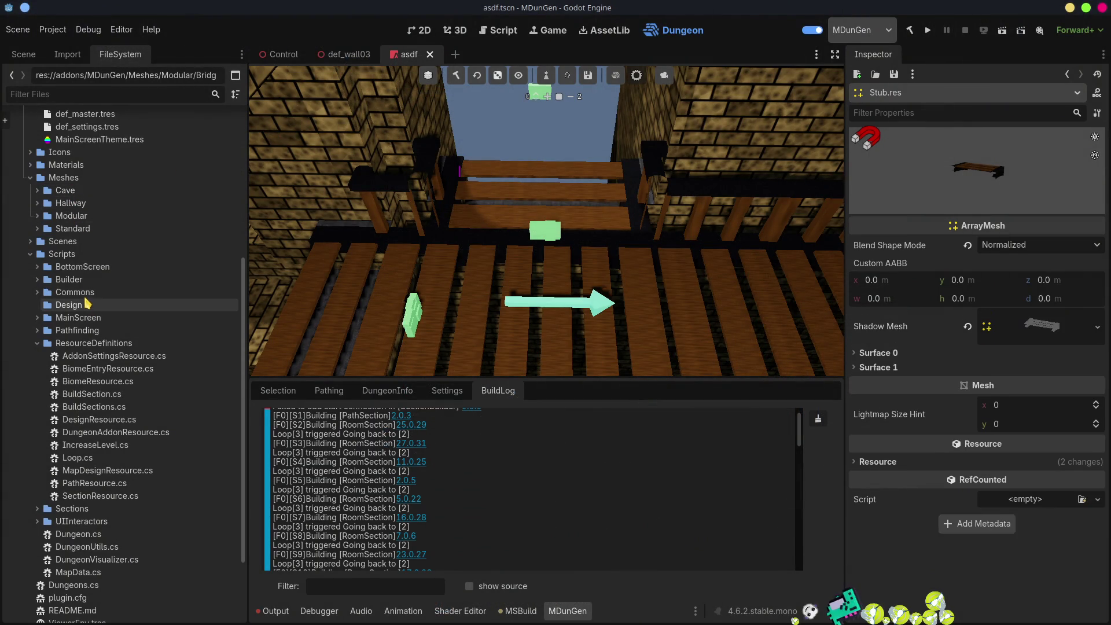
scroll(92, 202, "up", 5)
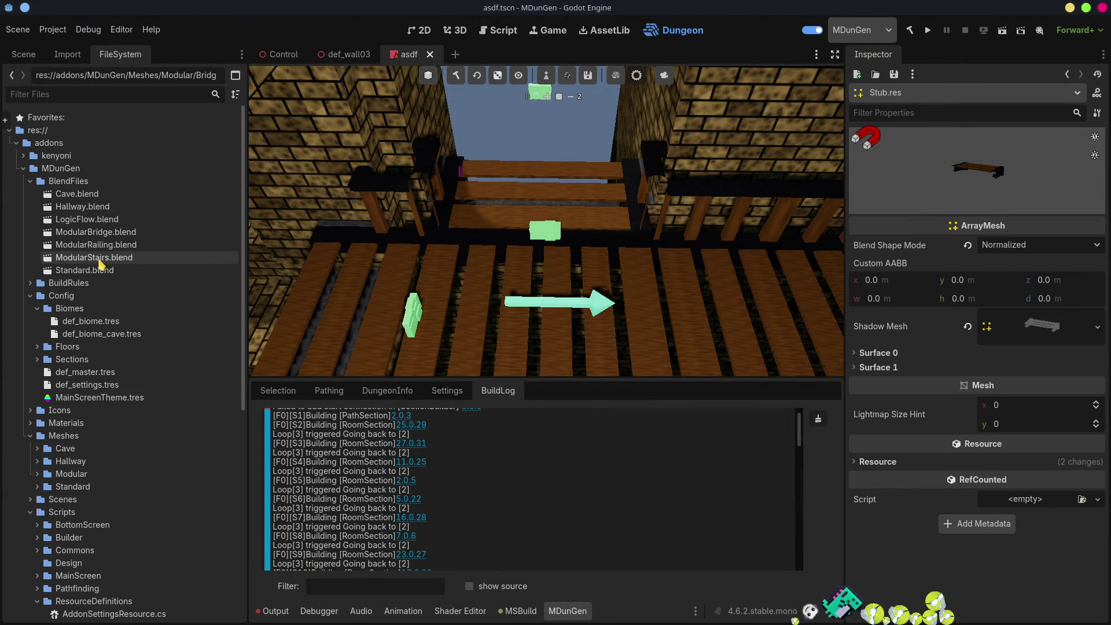
- In ModularBridge.blend's import settings, enable Save to File for the HandRailPost mesh
double_click(95, 232)
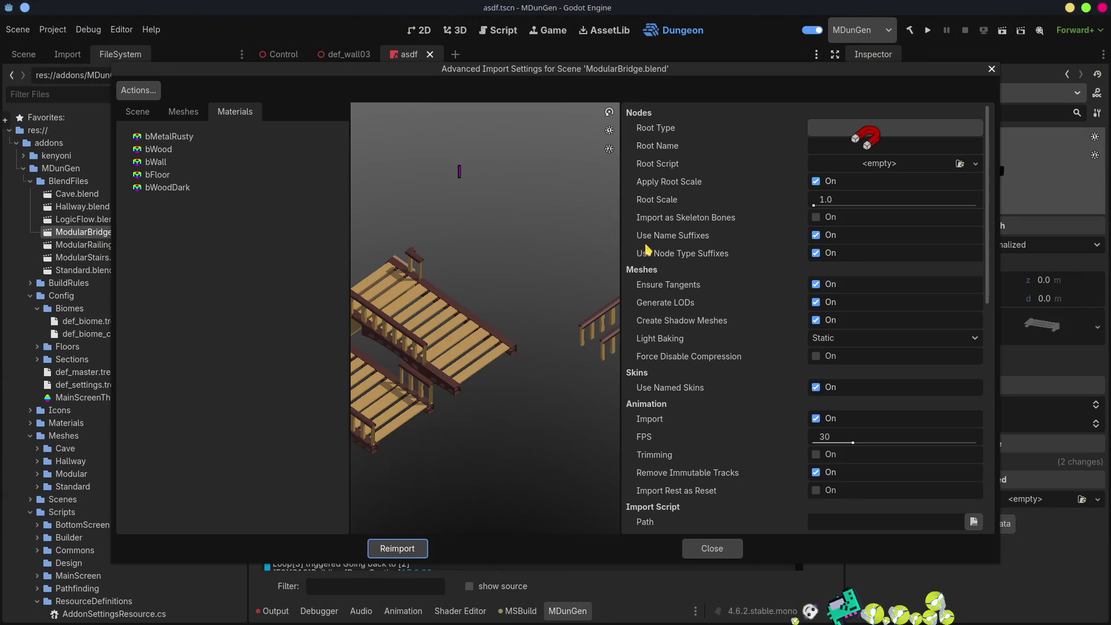
left_click(183, 112)
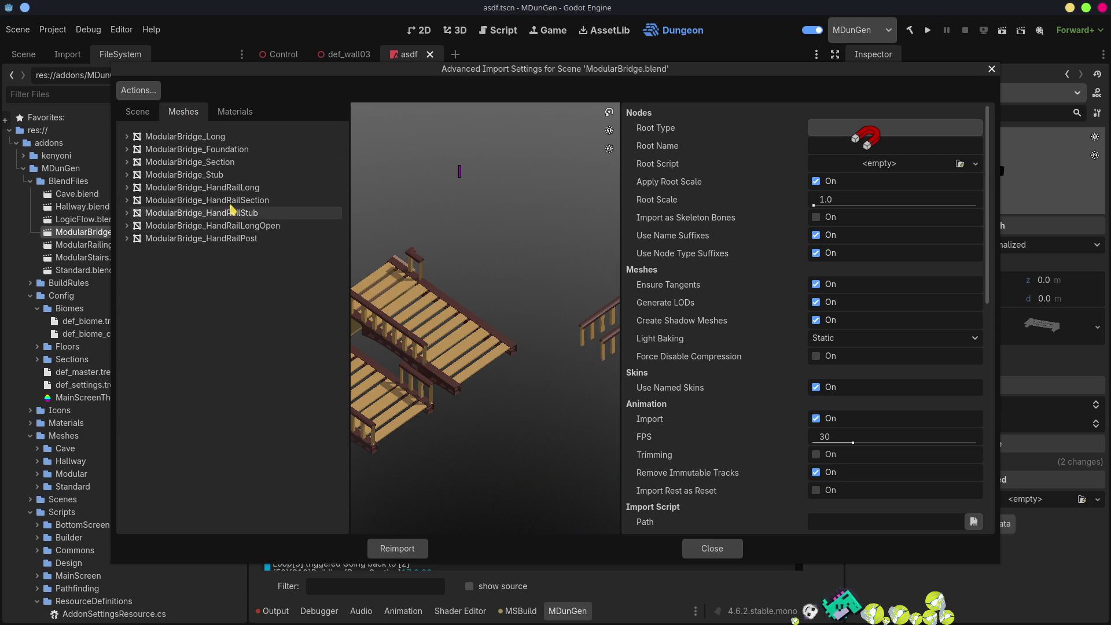
left_click(228, 244)
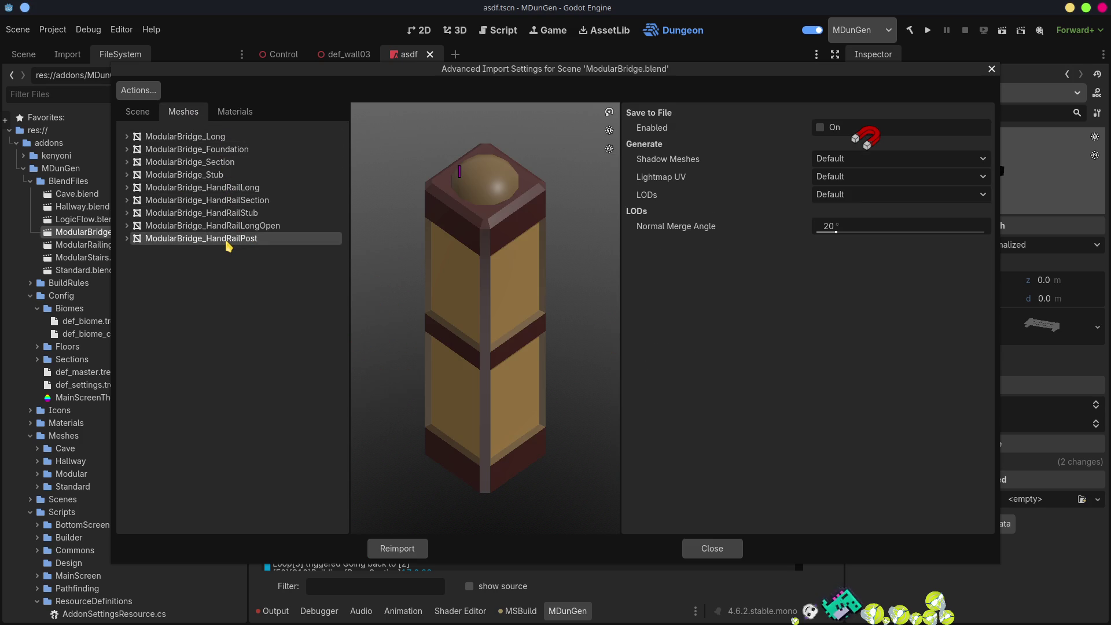
left_click(820, 128)
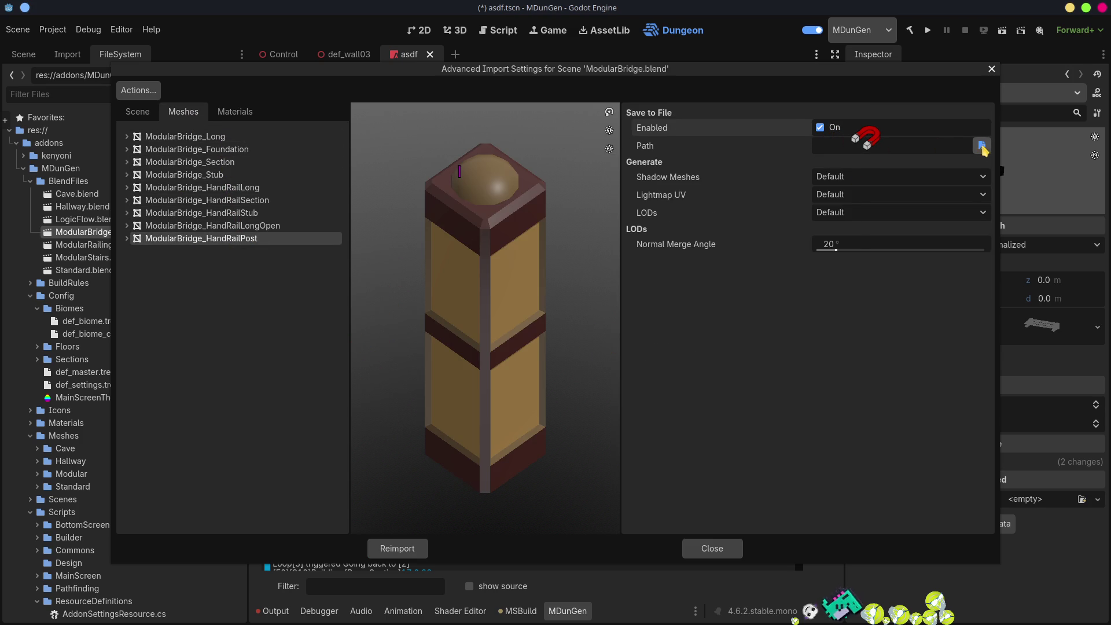
- Save the mesh as HandRailPost.res in Bridges/Default and reimport the bridge model
left_click(981, 145)
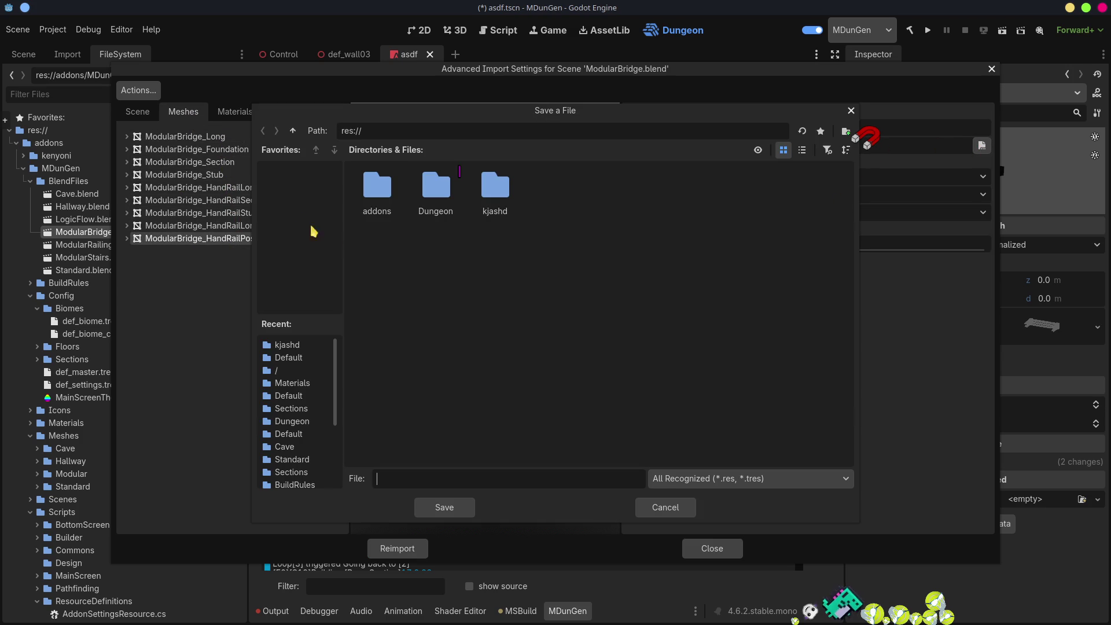
left_click(297, 358)
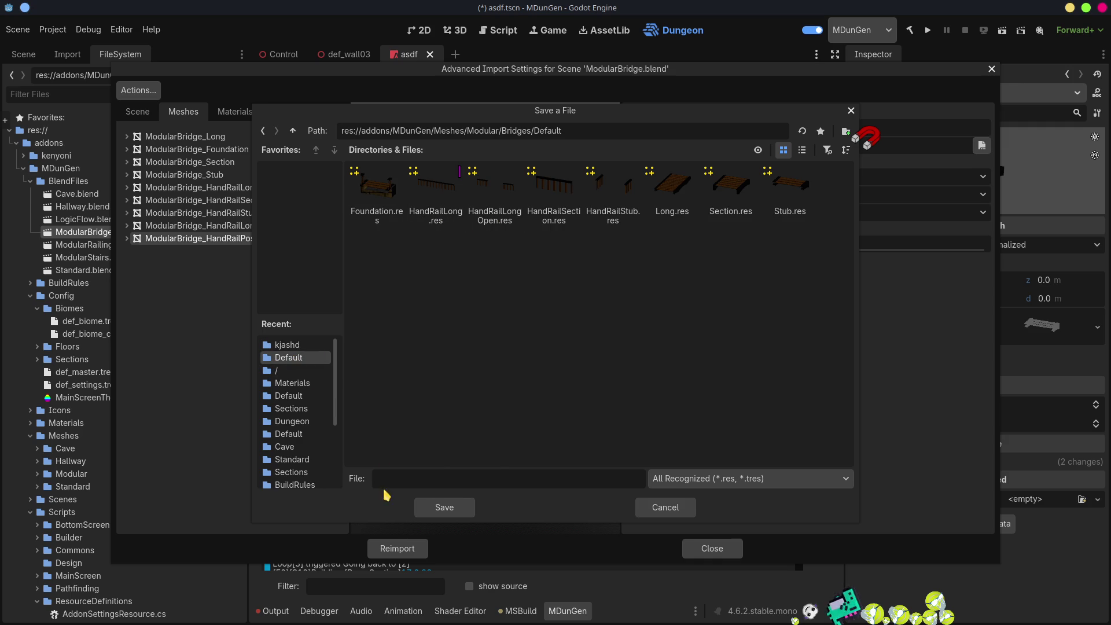
left_click(424, 195)
double_click(401, 478)
type("HandRailPost")
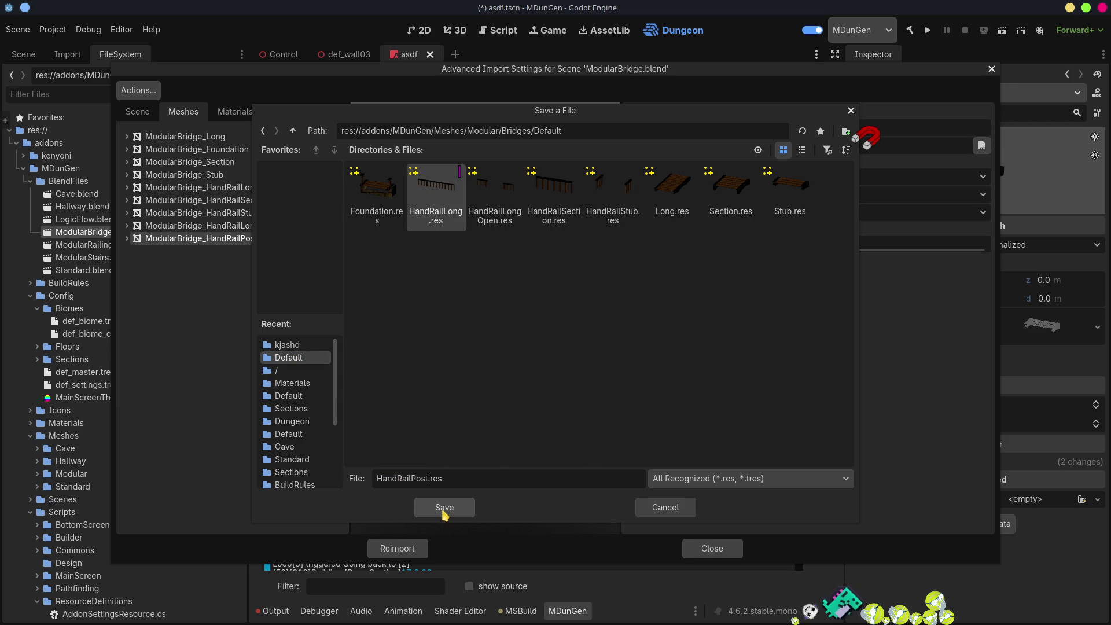
left_click(444, 508)
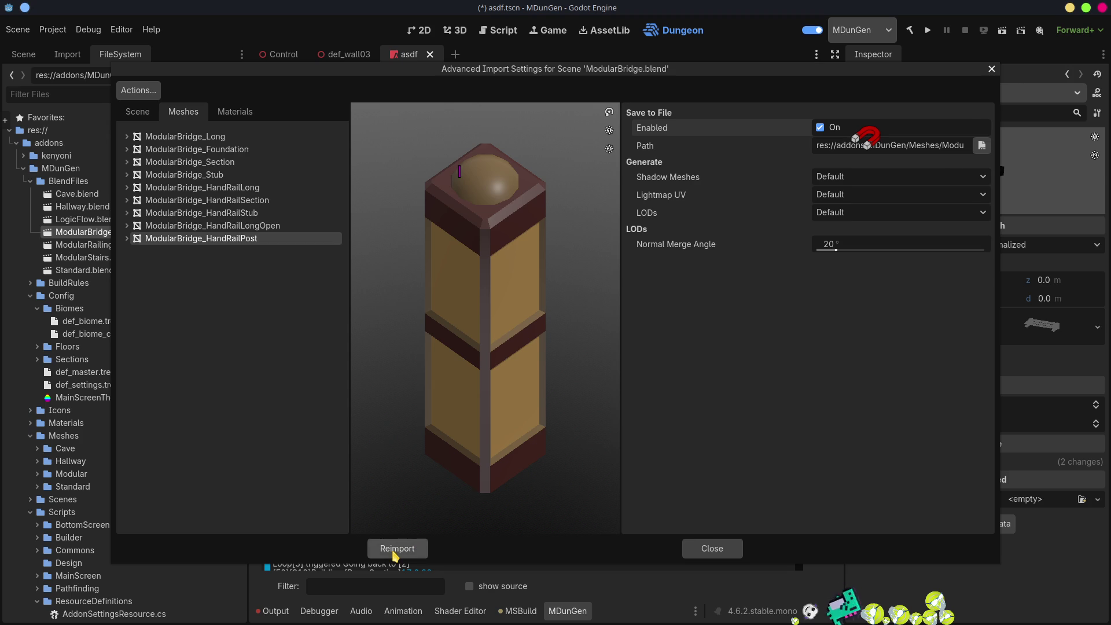
left_click(393, 552)
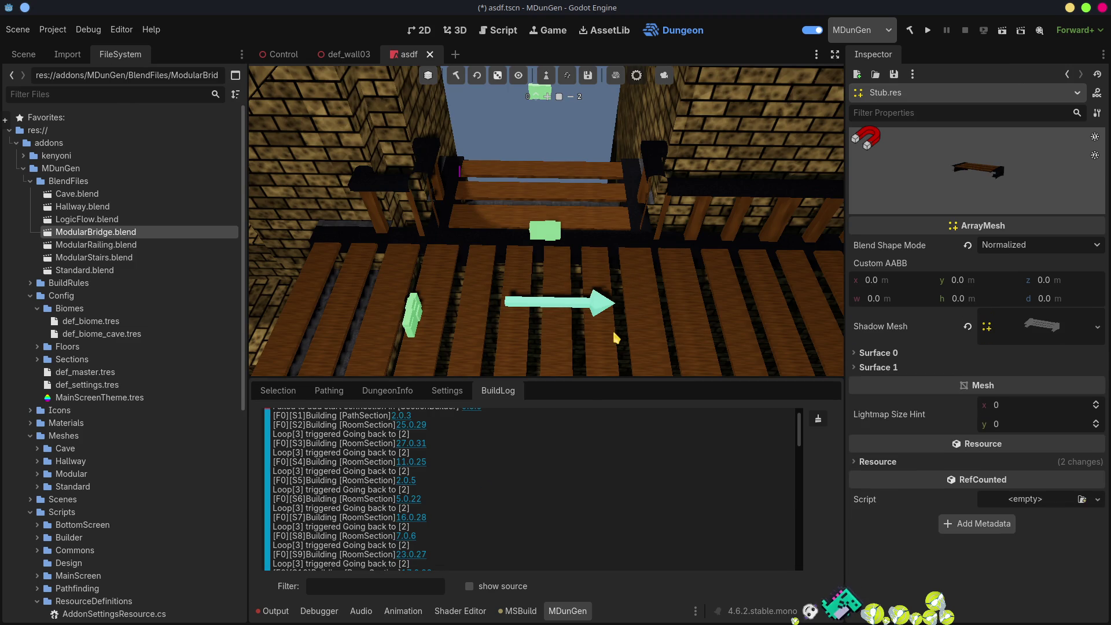
key("alt+Tab")
key("alt+Tab")
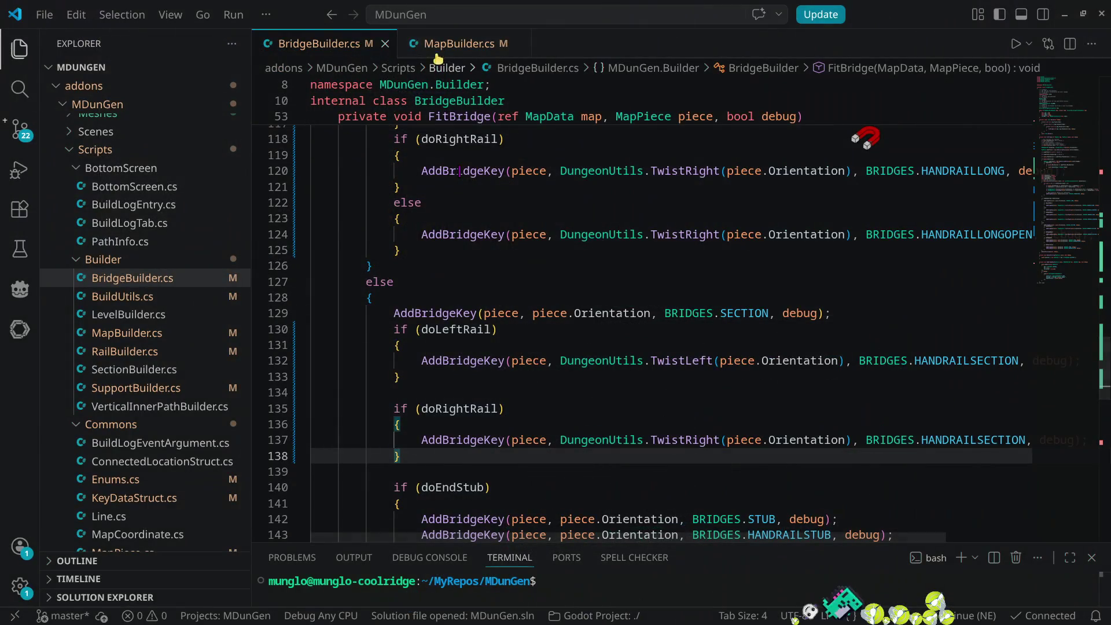
- Open Enums.cs via BRIDGES.SECTION and append HANDRAILPOST = 8 to the BRIDGES enum
left_click(743, 313, "ctrl")
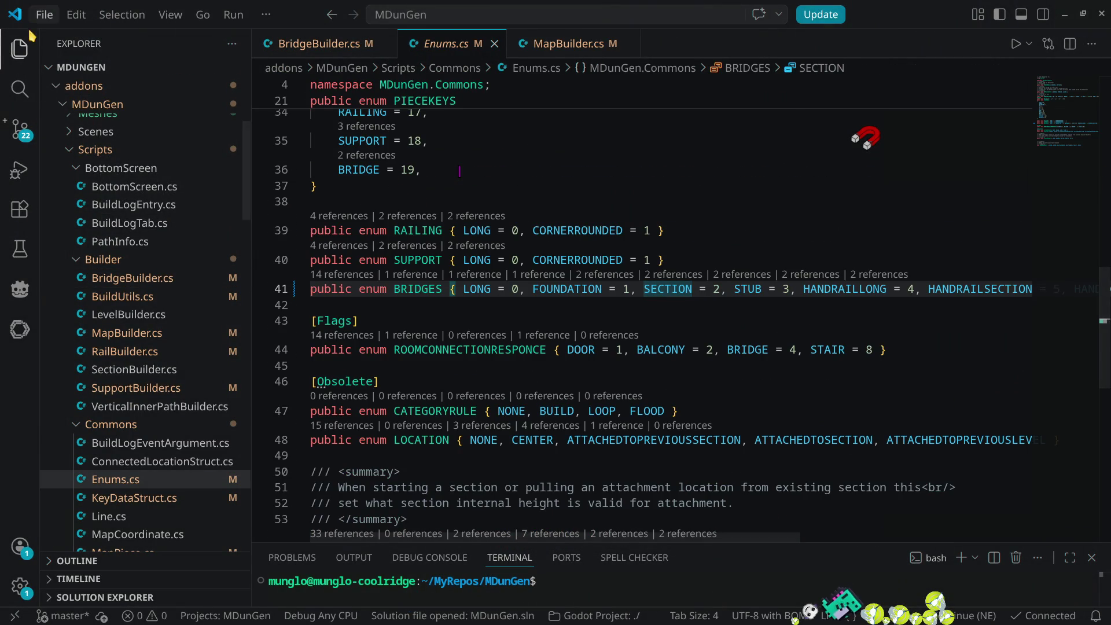
key("ctrl+b")
left_click_drag(354, 538, 703, 532)
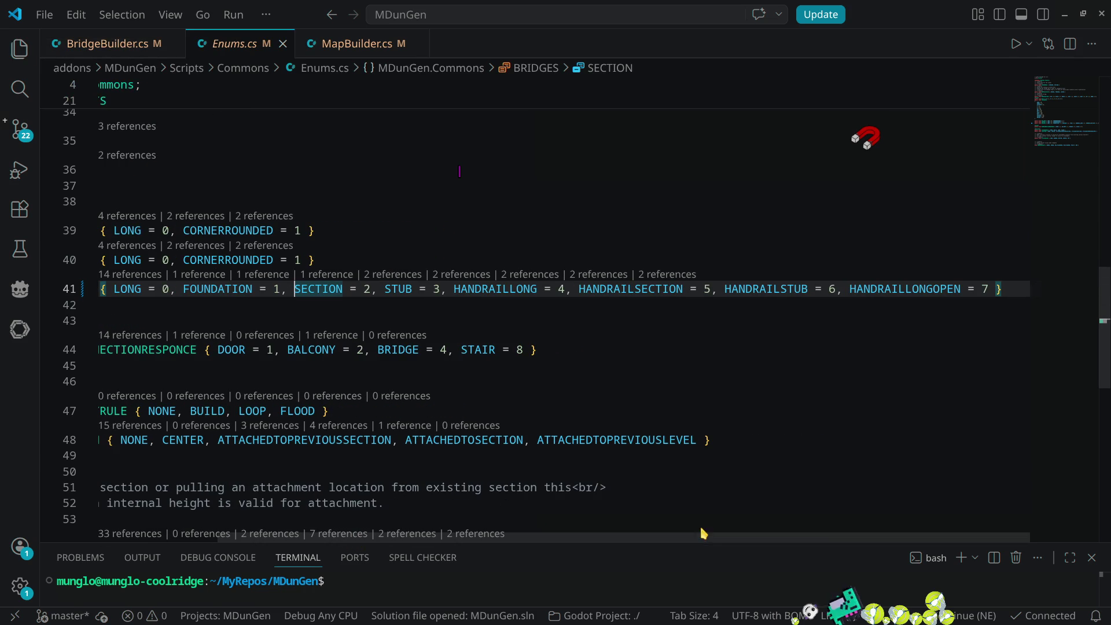
left_click(989, 288)
type(", ")
type("HANDRAILP")
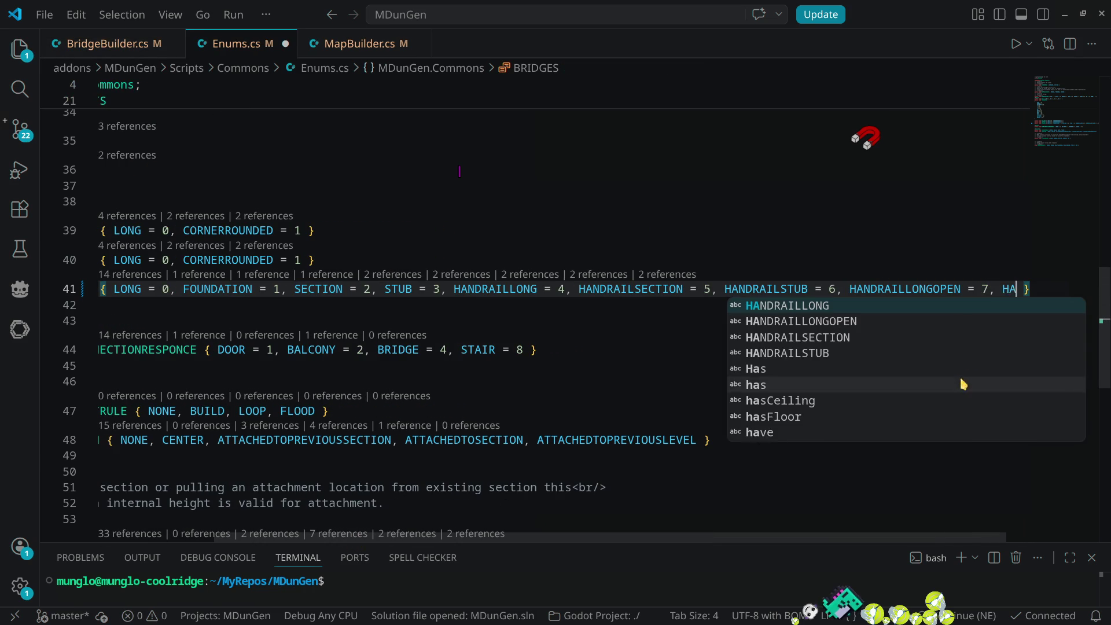
type("OST = ")
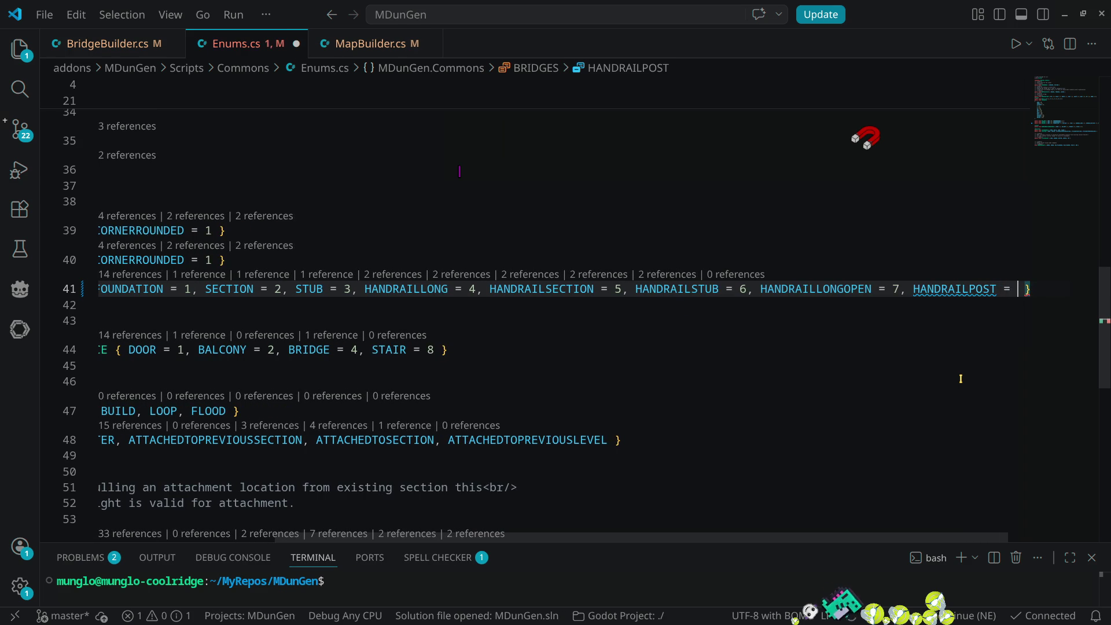
type("8")
- Add HANDRAILPOST to the spelling dictionary, then save and close Enums.cs
key("Left")
key("Left")
key("Left")
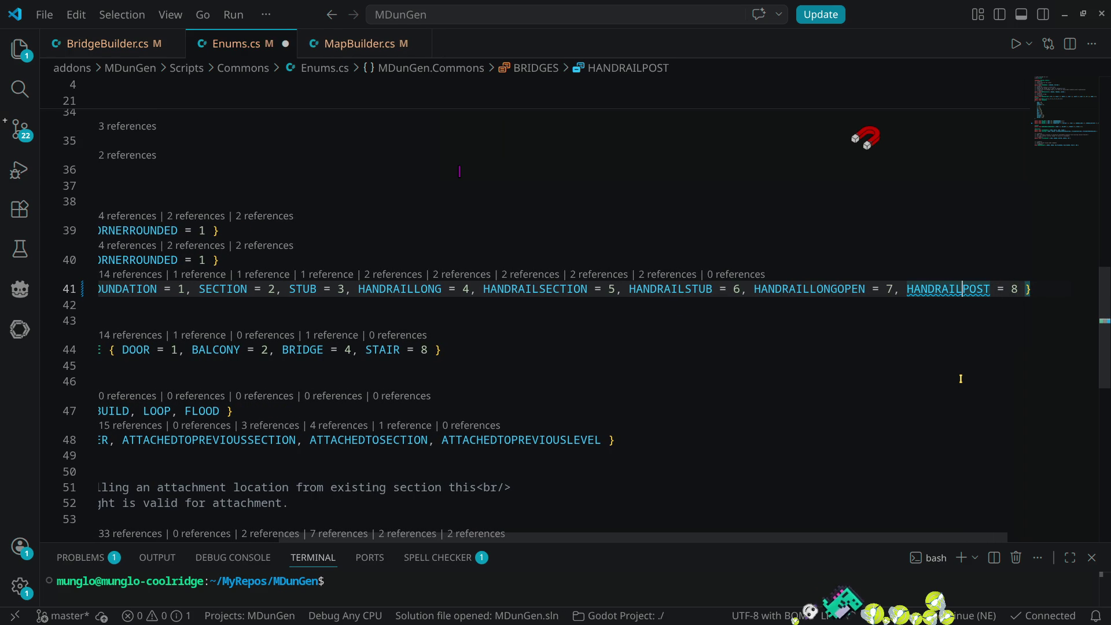
key("ctrl+period")
key("Down")
key("Down")
key("Down")
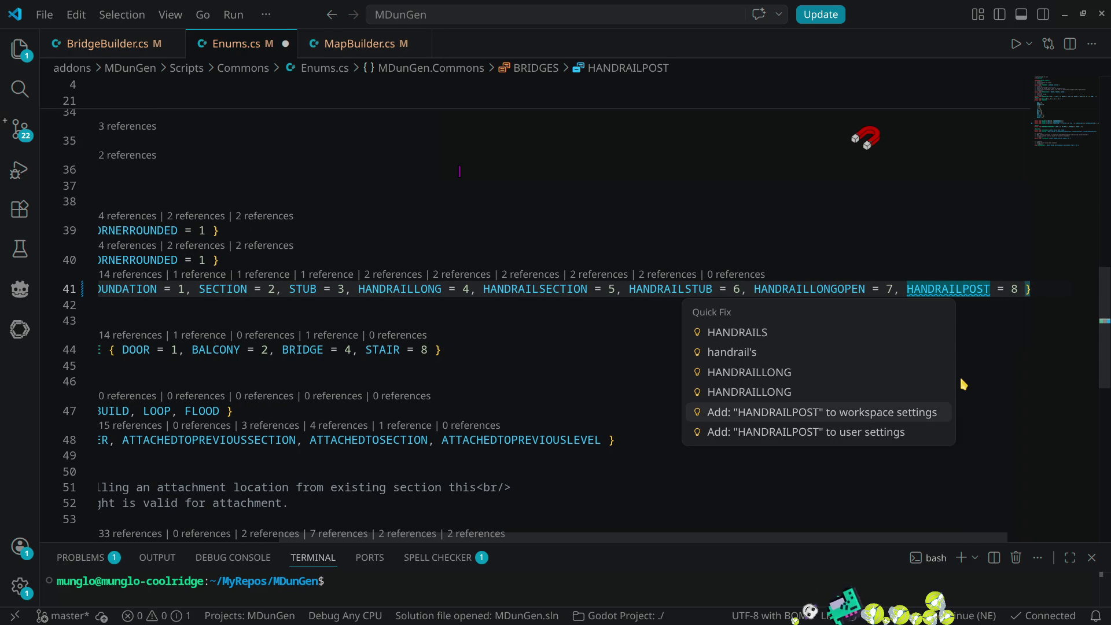
key("Return")
key("ctrl+s")
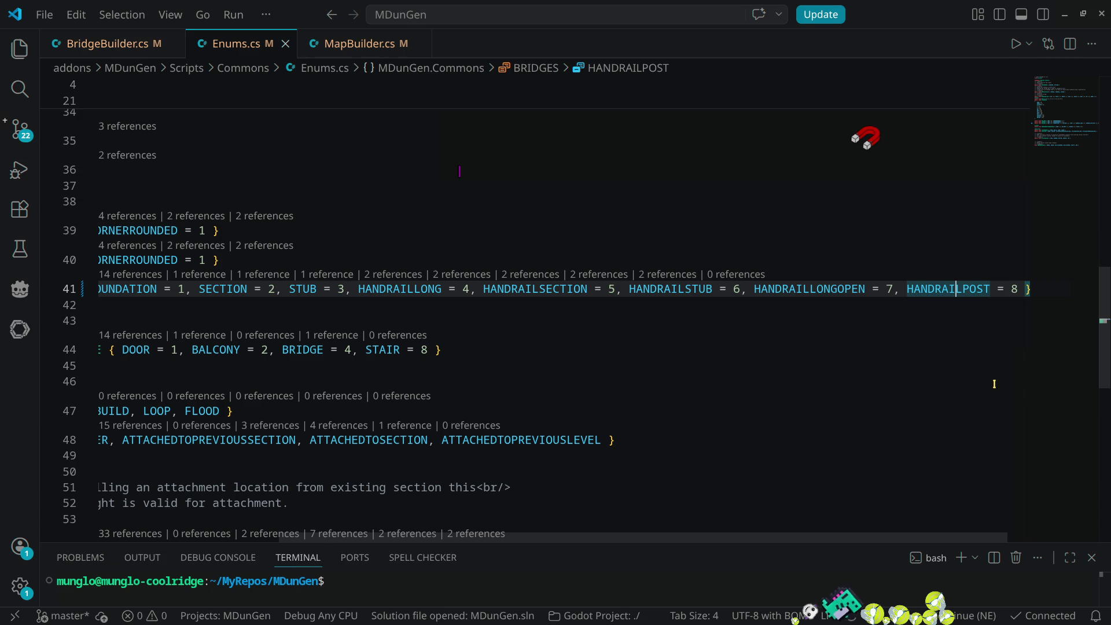
middle_click(234, 45)
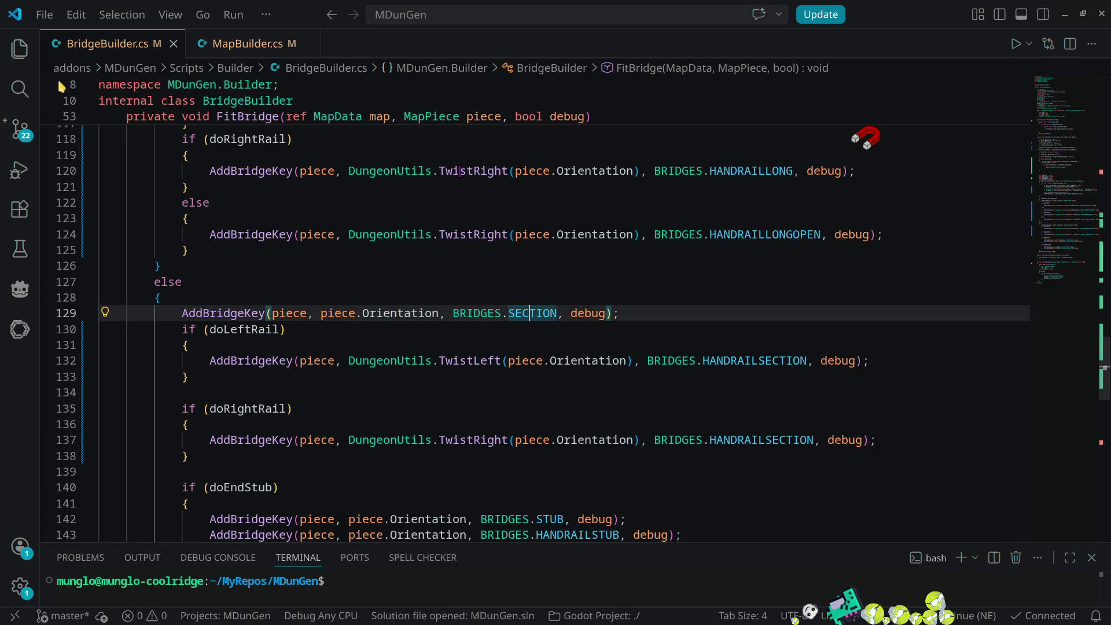
left_click(22, 50)
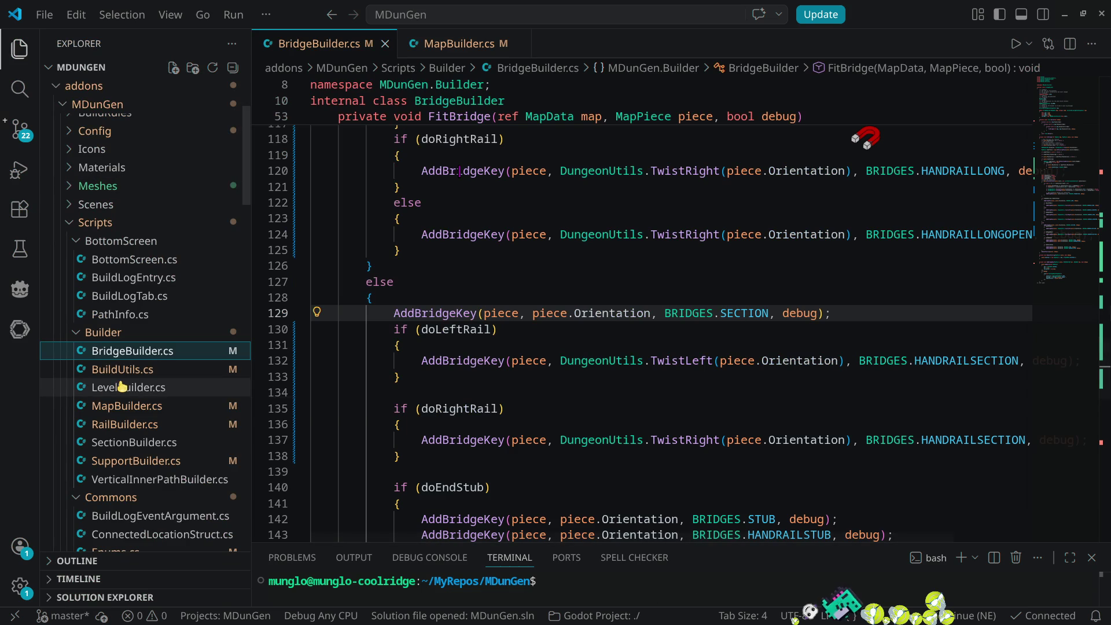
- Open BiomeResource.cs and scroll to the Bridges resource list
scroll(123, 390, "down", 5)
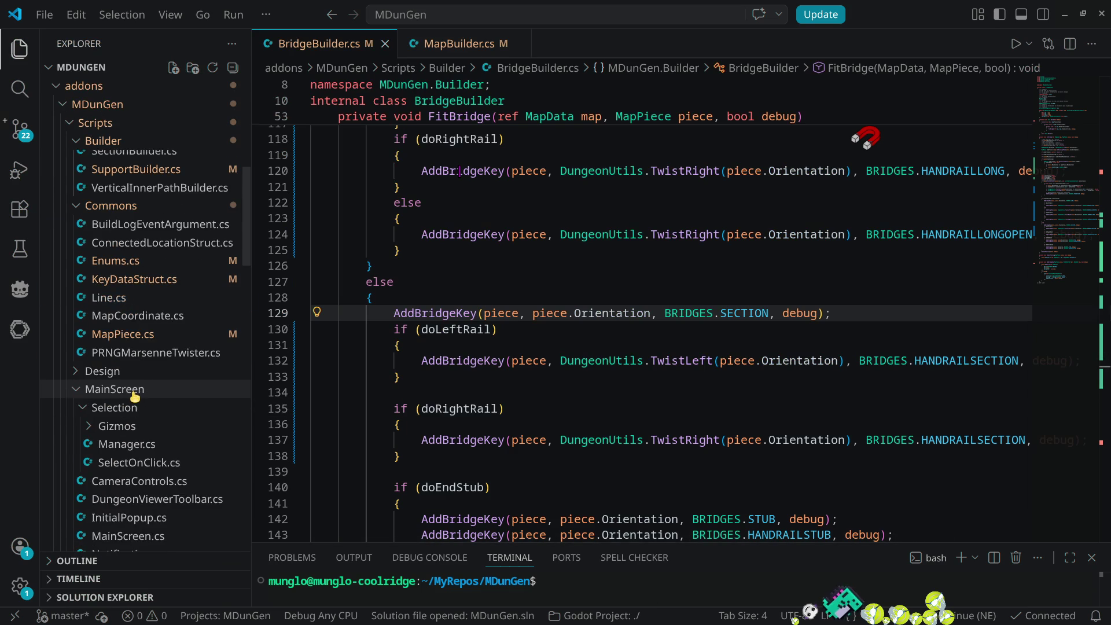
scroll(135, 397, "down", 10)
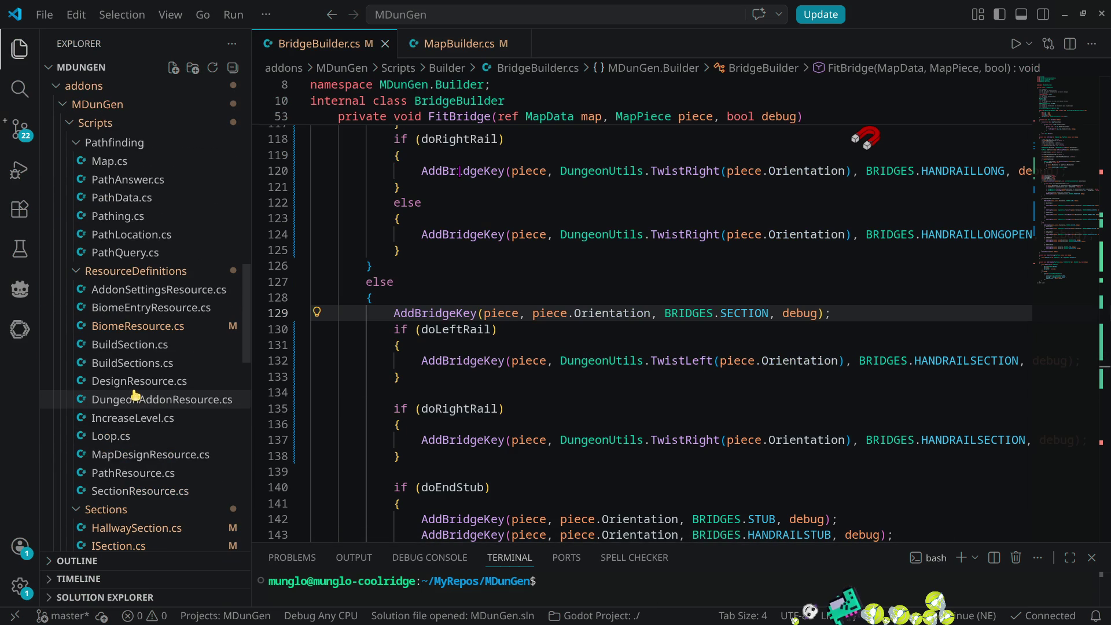
left_click(131, 327)
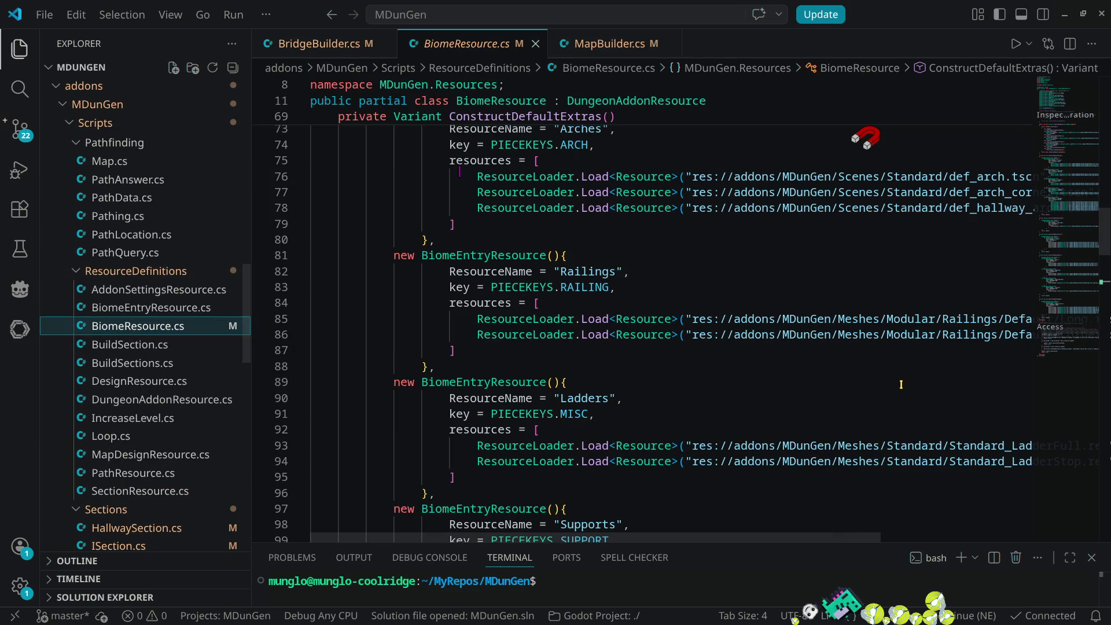
scroll(918, 359, "down", 9)
scroll(810, 365, "right", 3)
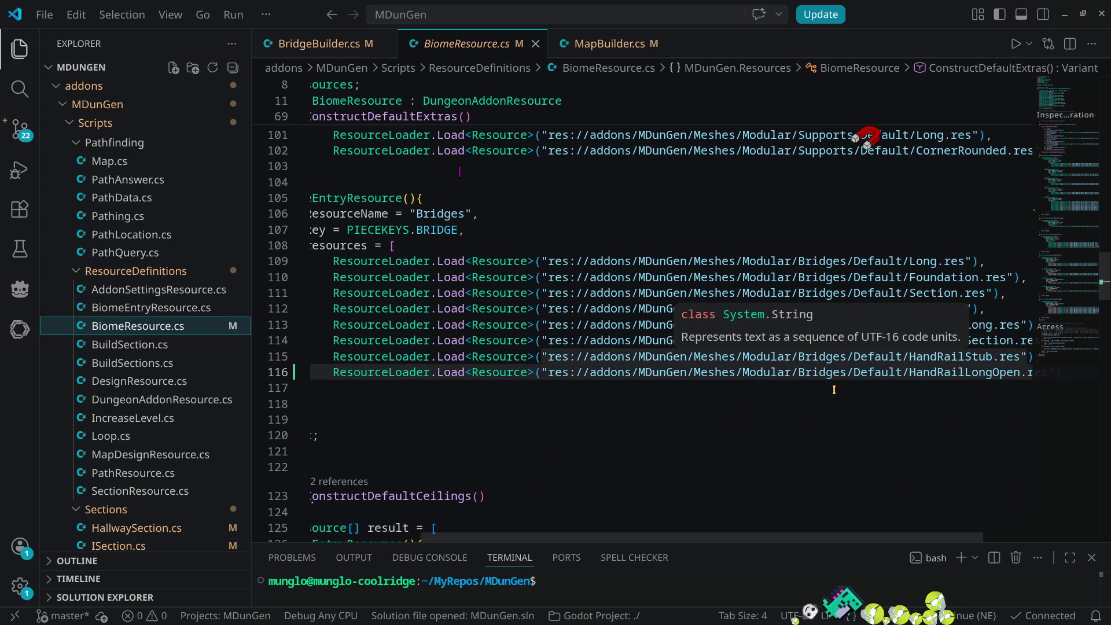
scroll(538, 541, "left", 3)
scroll(547, 540, "right", 4)
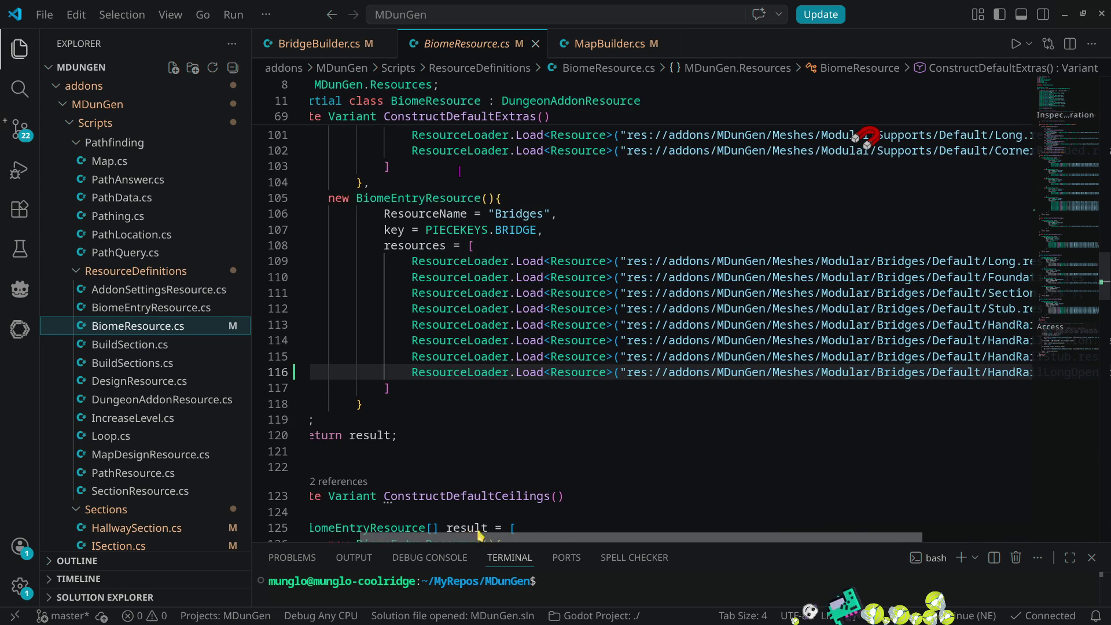
scroll(552, 540, "right", 1)
- Duplicate the HandRailLongOpen.res line, rename the copy to HandRailPost.res, and save
left_click(1014, 371)
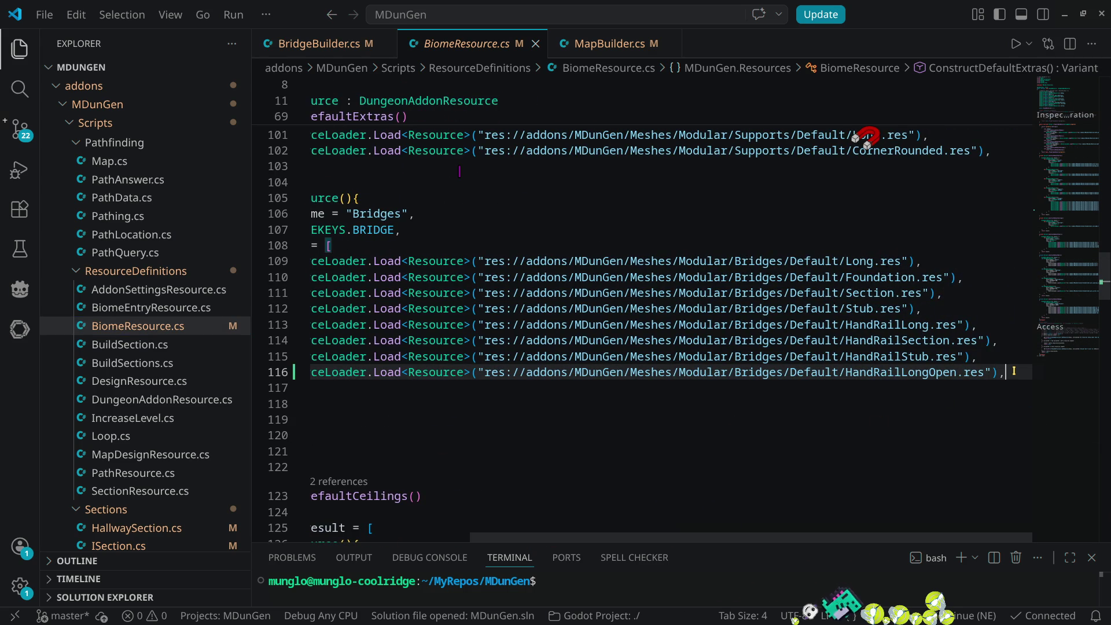
key("shift+alt+Down")
left_click(909, 389)
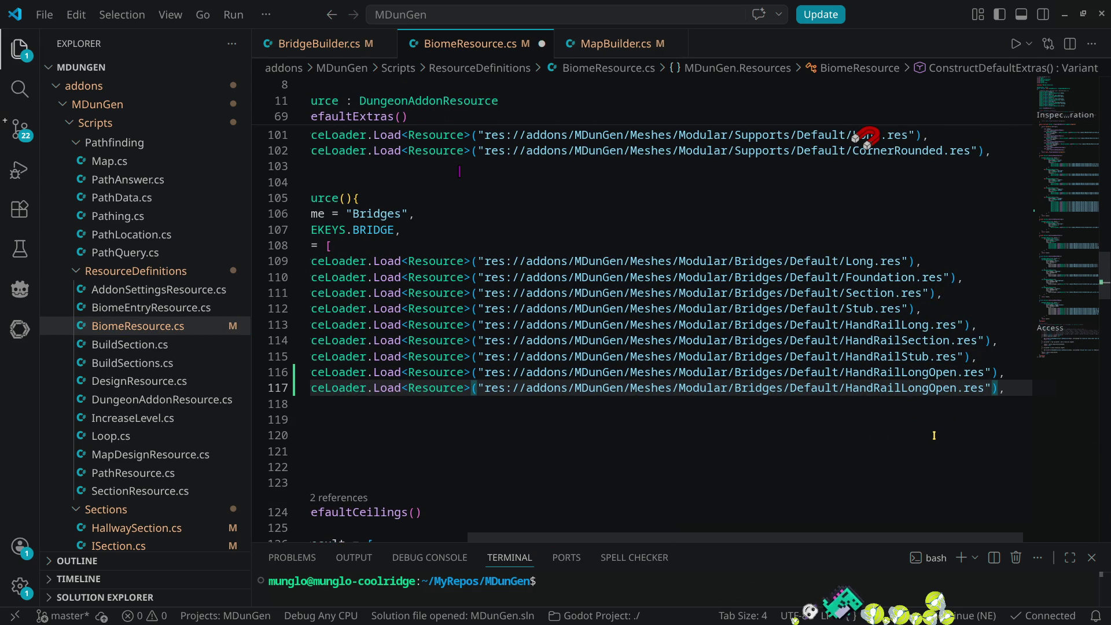
type("Post")
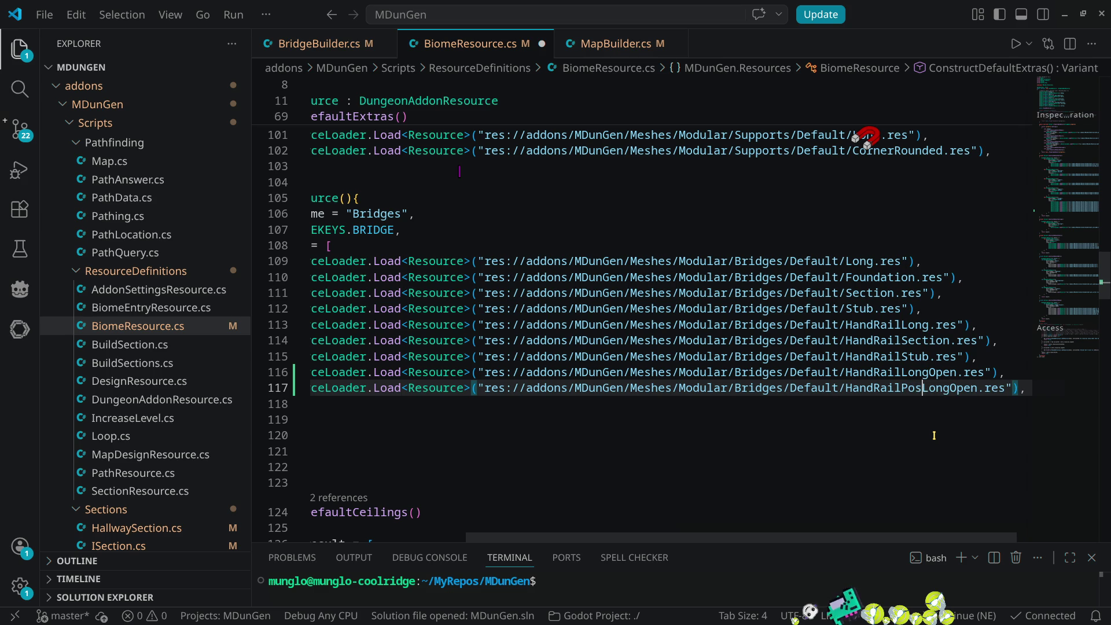
key("Delete")
key("Delete")
key("Delete")
key("Delete")
key("Delete")
key("Delete")
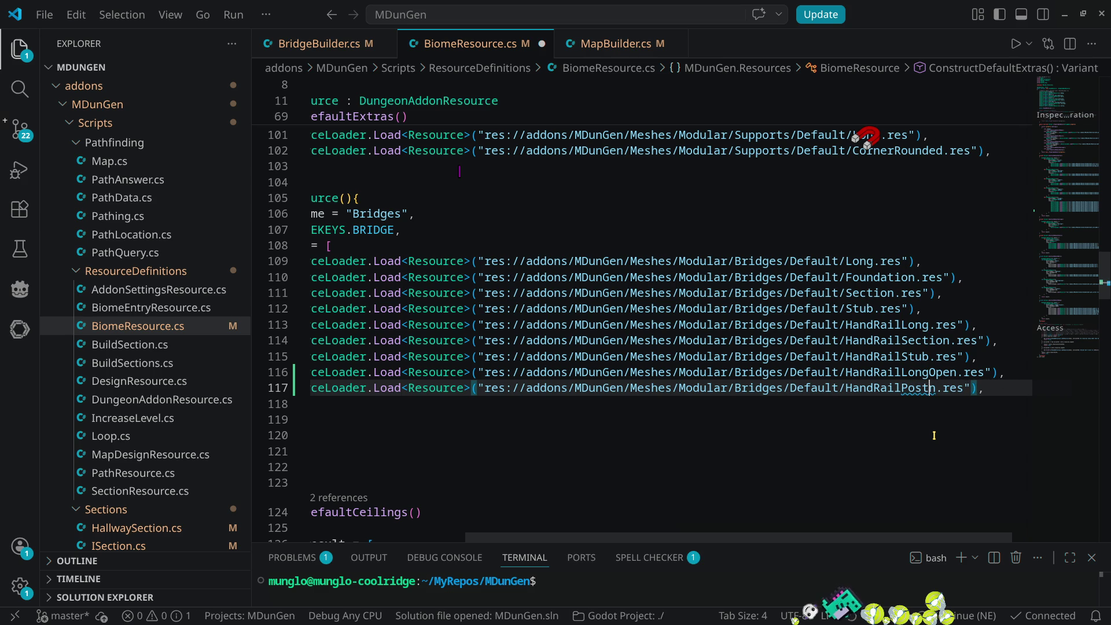
key("ctrl+s")
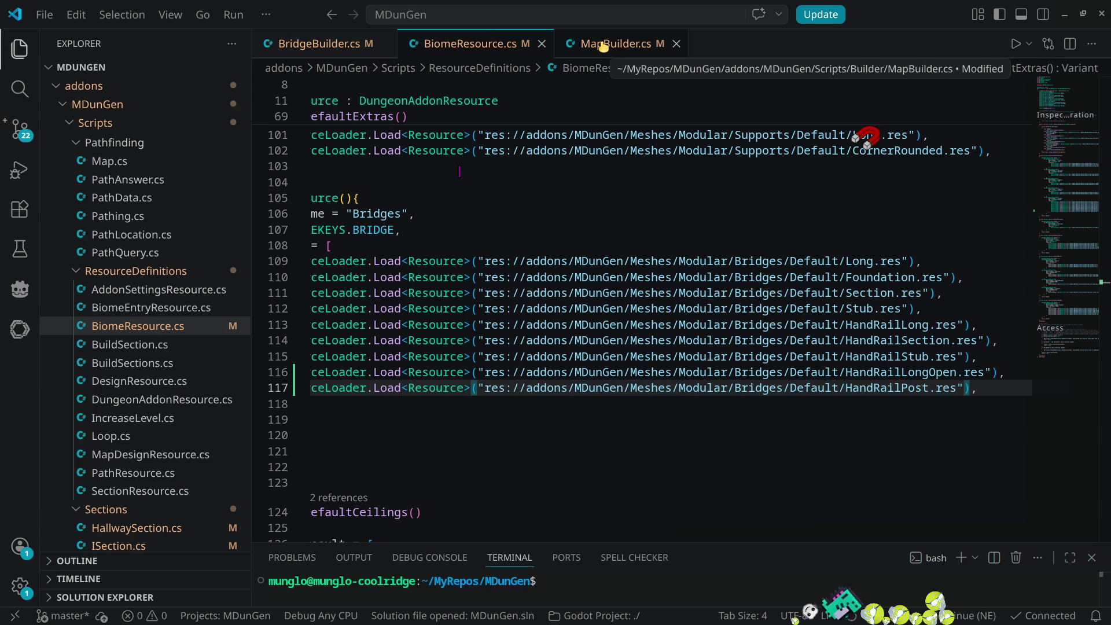
left_click(602, 46)
scroll(680, 296, "up", 3)
scroll(685, 295, "down", 7)
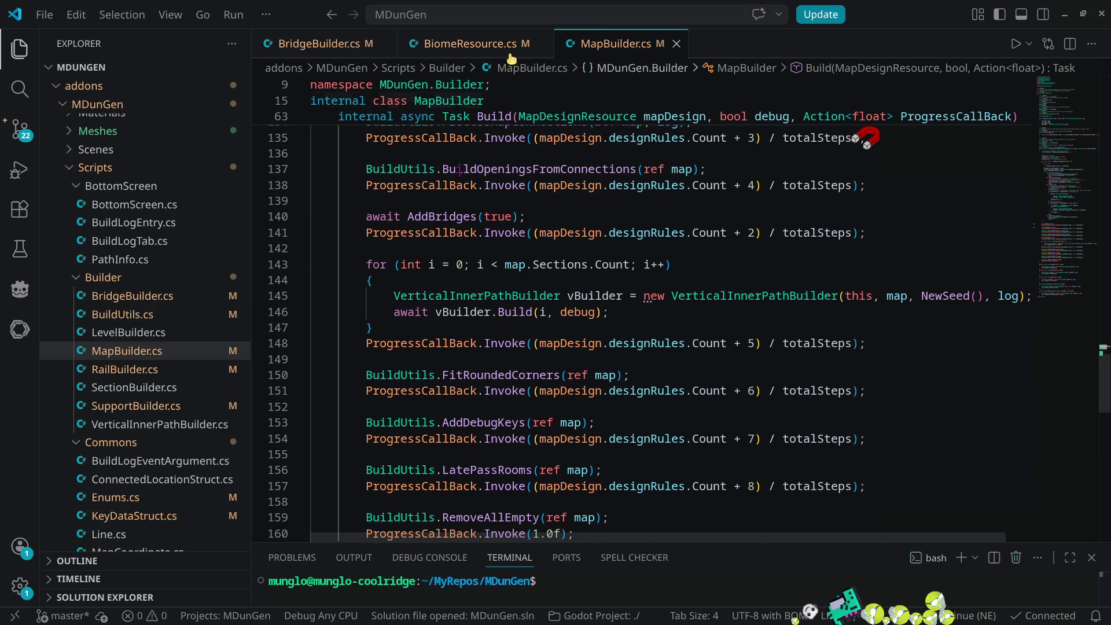
mouse_move(345, 37)
left_mouse_down()
mouse_move(645, 355)
mouse_move(463, 328)
mouse_move(415, 476)
mouse_move(435, 436)
left_mouse_up()
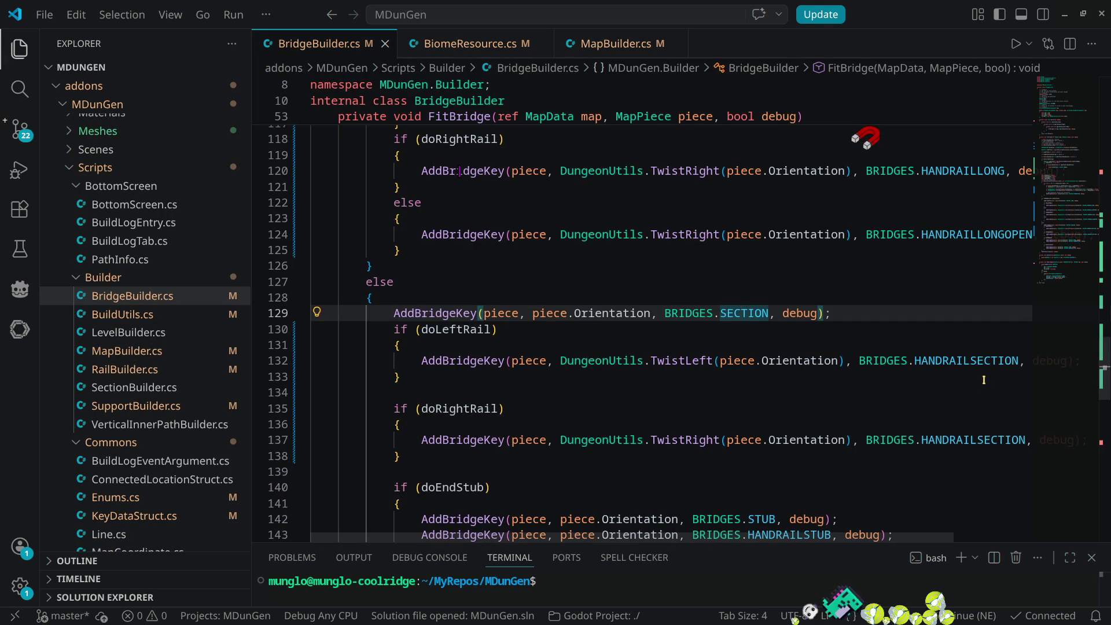
scroll(561, 391, "down", 2)
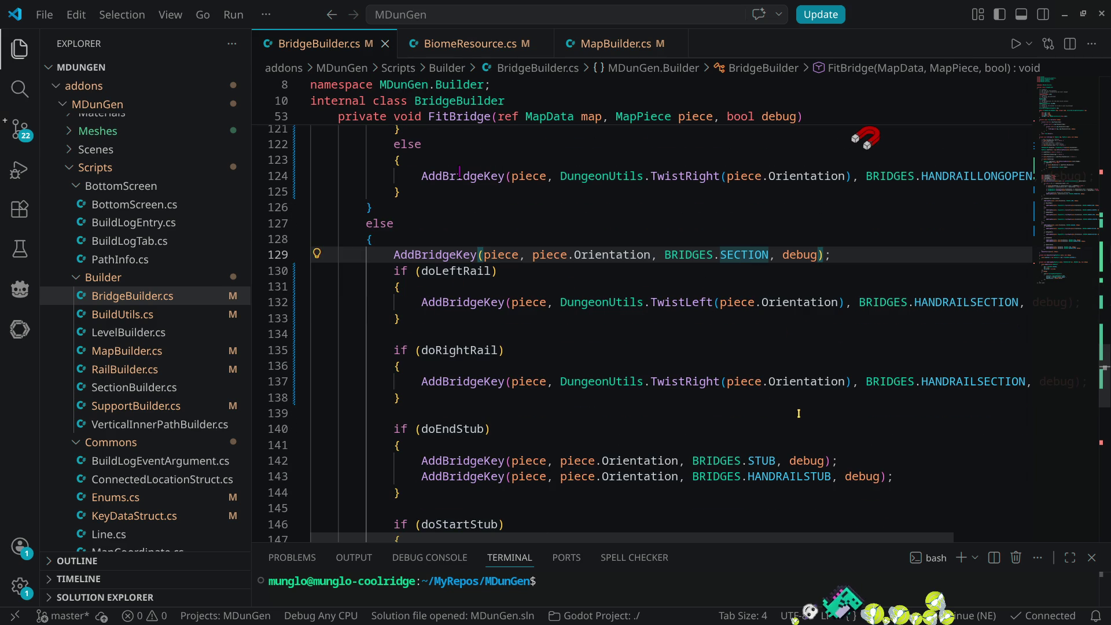
scroll(798, 416, "up", 7)
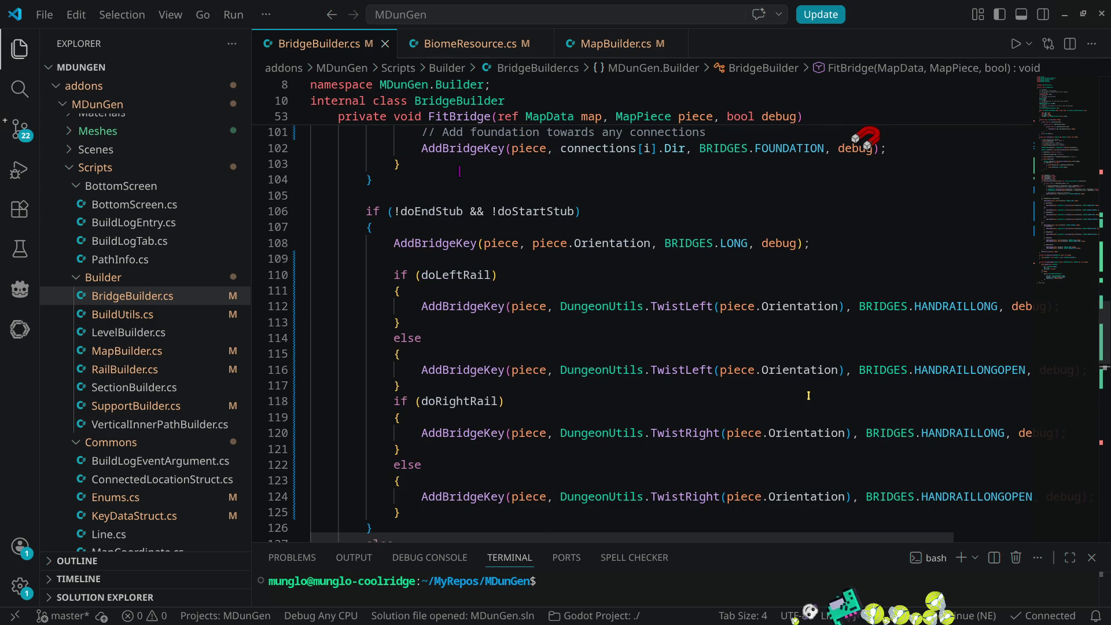
scroll(808, 395, "down", 6)
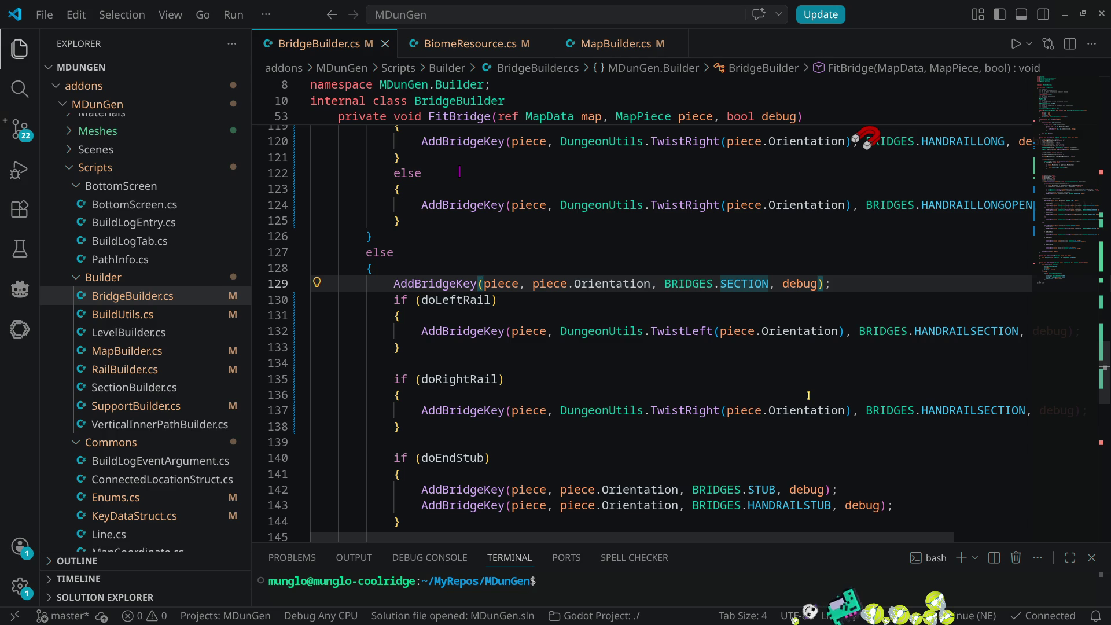
scroll(808, 395, "down", 5)
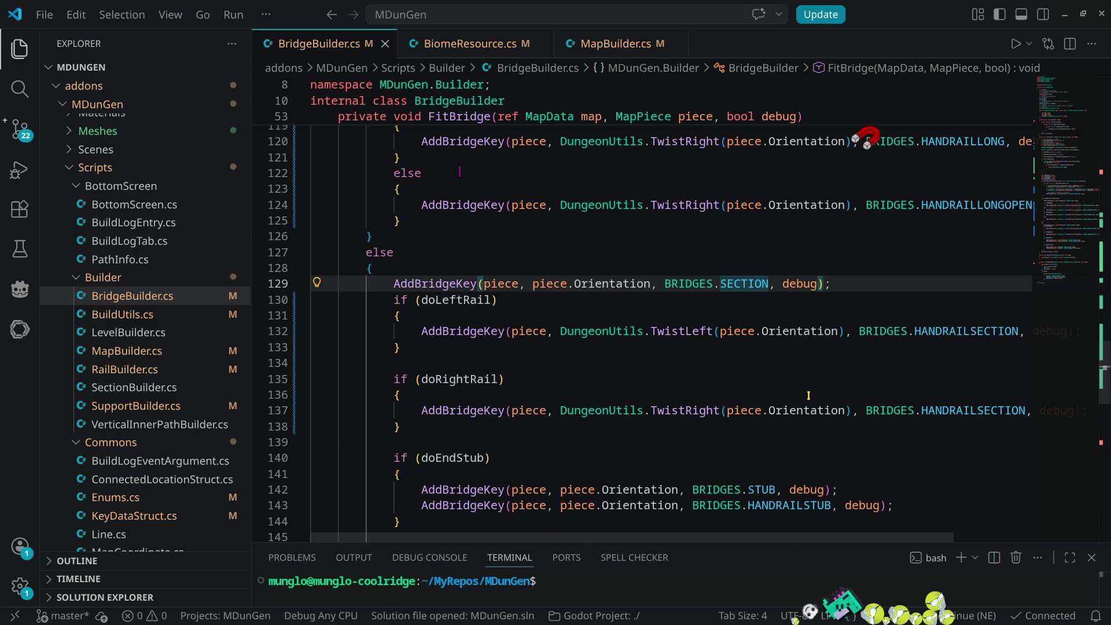
scroll(808, 395, "up", 5)
scroll(808, 395, "up", 12)
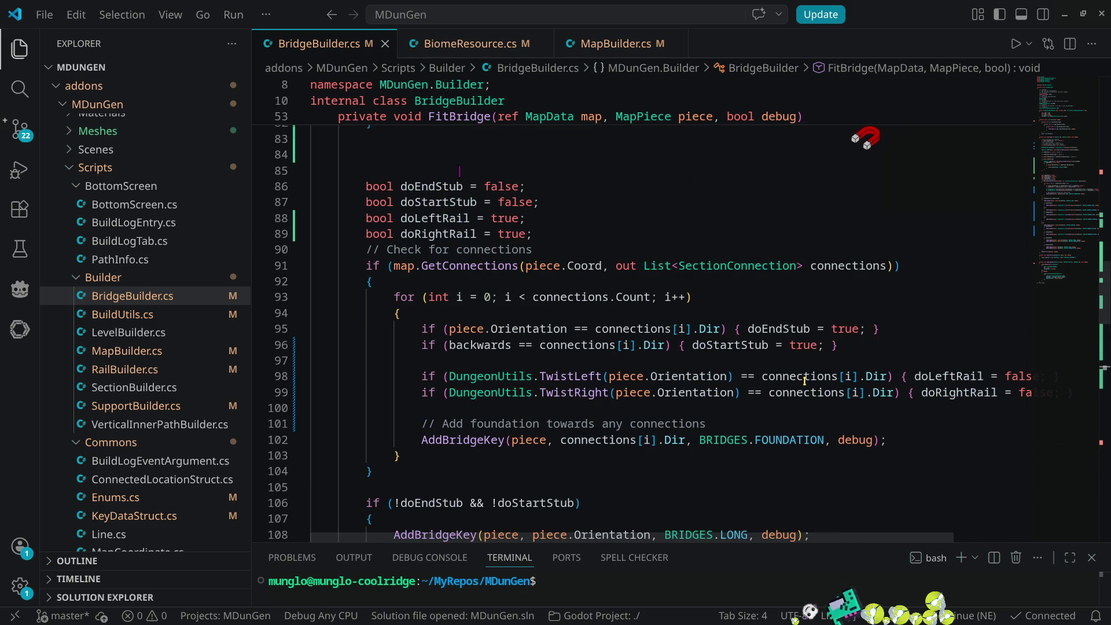
scroll(804, 380, "up", 4)
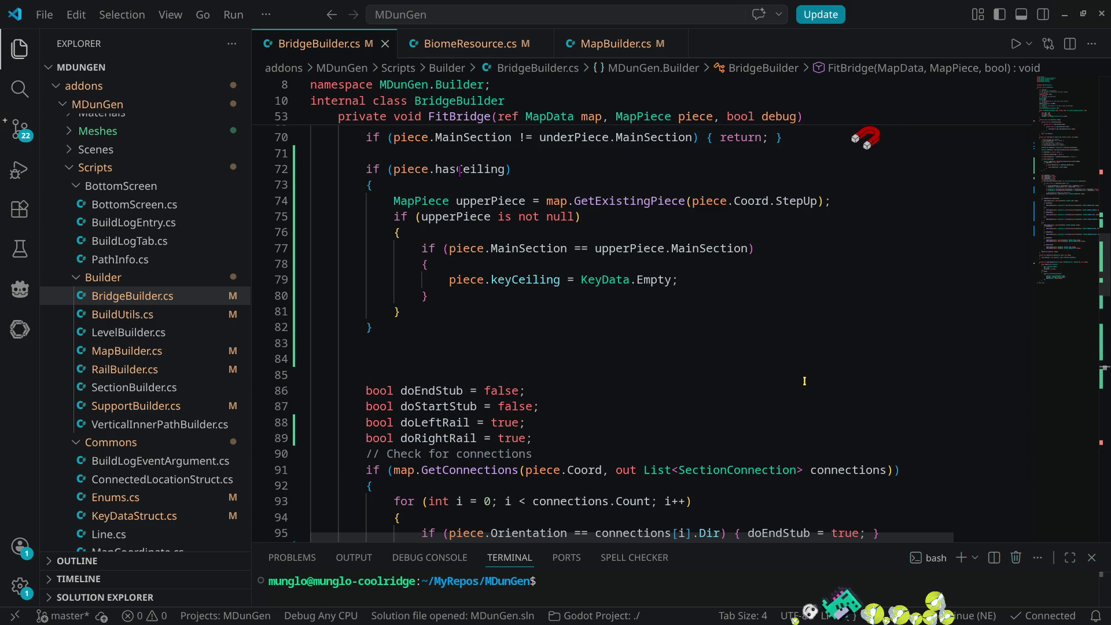
scroll(804, 380, "down", 13)
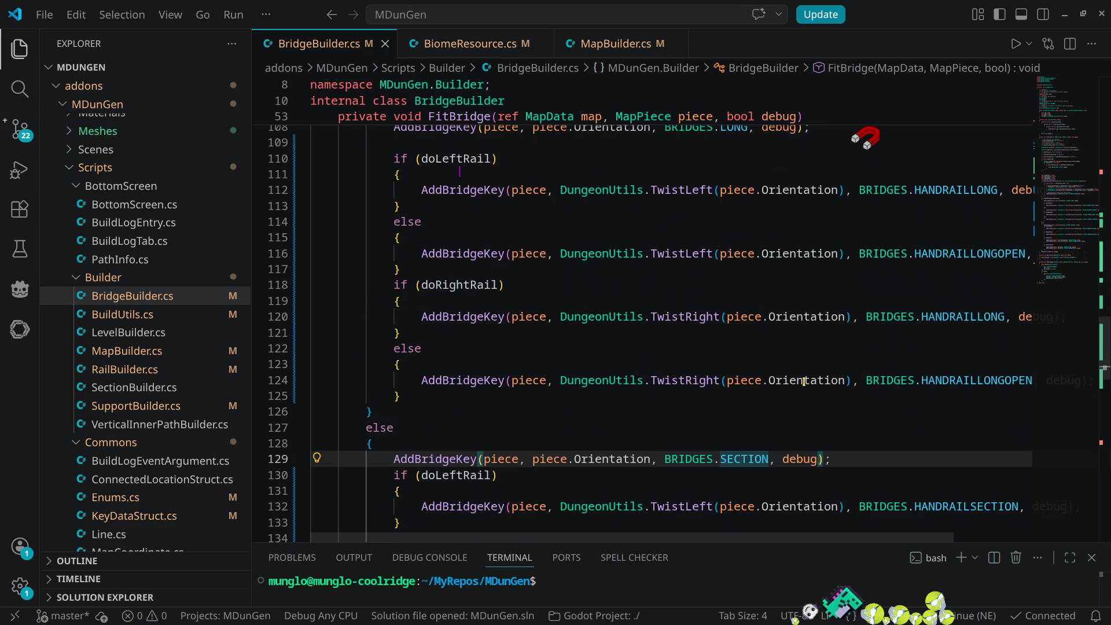
scroll(804, 380, "down", 4)
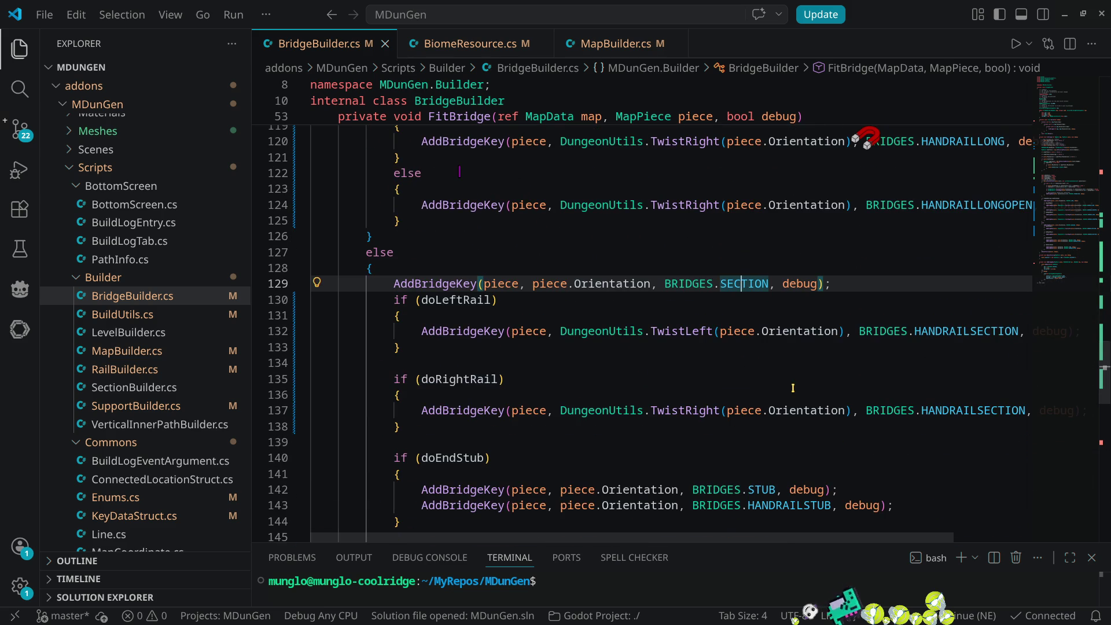
- Add an empty else block after the if (doLeftRail) block
left_click(461, 301)
left_click(455, 348)
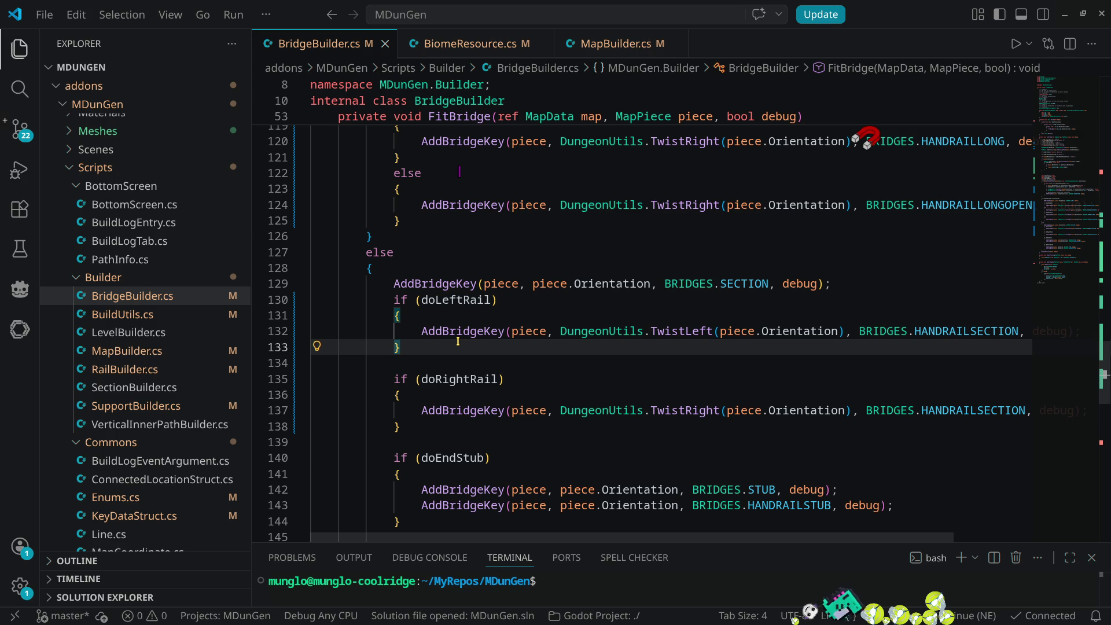
type("else")
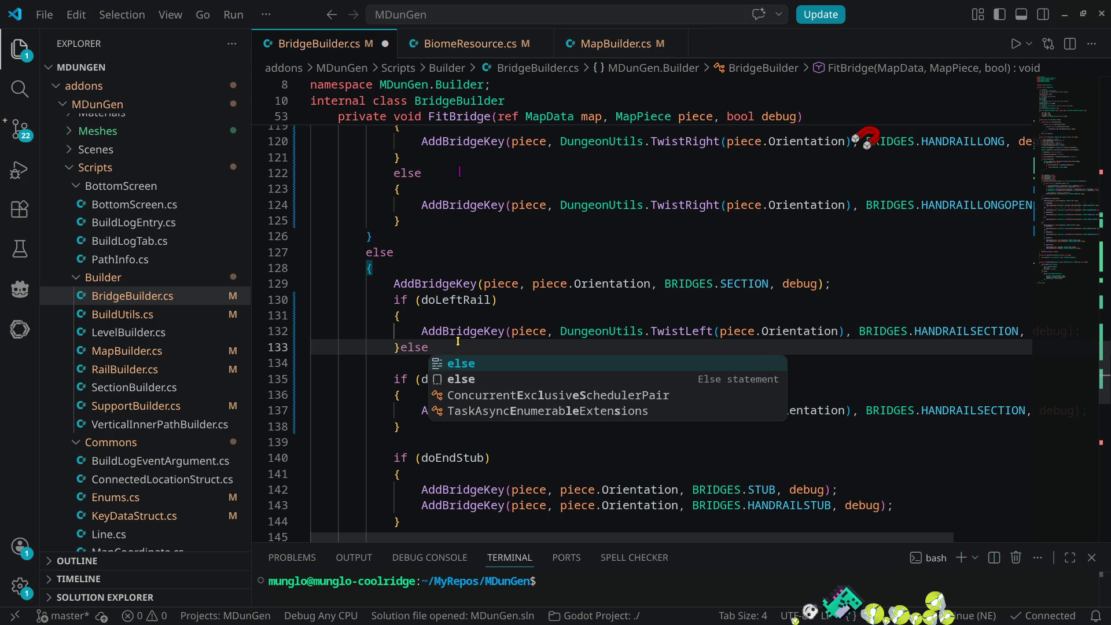
key("Down")
key("Return")
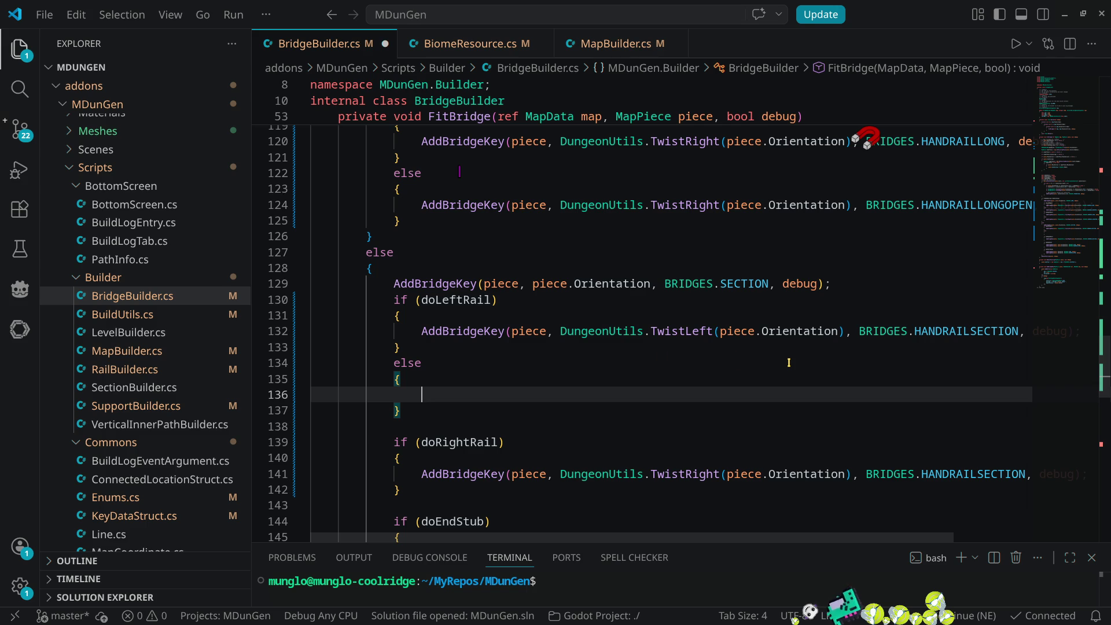
- Paste the handrail AddBridgeKey call into the else and change its key to HANDRAILPOST
left_click(419, 331)
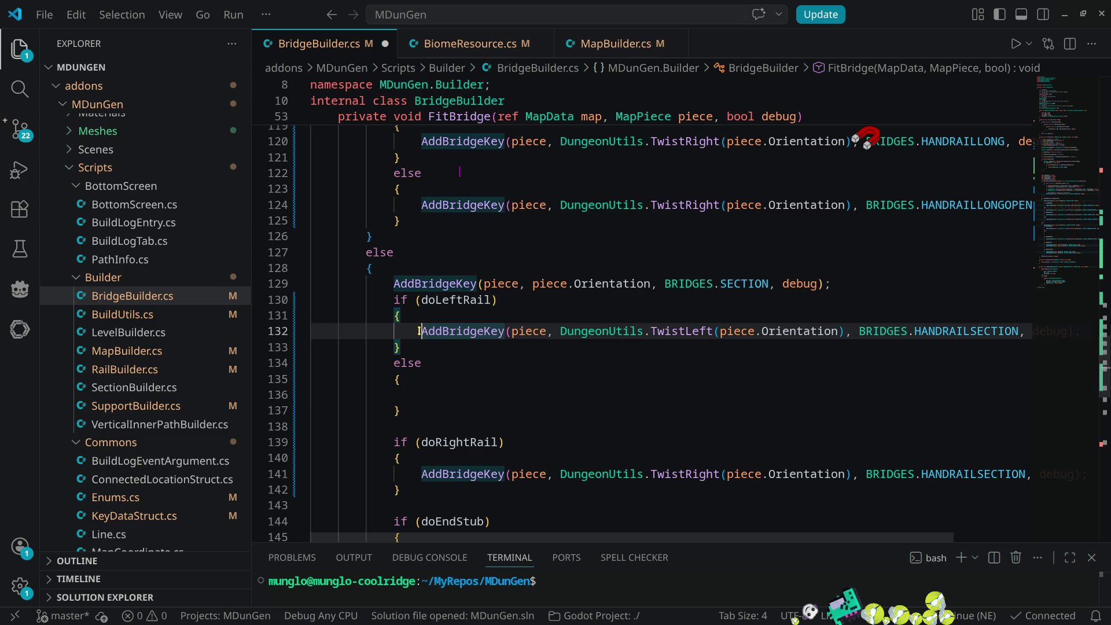
left_click(448, 394)
key("ctrl+v")
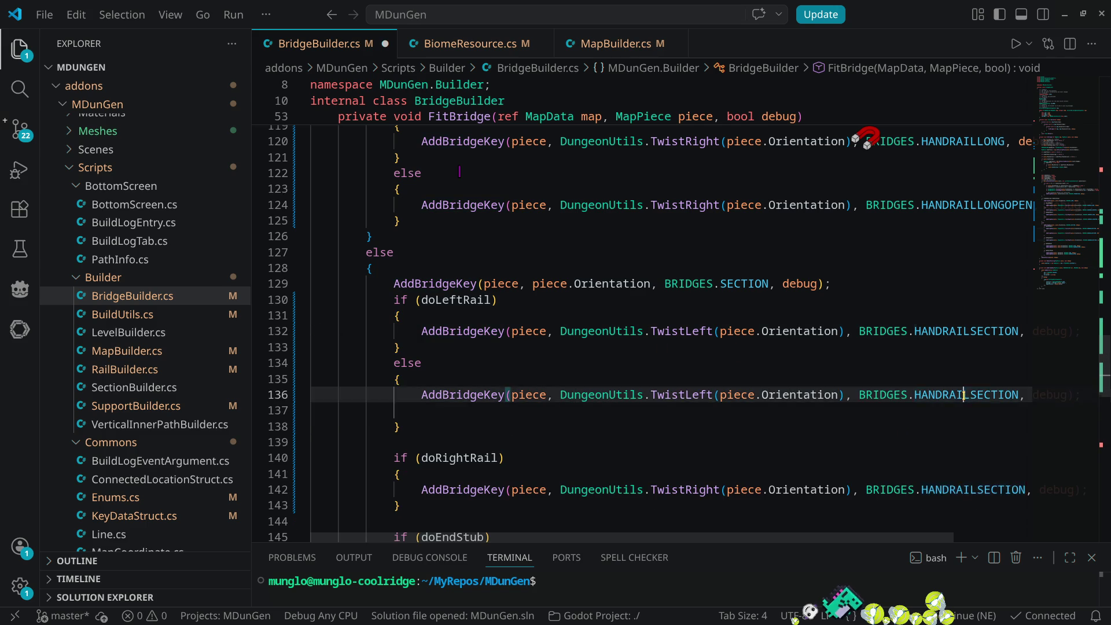
double_click(974, 394)
type("hand")
key("Down")
key("Down")
key("Return")
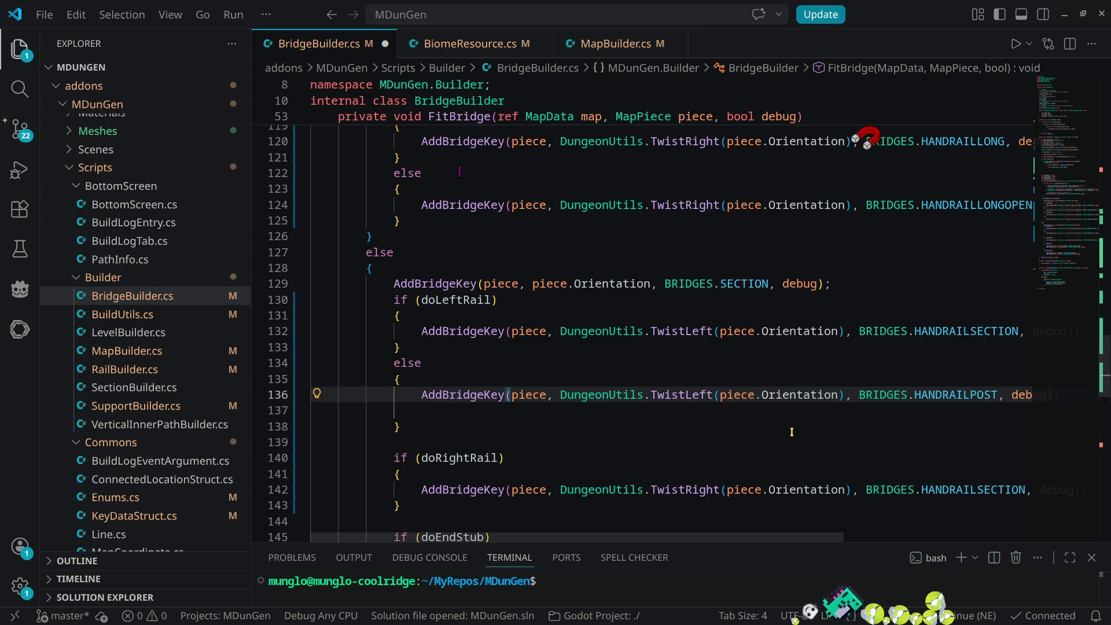
- Duplicate the HANDRAILPOST call and make the copy use TwistRight
left_click(420, 394)
key("ctrl+c")
key("Down")
key("ctrl+v")
double_click(685, 411)
type("tw")
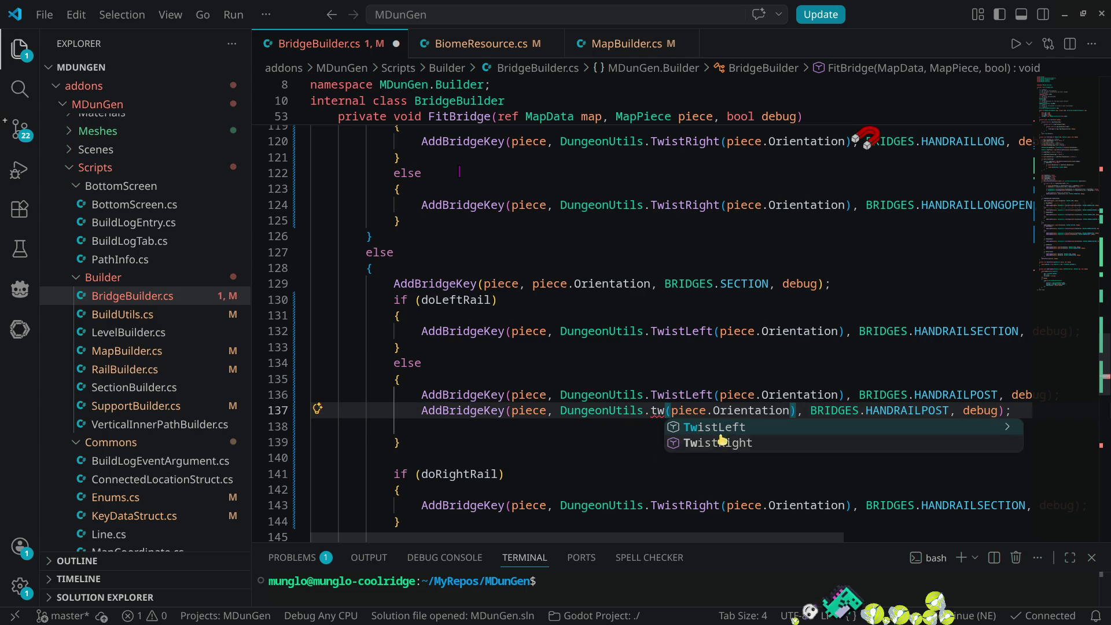
left_click(720, 441)
- Change the first post call's orientation argument to piece.Orientation
left_click(686, 394)
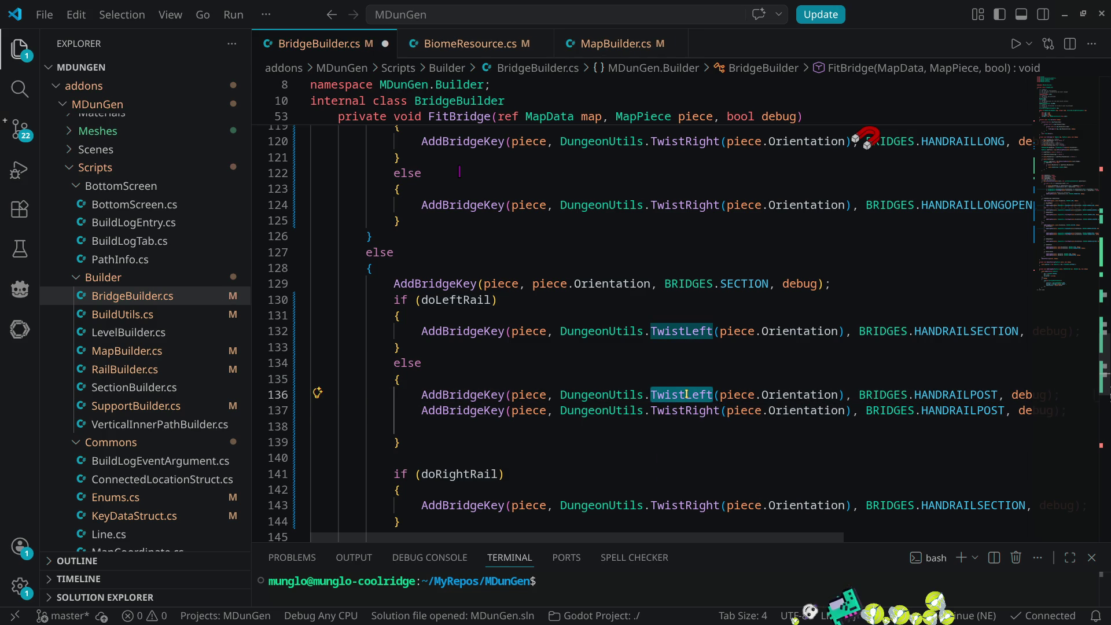
double_click(685, 394)
key("BackSpace")
double_click(582, 394)
key("BackSpace")
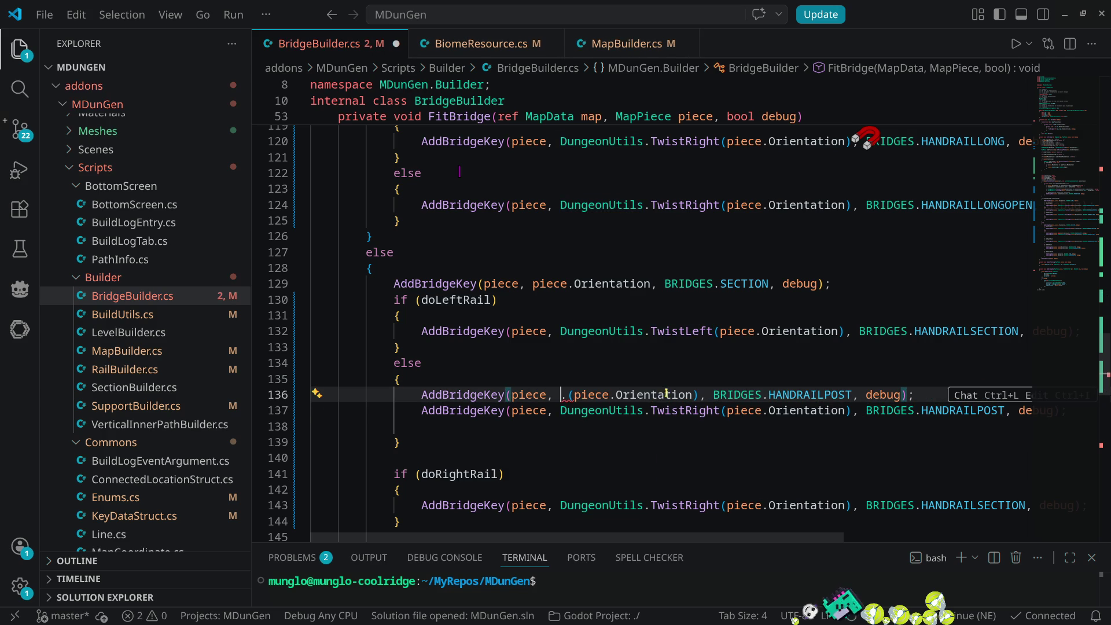
left_click_drag(698, 395, 560, 395)
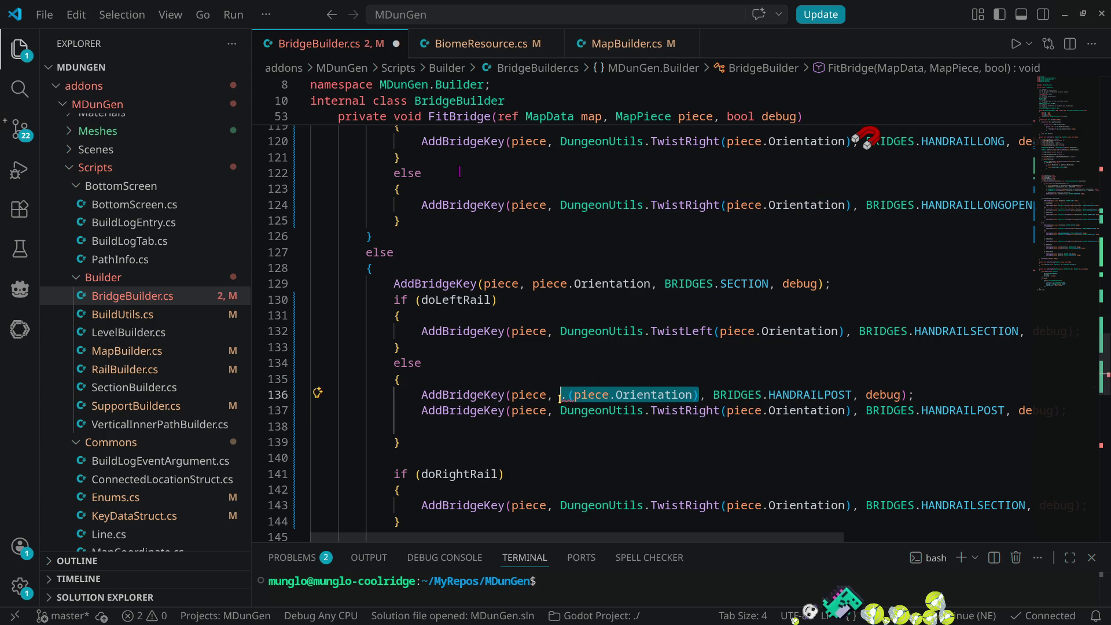
type("forw")
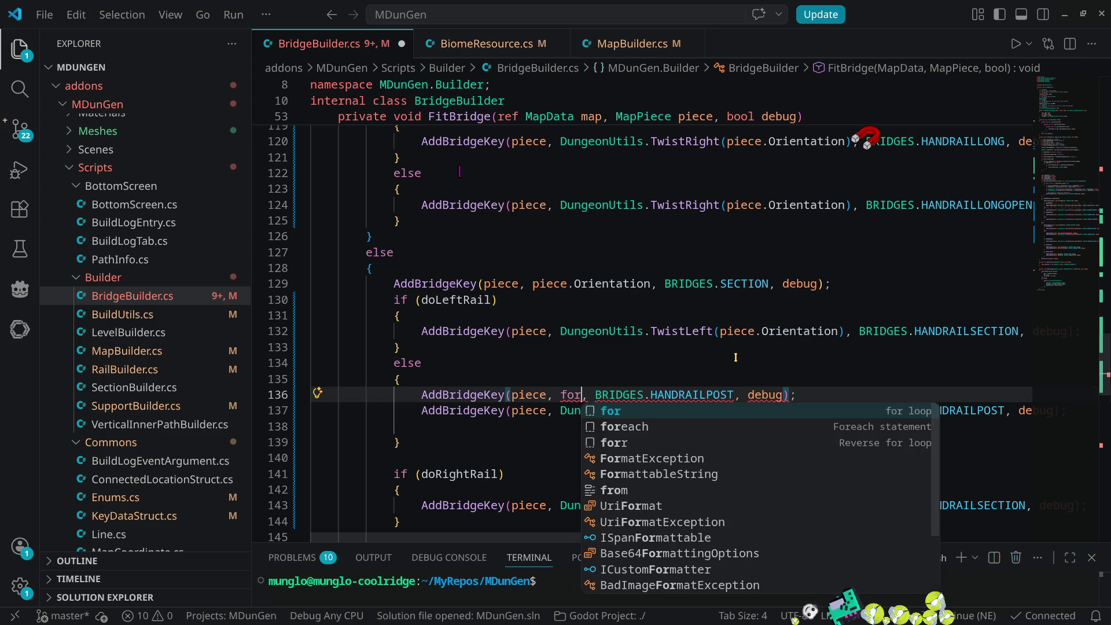
key("BackSpace")
key("BackSpace")
key("BackSpace")
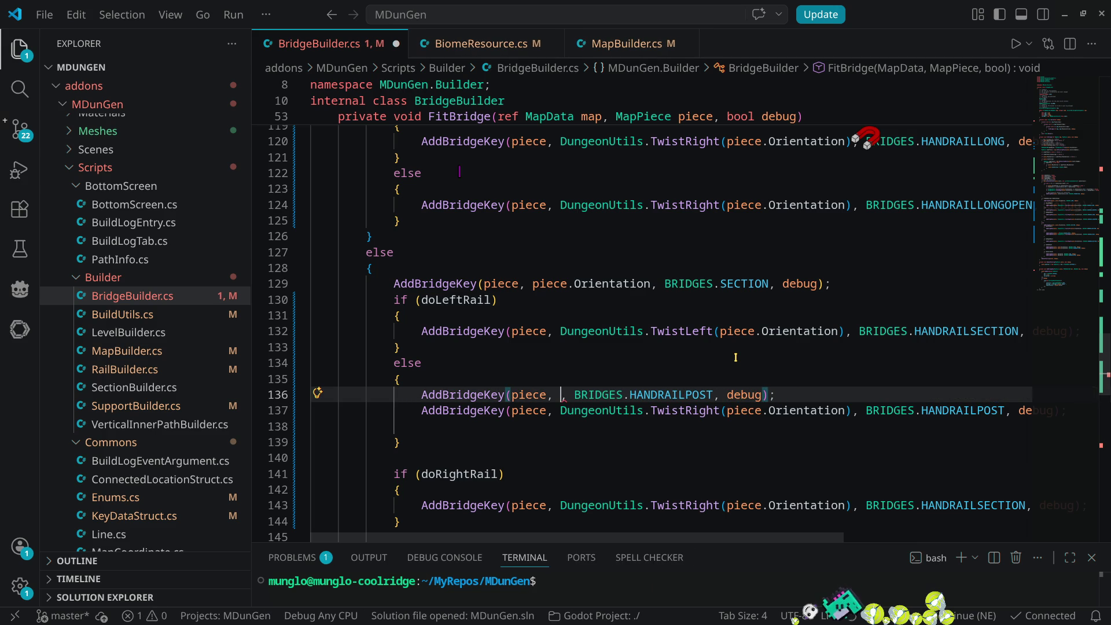
type("piece.")
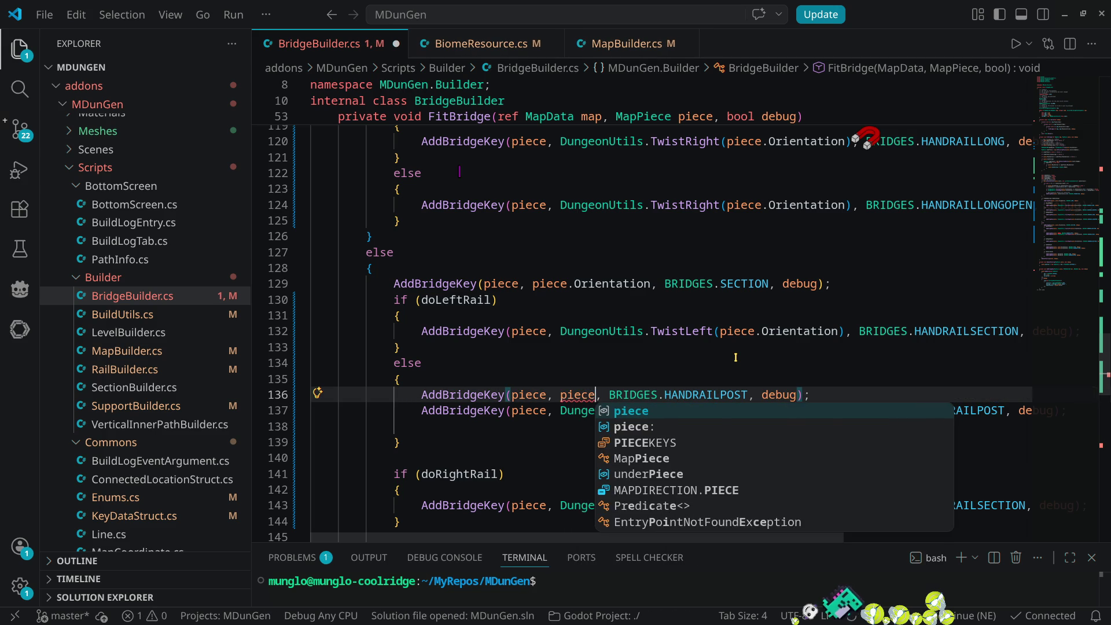
type("Or")
key("Return")
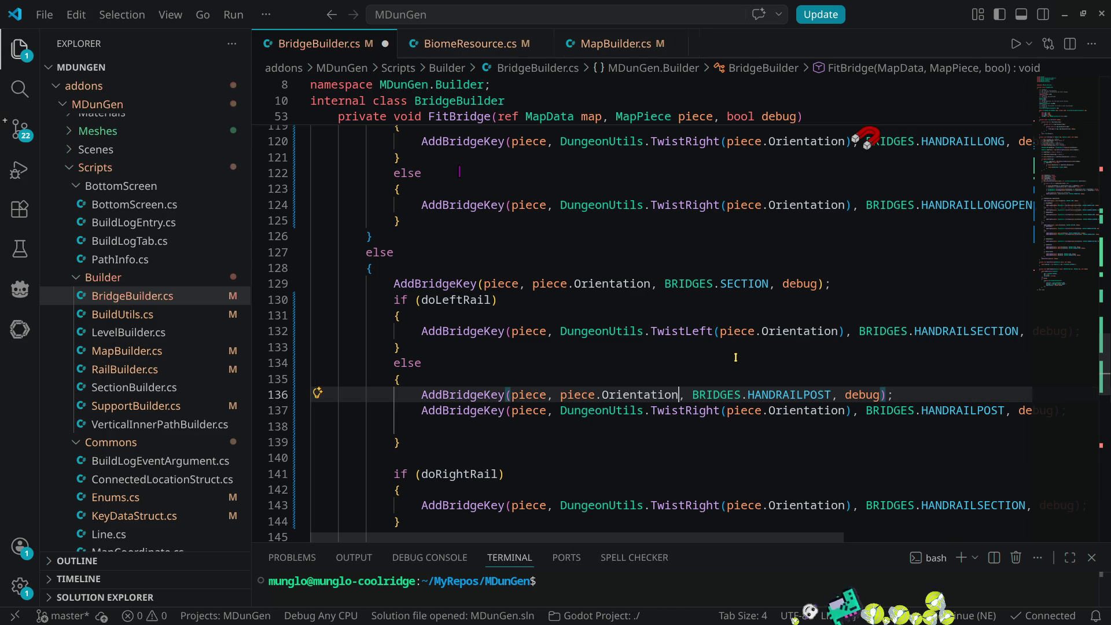
- Remove the empty line left after the two post calls
scroll(656, 346, "down", 2)
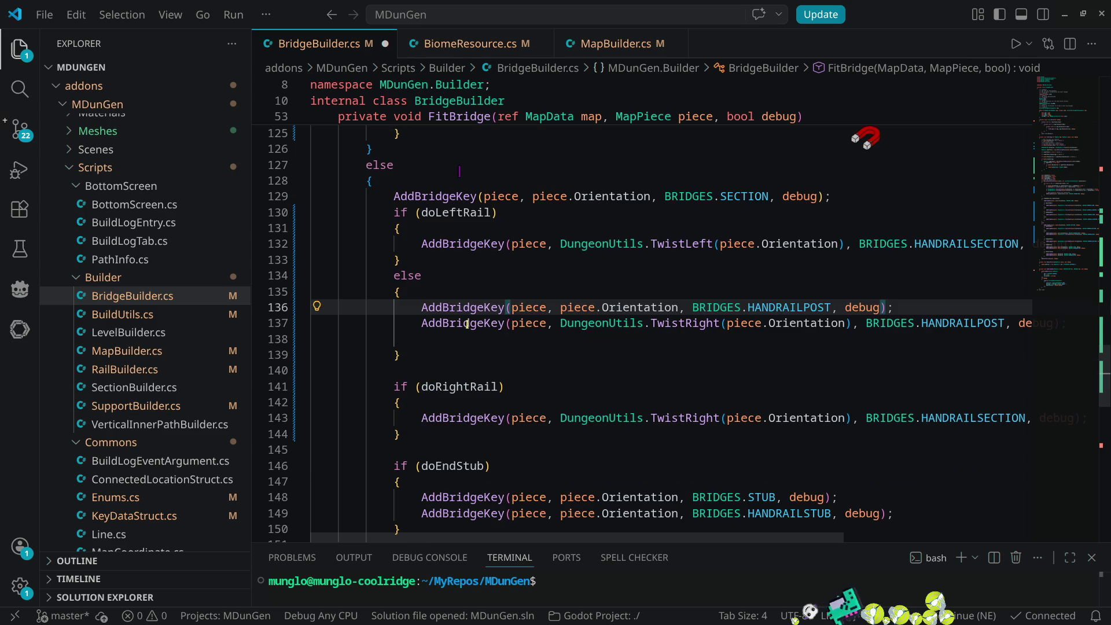
left_click(435, 334)
key("Delete")
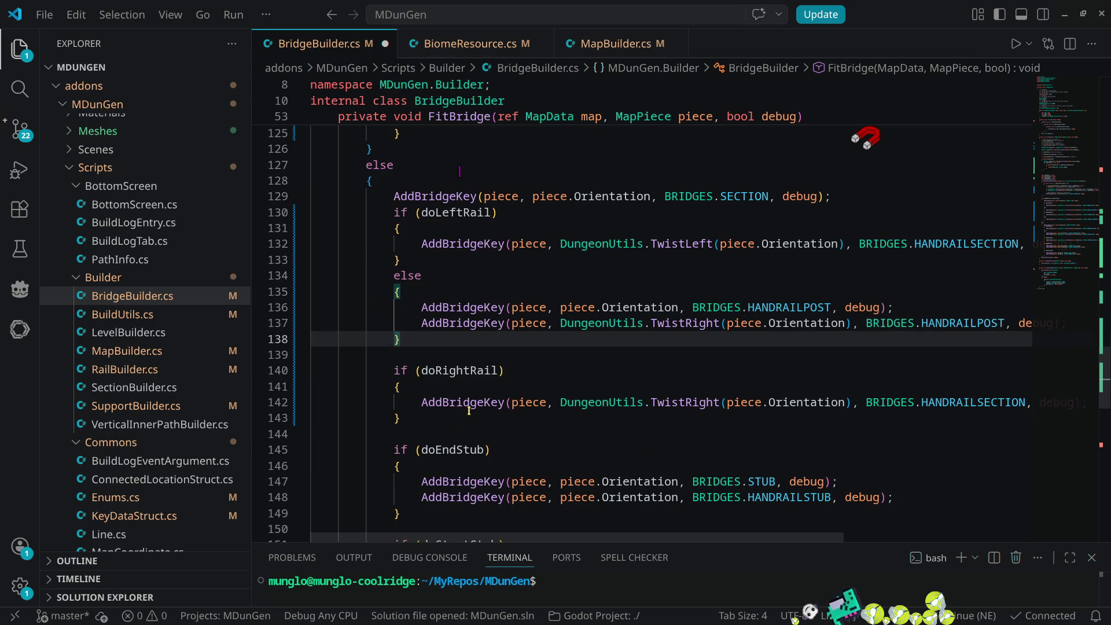
left_click(414, 415)
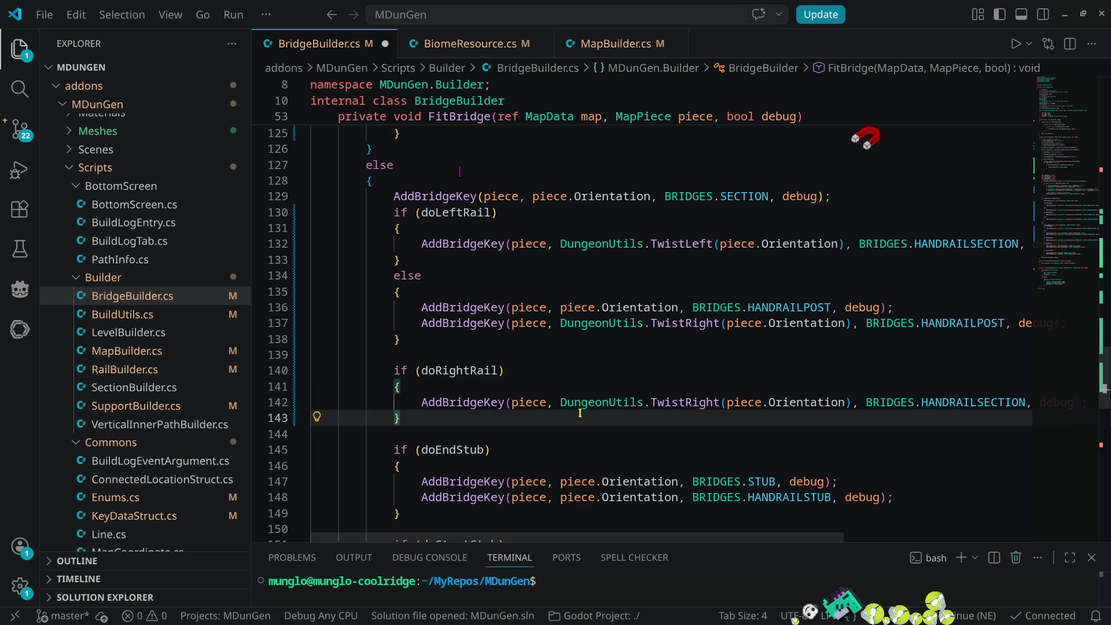
- Add an else block after the right-rail block and paste both HANDRAILPOST calls into it
type("el")
key("Tab")
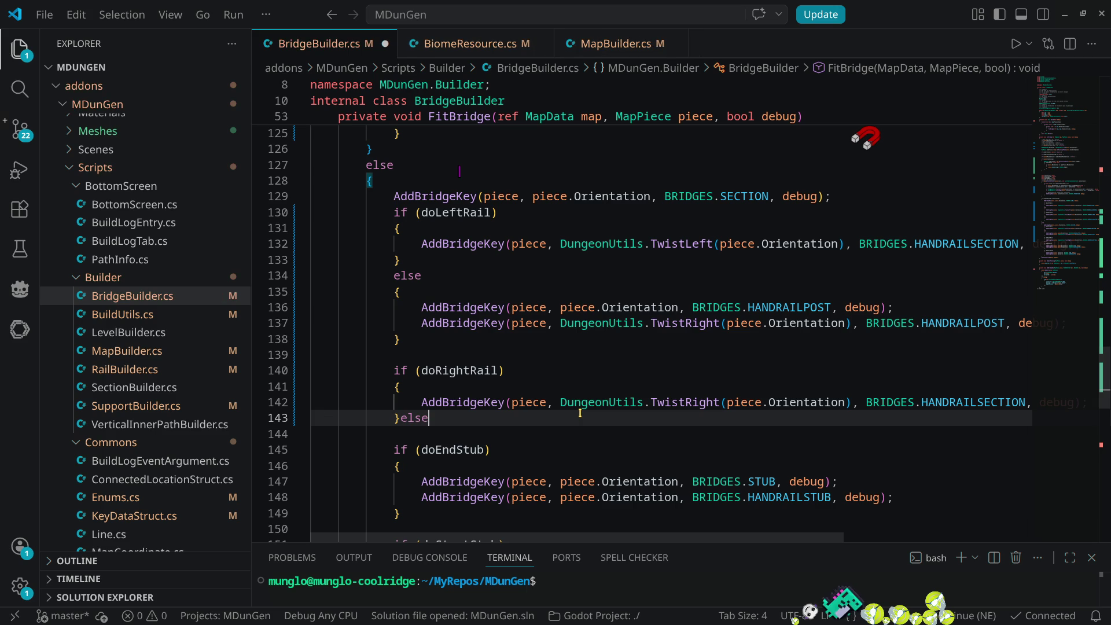
type("{")
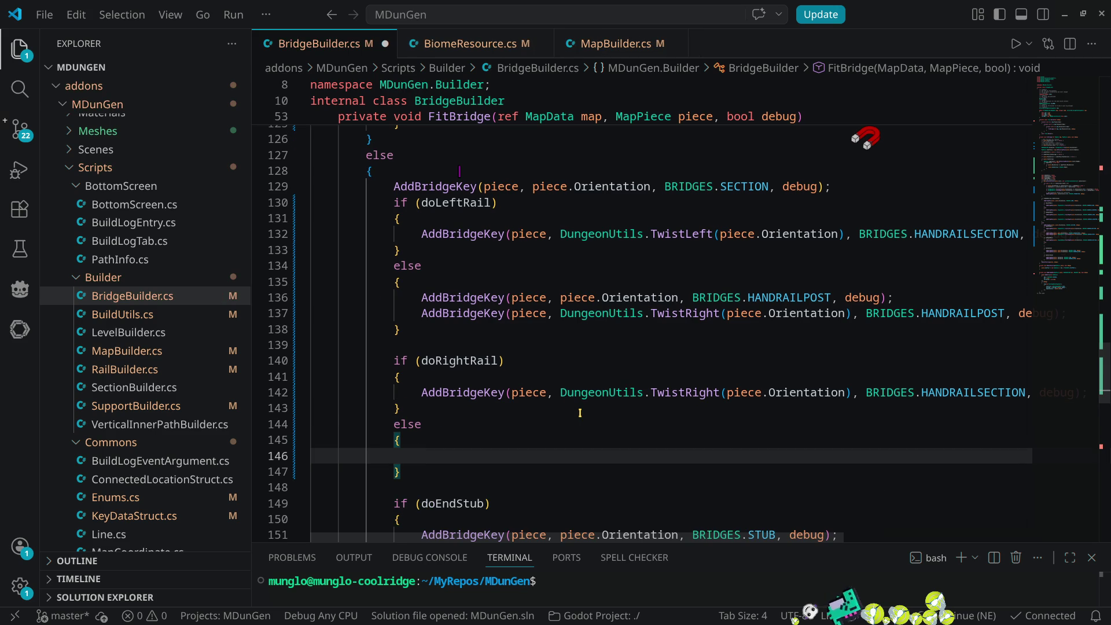
left_click(421, 299)
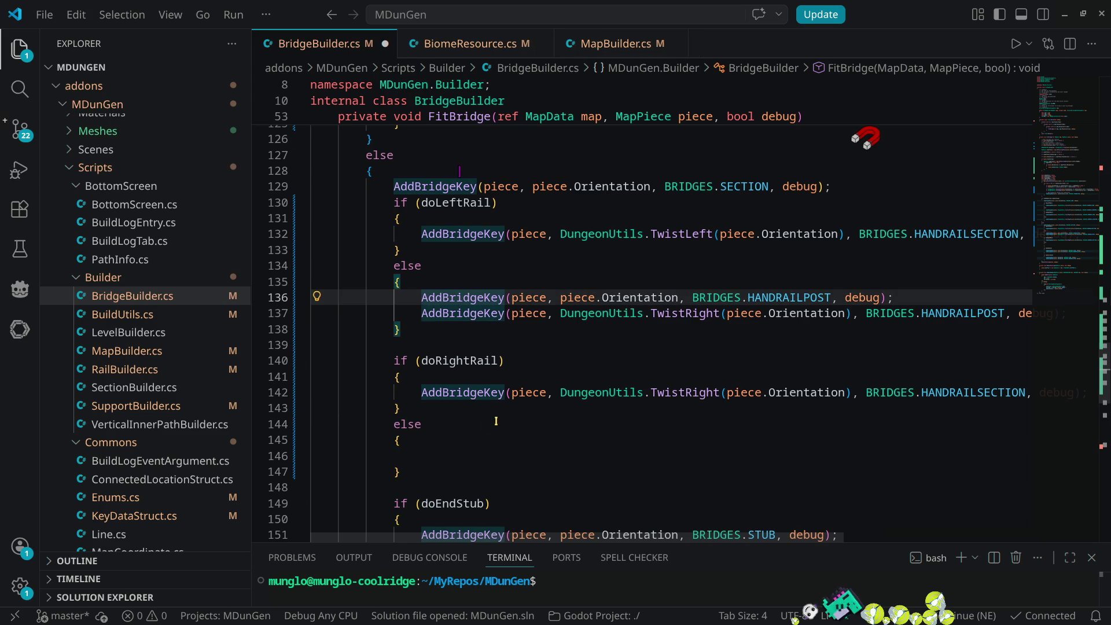
left_click_drag(393, 330, 397, 283)
left_click(429, 456)
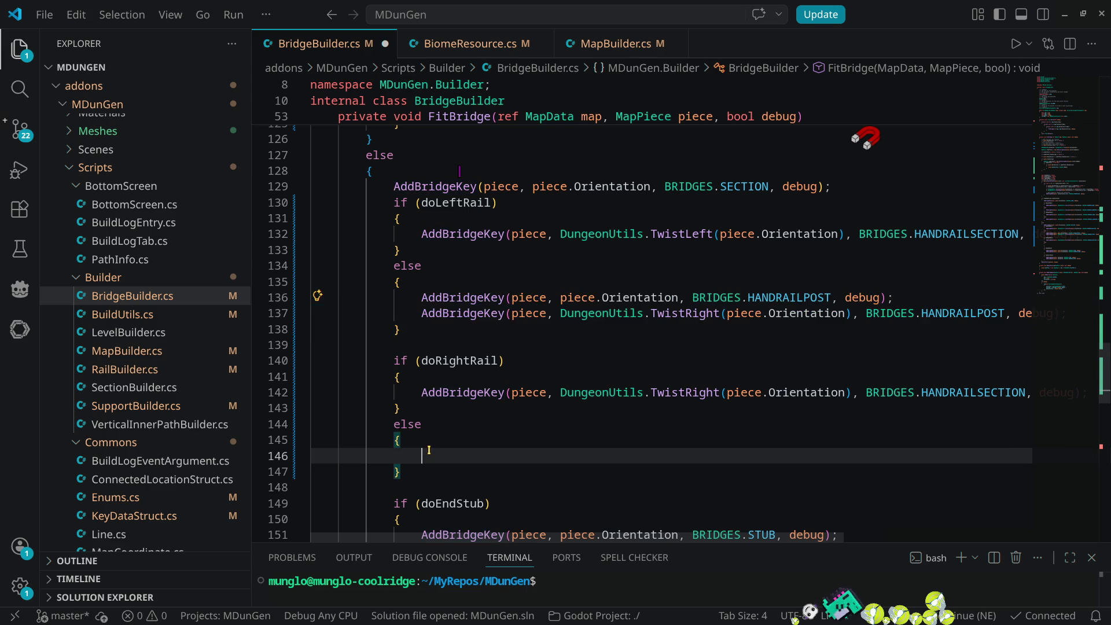
key("ctrl+v")
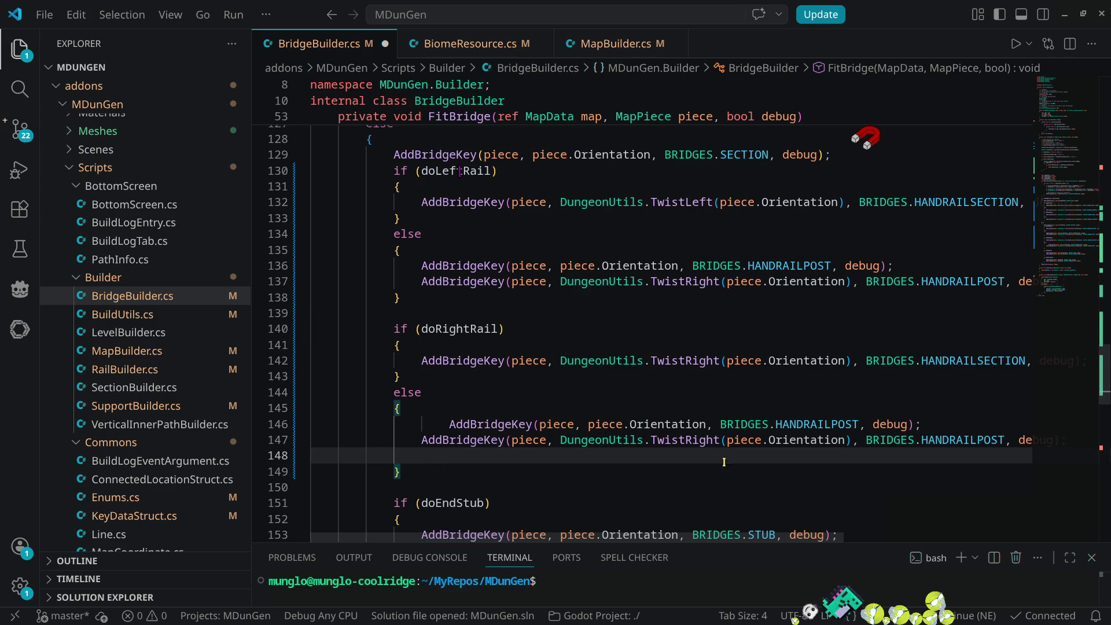
- Fix the pasted indentation, remove the blank line, and move the TwistRight call up
left_click(446, 424)
key("BackSpace")
left_click(456, 457)
key("Delete")
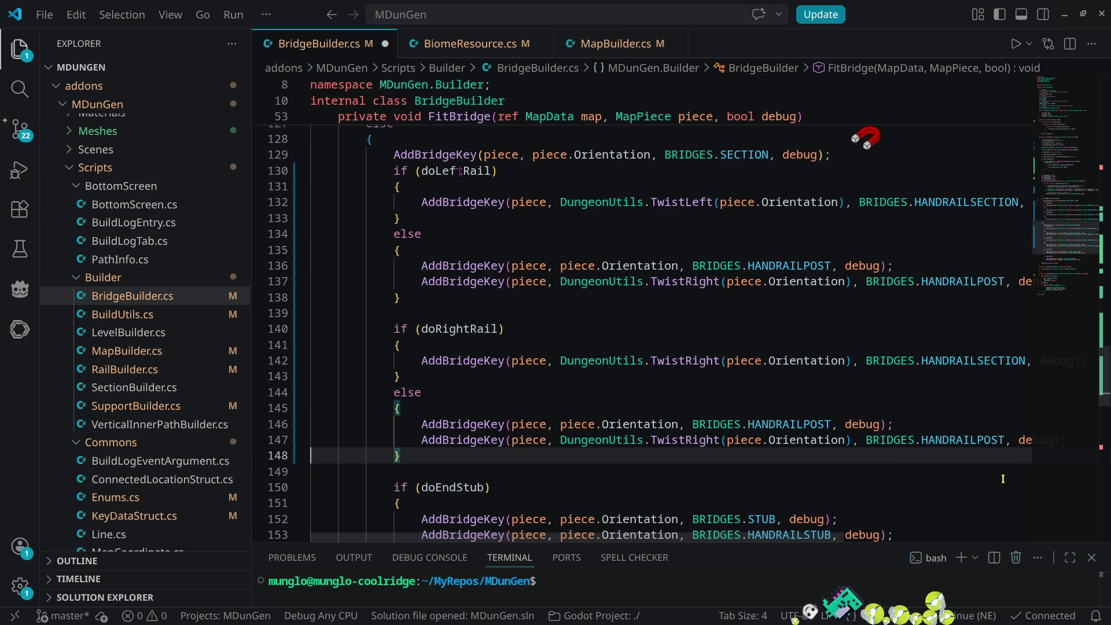
left_click(418, 439)
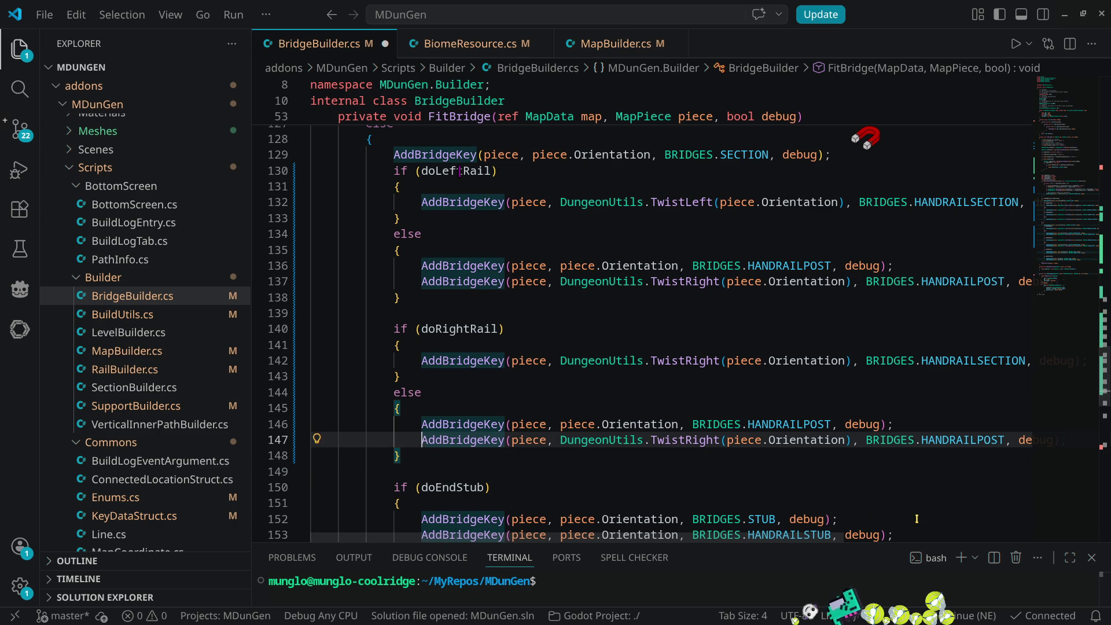
key("alt+Up")
key("Right")
key("Right")
key("Right")
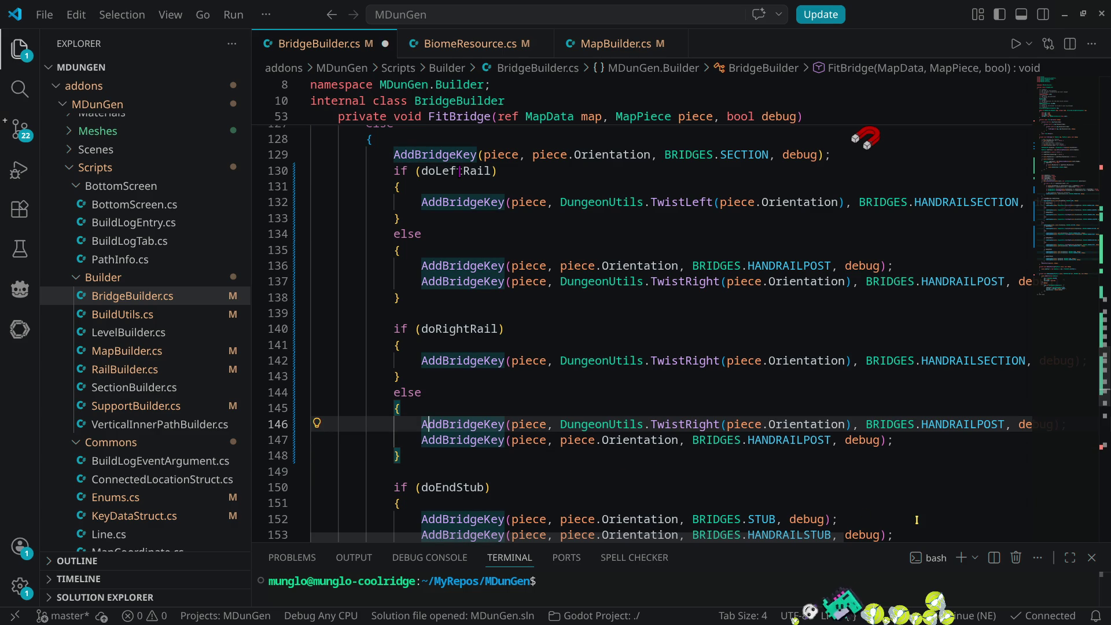
key("Down")
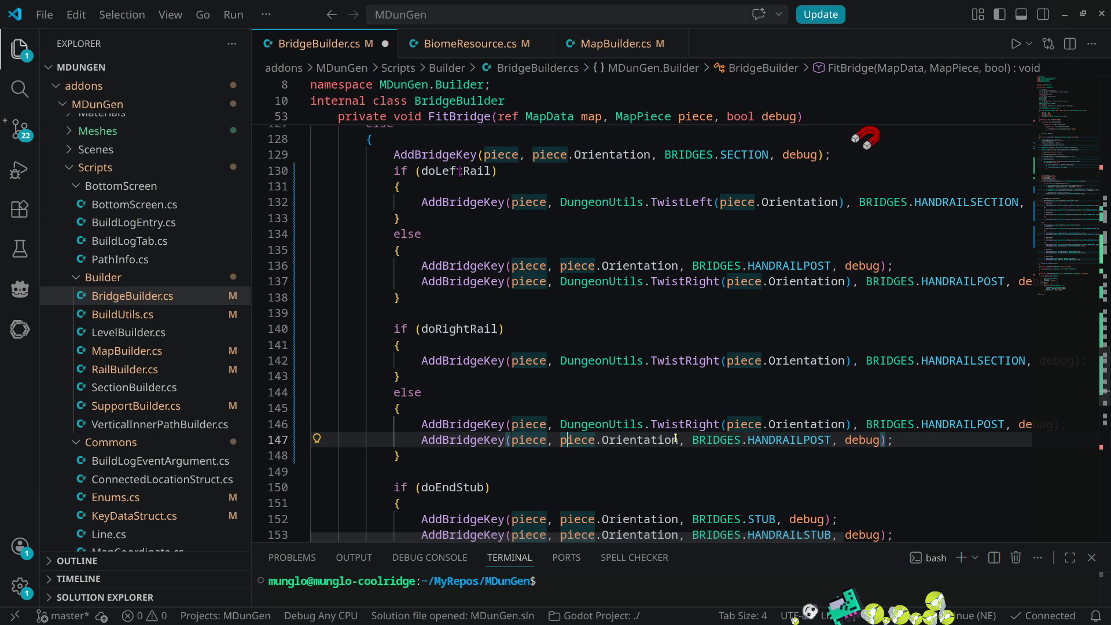
- Move the plain post call back up and change its argument to backwards
key("alt+Up")
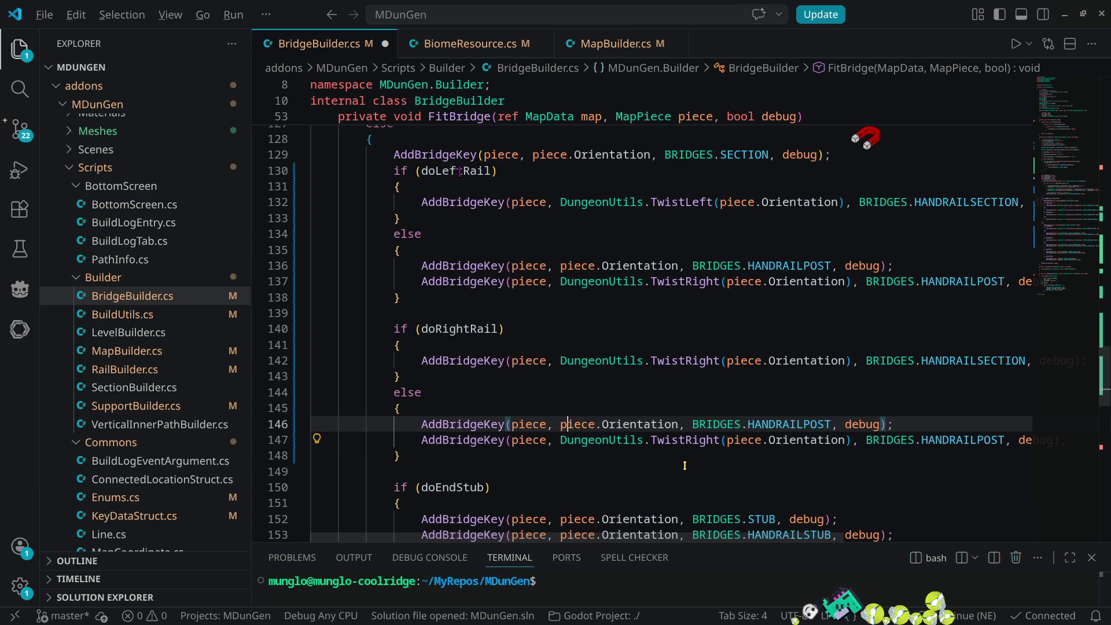
key("shift+alt+Right")
key("shift+alt+Right")
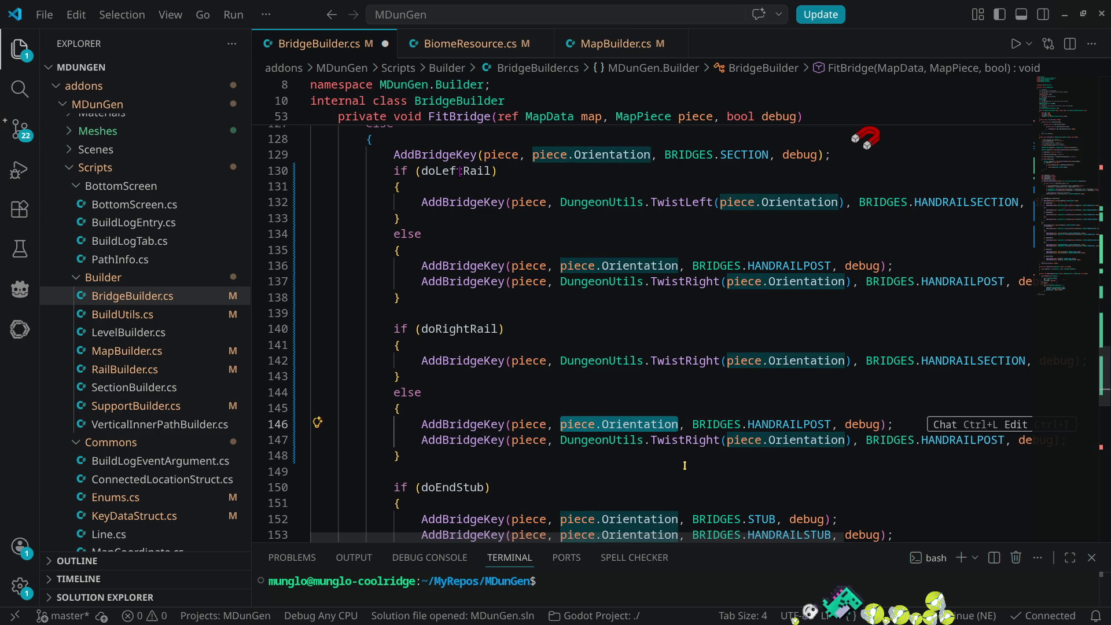
type("backw")
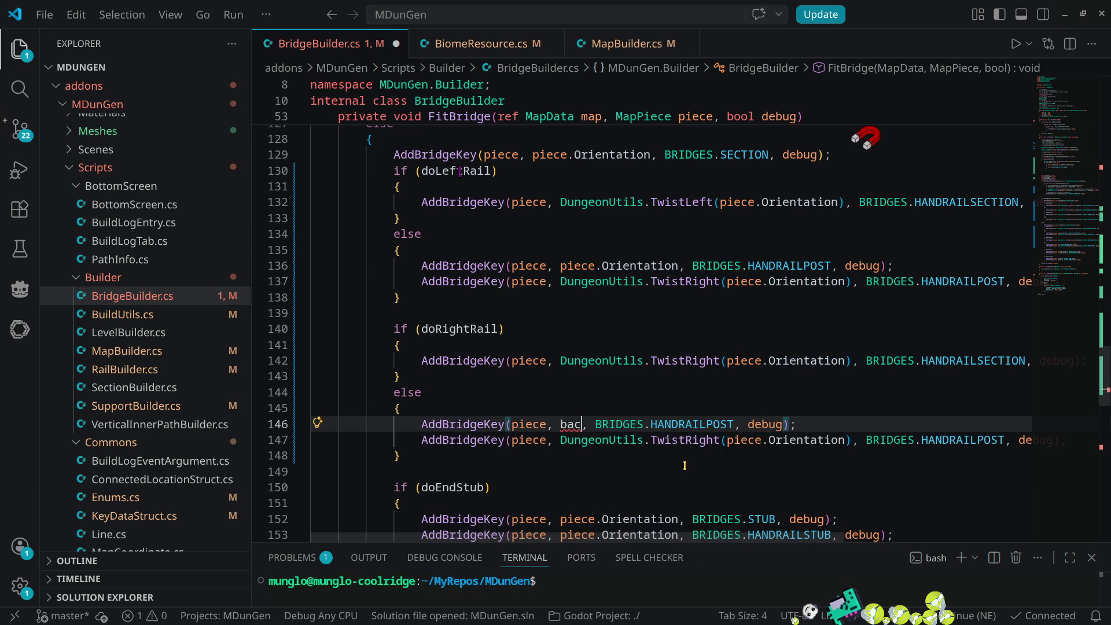
key("Tab")
- Change TwistRight to TwistLeft in the second post call, save BridgeBuilder.cs, and minimize VS Code
key("Down")
key("Right")
key("Right")
key("Right")
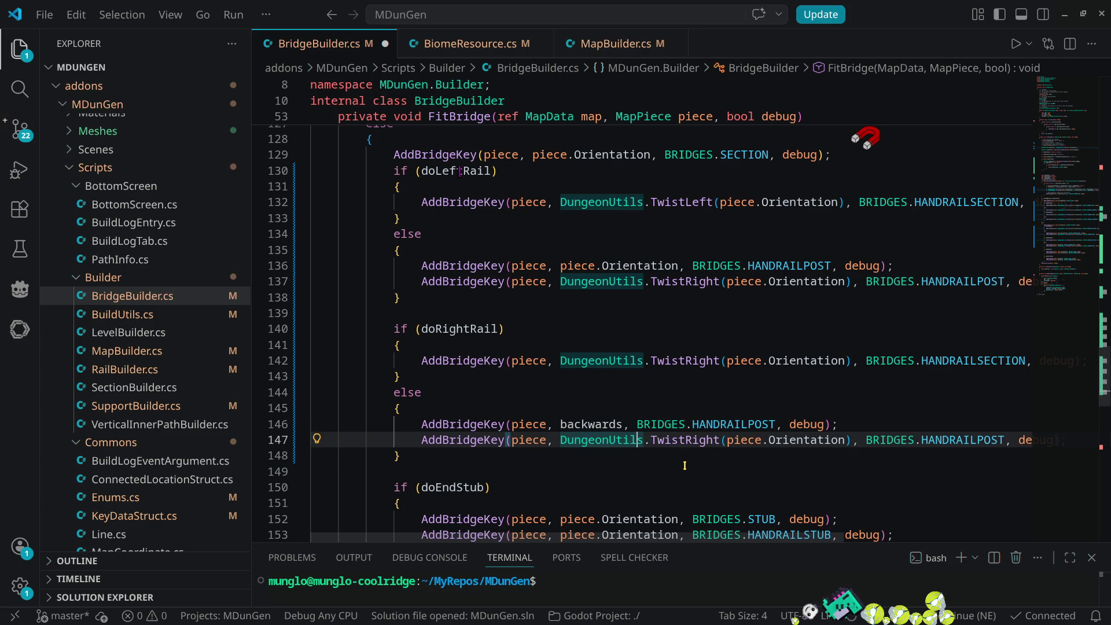
key("ctrl+Delete")
type("ti")
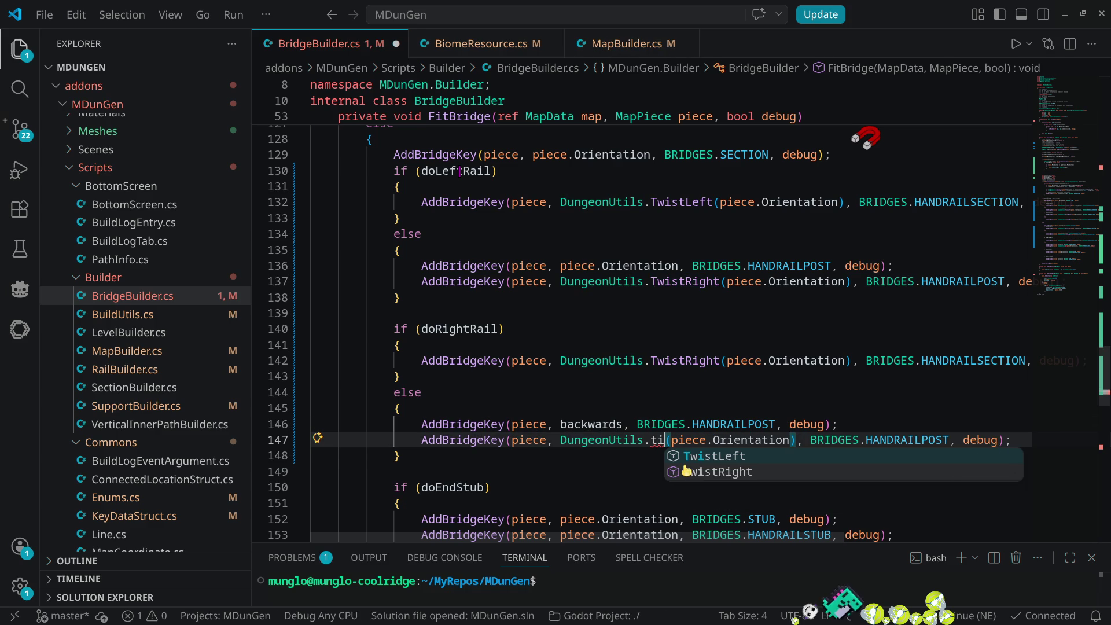
key("Tab")
key("ctrl+s")
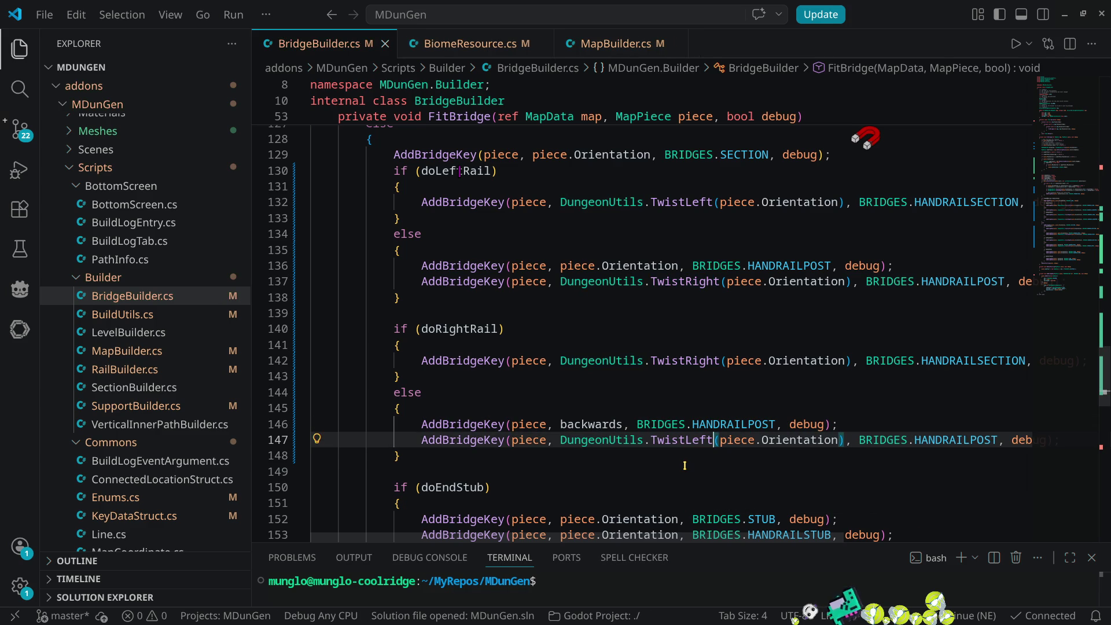
left_click(1064, 14)
left_click(915, 29)
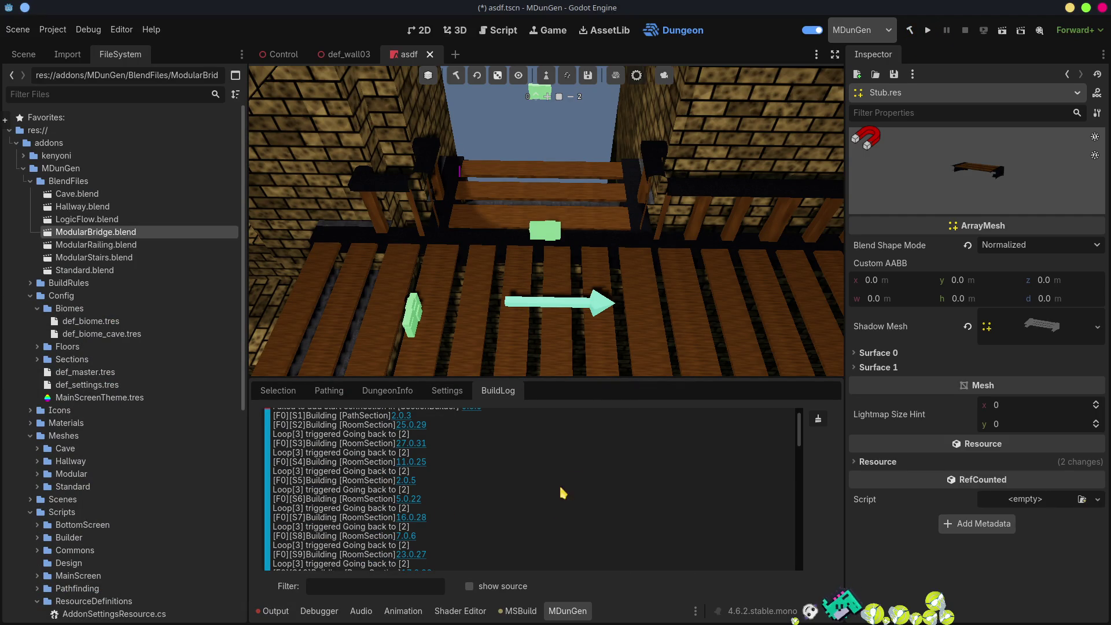
- Rebuild the .NET project, toggle the MDunGen plugin off and on, clear Output, and regenerate the dungeon
left_click(418, 424)
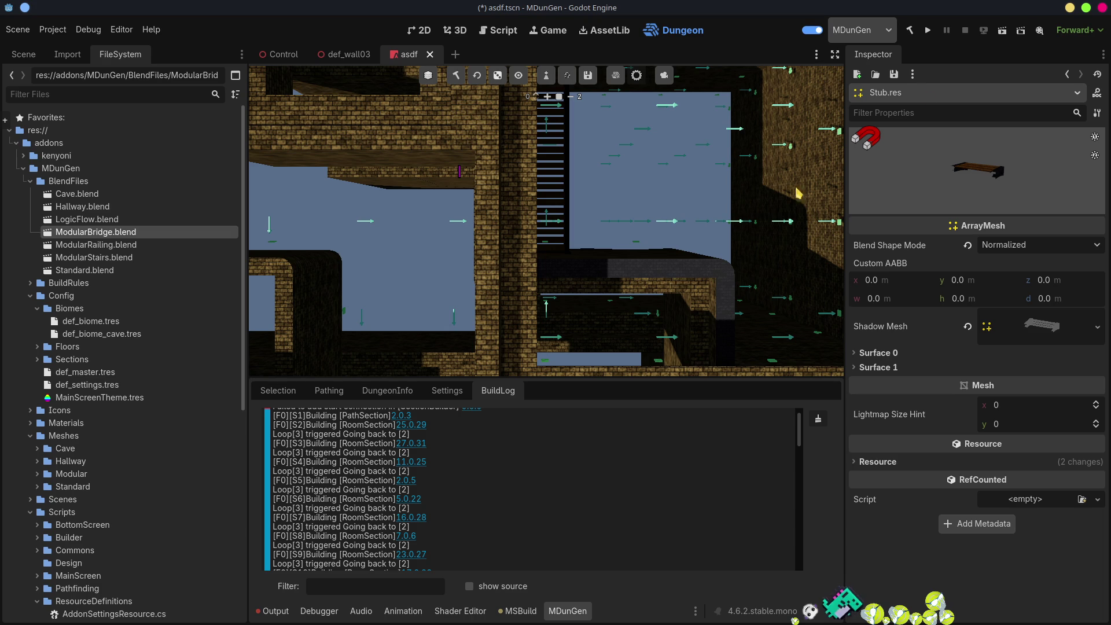
left_click(813, 29)
left_click(909, 29)
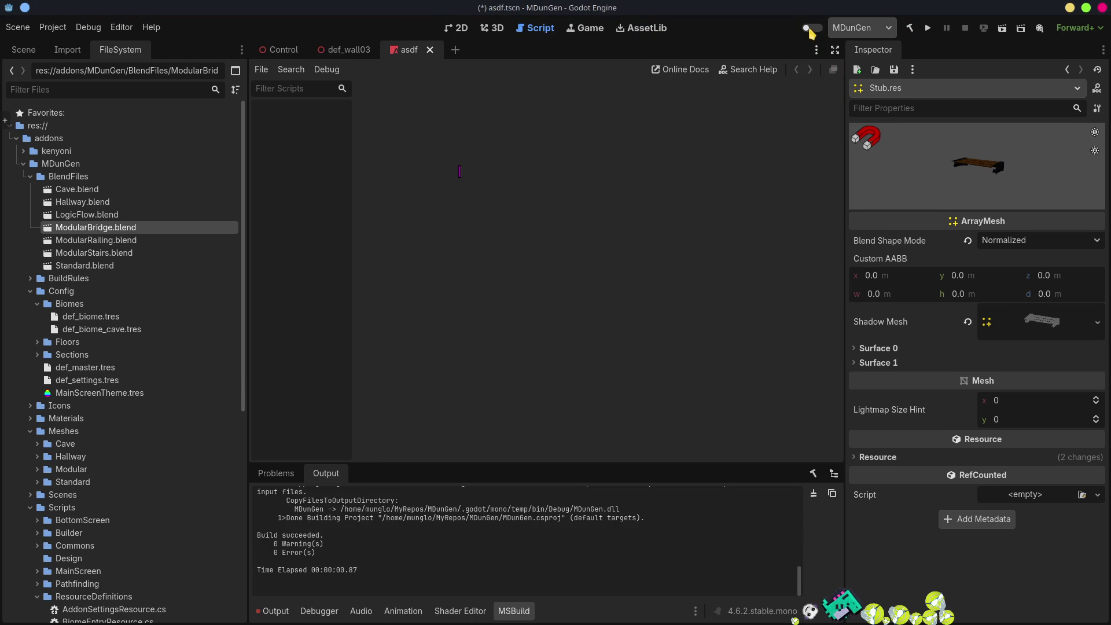
left_click(811, 29)
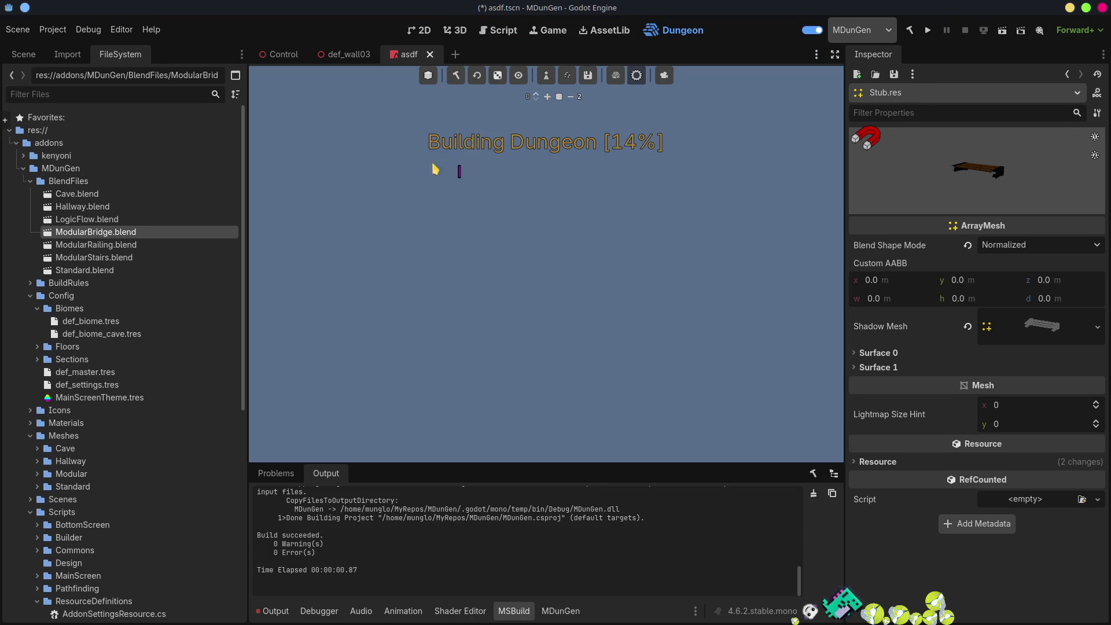
left_click(276, 612)
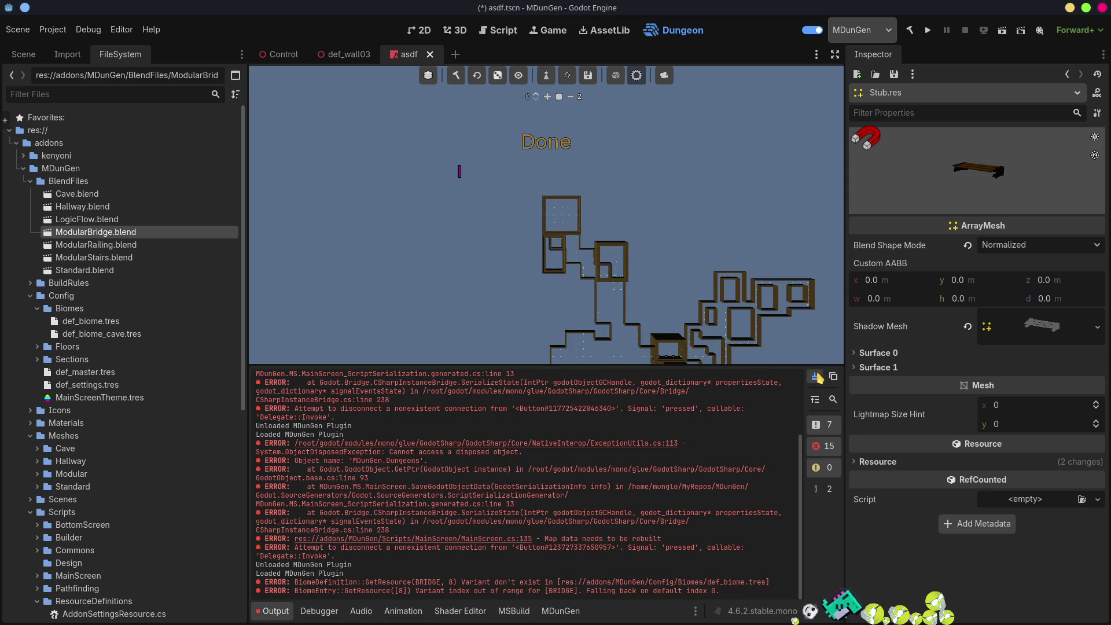
left_click(816, 377)
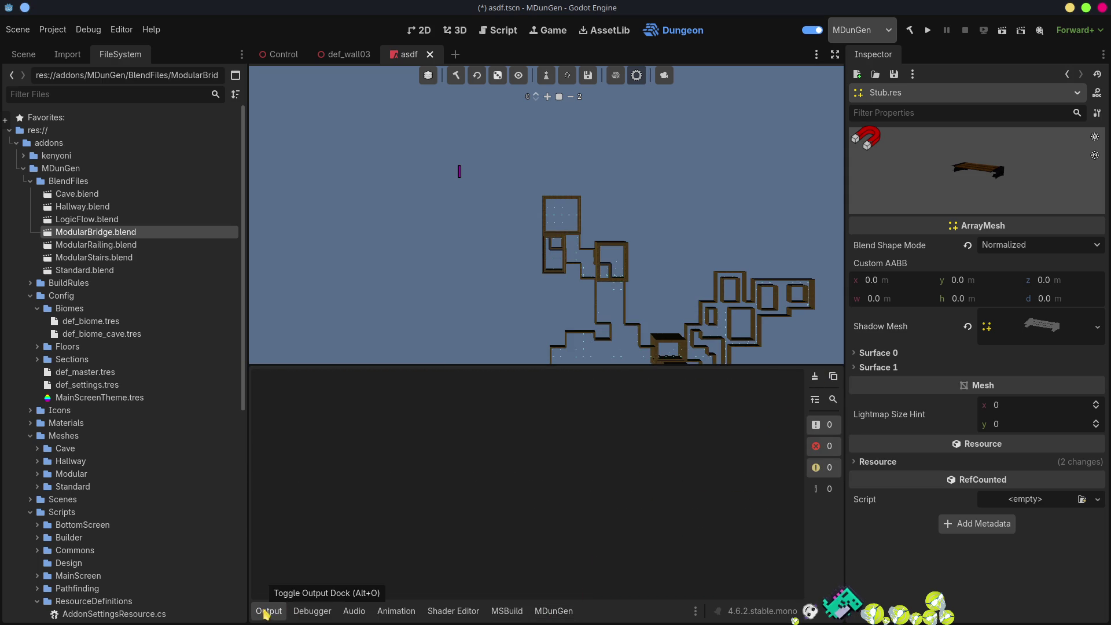
left_click(456, 75)
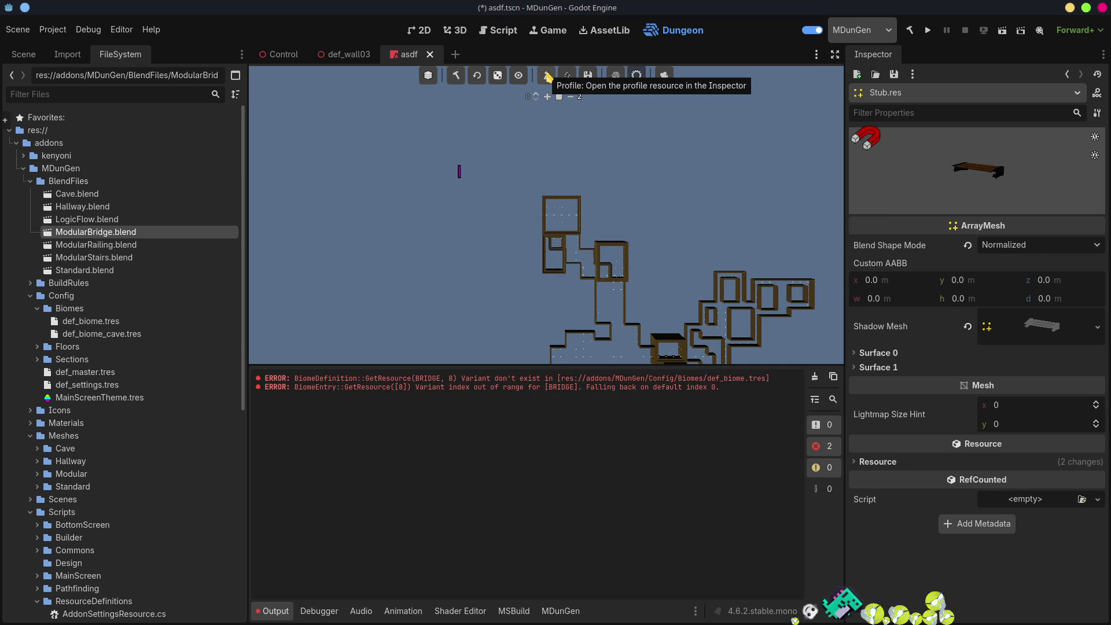
- In the generation profile, expand Default Biome > Extras > Bridges to list its nine meshes
left_click(547, 77)
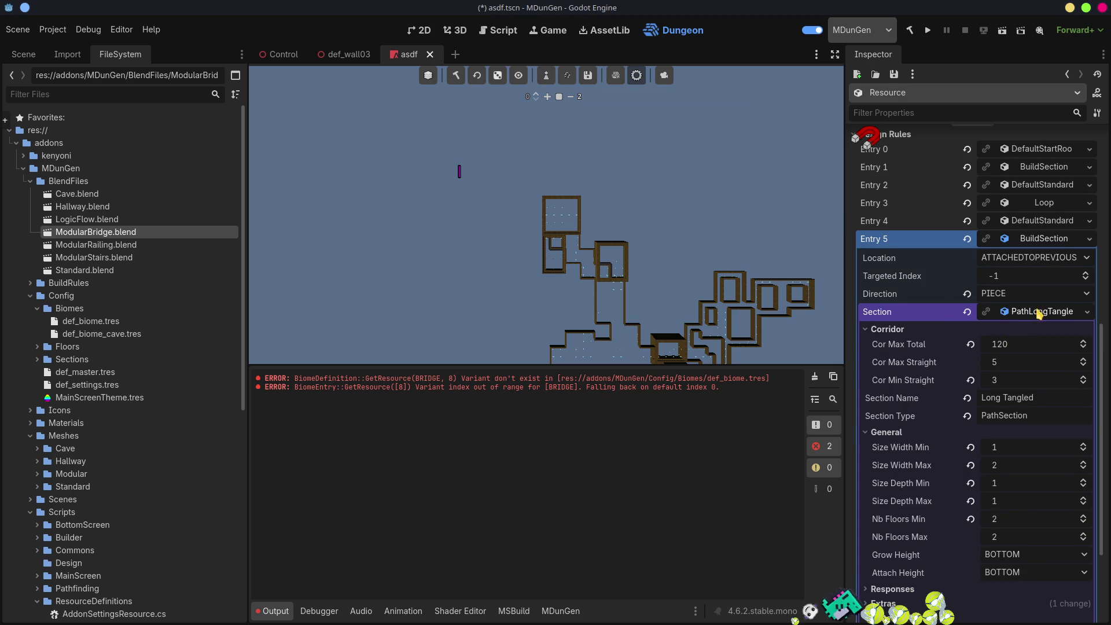
left_click(1035, 311)
scroll(1037, 231, "up", 3)
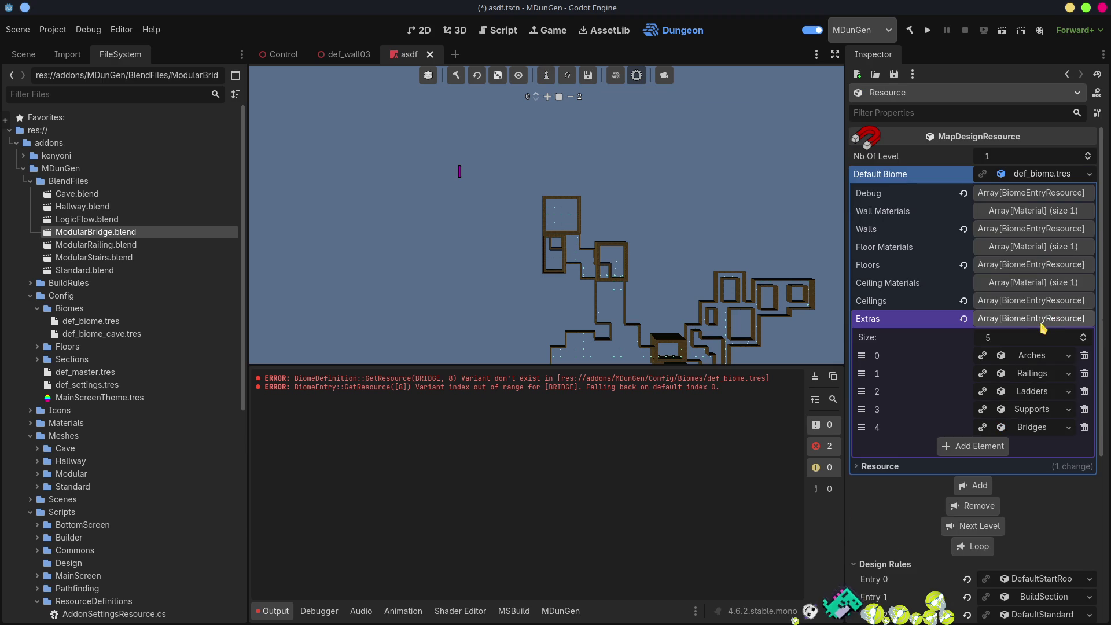
left_click(1041, 318)
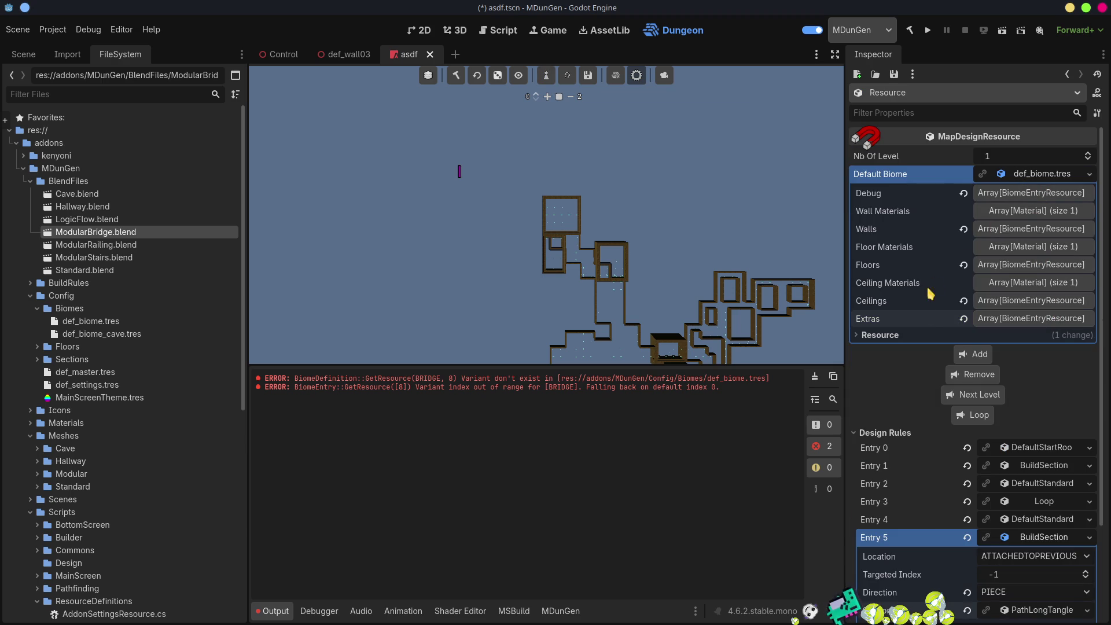
left_click(1039, 319)
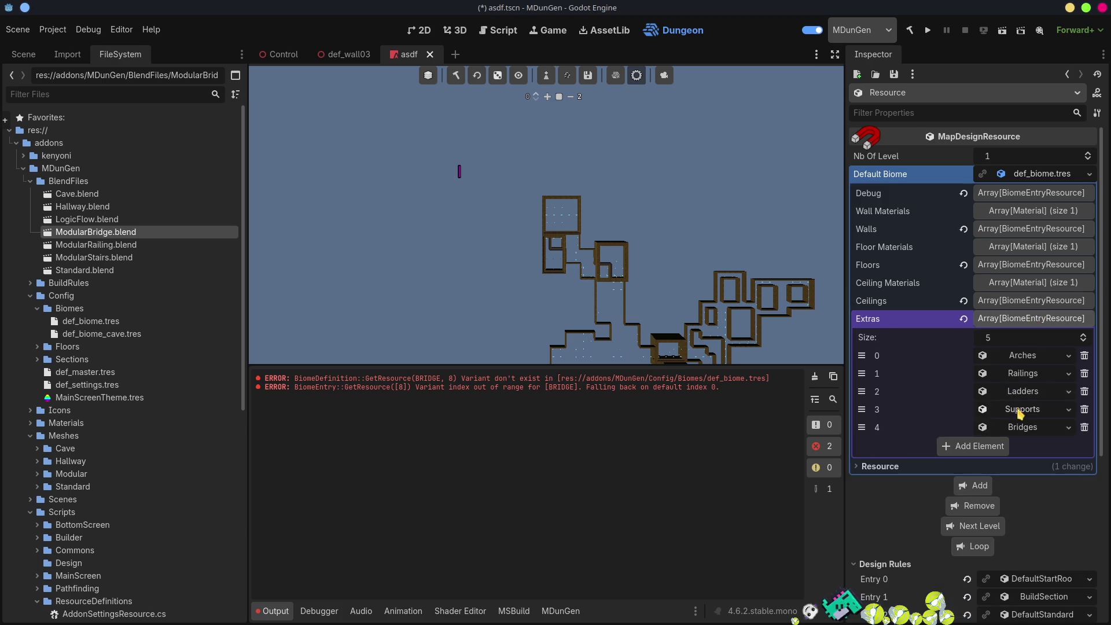
scroll(1020, 226, "down", 5)
left_click(1030, 180)
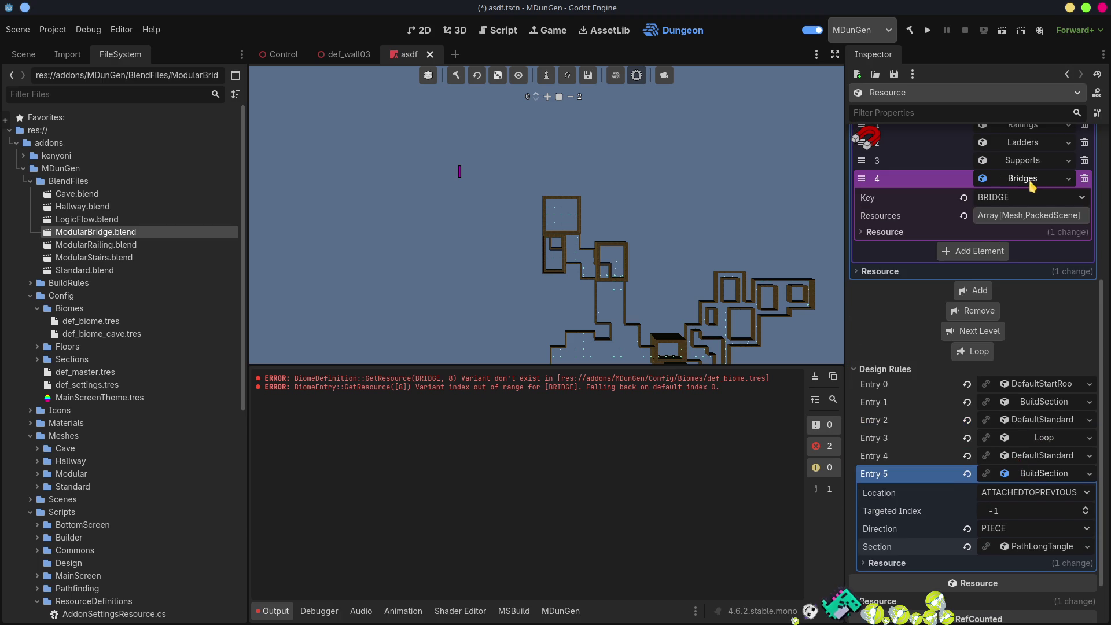
left_click(1021, 219)
scroll(981, 477, "down", 3)
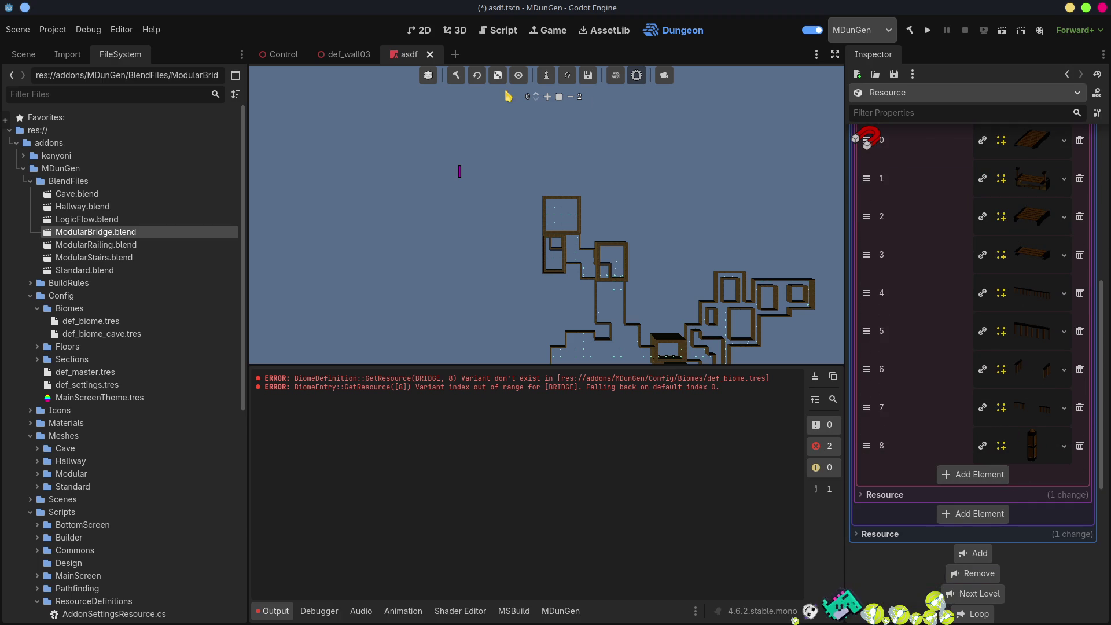
- Regenerate the dungeon, show its build log, and jump to section 25.0.29
left_click(456, 76)
left_click(560, 611)
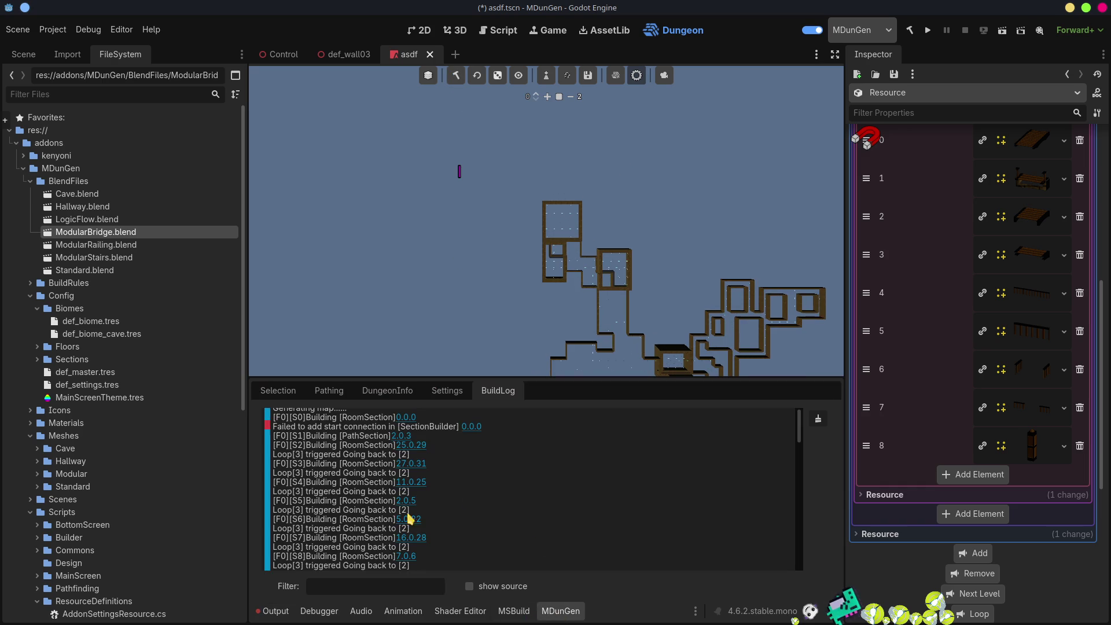
left_click(416, 445)
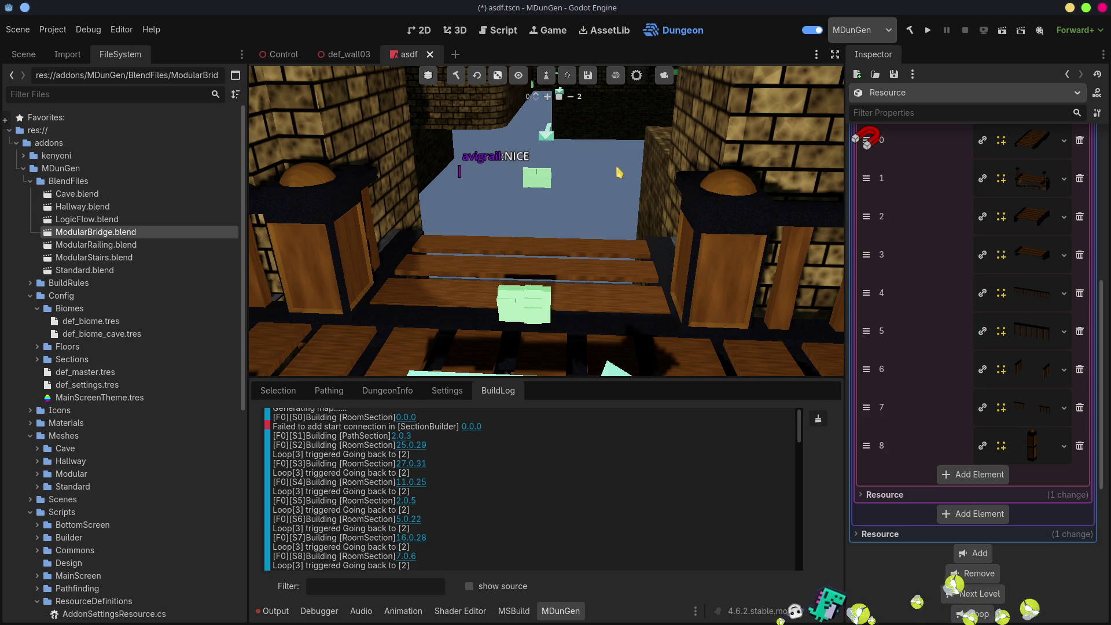
- Look along the bridge, show the floor and ceiling layers, and widen the viewport by hiding the docks
left_click_drag(670, 255, 637, 249)
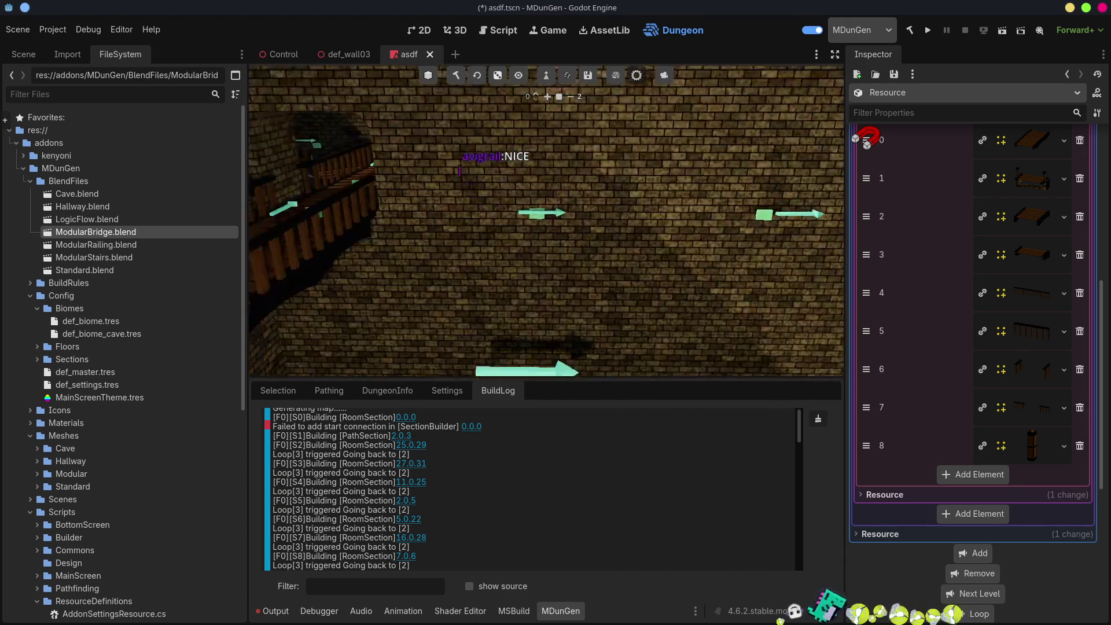
left_click(518, 76)
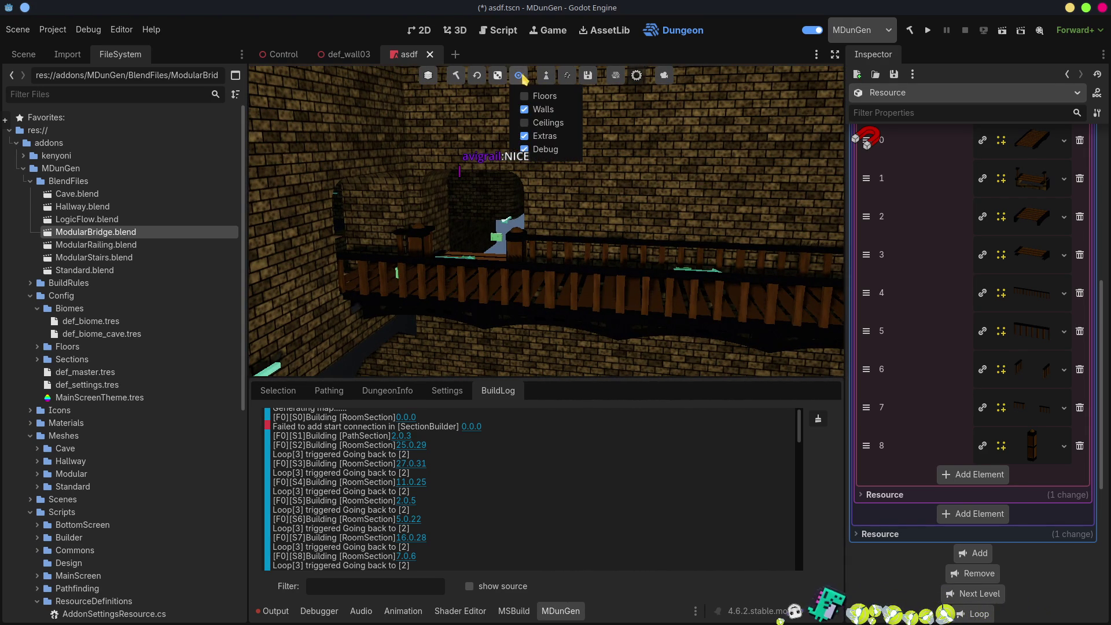
left_click(543, 96)
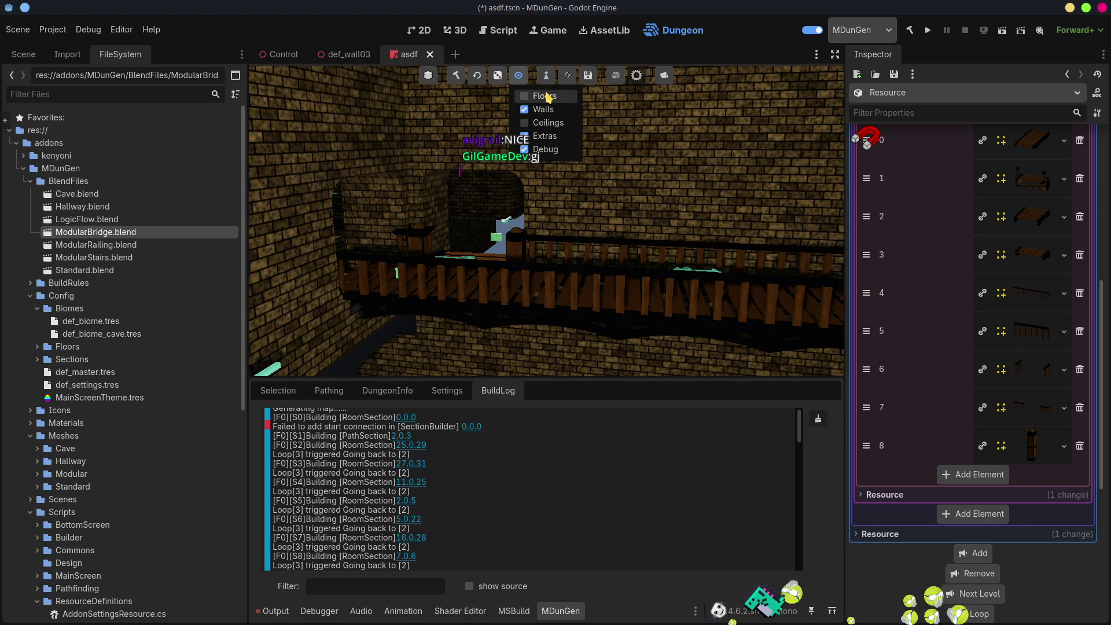
left_click(543, 123)
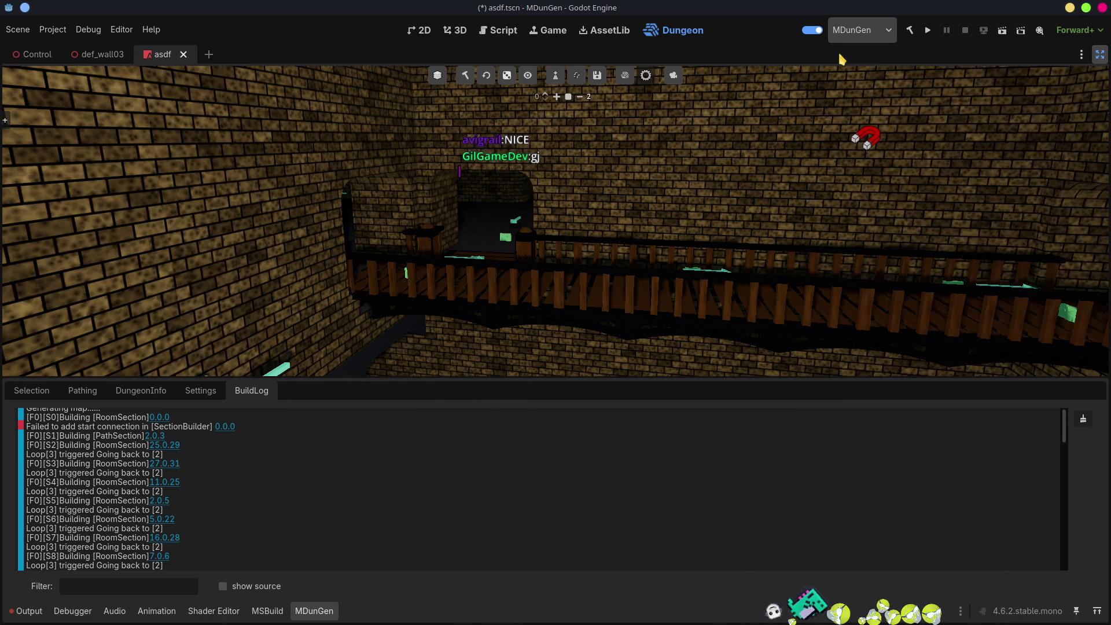
left_click(834, 54)
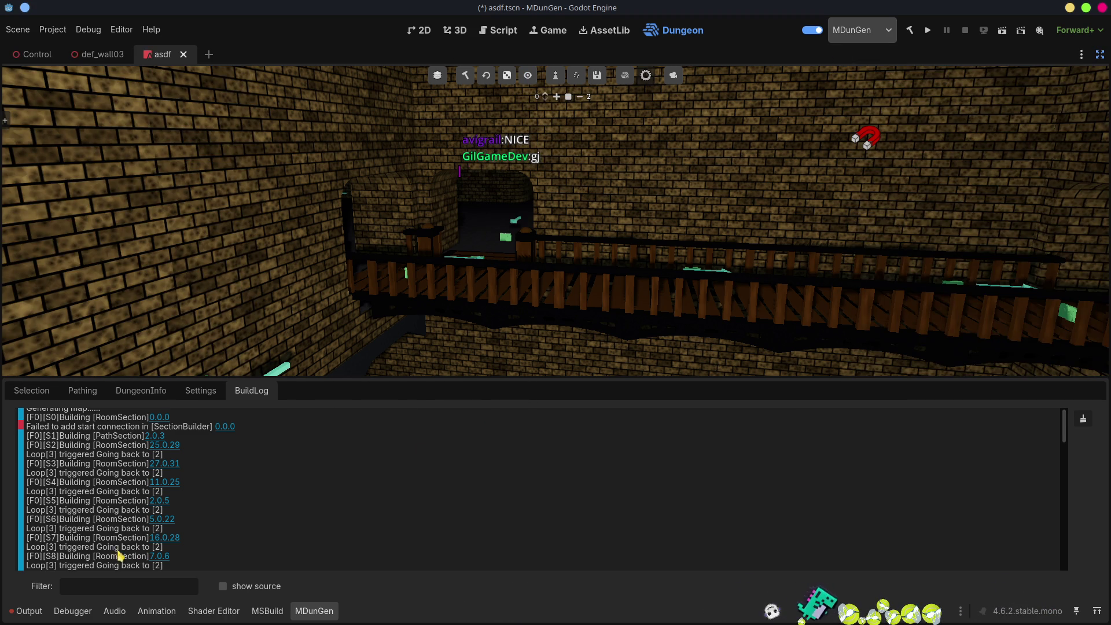
left_click(18, 610)
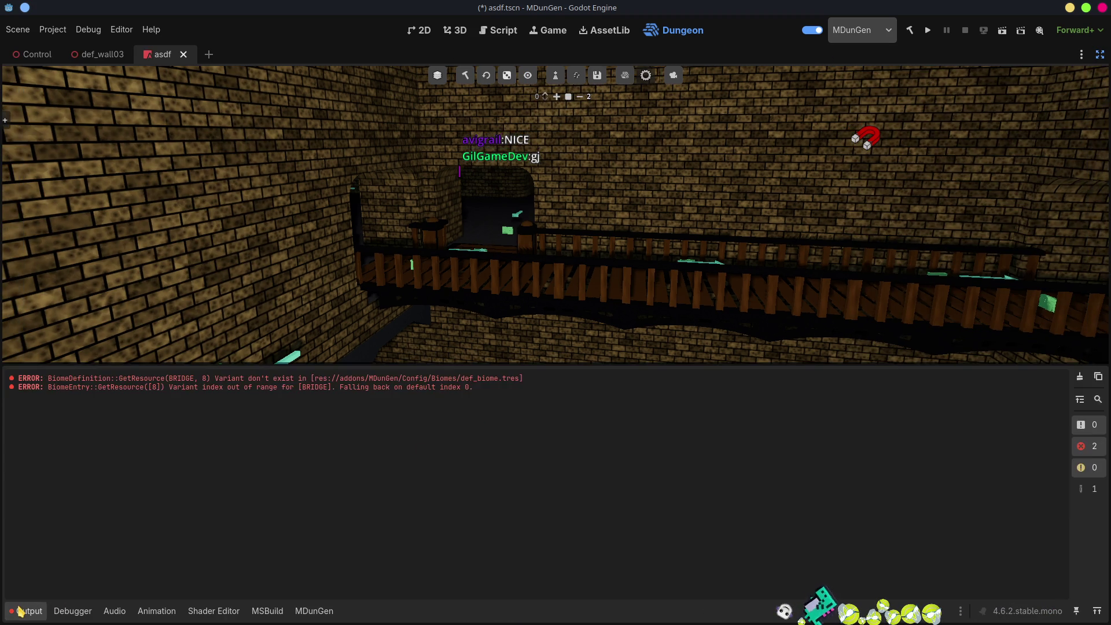
left_click(18, 610)
- Hide the green debug markers and fly the camera through the archway into the corridor
key("shift+f")
scroll(140, 565, "down", 2)
key("shift+f")
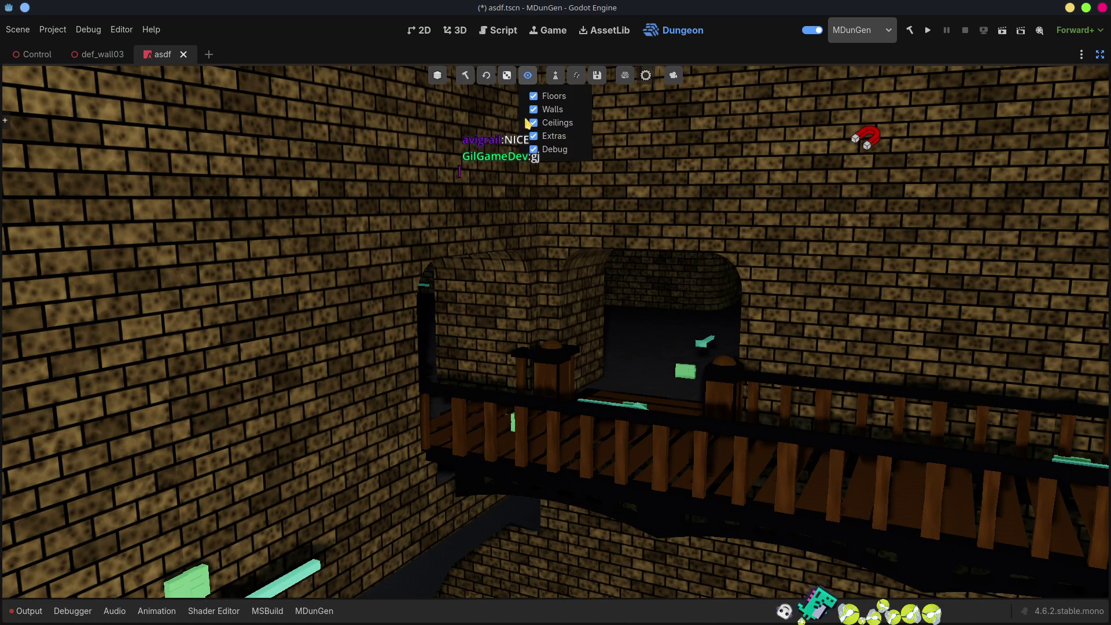
left_click(546, 149)
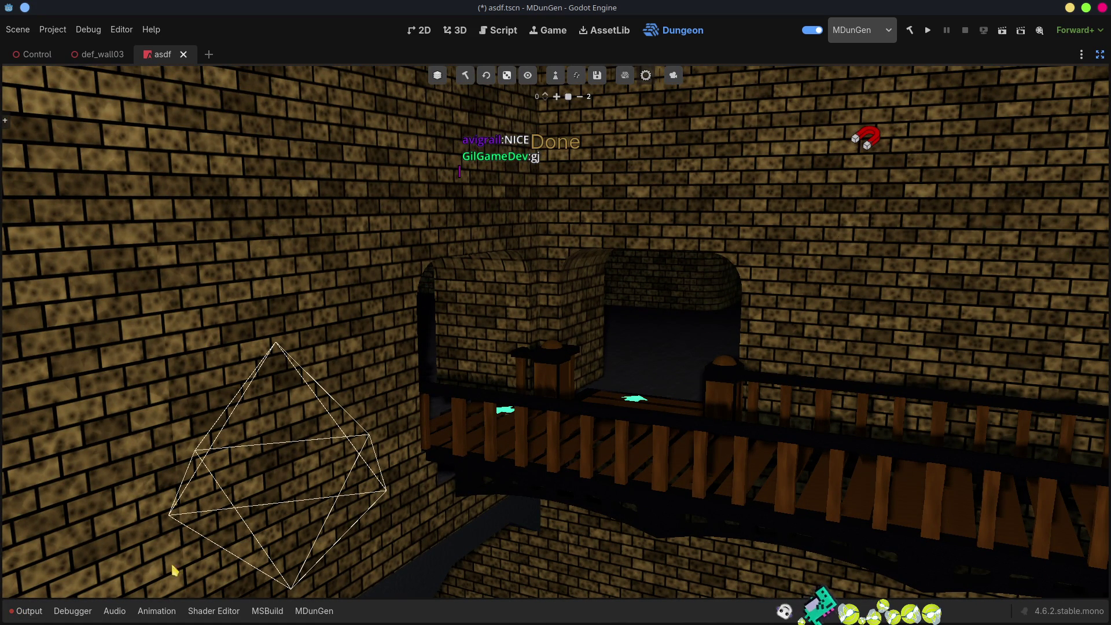
key("w")
scroll(555, 332, "up", 5)
key("s")
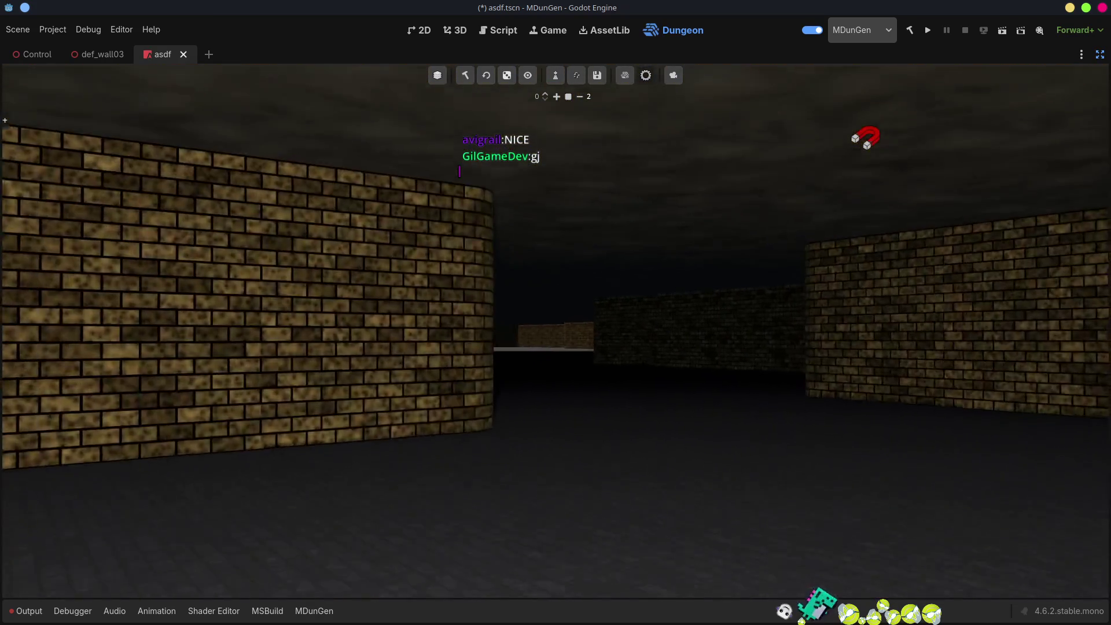
key("a")
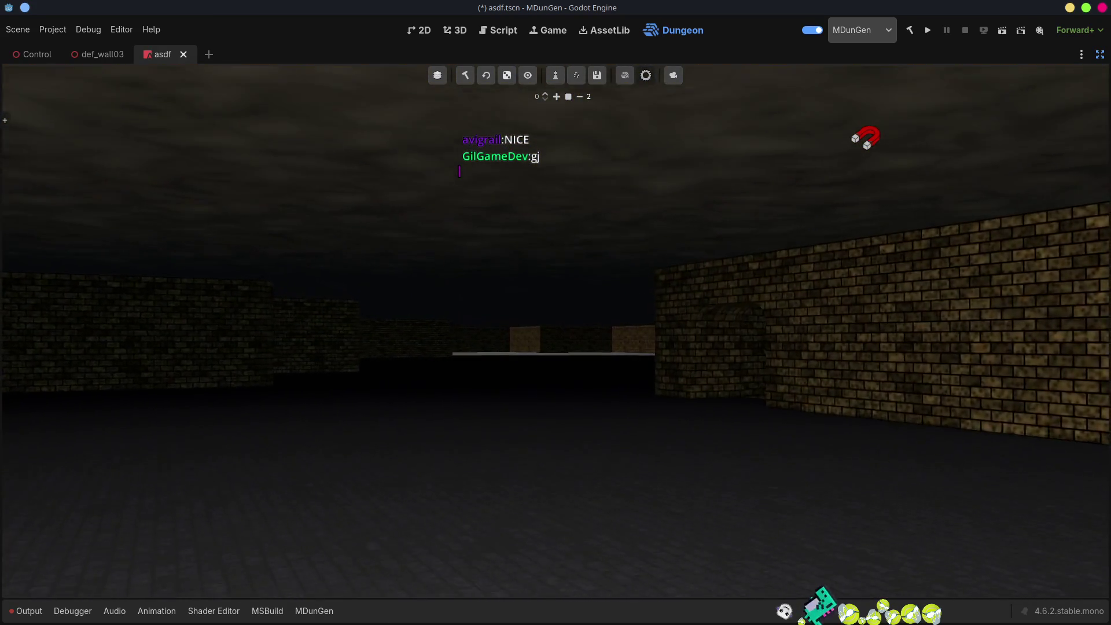
key("s")
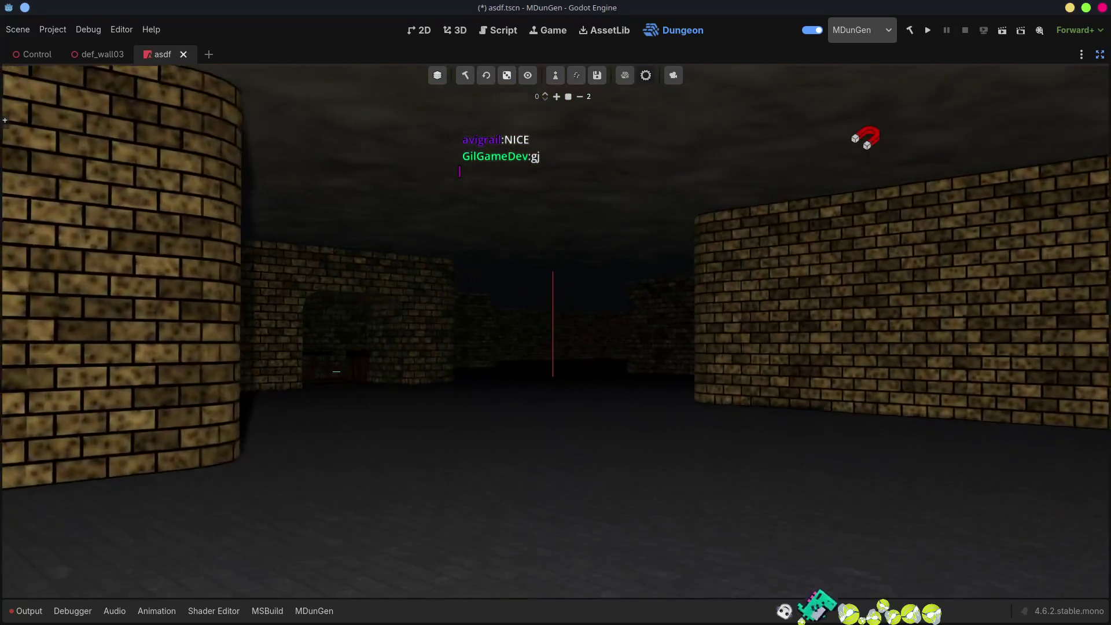
key("w")
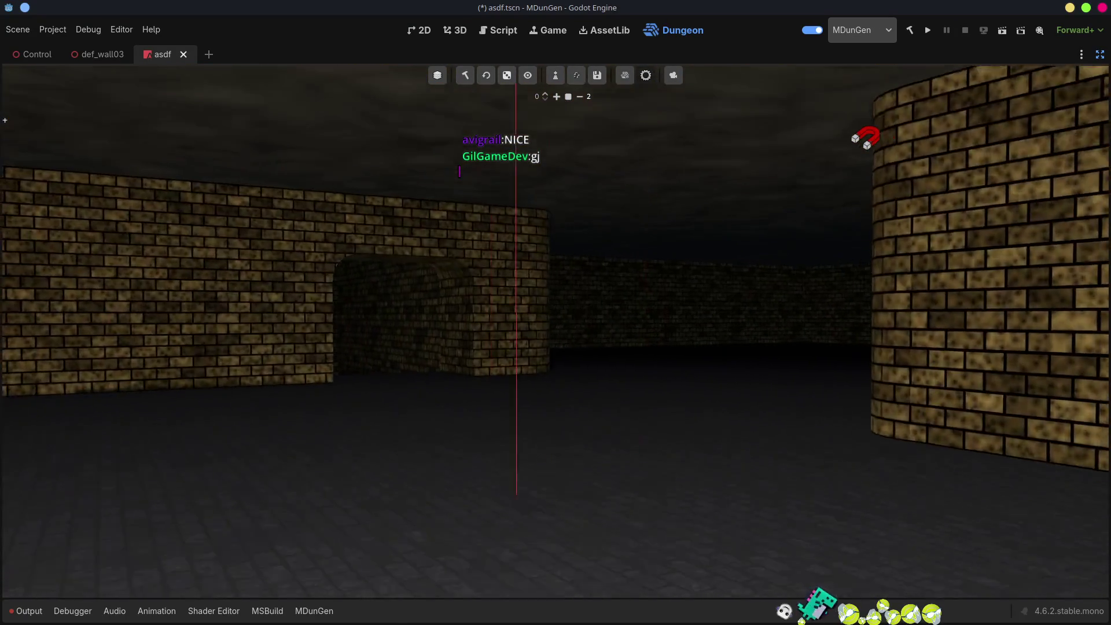
- Fly up the ladder shaft, along the corridor and down the lower shaft, then show the build log
key("w")
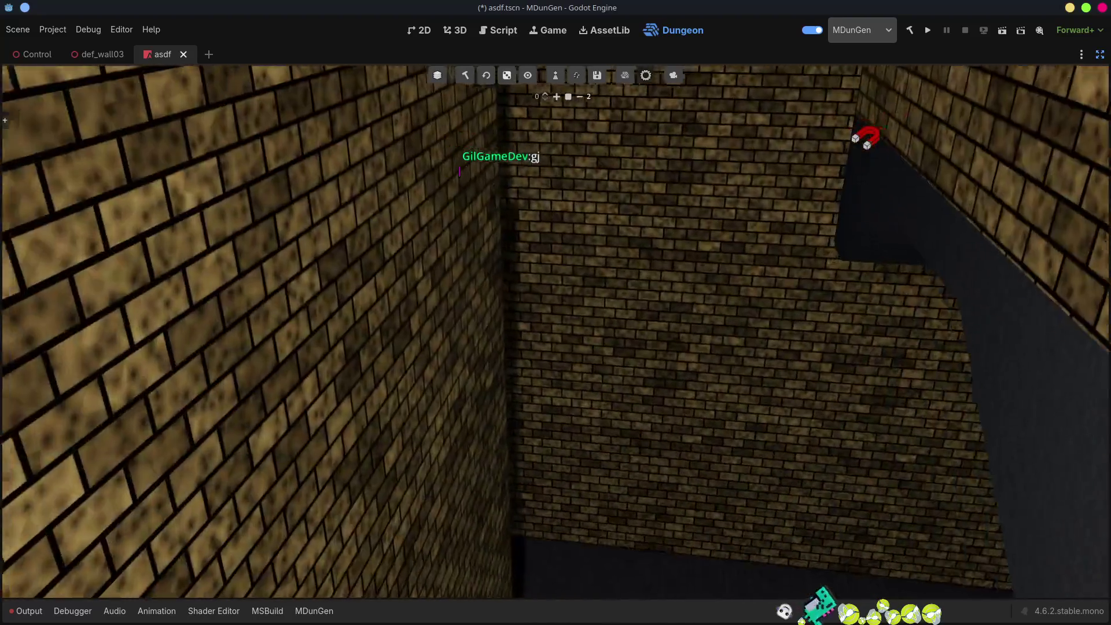
key("w")
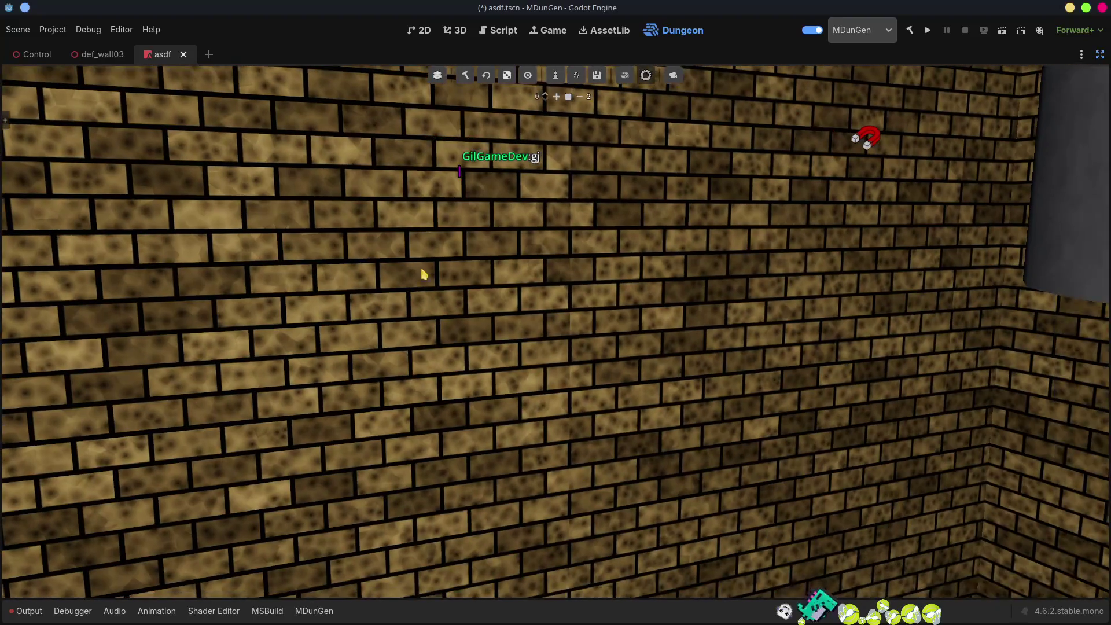
key("w")
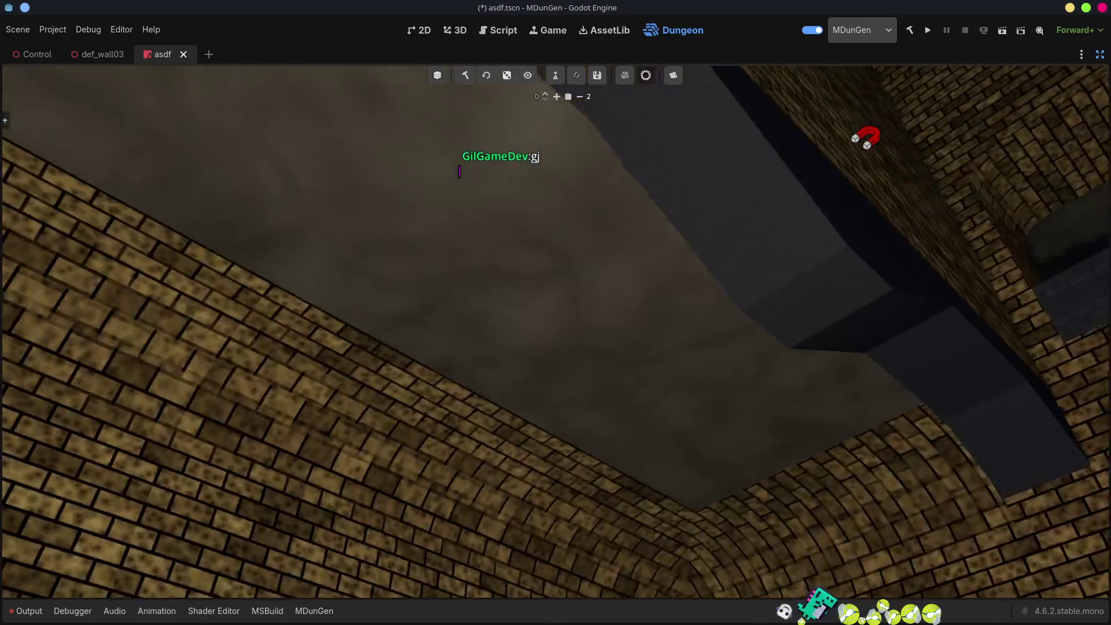
key("w")
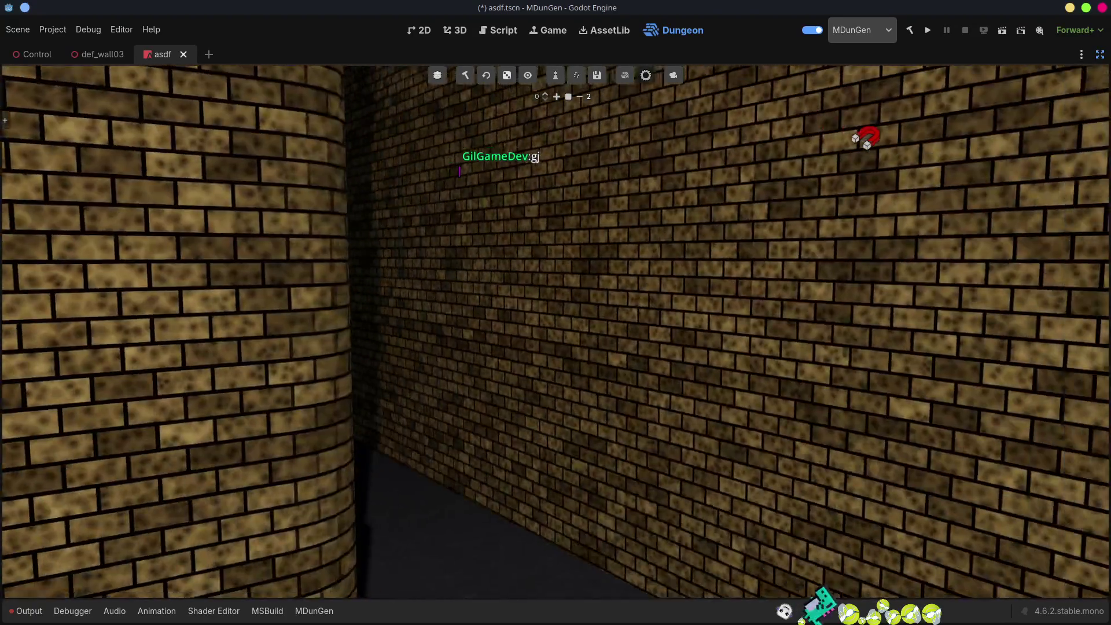
key("w")
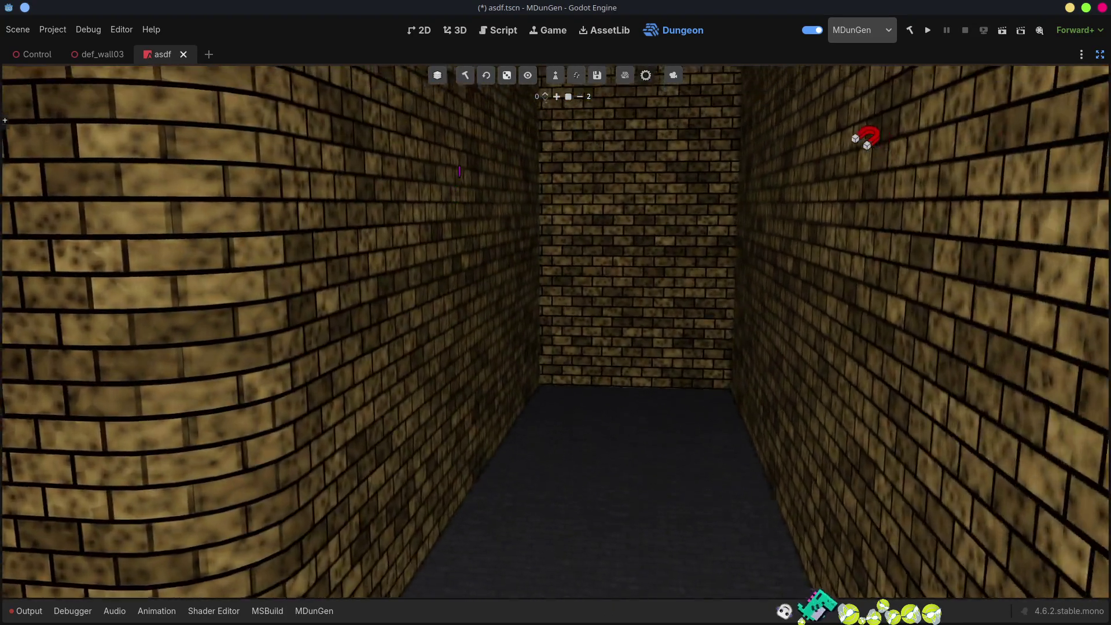
key("w")
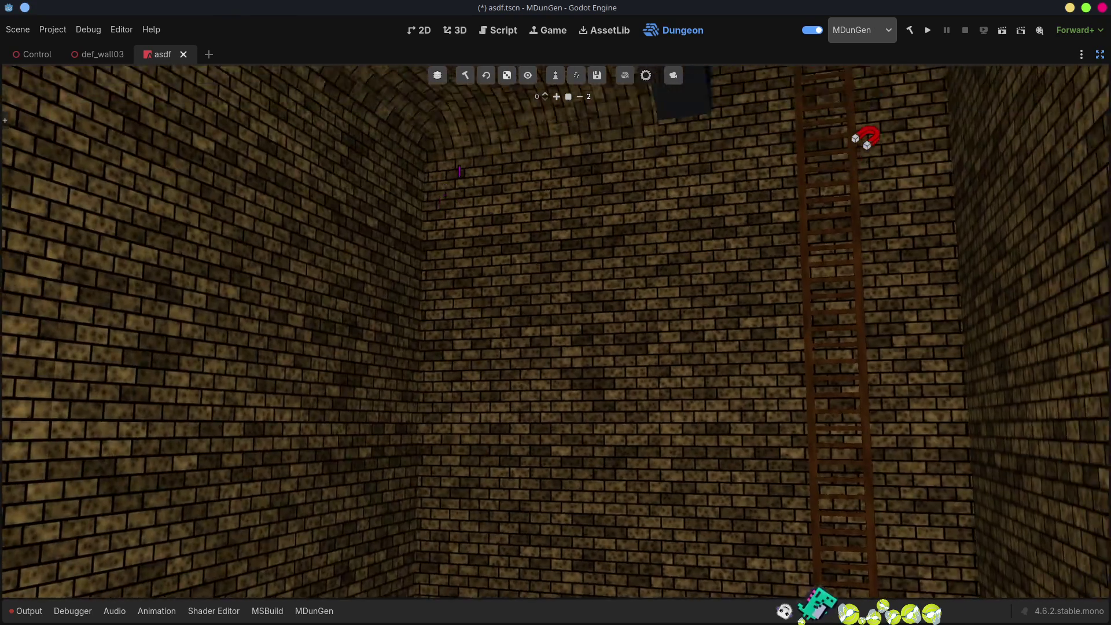
key("w")
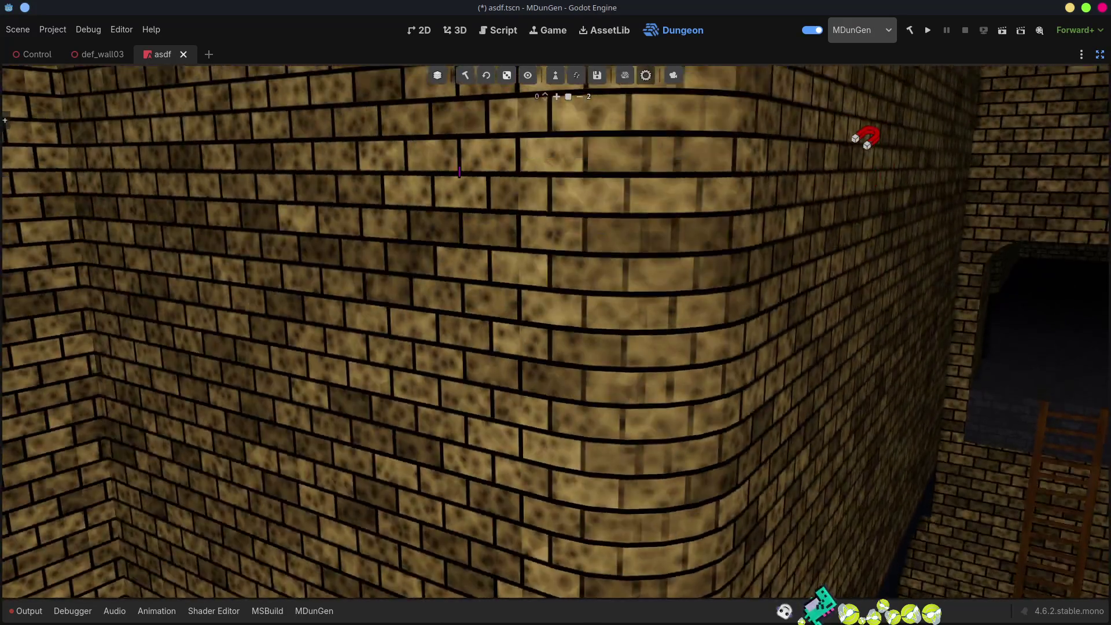
key("w")
key("q")
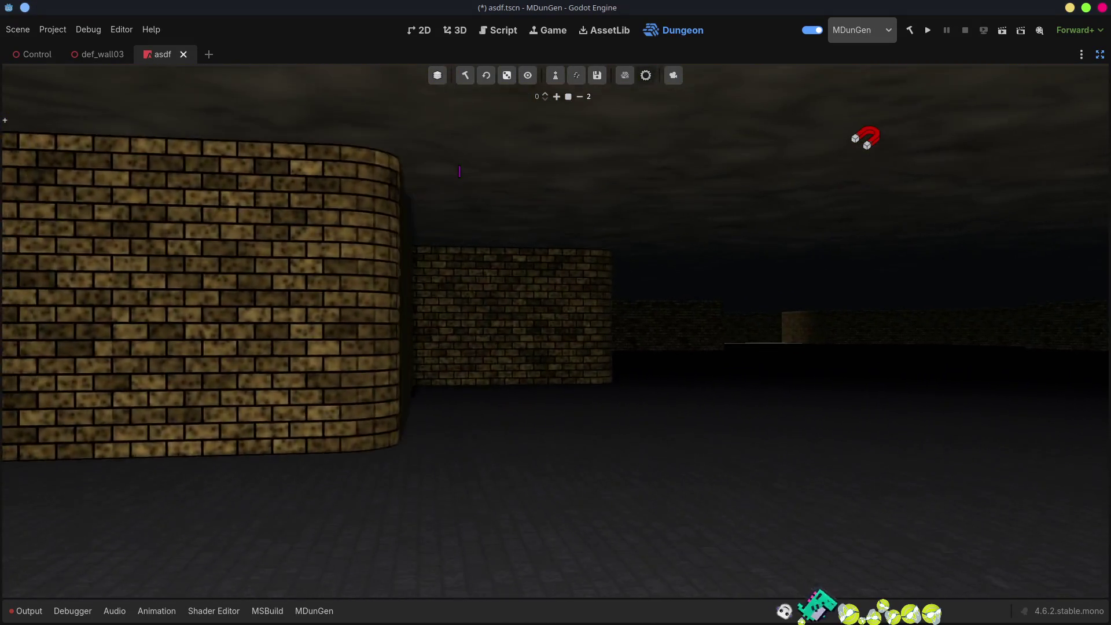
scroll(555, 312, "up", 2)
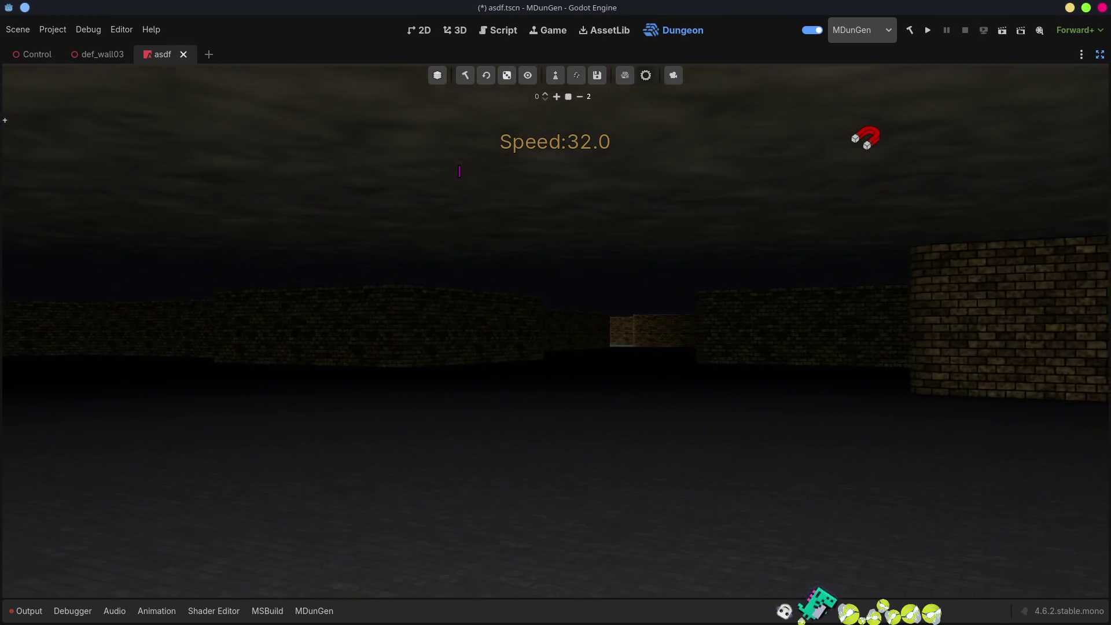
scroll(555, 313, "up", 7)
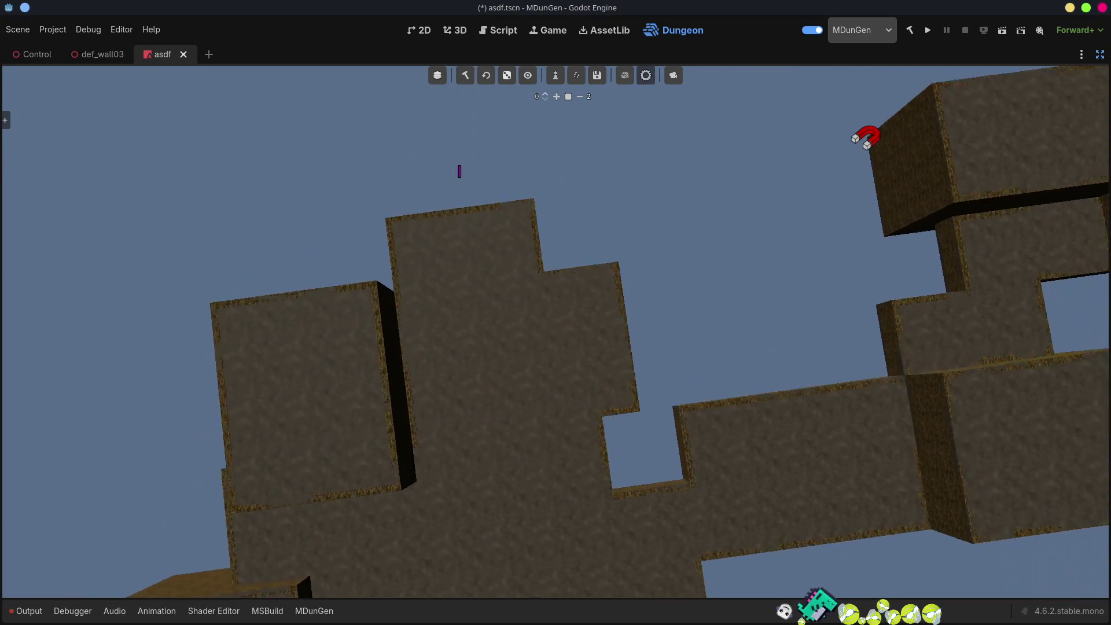
left_click(328, 612)
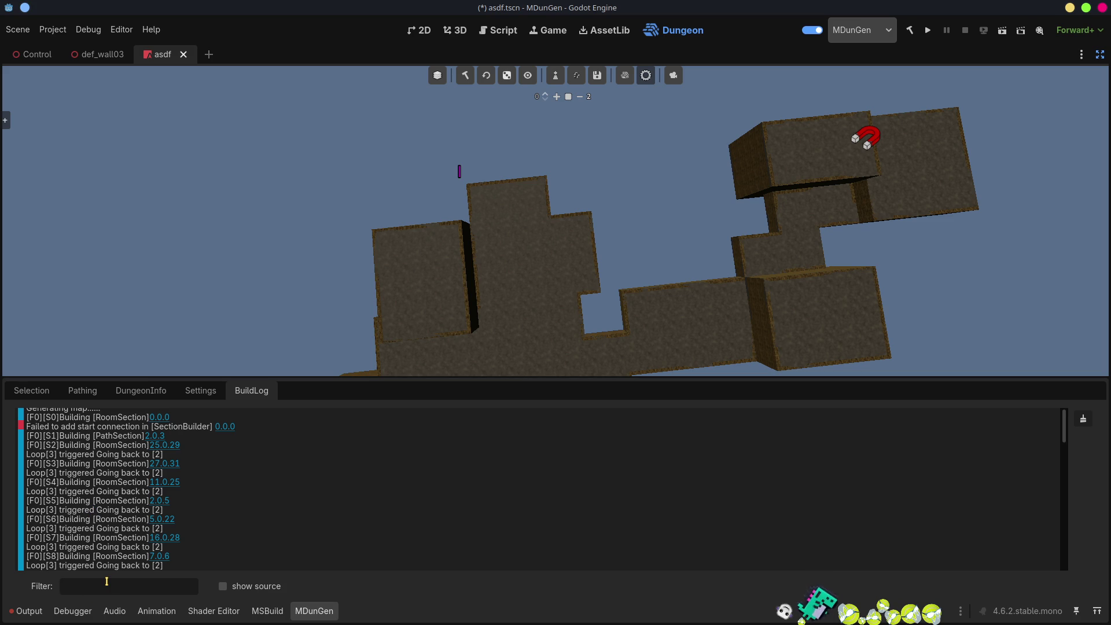
- Filter the build log with 'br', rebuild the dungeon, and scroll to the newest Bridge entries
type("bridge")
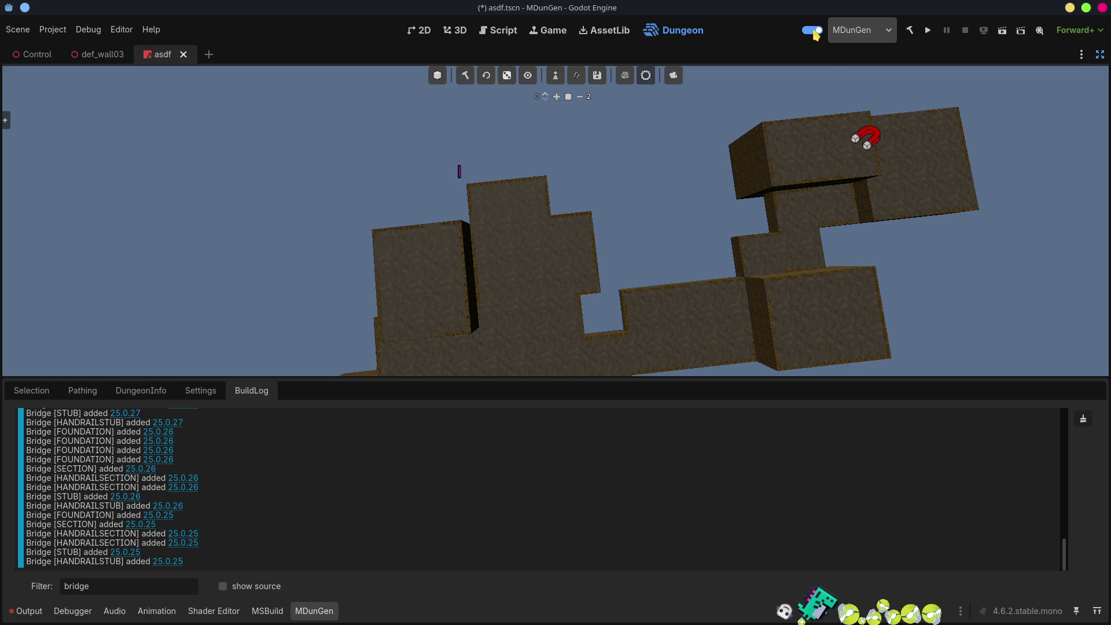
left_click(467, 76)
scroll(139, 509, "up", 4)
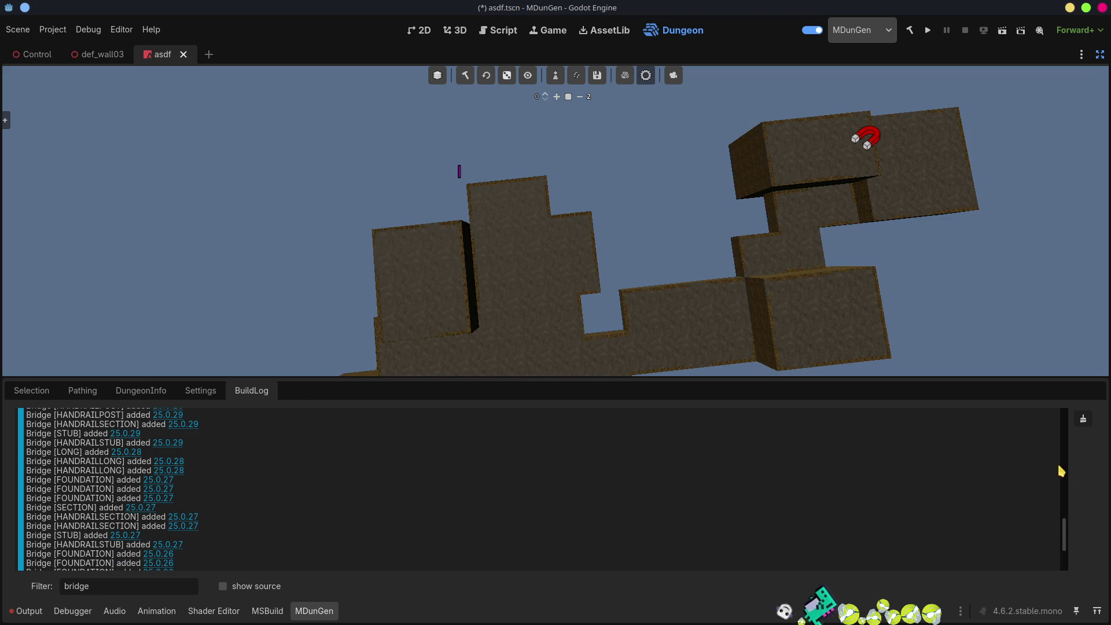
left_click_drag(1067, 527, 1074, 364)
left_click(1082, 418)
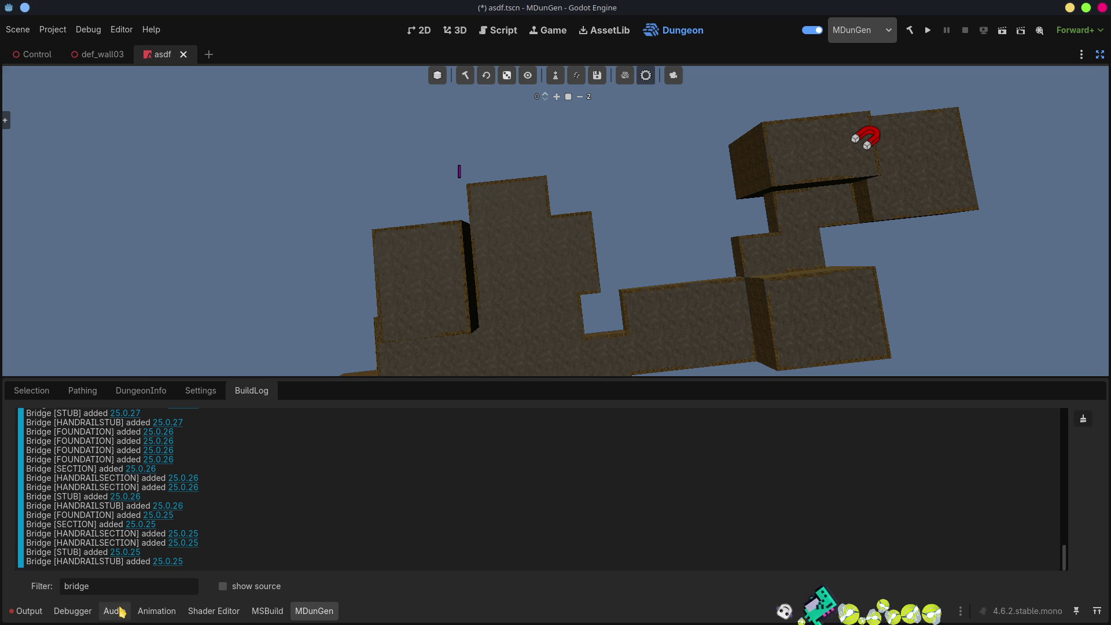
mouse_move(1066, 570)
left_mouse_down()
mouse_move(1068, 423)
mouse_move(1066, 559)
left_mouse_up()
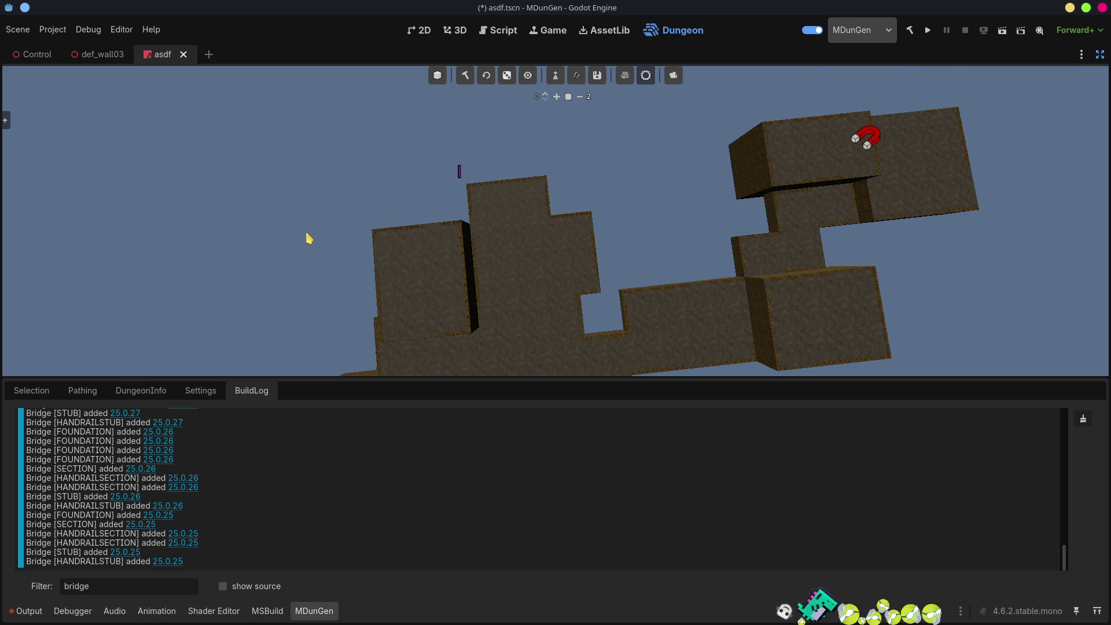
key("alt+Tab")
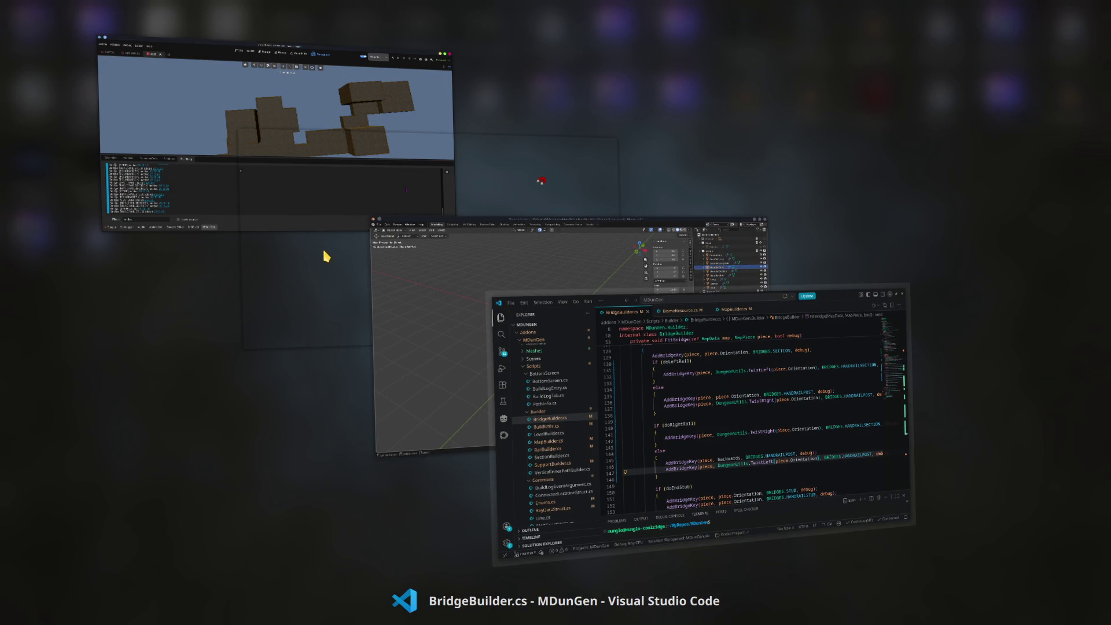
- Open BuildLogTab.cs as a permanent tab in VS Code, hide the sidebar, and scroll up to WhenFilterChanged
key("alt+Tab")
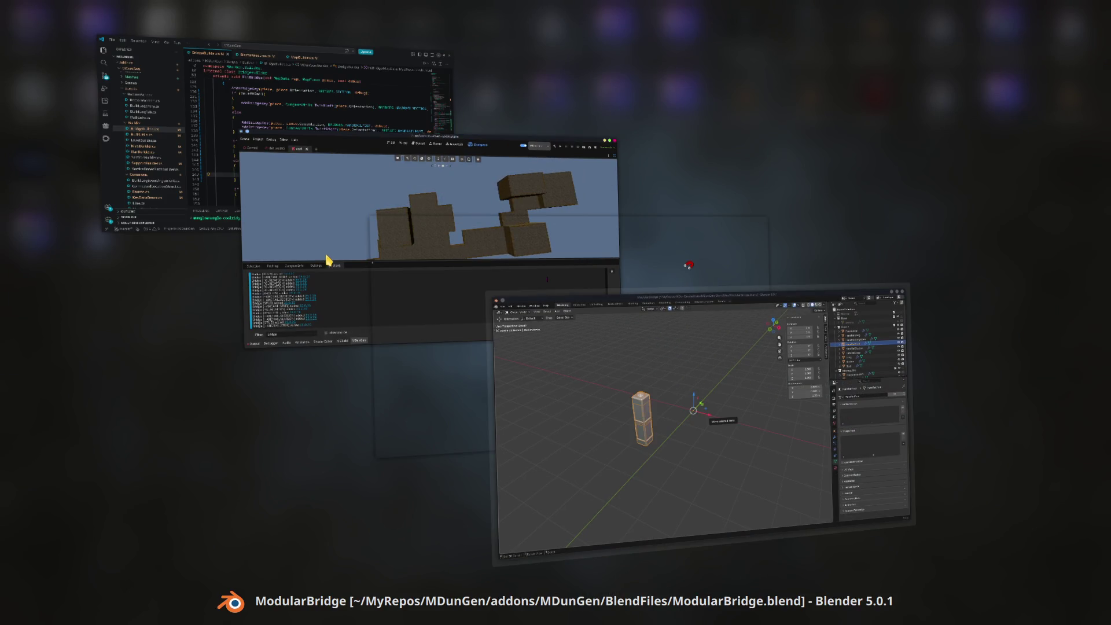
key("alt+Tab")
key("alt+Tab")
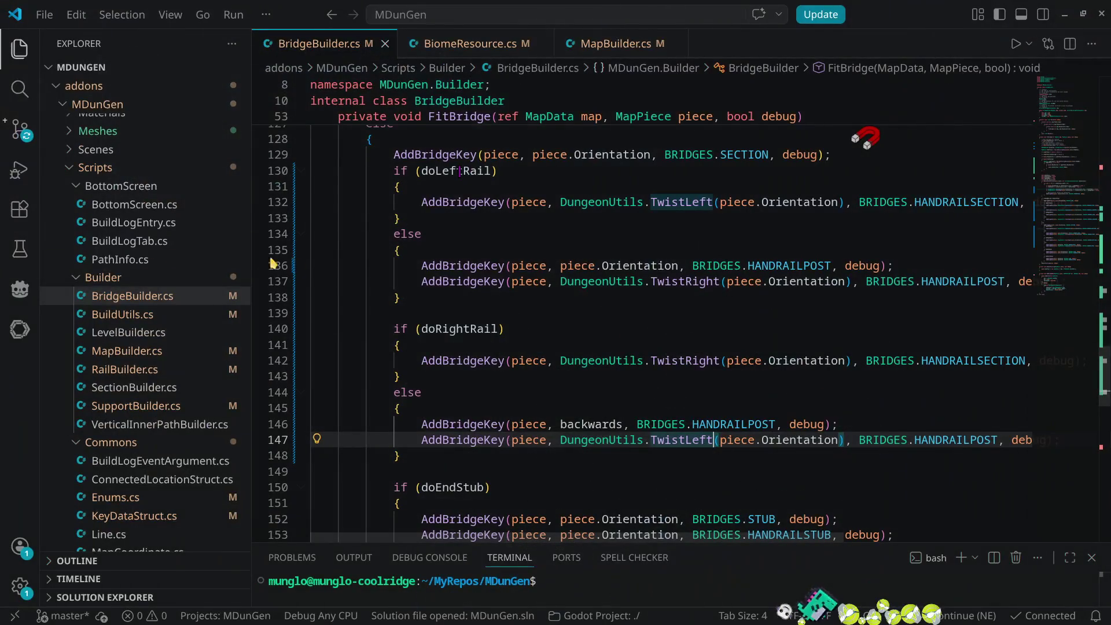
left_click(124, 240)
double_click(124, 243)
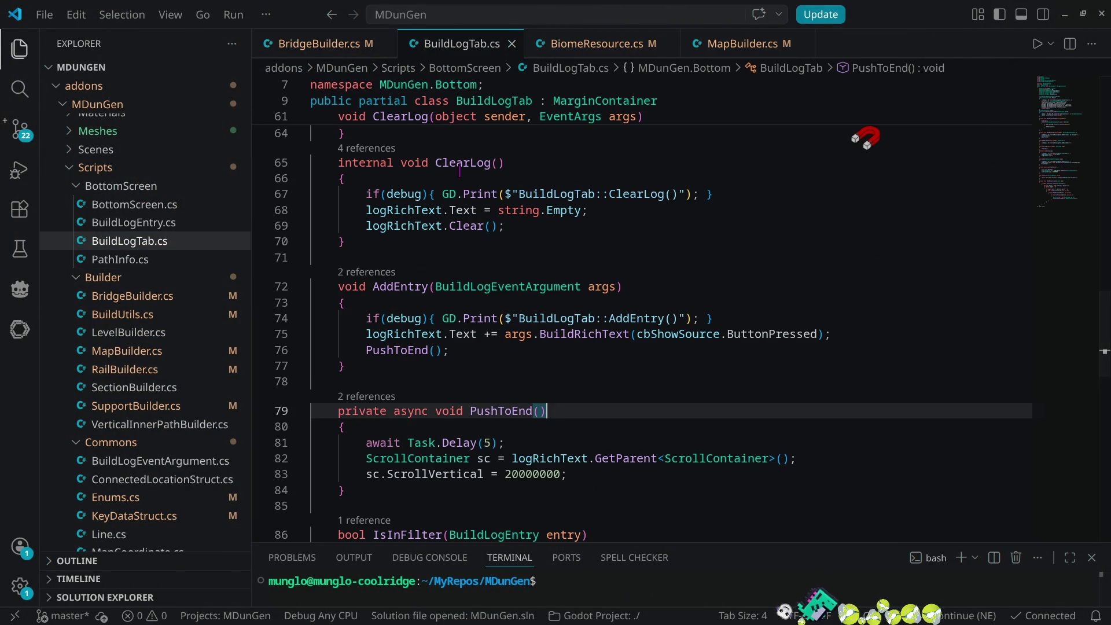
left_click(20, 49)
scroll(581, 348, "up", 3)
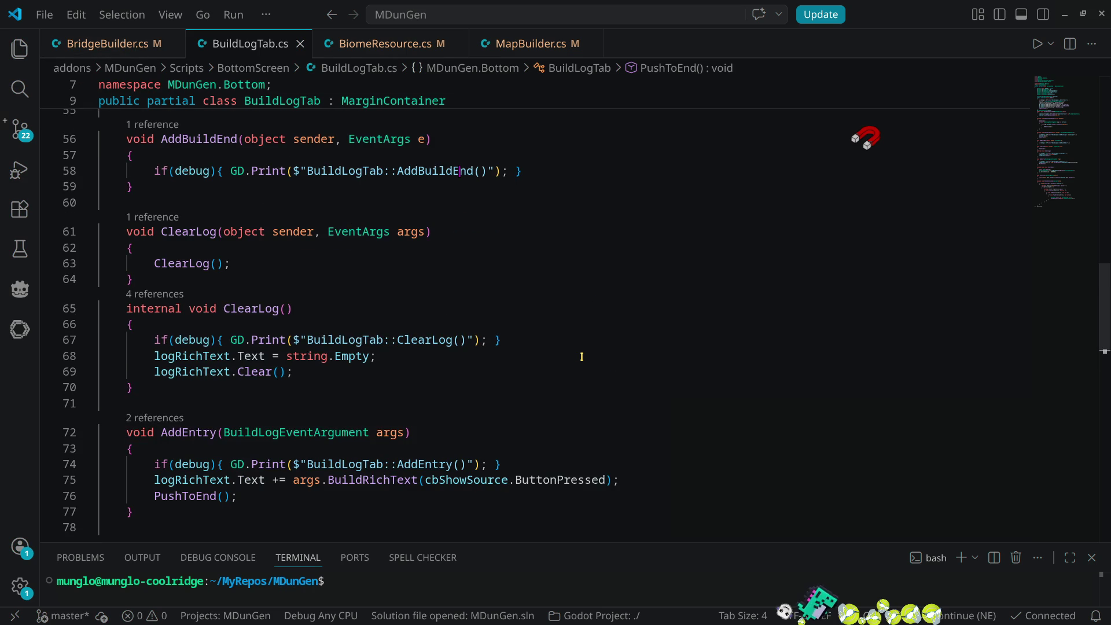
scroll(586, 356, "up", 8)
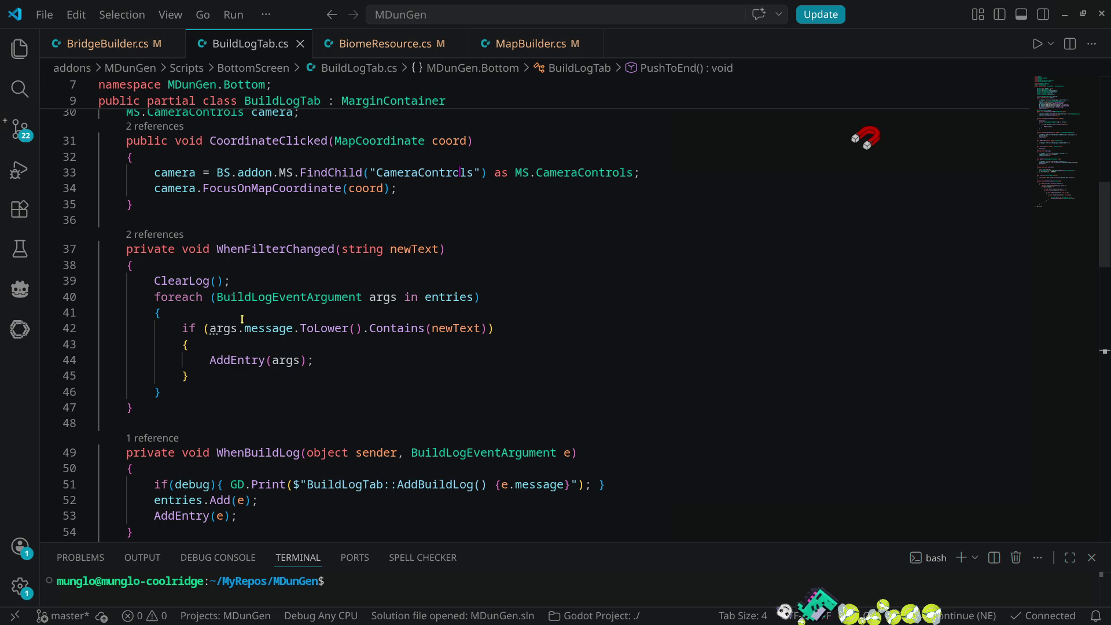
left_click(482, 328)
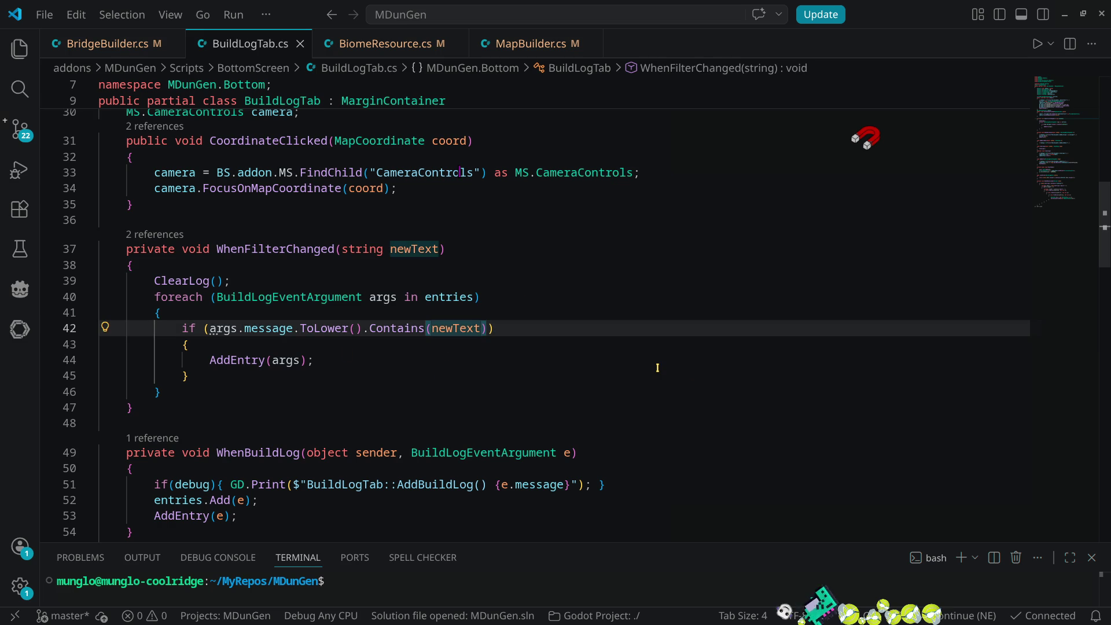
type(".t")
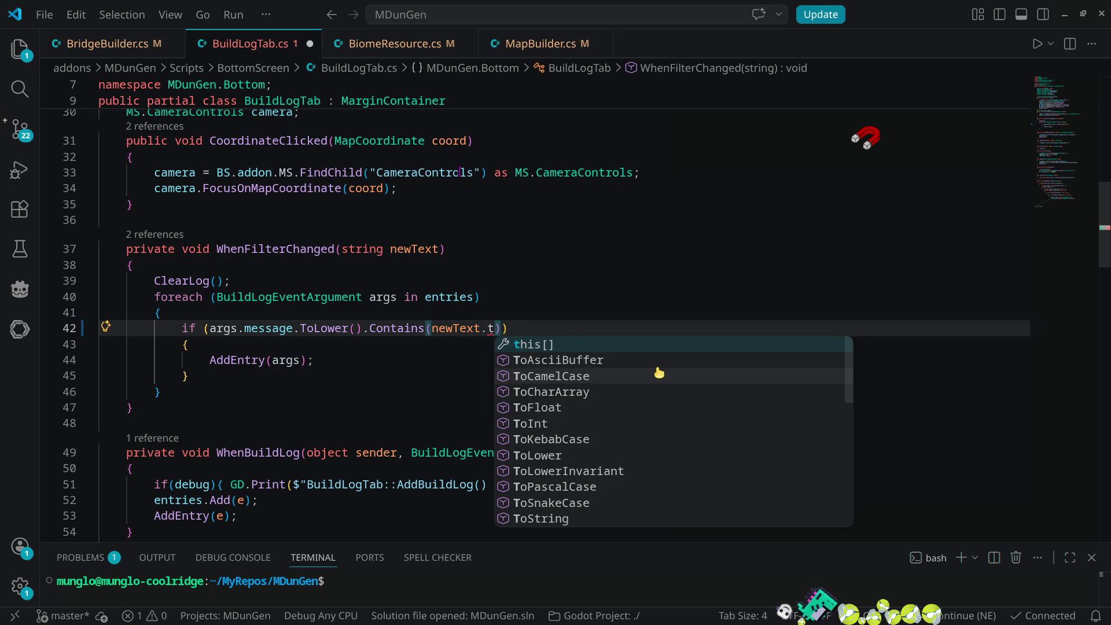
type("olo")
key("Return")
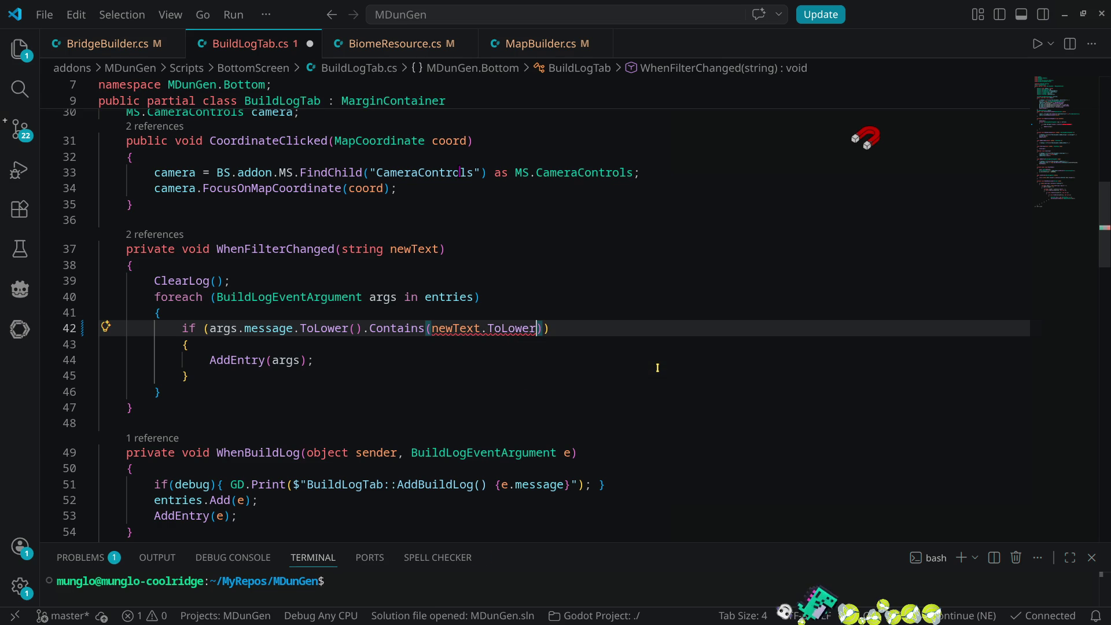
type("()")
key("ctrl+s")
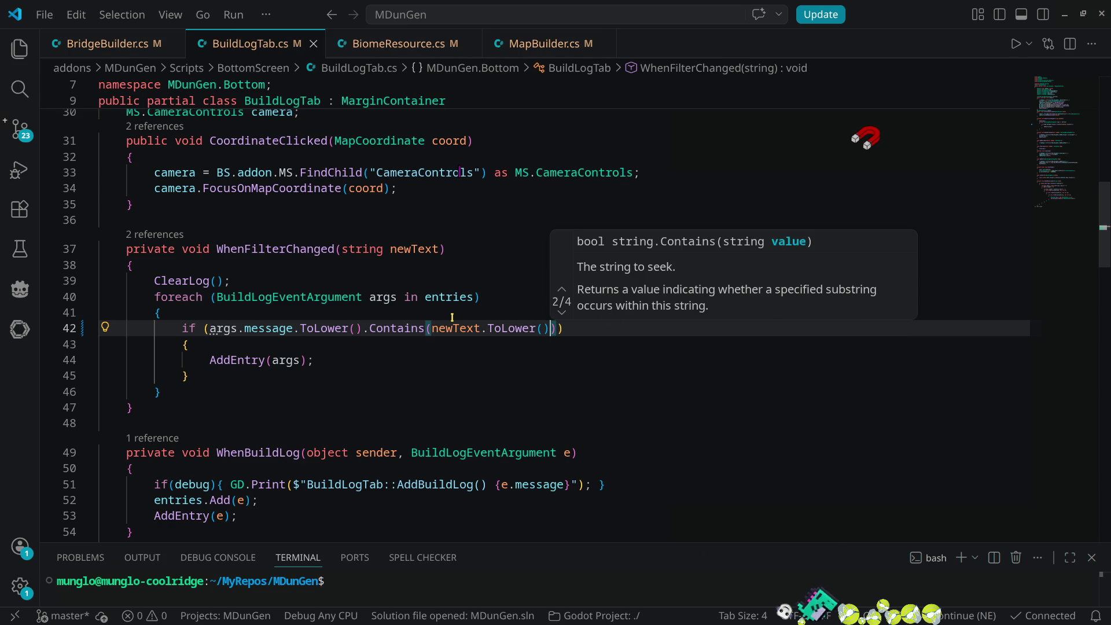
left_click(387, 360)
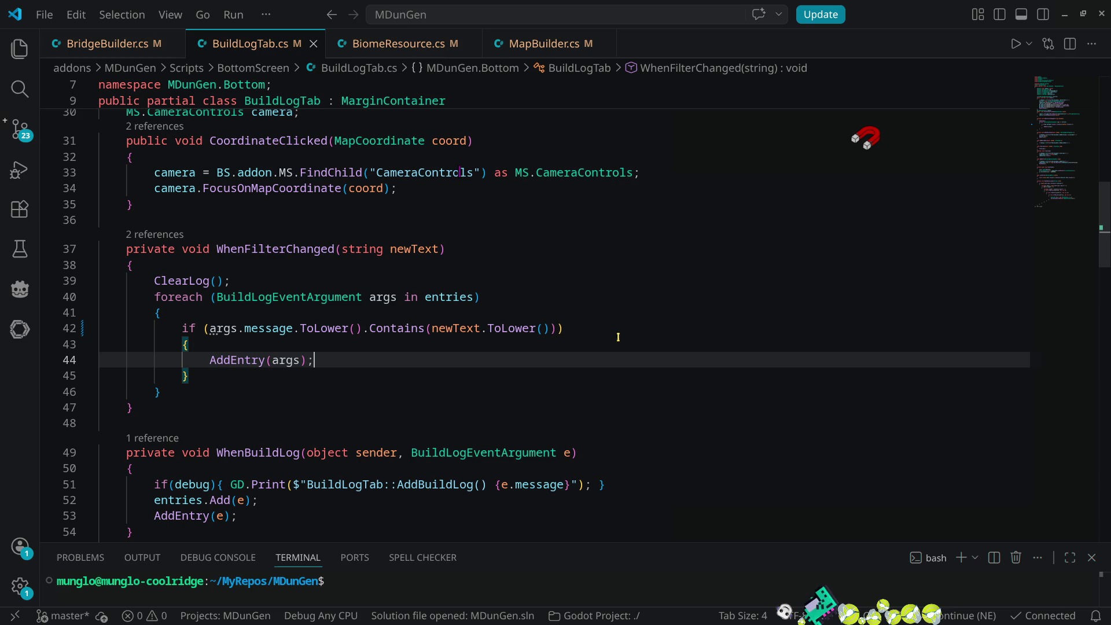
scroll(607, 358, "up", 5)
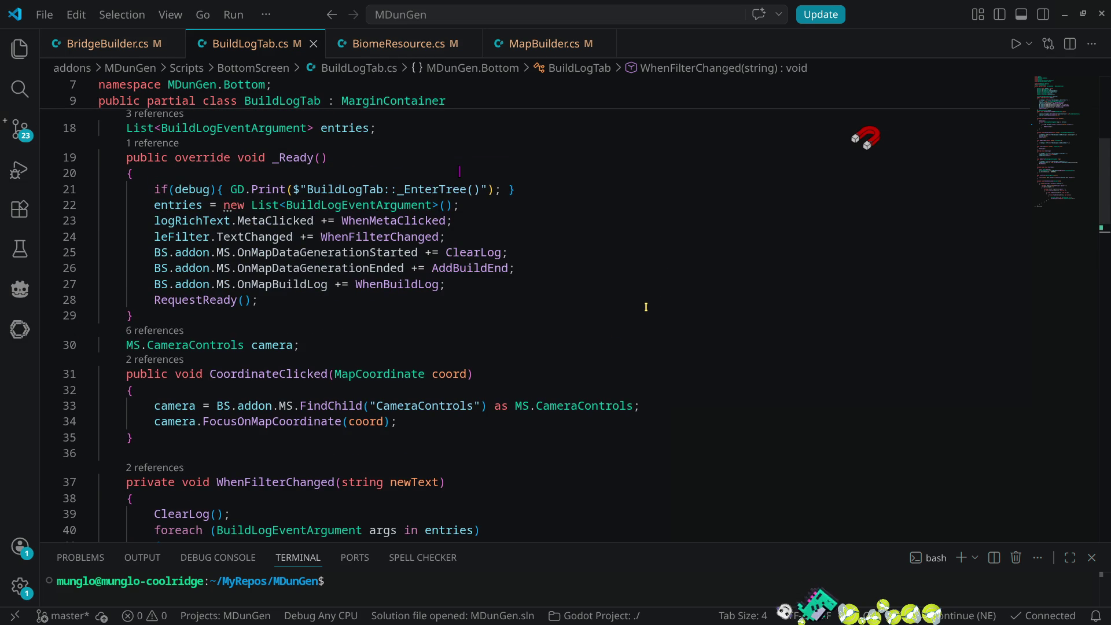
scroll(647, 313, "down", 8)
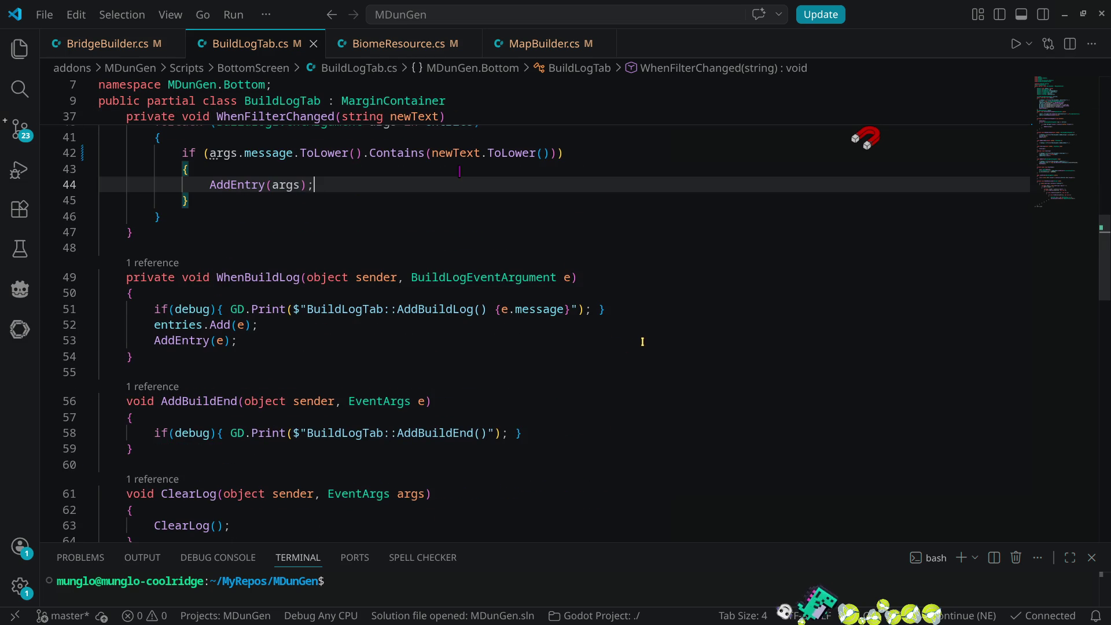
left_click(280, 276)
left_click(205, 324)
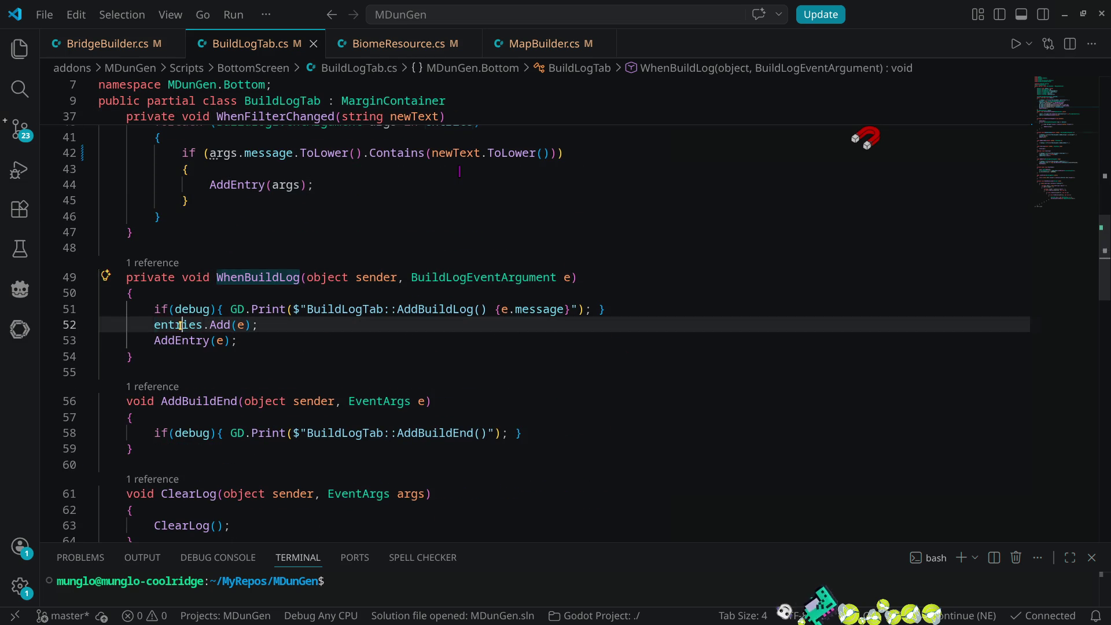
left_click(209, 340)
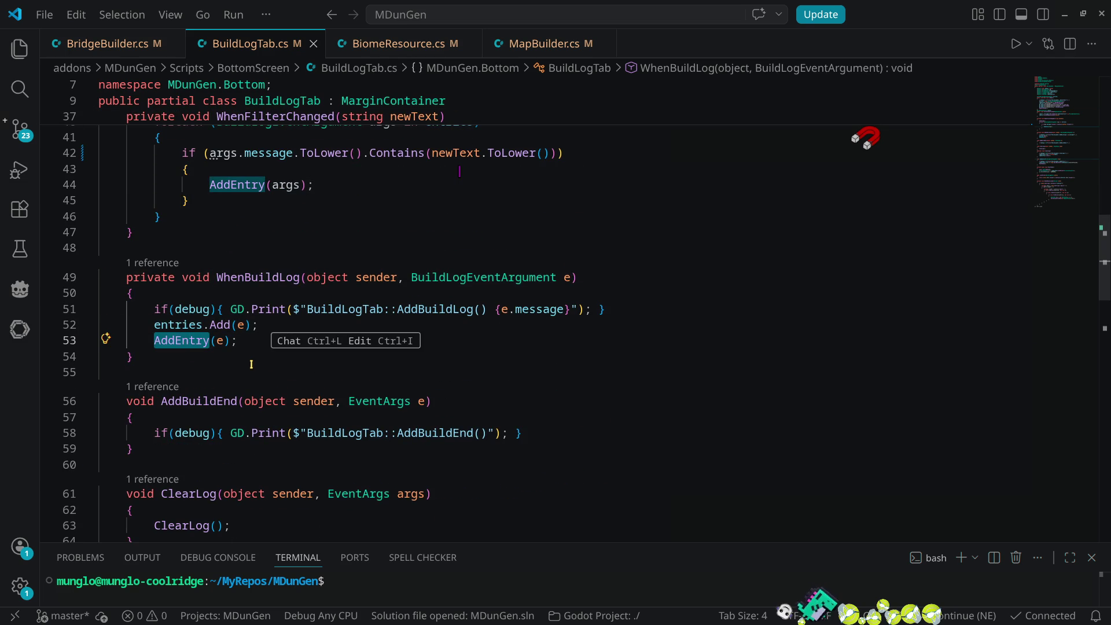
scroll(313, 245, "up", 4)
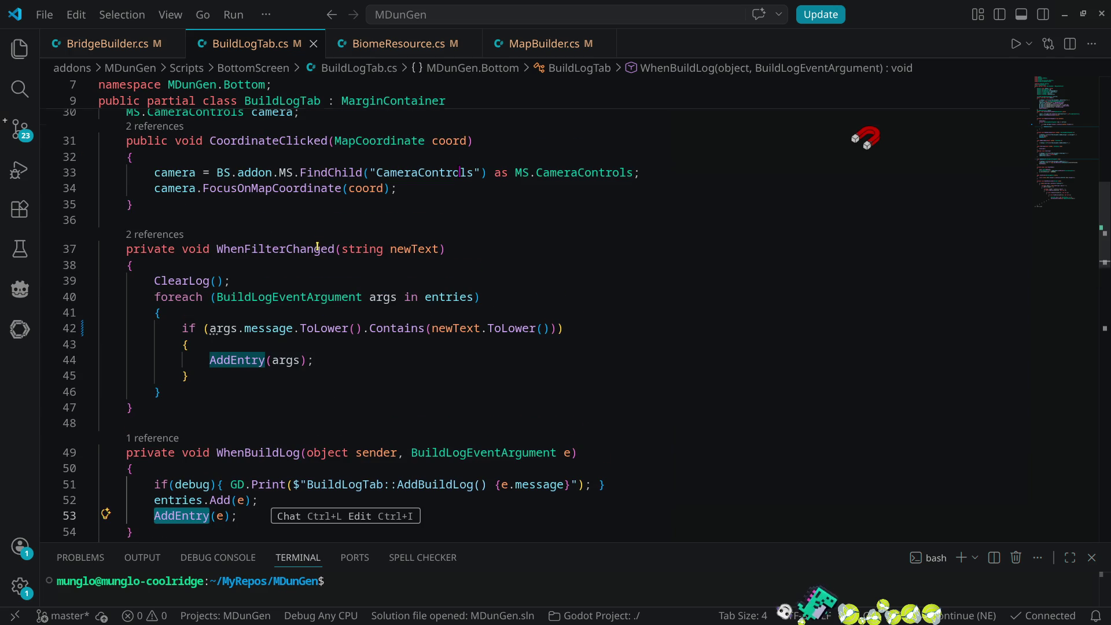
scroll(210, 340, "down", 3)
scroll(241, 347, "up", 2)
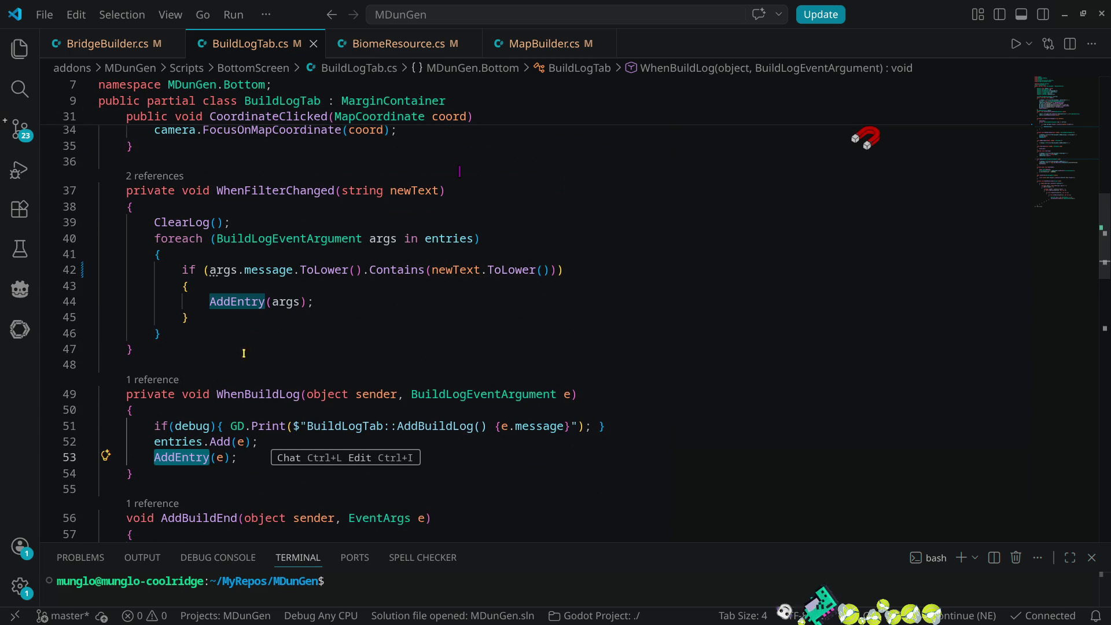
mouse_move(255, 317)
left_mouse_down()
mouse_move(186, 292)
mouse_move(181, 271)
left_mouse_up()
- Paste the filter check block over AddEntry(e) in WhenBuildLog and reformat the document
key("ctrl+c")
left_click_drag(154, 457, 237, 457)
key("ctrl+v")
scroll(406, 424, "down", 1)
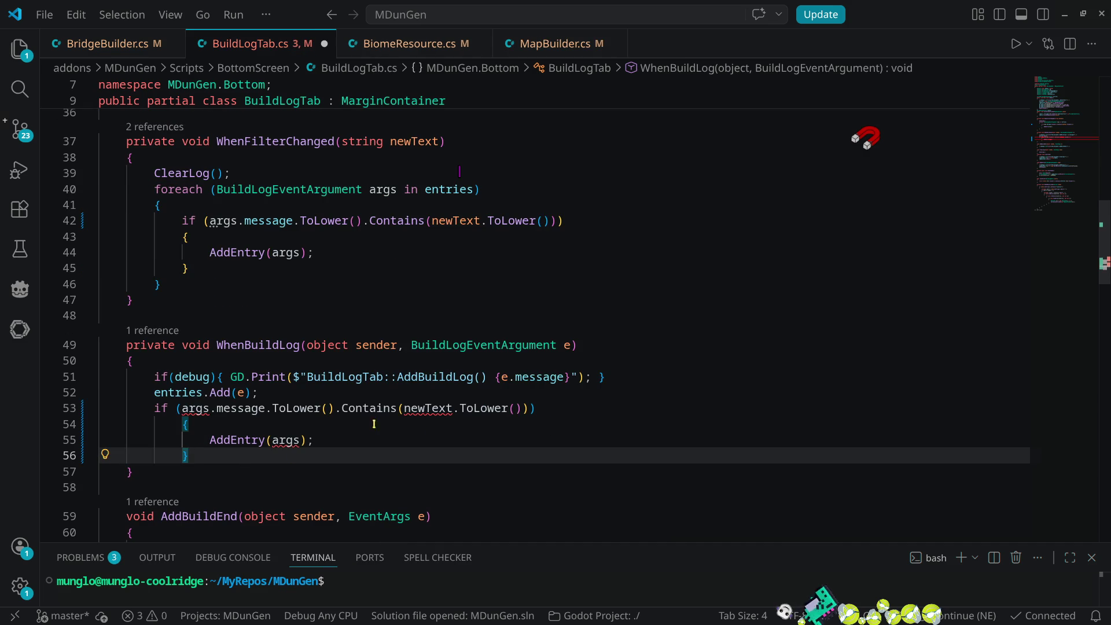
key("ctrl+shift+i")
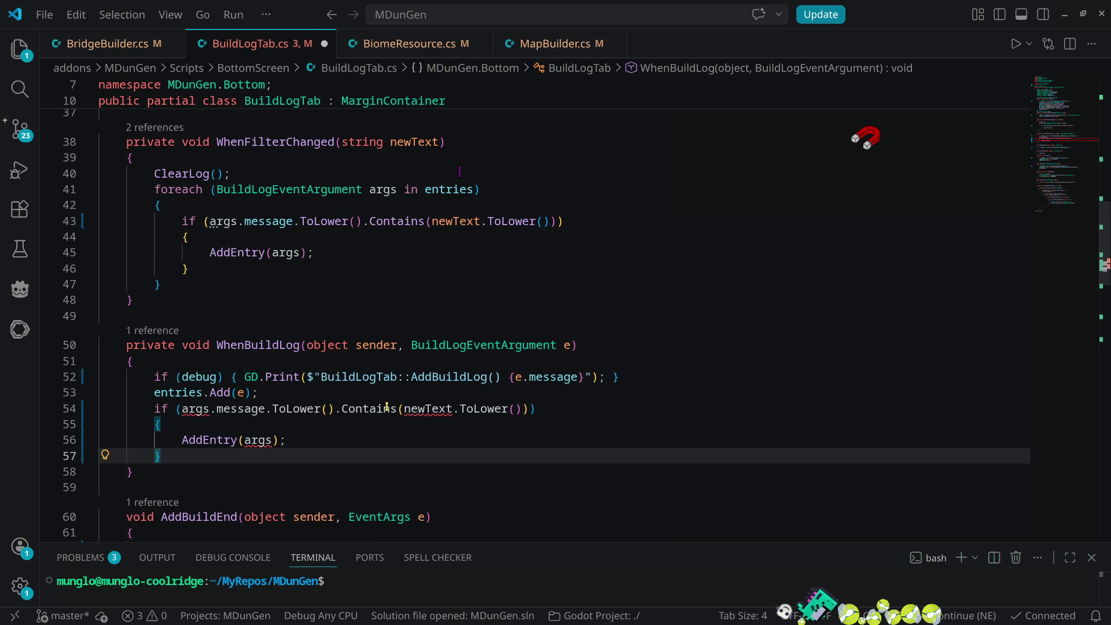
- Rename the parameter e to args throughout
left_click(569, 345)
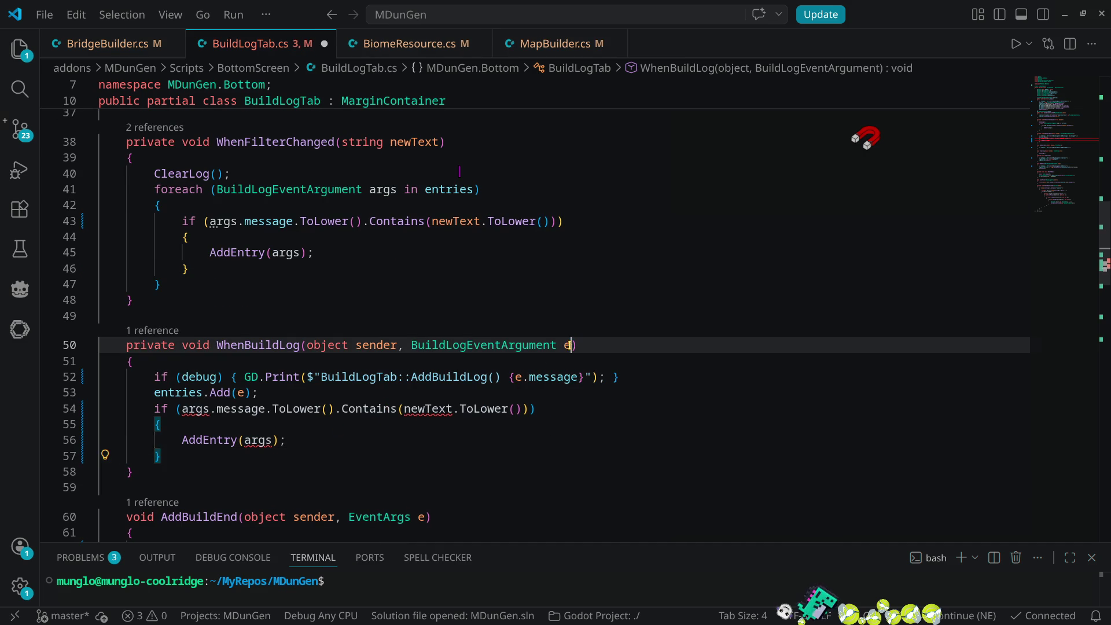
key("F2")
type("args")
key("Return")
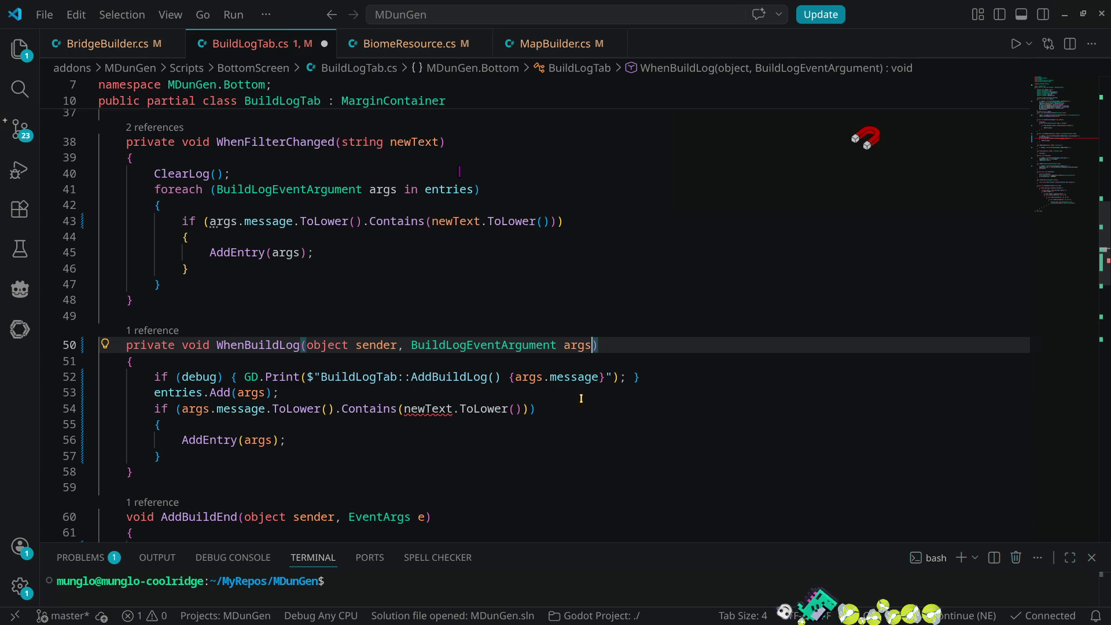
- Replace newText in the pasted check with leFilter.Text
double_click(427, 408)
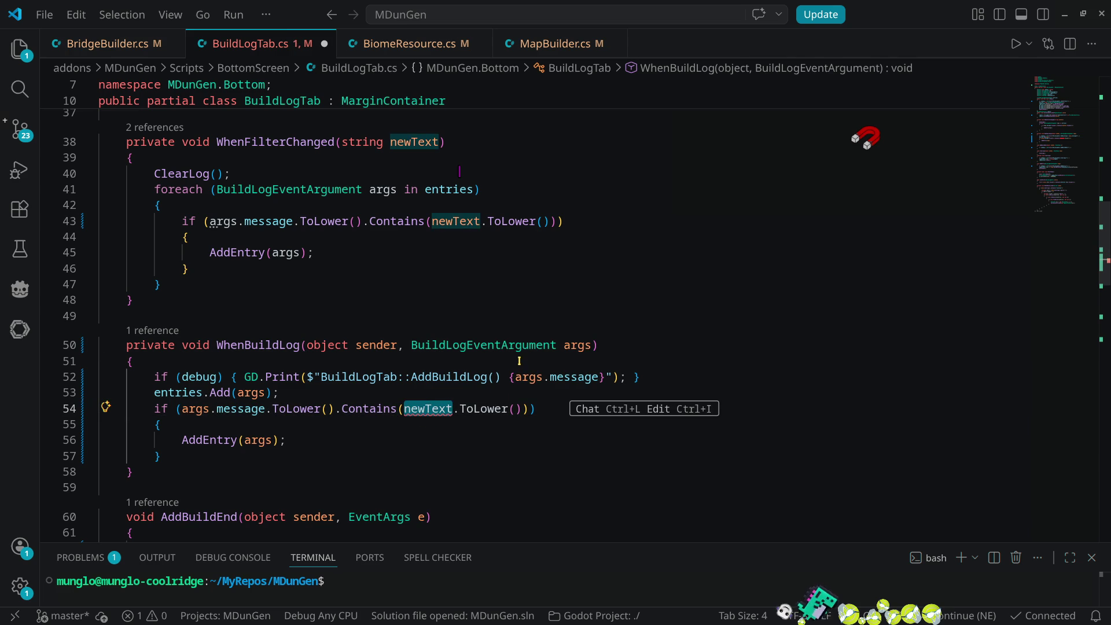
scroll(488, 443, "up", 1)
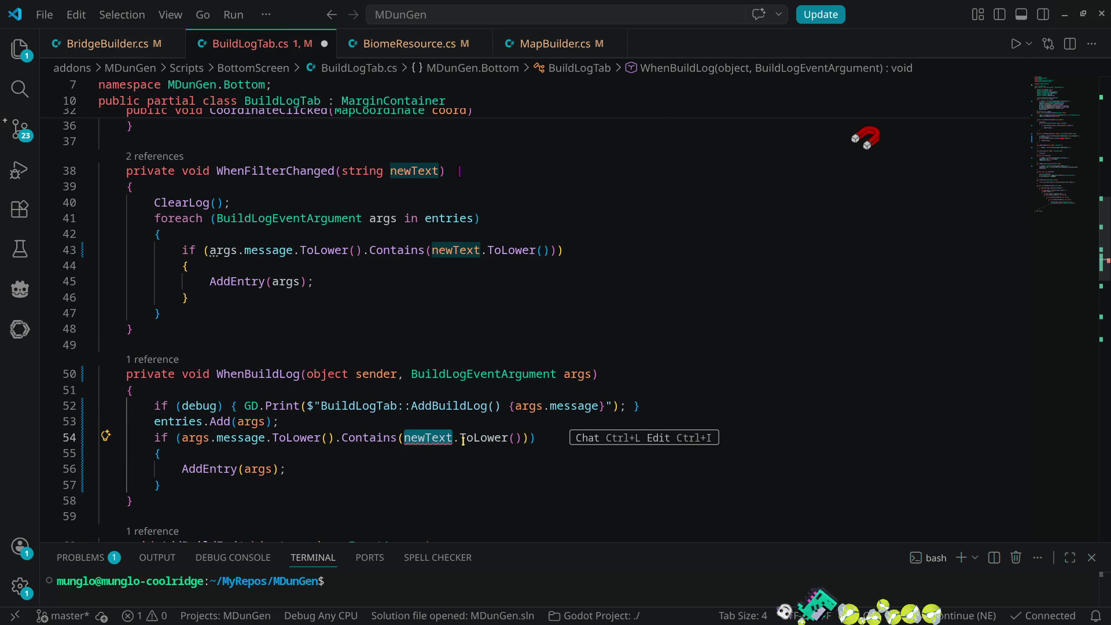
type("filter")
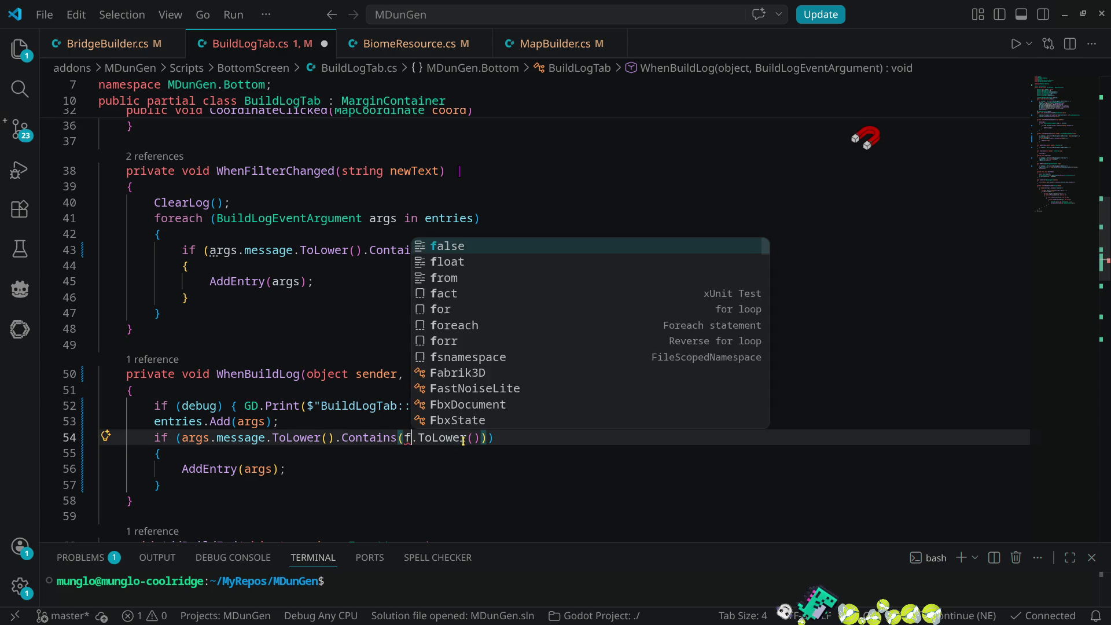
key("Escape")
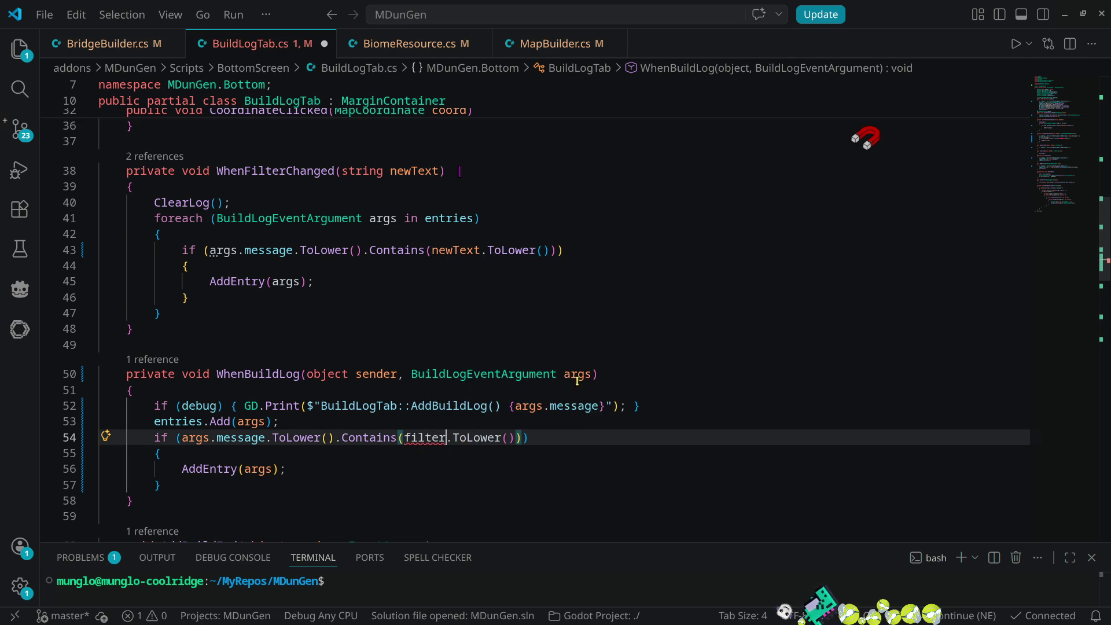
scroll(614, 361, "up", 10)
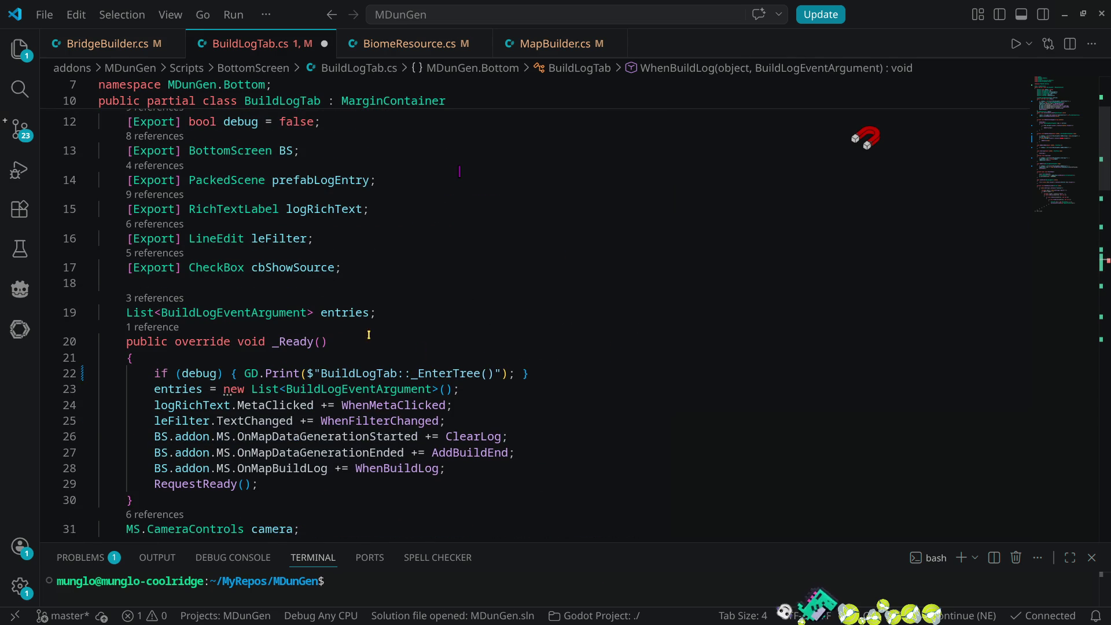
left_click(288, 239)
scroll(481, 426, "down", 5)
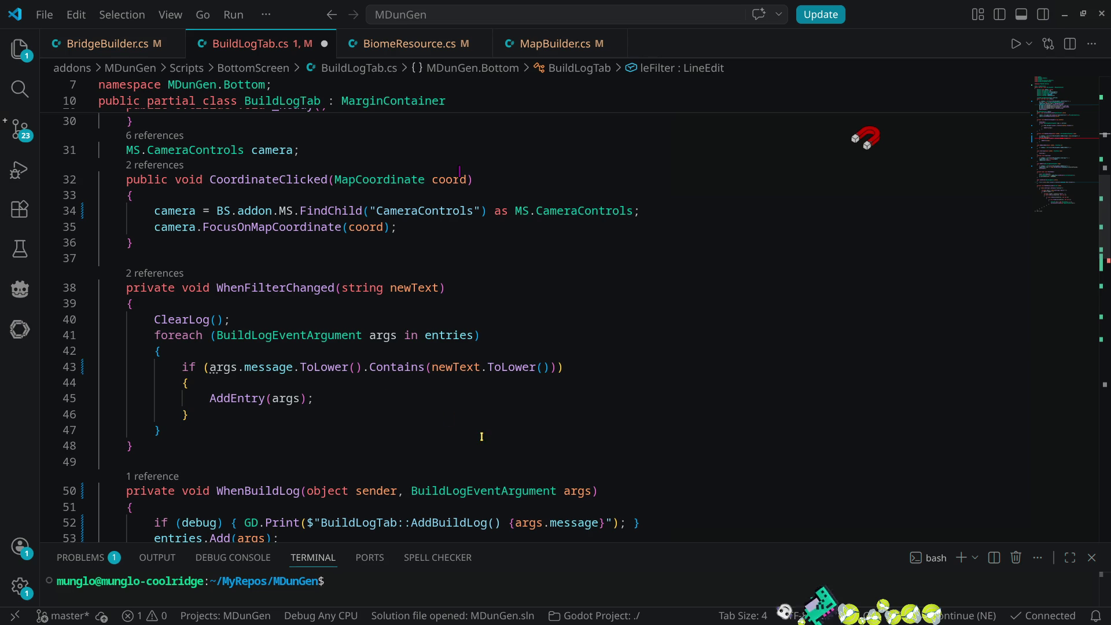
scroll(481, 417, "down", 2)
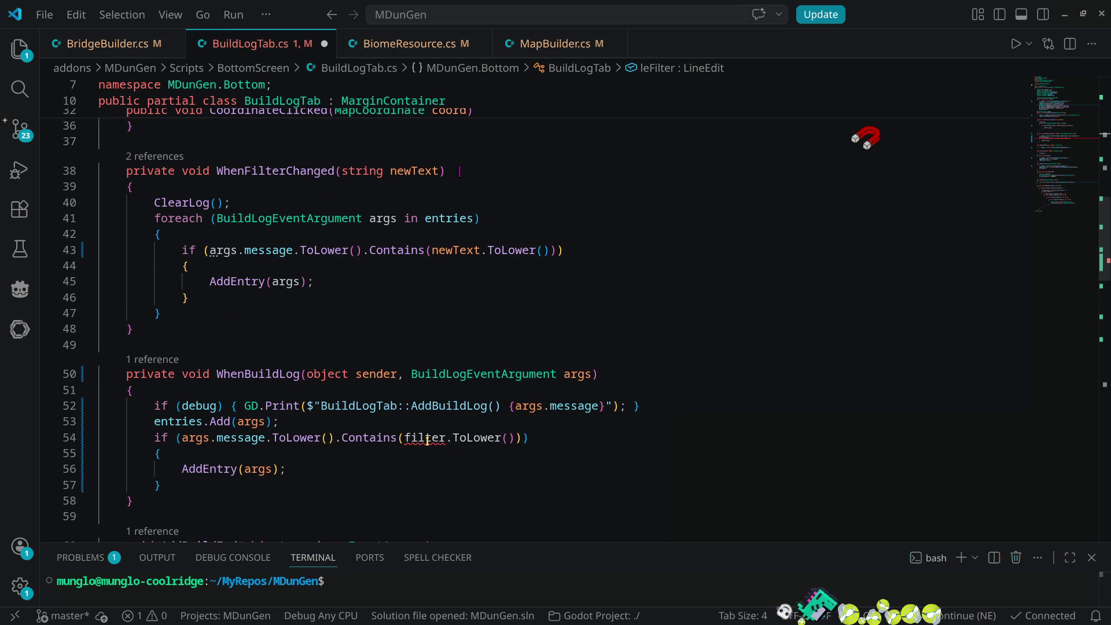
double_click(427, 438)
type("leFilter")
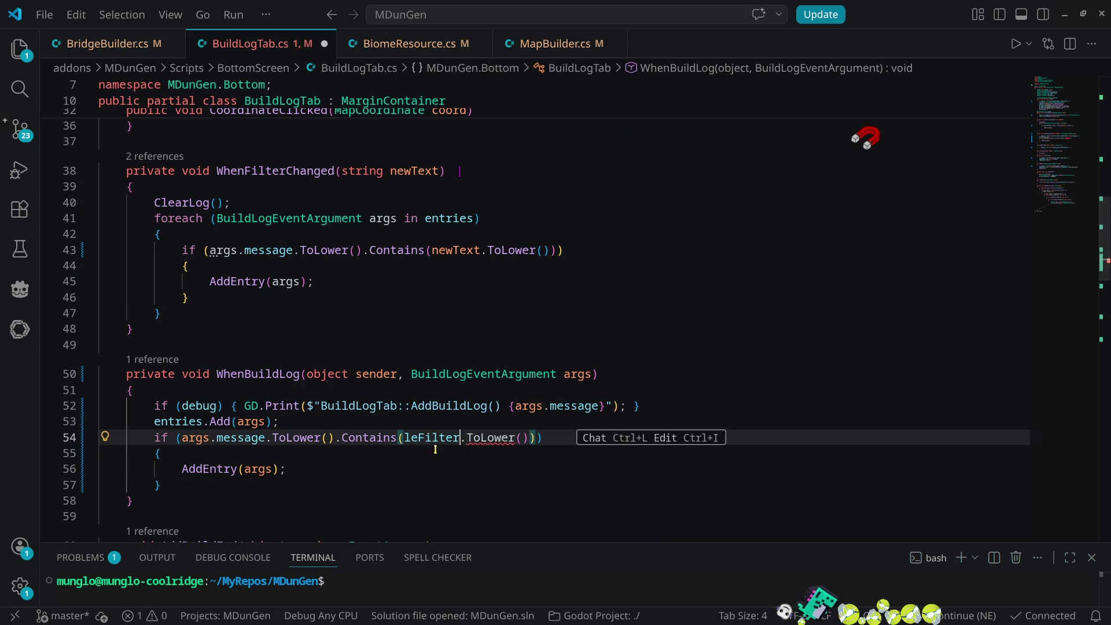
type(".te")
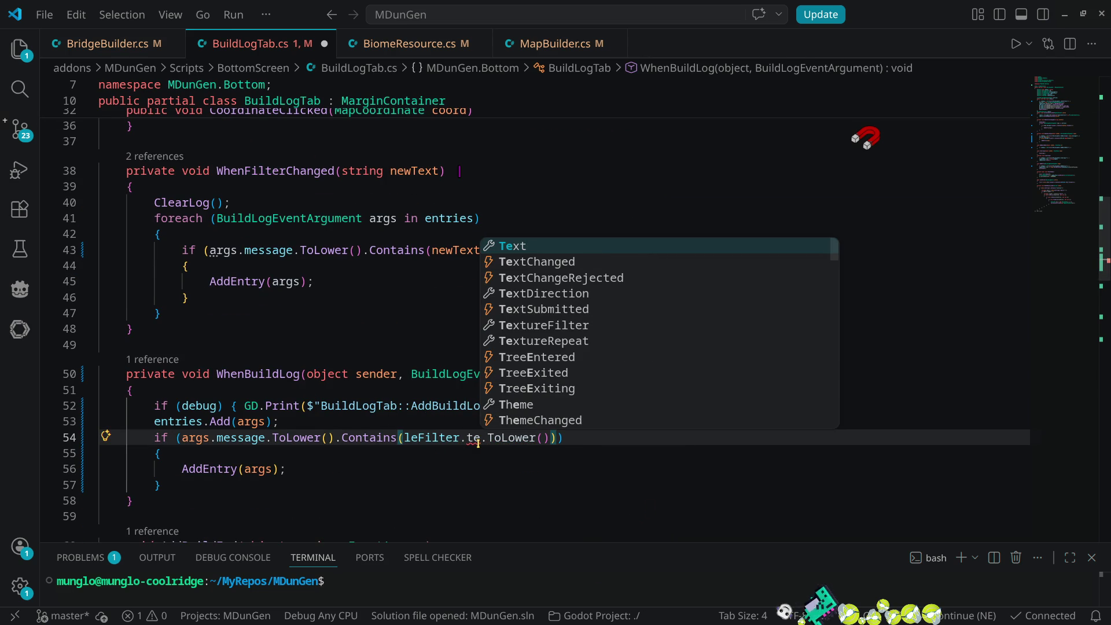
key("Tab")
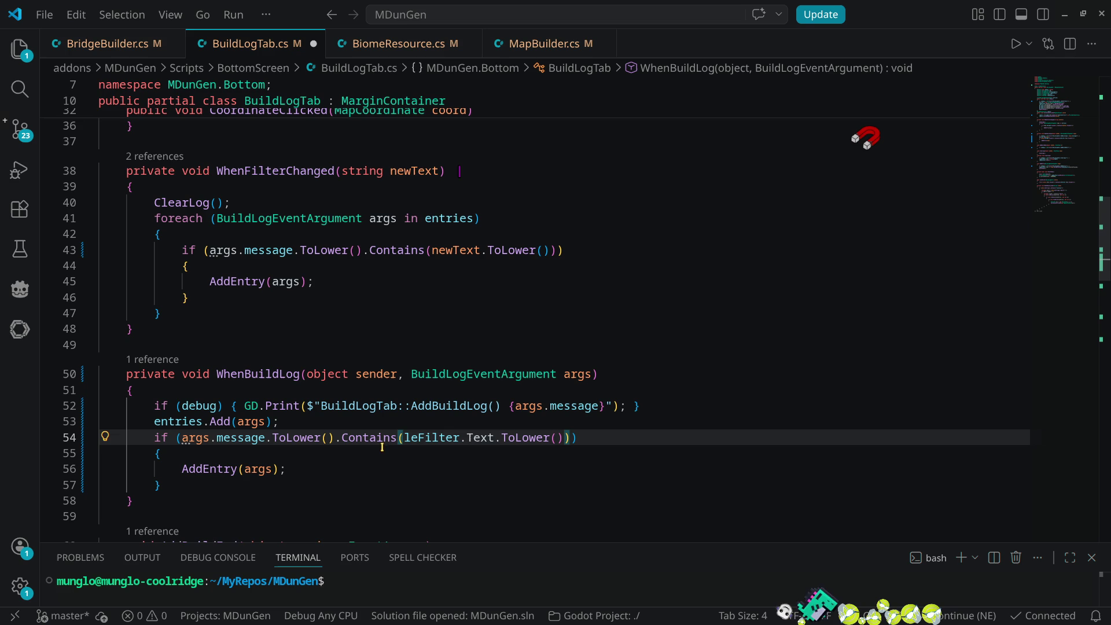
- Prefix the condition with 'leFilter.Text == string.Empty ||', save BuildLogTab.cs, and return to Godot
left_click_drag(404, 437, 493, 437)
key("ctrl+c")
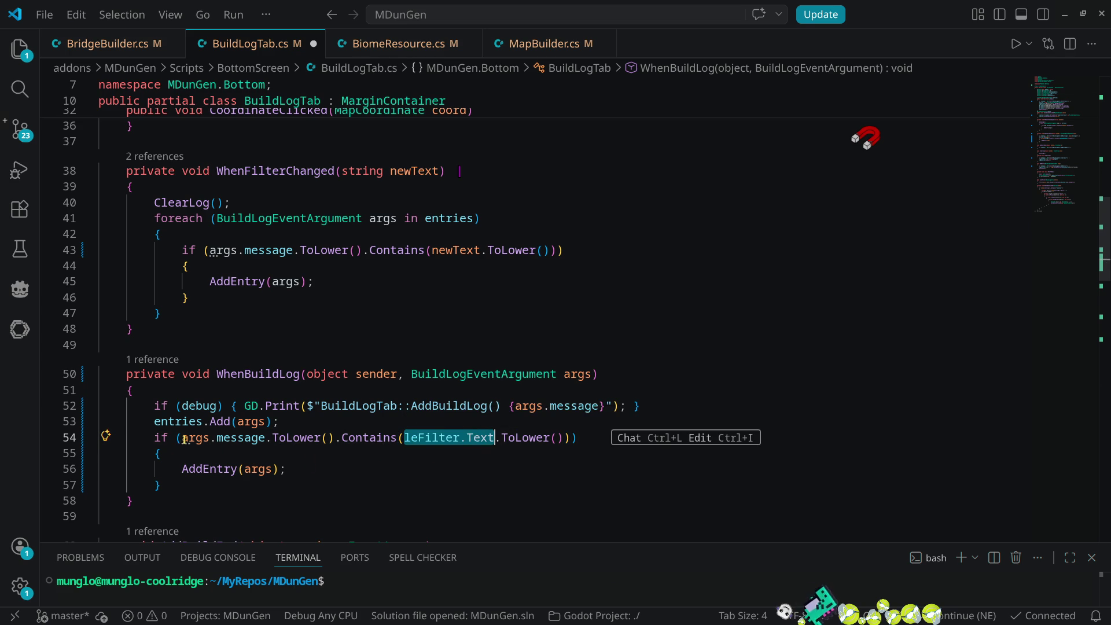
left_click(181, 438)
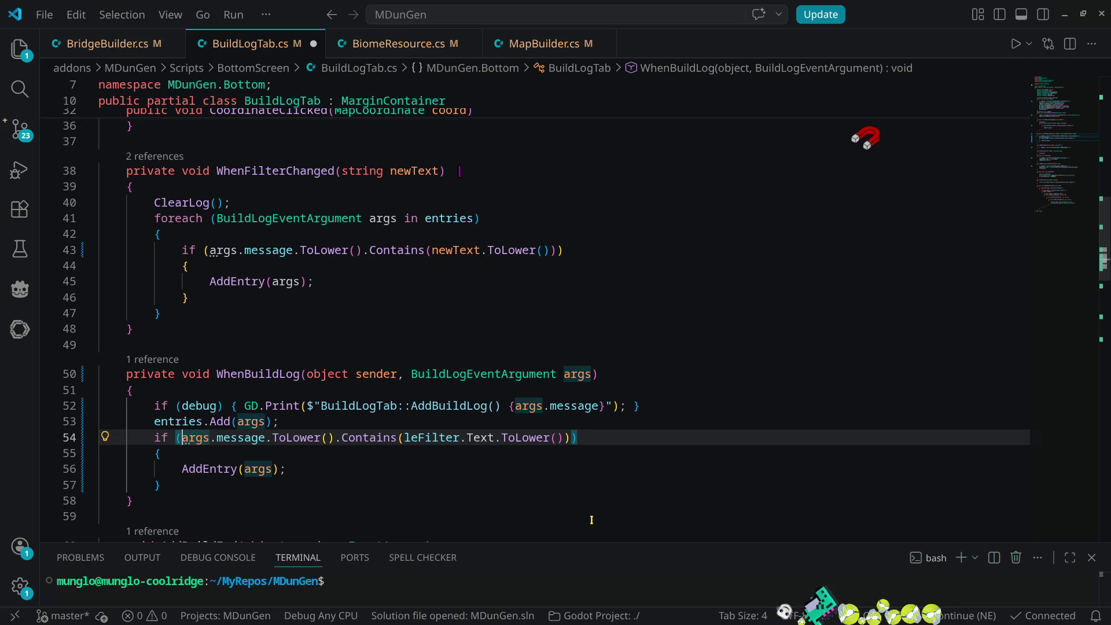
key("ctrl+v")
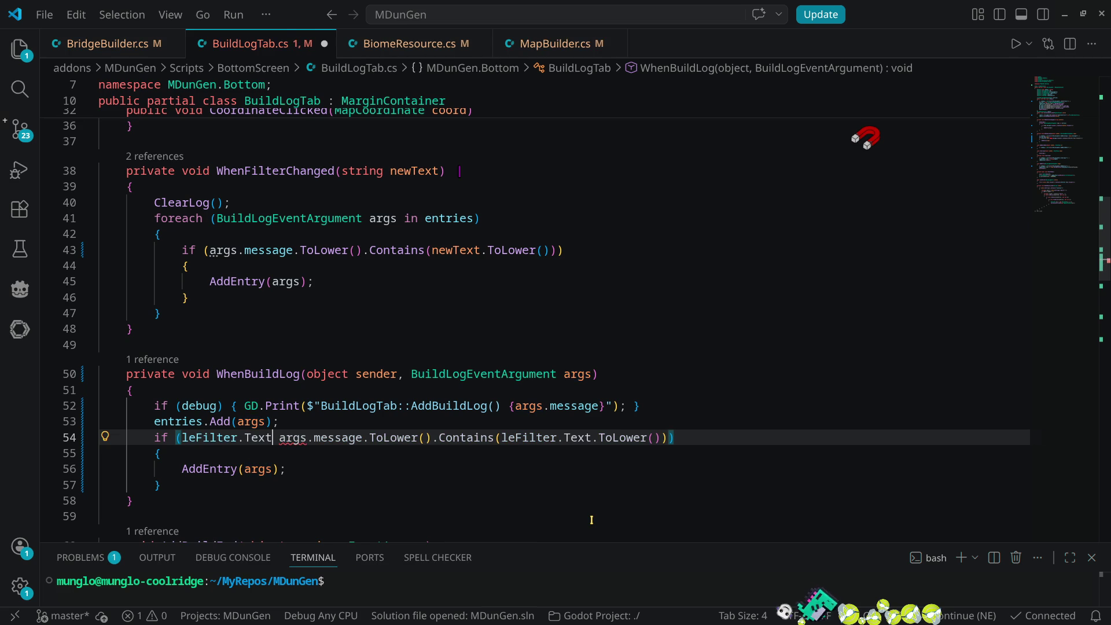
type("== ")
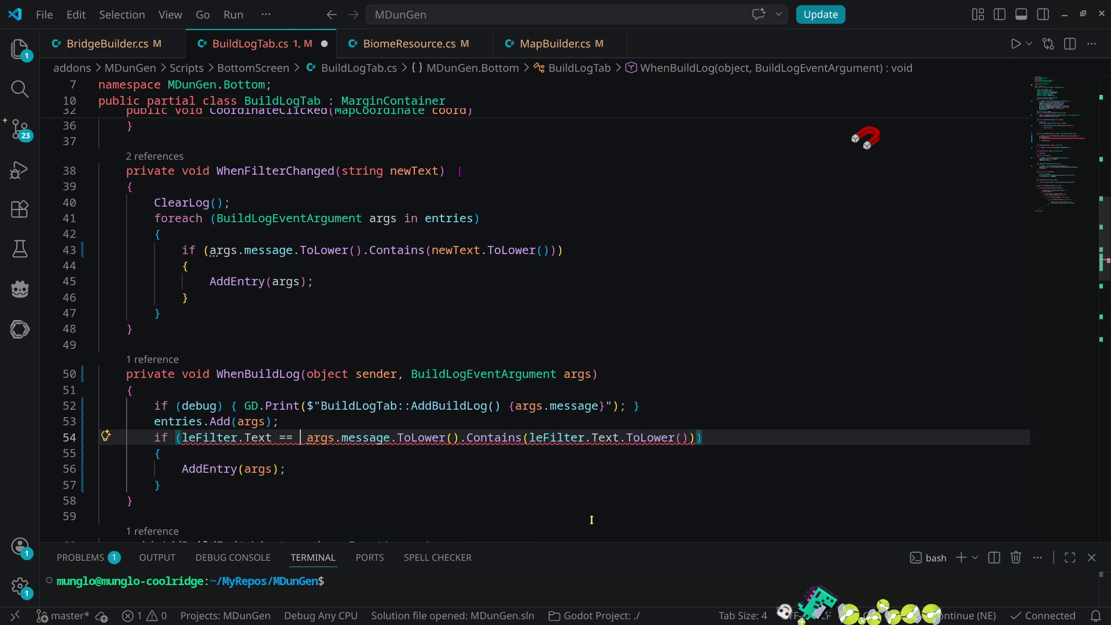
type("str")
key("Down")
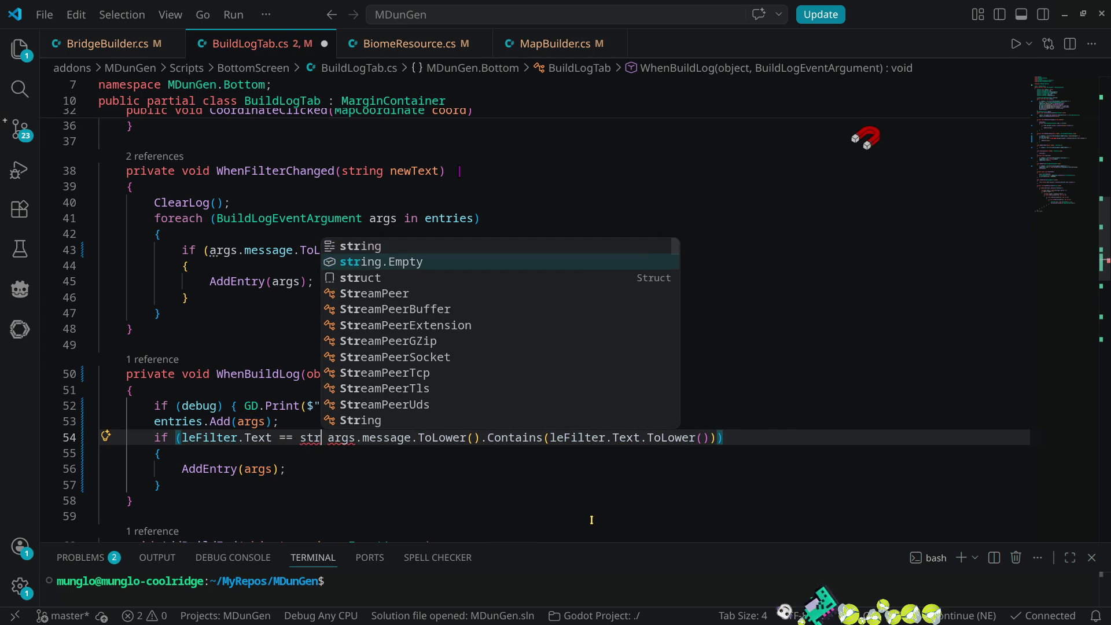
key("Tab")
type("||")
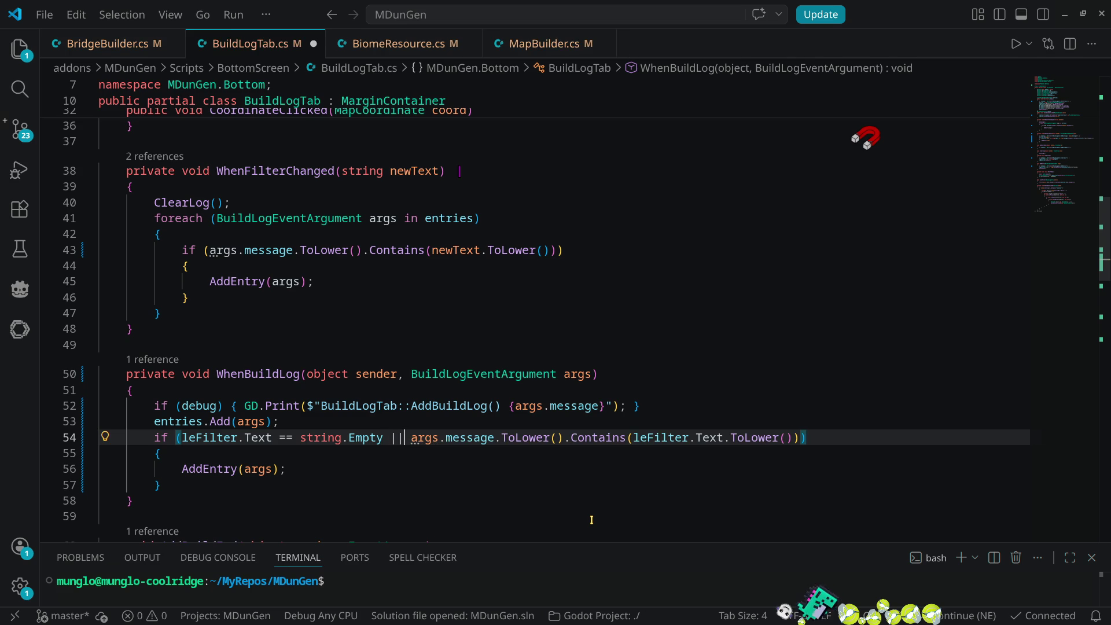
key("ctrl+s")
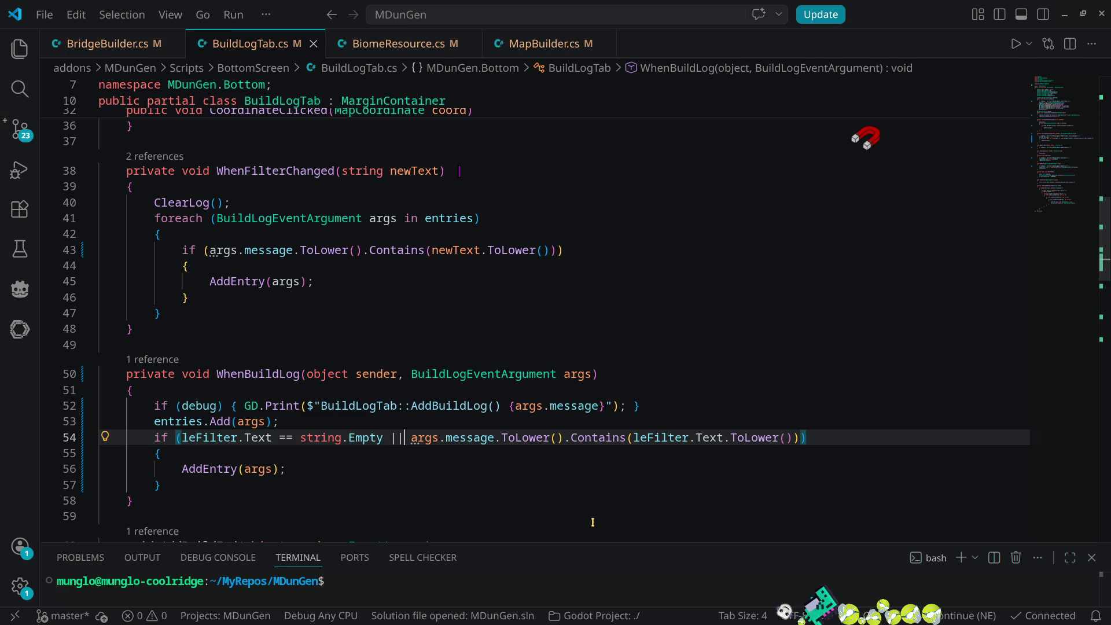
left_click(1065, 14)
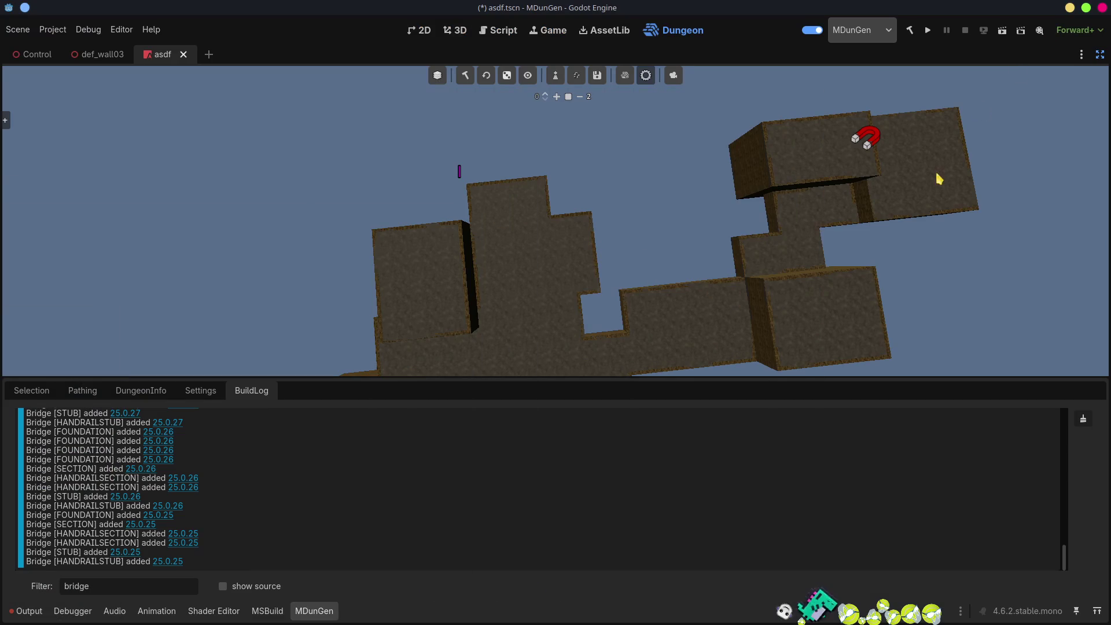
- Rebuild the .NET project, bring up the BuildLog panel, and build the dungeon from the Dungeon workspace
left_click(909, 30)
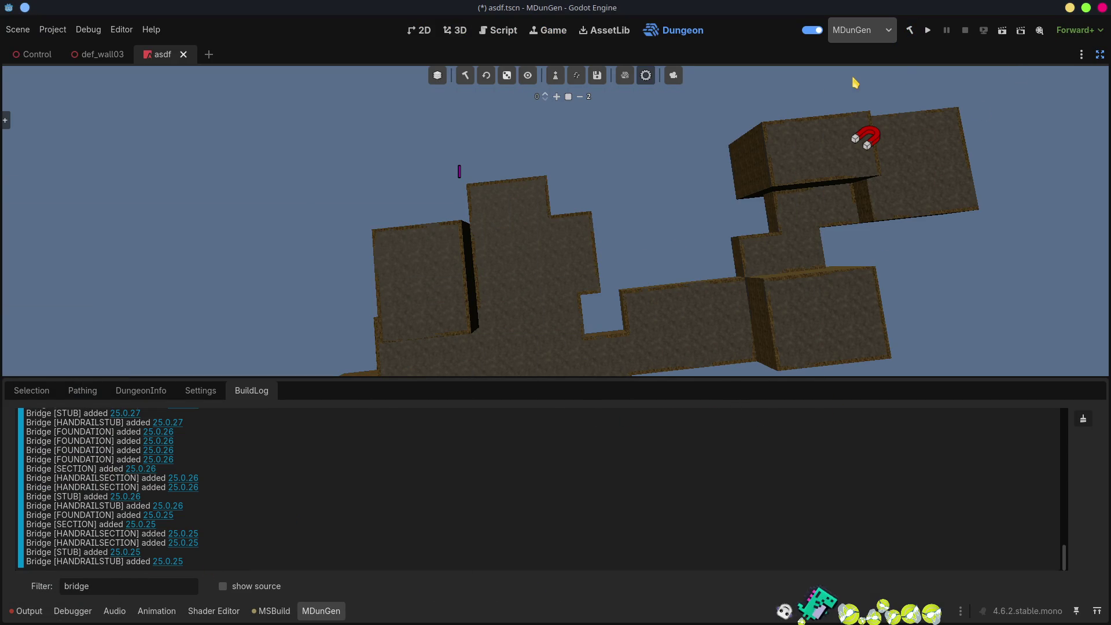
left_click(815, 32)
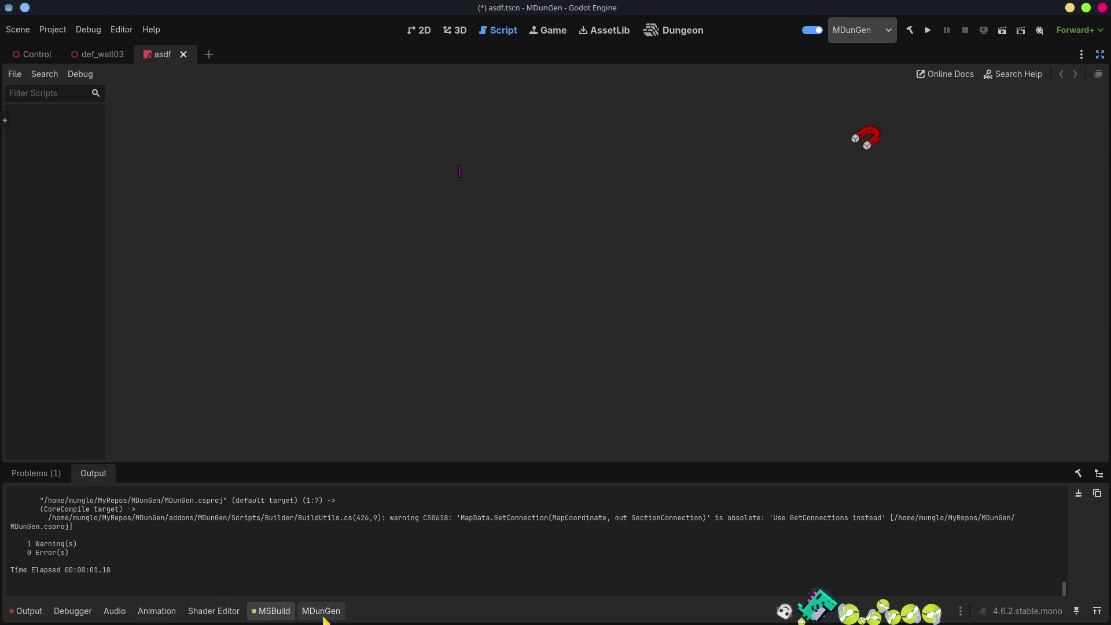
left_click(321, 612)
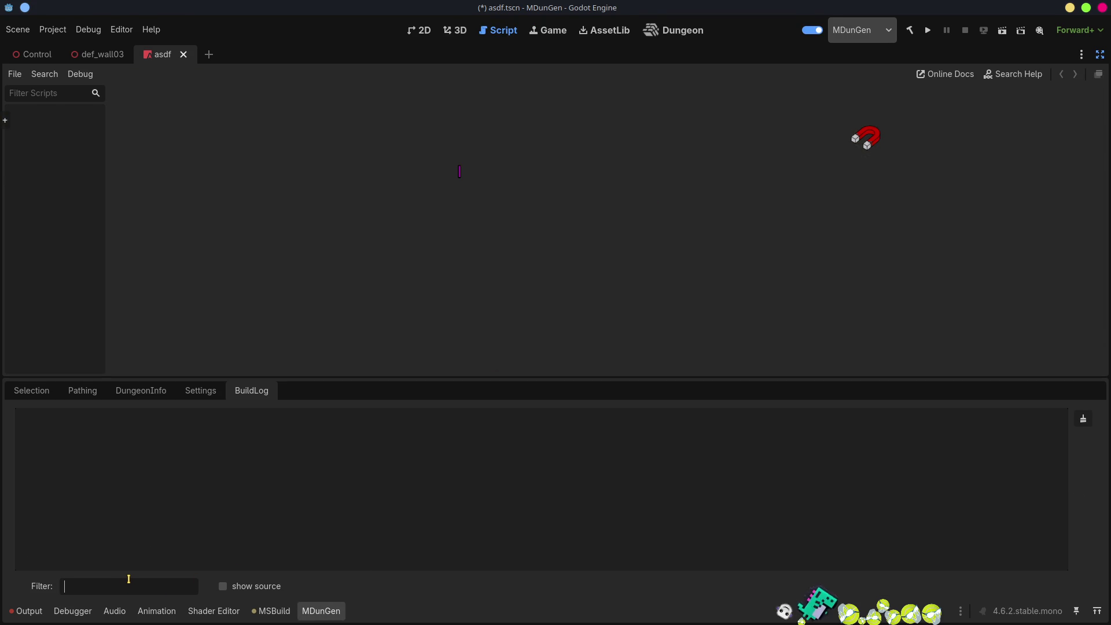
type("bridge")
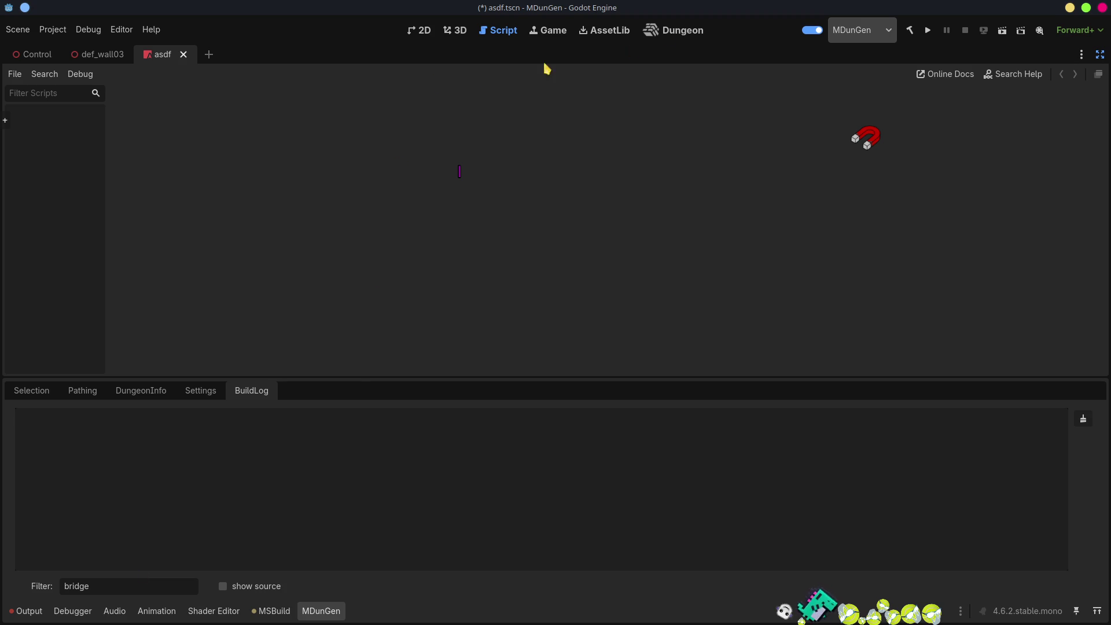
left_click(685, 29)
left_click(436, 77)
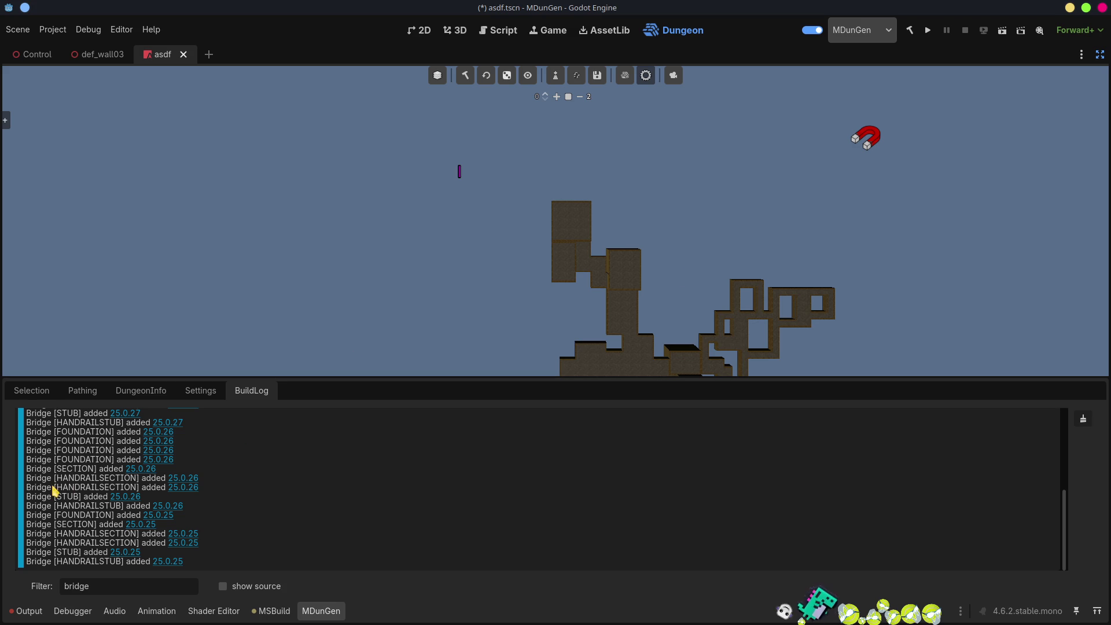
- Copy HANDRAILPOST from a log line, paste it over the 'bridge' filter, and jump to its position
scroll(67, 491, "up", 5)
scroll(67, 493, "down", 5)
scroll(115, 509, "up", 3)
scroll(115, 509, "up", 3)
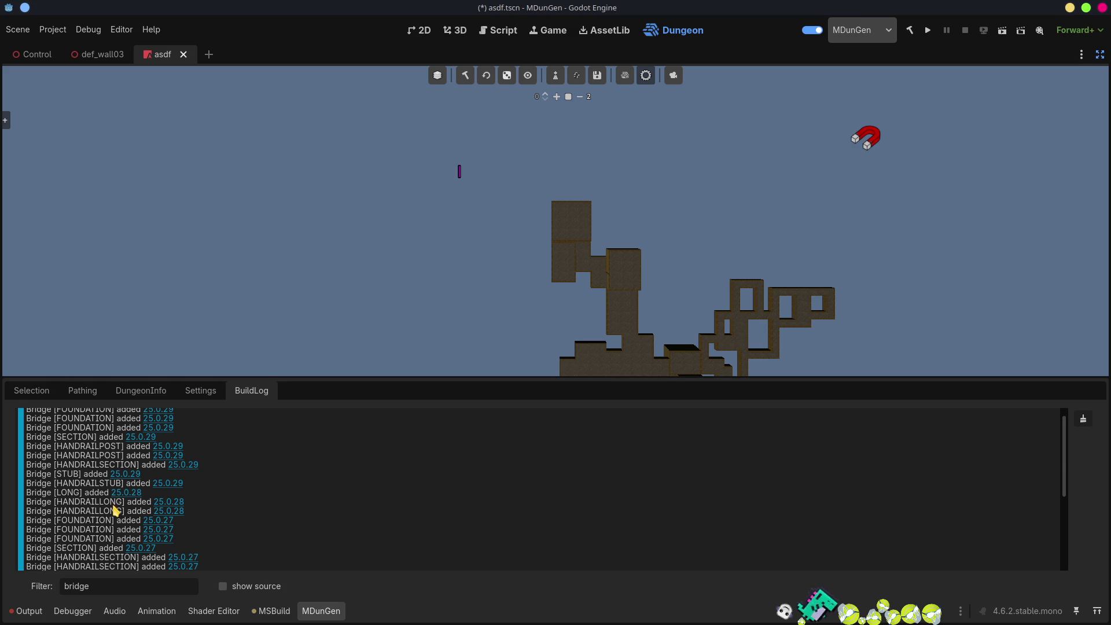
scroll(115, 509, "up", 1)
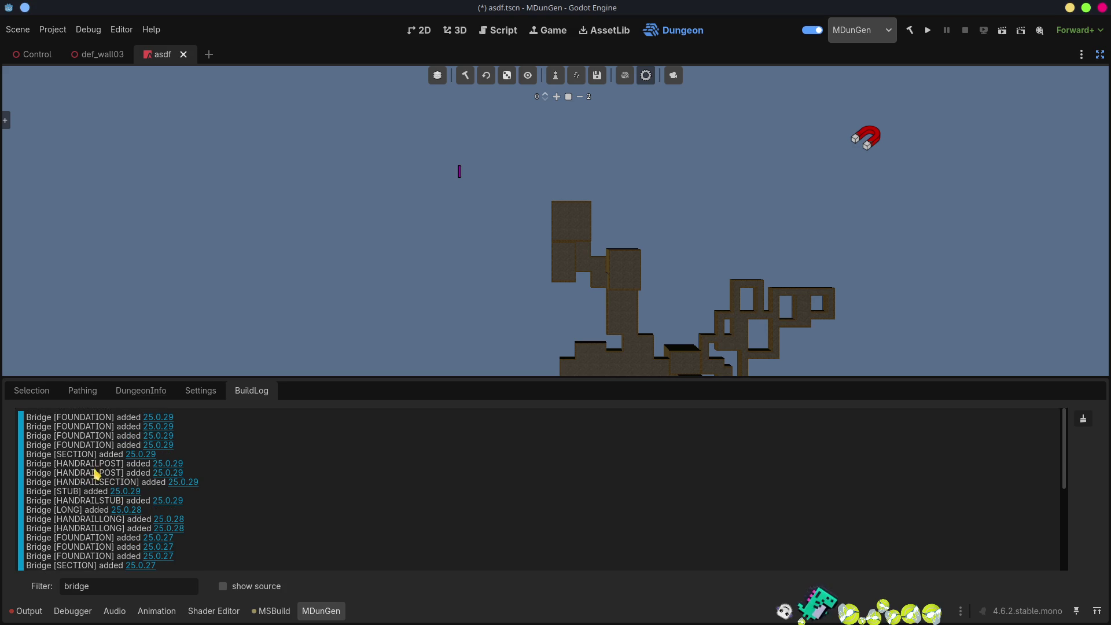
left_click_drag(123, 463, 23, 465)
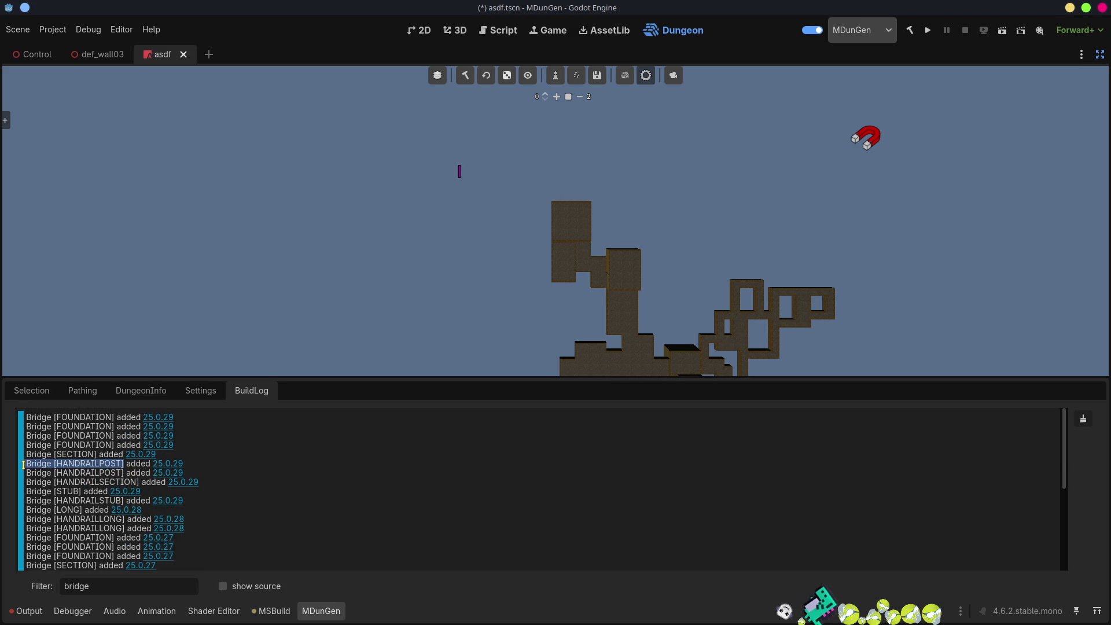
double_click(94, 463)
key("ctrl+c")
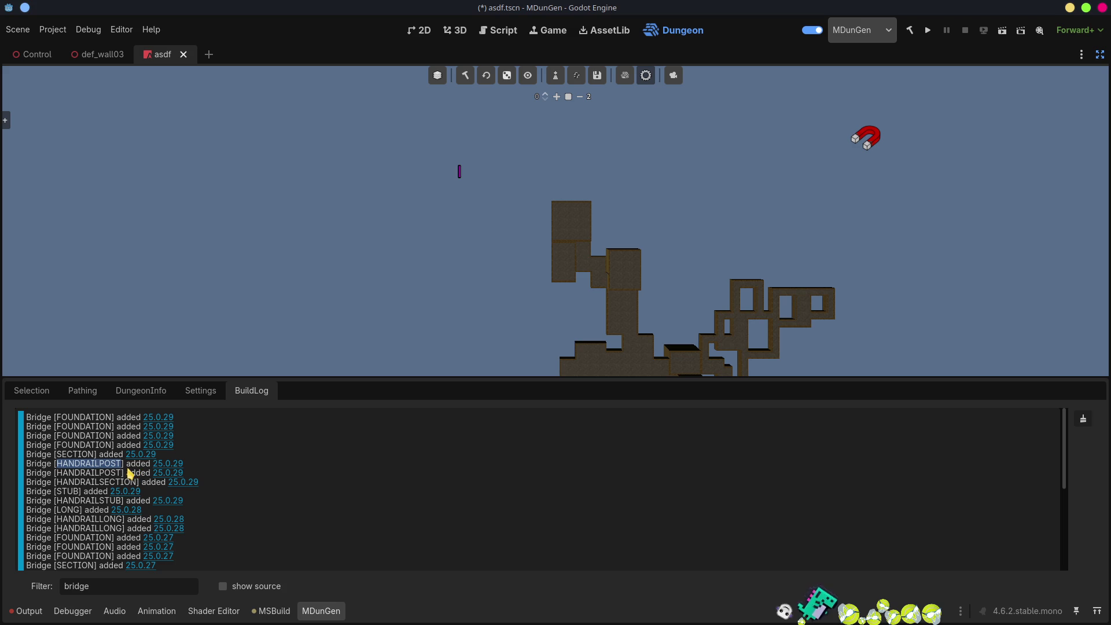
left_click(82, 586)
key("ctrl+a")
key("ctrl+v")
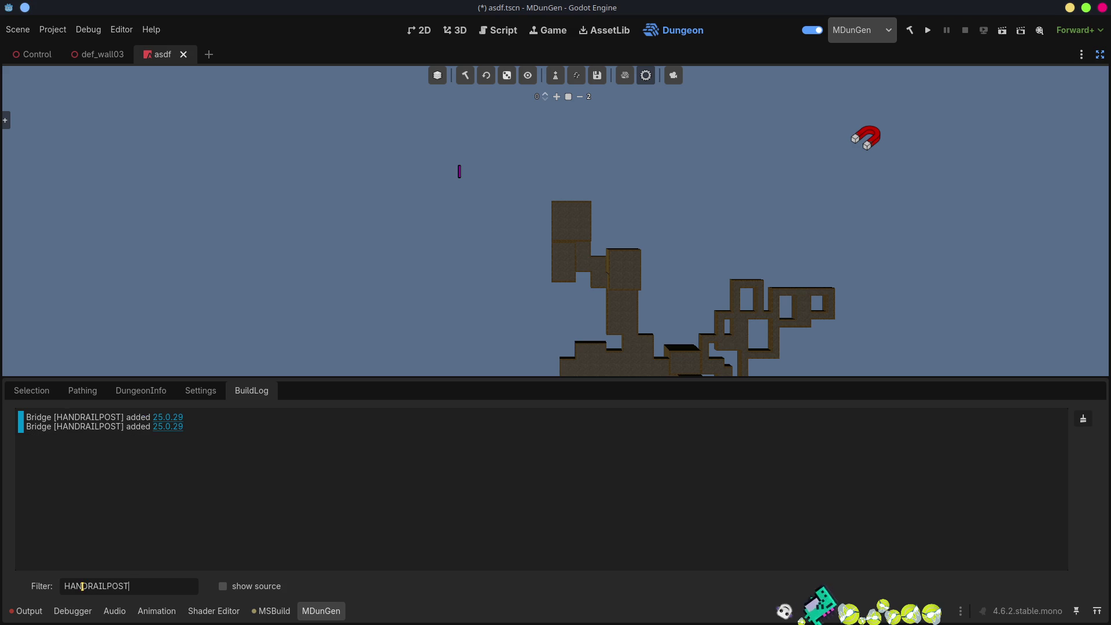
left_click(171, 425)
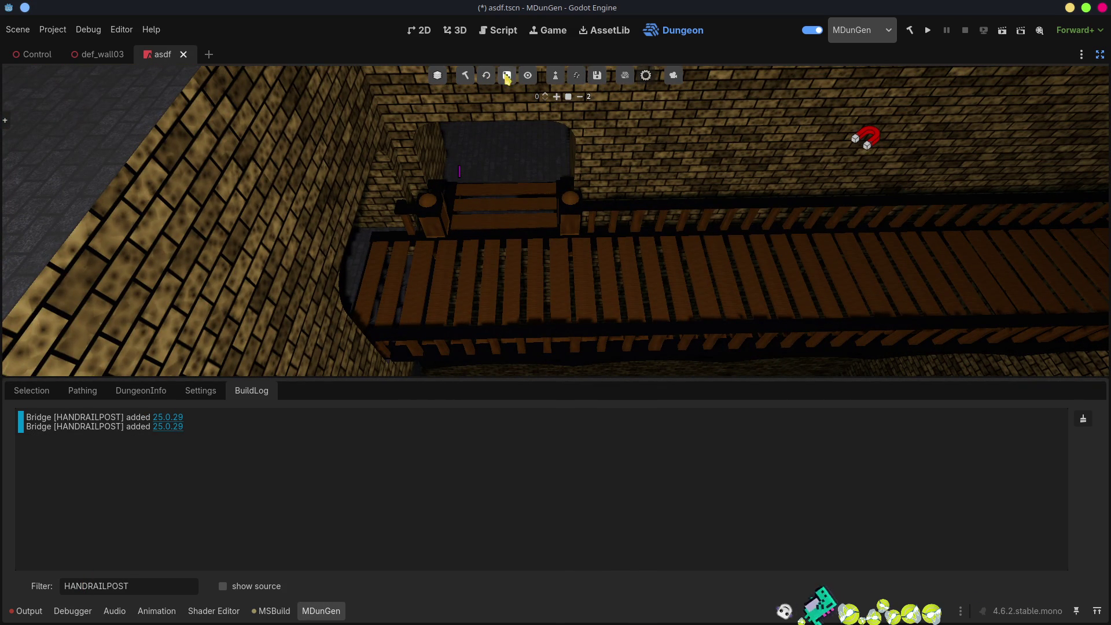
- Enable random generation, save the scene, and start a fresh dungeon build
left_click(506, 75)
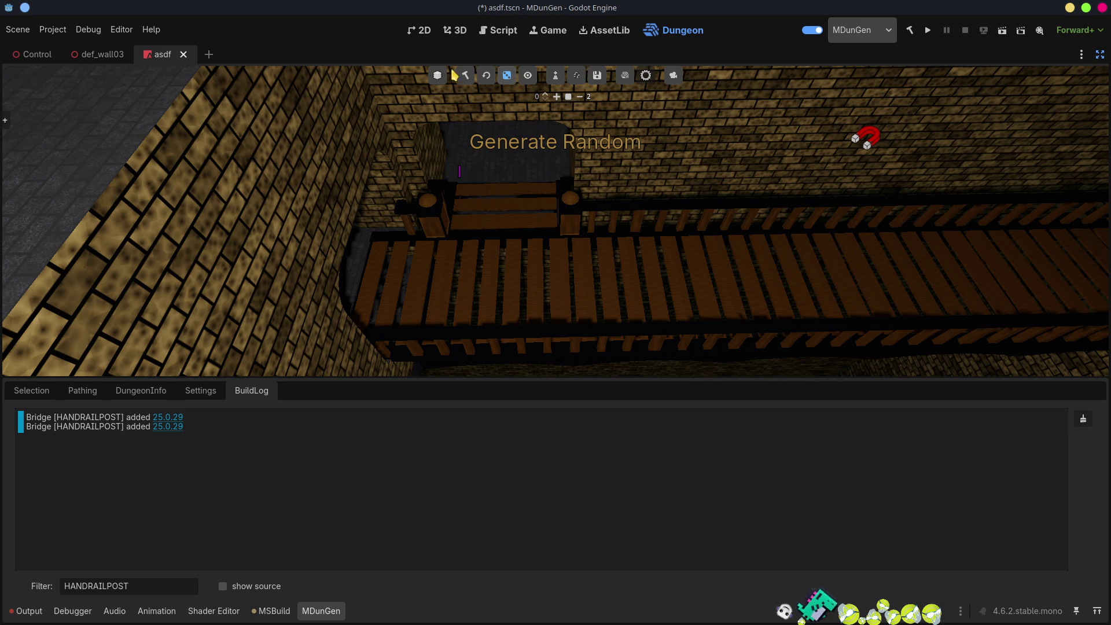
key("ctrl+s")
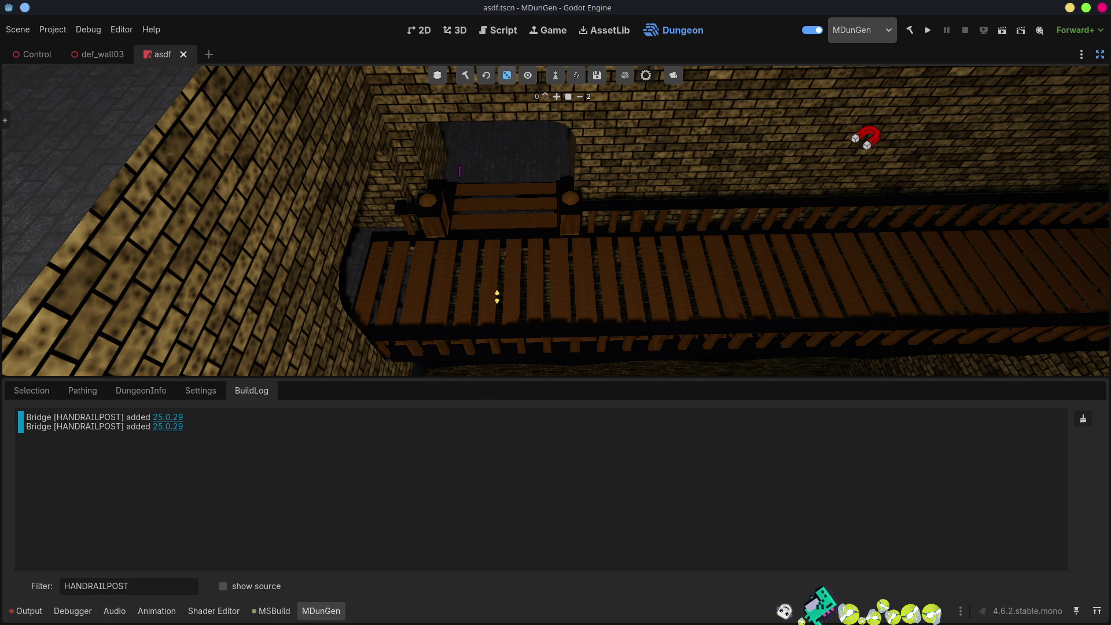
left_click(465, 75)
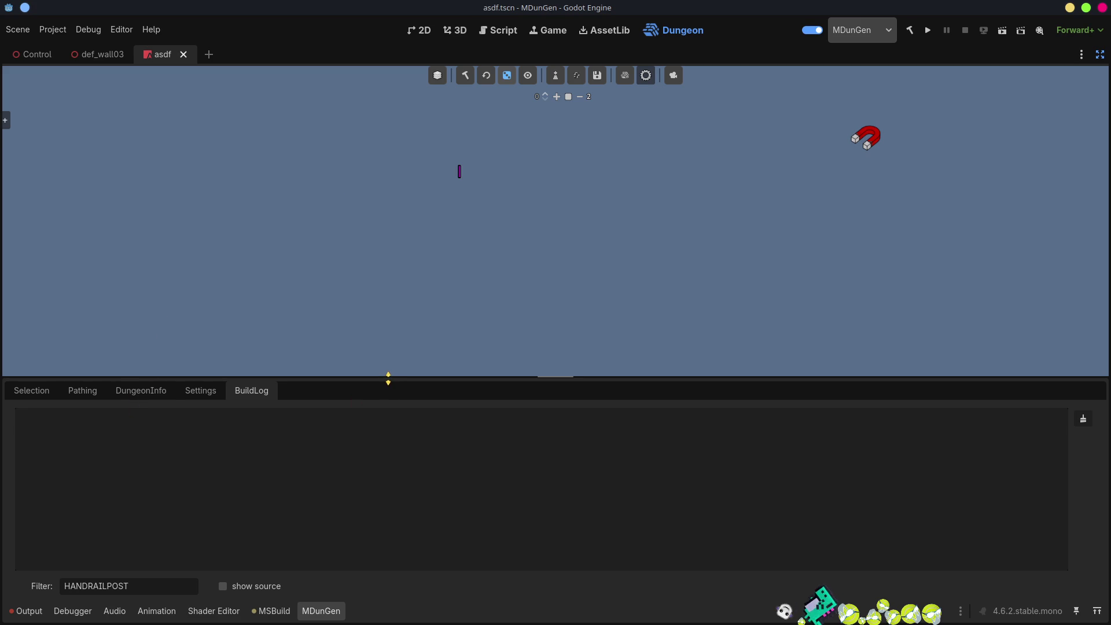
- Enlarge the 3D view, clear the Output log's errors, and build a new random dungeon
left_click_drag(388, 379, 382, 504)
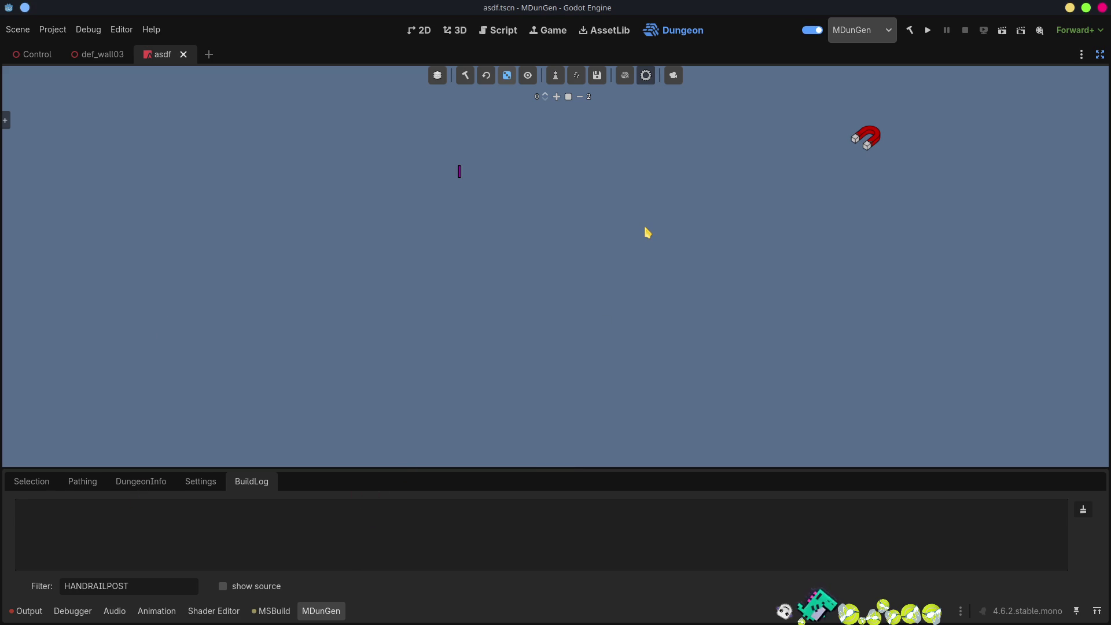
left_click(673, 75)
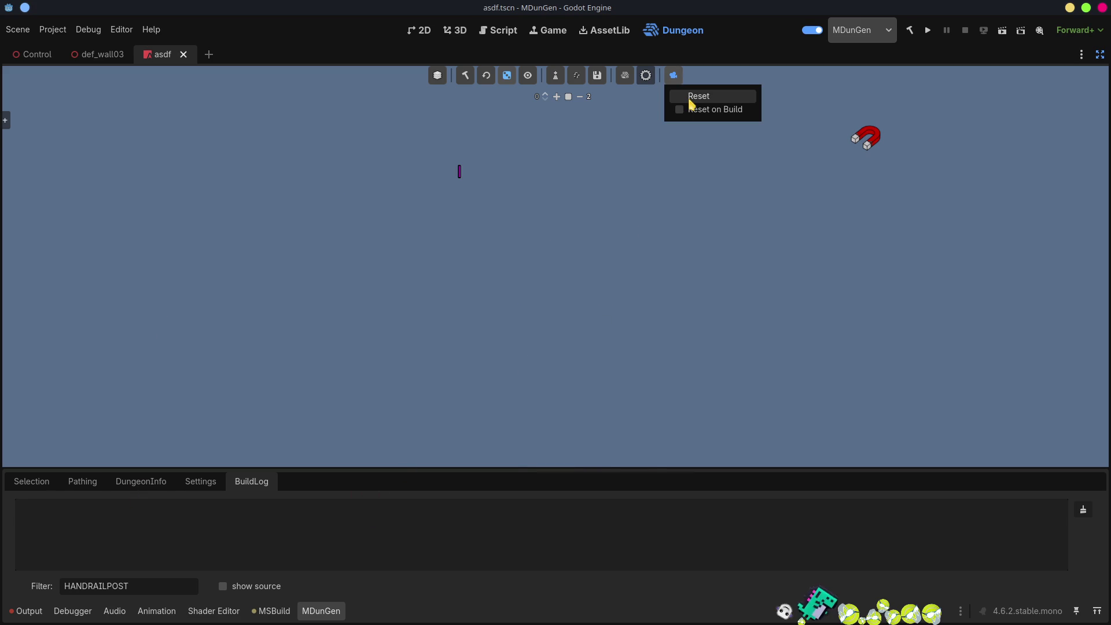
left_click(473, 334)
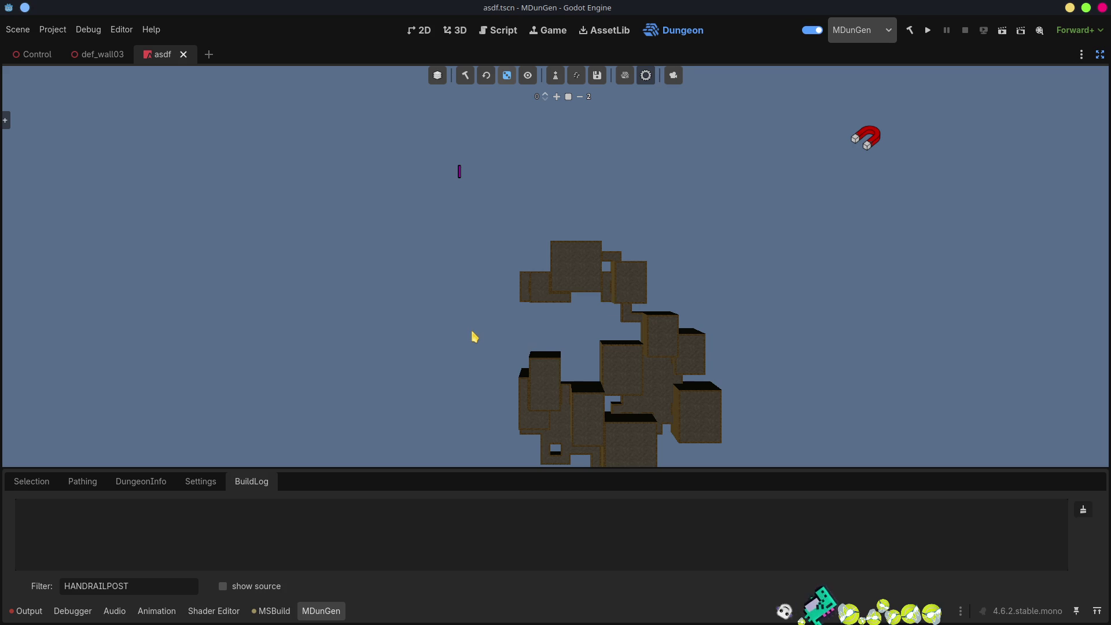
left_click(30, 611)
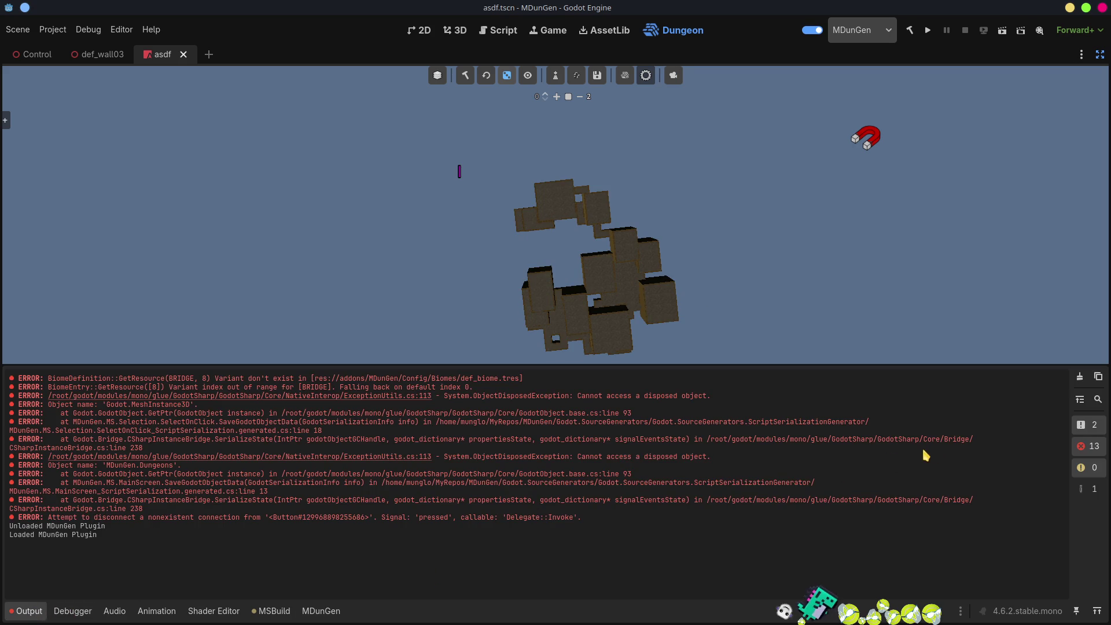
left_click(1079, 378)
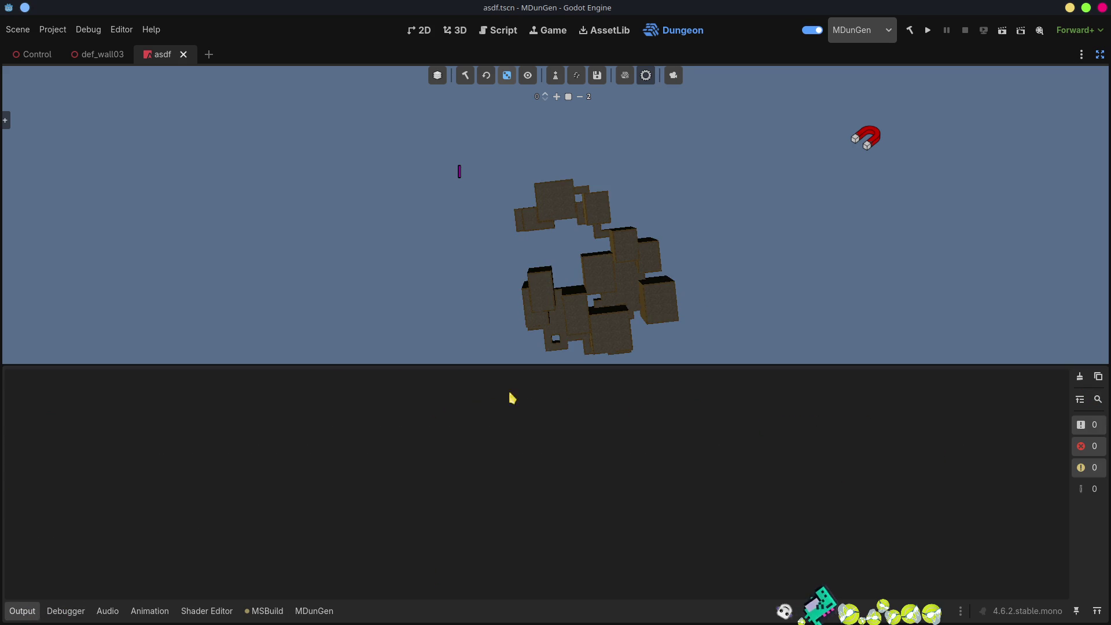
left_click(312, 610)
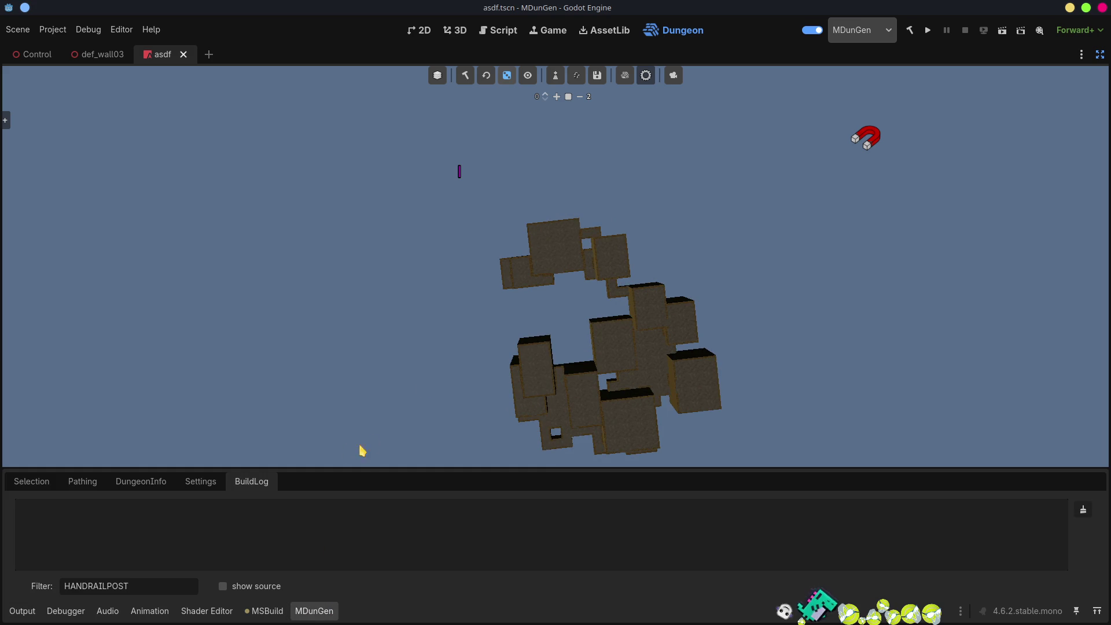
left_click(468, 77)
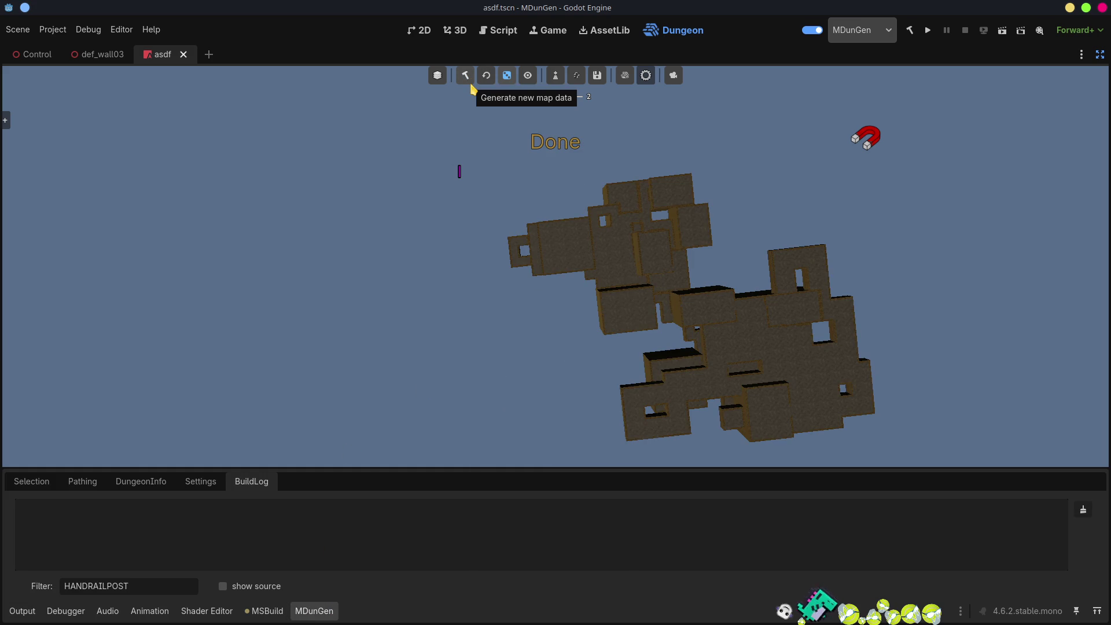
- Rebuild the dungeon twice, change the build log filter to 'pos', and clear the generated dungeon
left_click(464, 78)
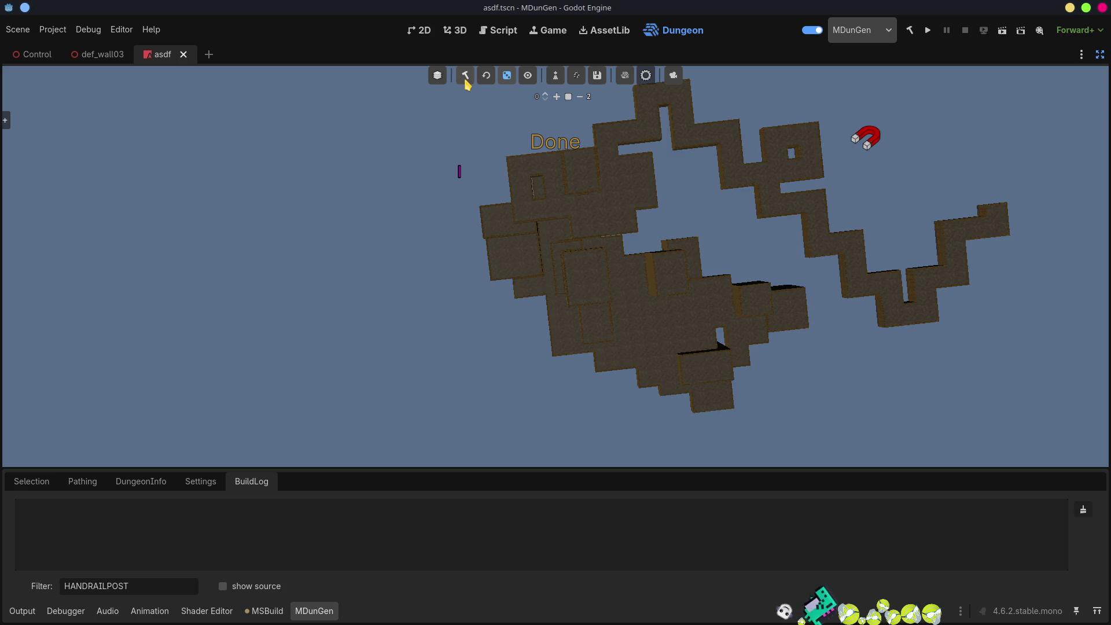
left_click(465, 80)
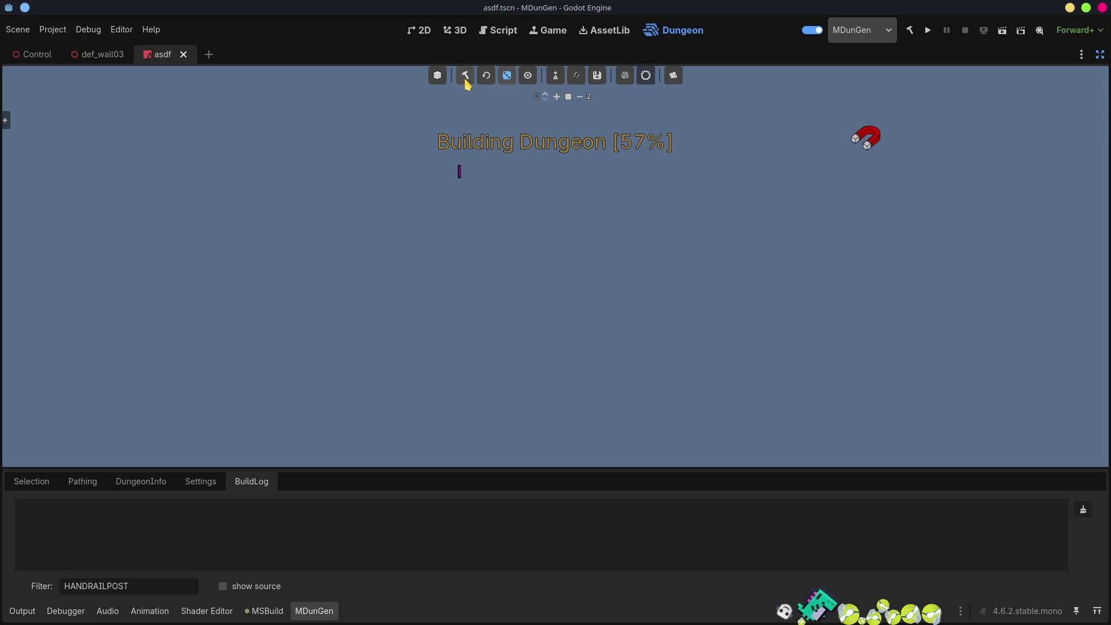
double_click(76, 586)
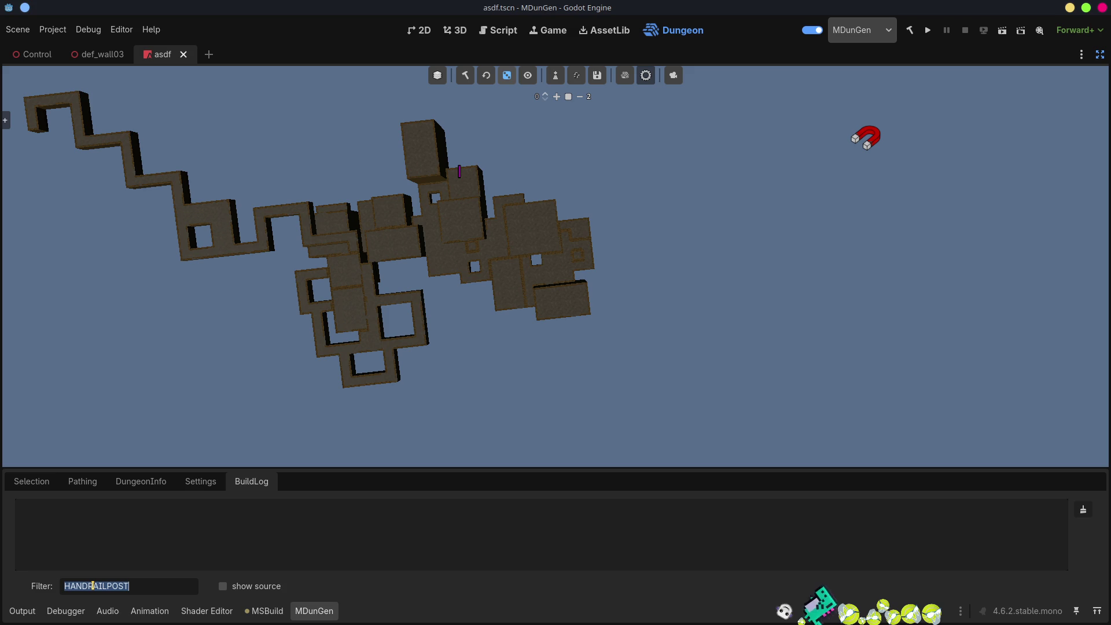
key("BackSpace")
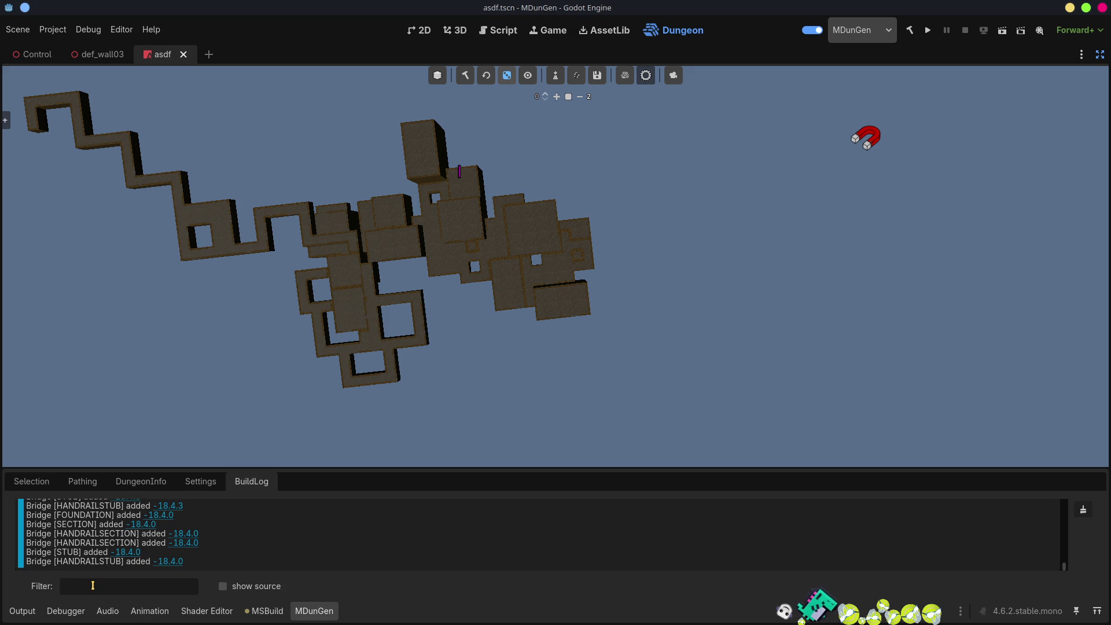
type("pos")
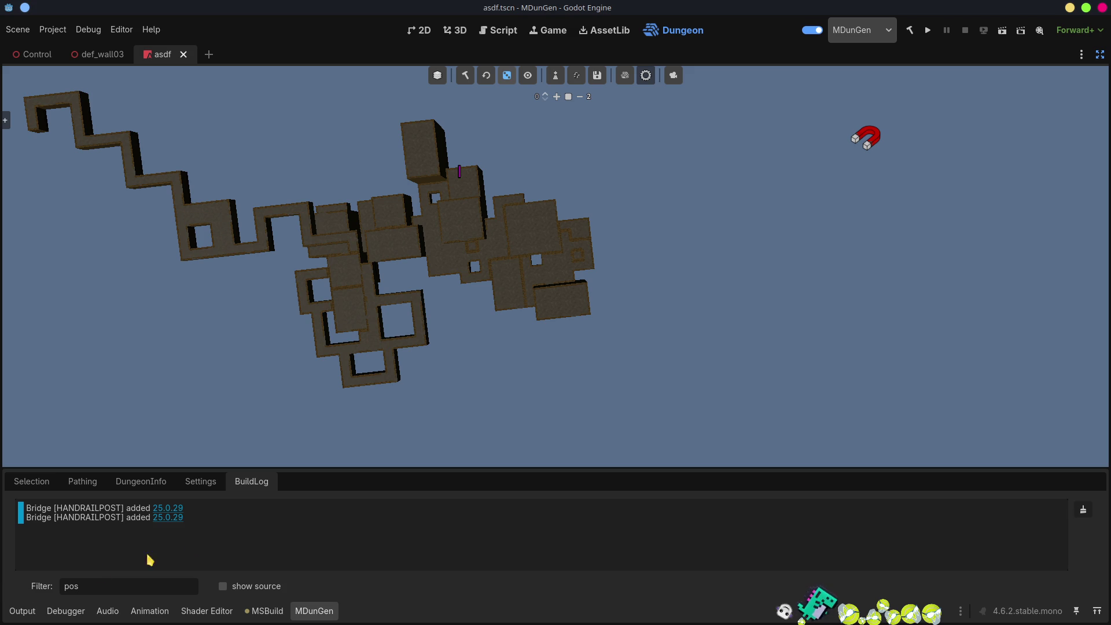
left_click(175, 509)
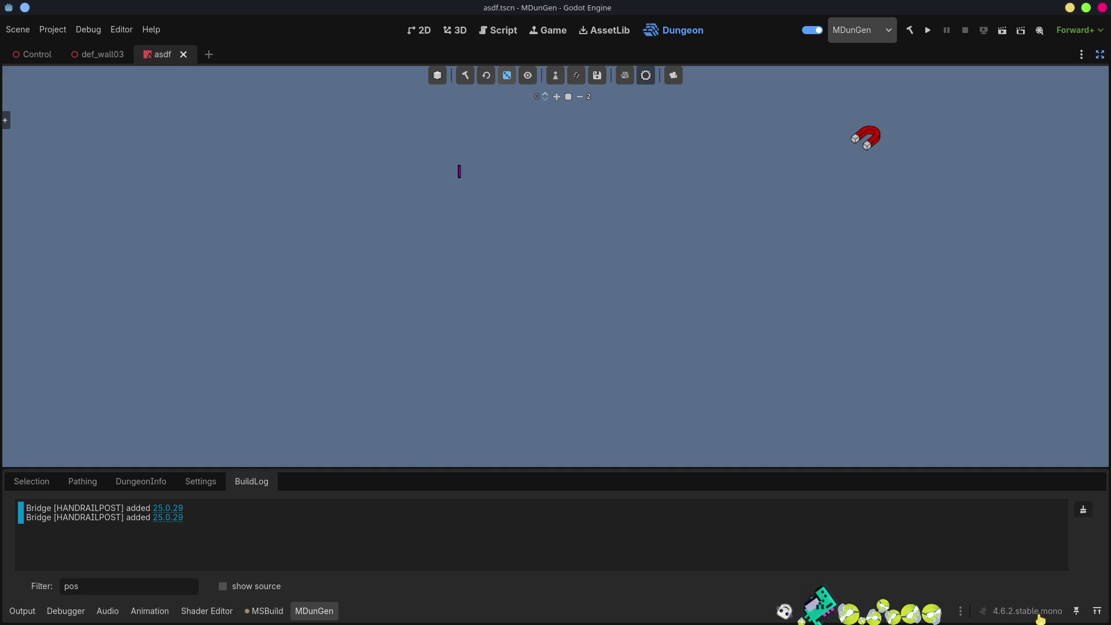
- Clear the two Bridge [HANDRAILPOST] entries from the MDunGen build log and switch to Visual Studio Code
left_click(1084, 510)
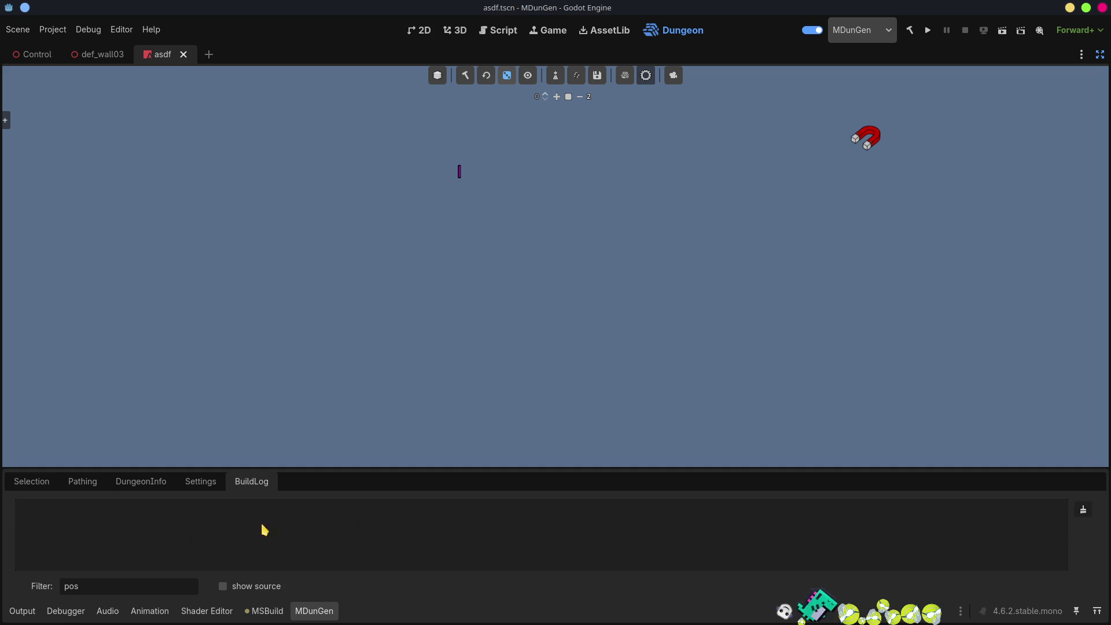
key("alt+Tab")
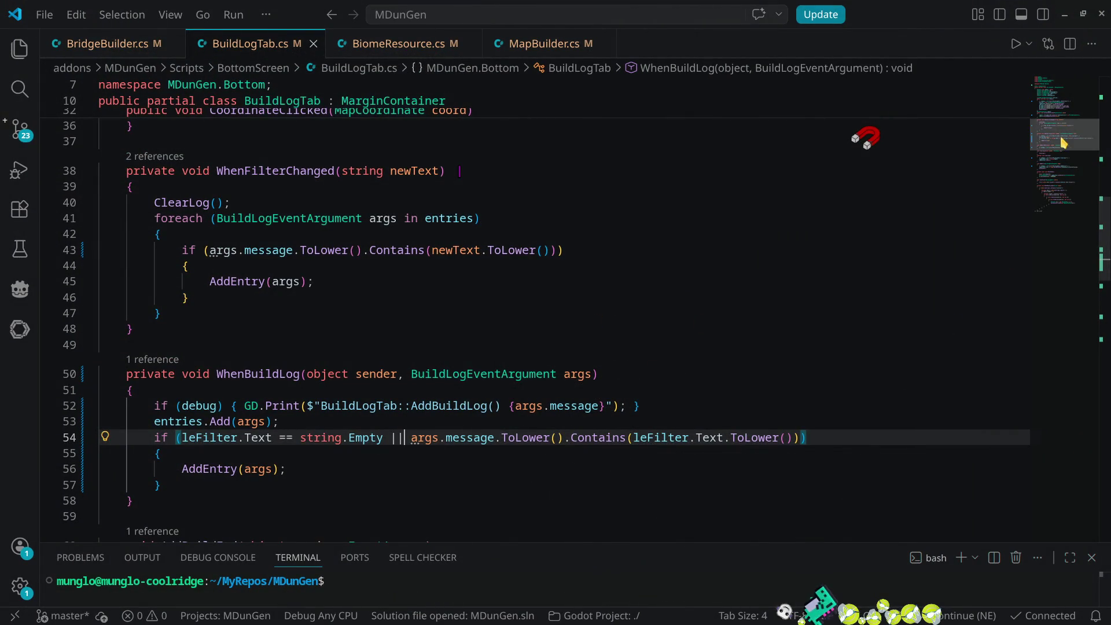
mouse_move(1063, 143)
left_mouse_down()
mouse_move(1065, 95)
mouse_move(1069, 120)
left_mouse_up()
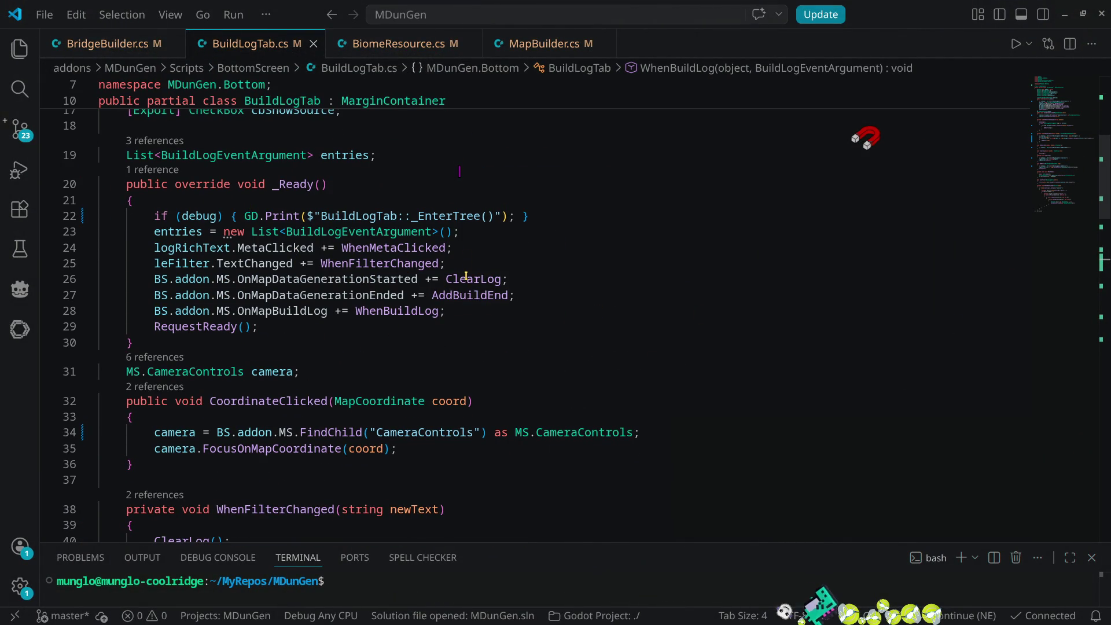
left_click(466, 277)
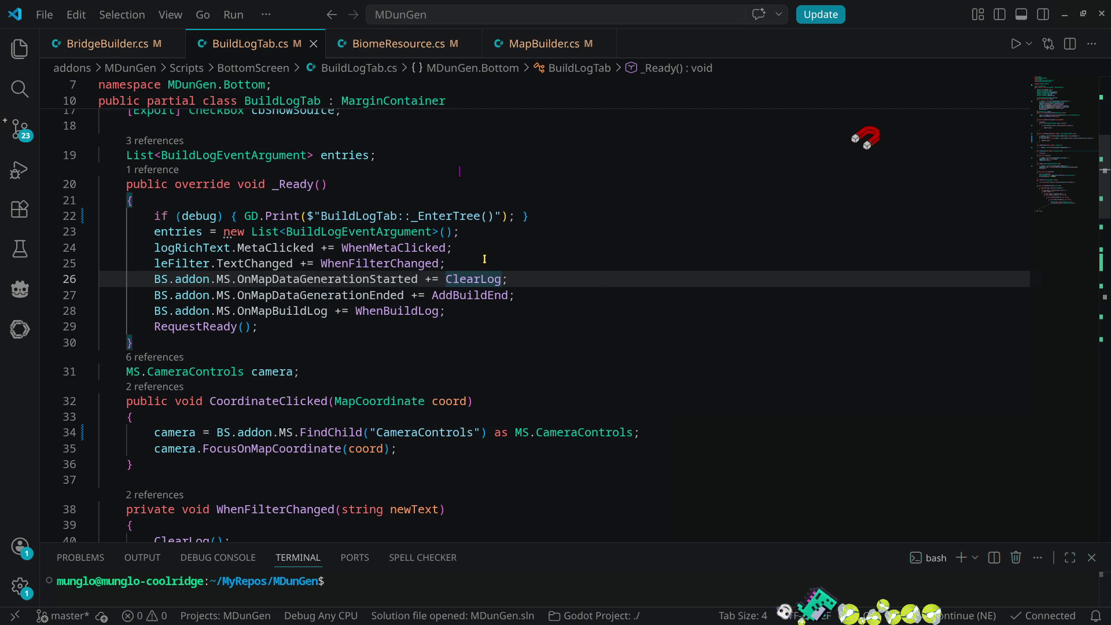
double_click(466, 280)
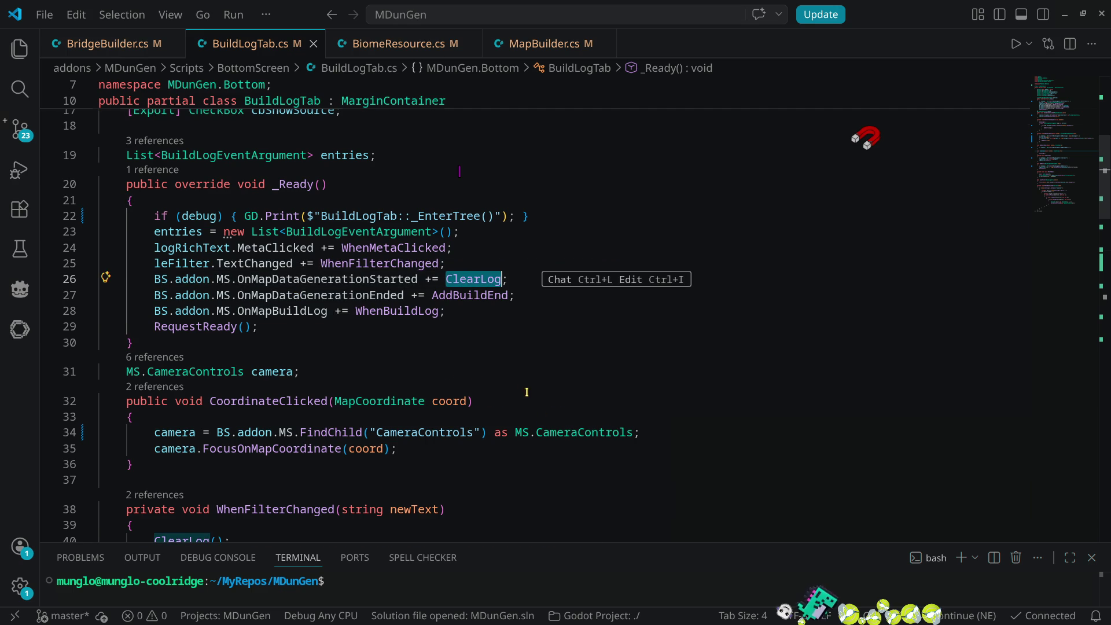
scroll(524, 389, "down", 4)
left_click(195, 366, "ctrl")
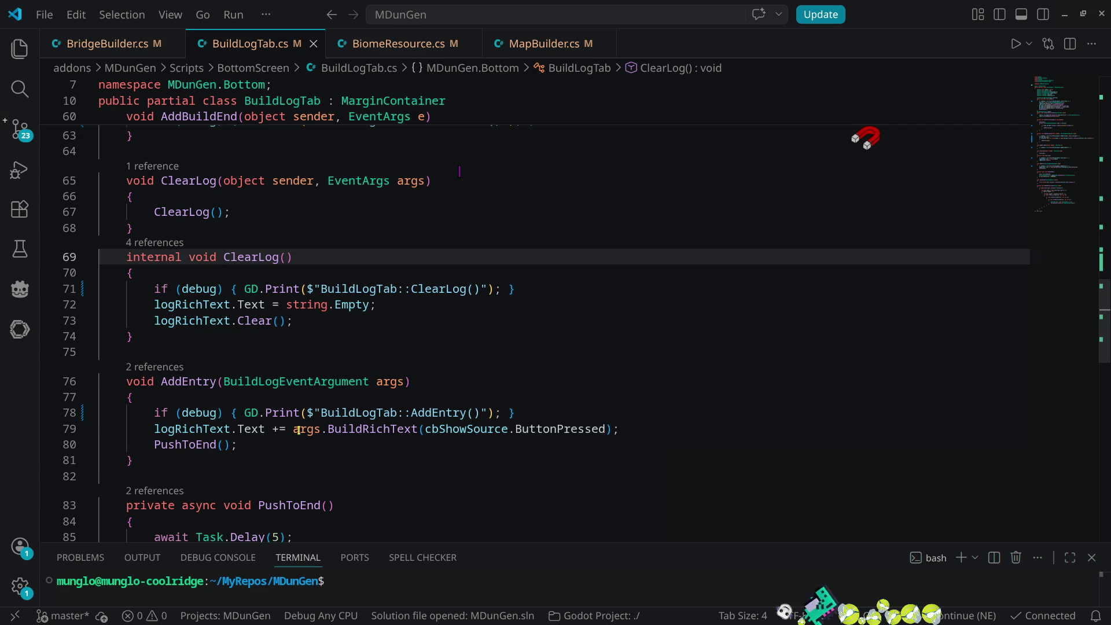
left_click(189, 304)
scroll(507, 337, "up", 5)
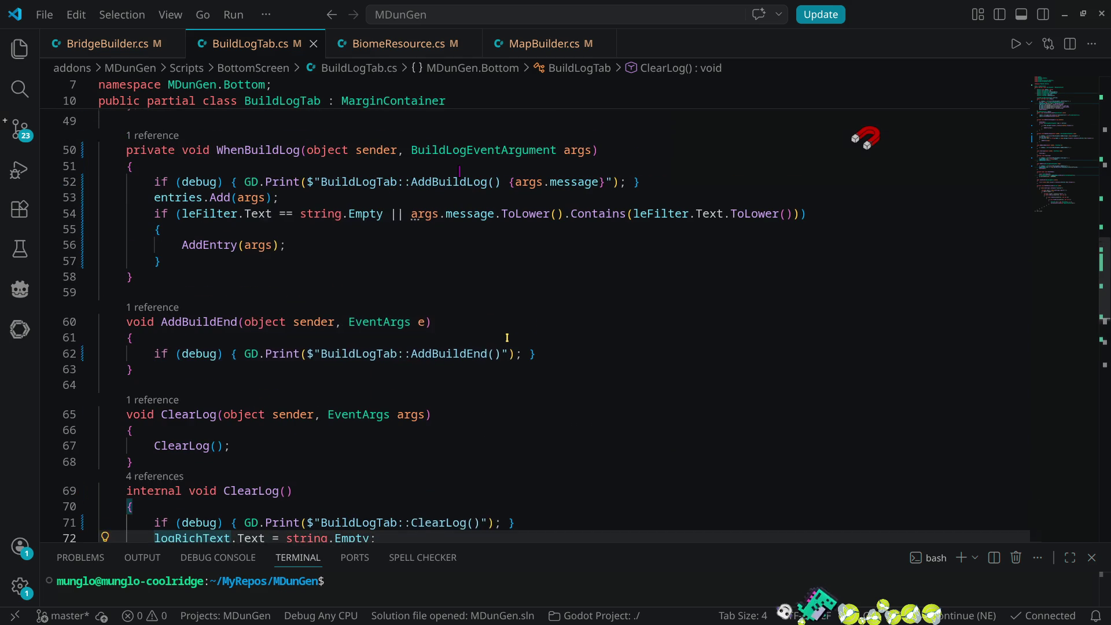
scroll(506, 337, "down", 4)
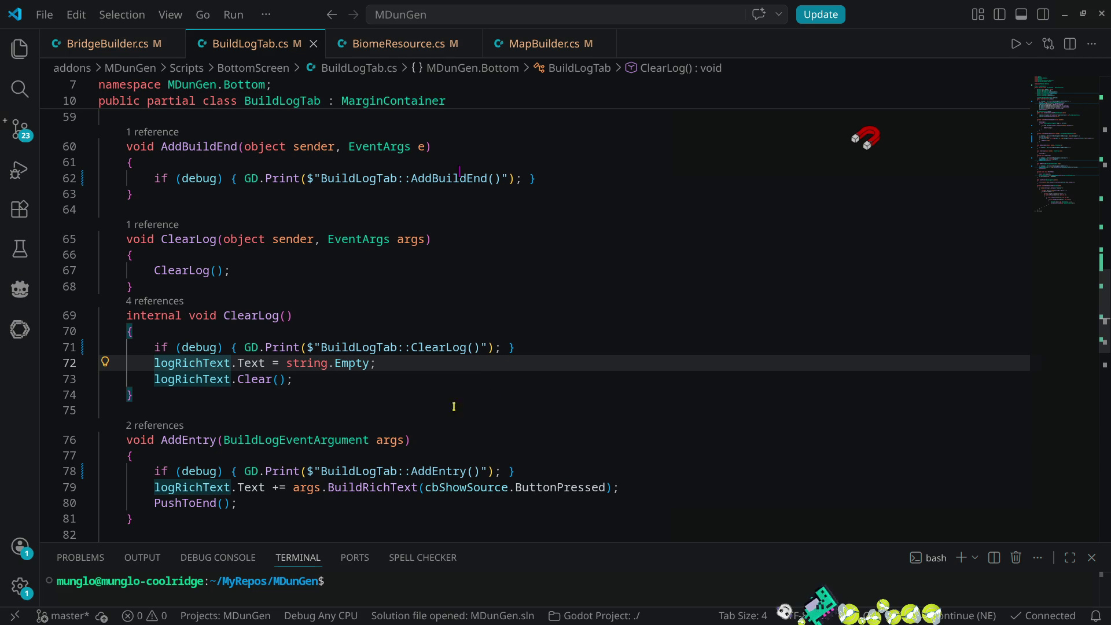
scroll(196, 379, "up", 3)
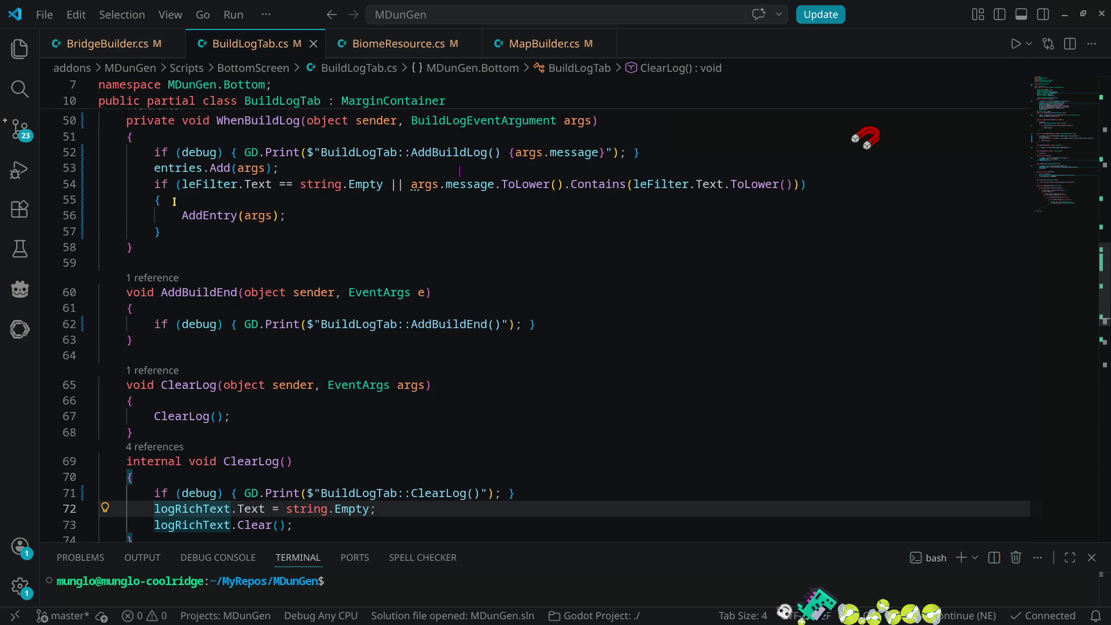
double_click(185, 169)
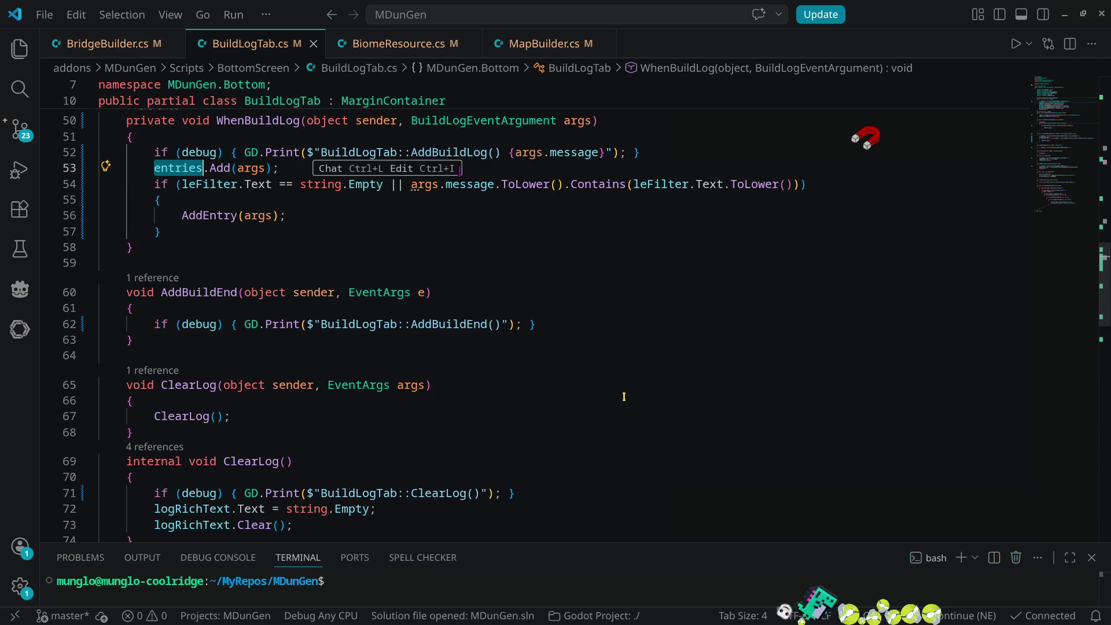
scroll(578, 370, "down", 3)
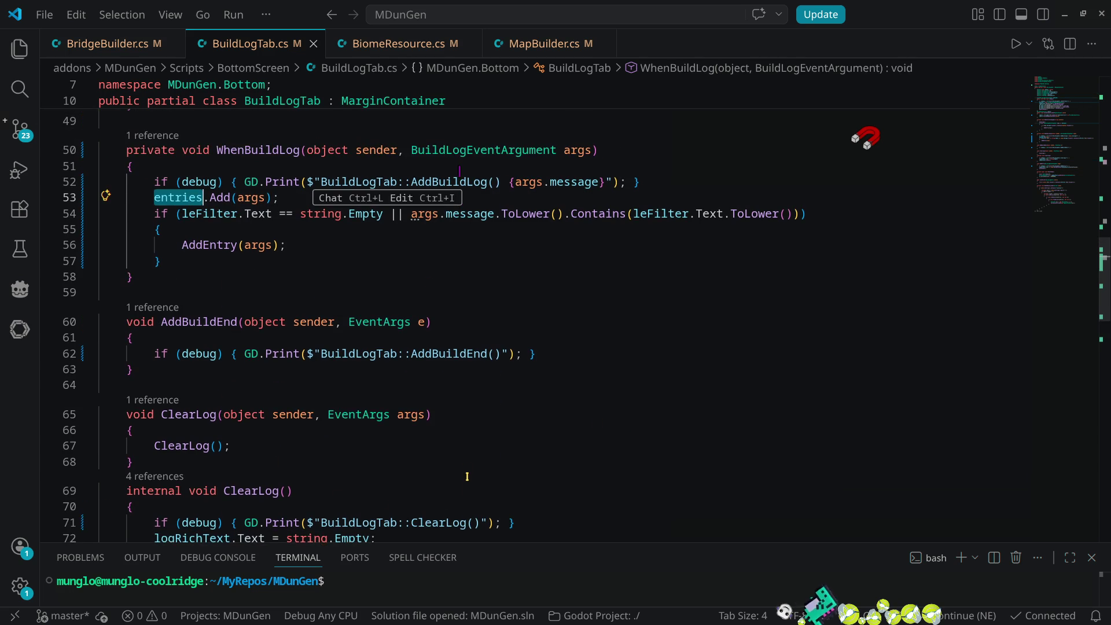
left_click(532, 345)
- Add 'entries = new List<BuildLogEventArgument>();' inside ClearLog, save BuildLogTab.cs, and return to Godot
key("Return")
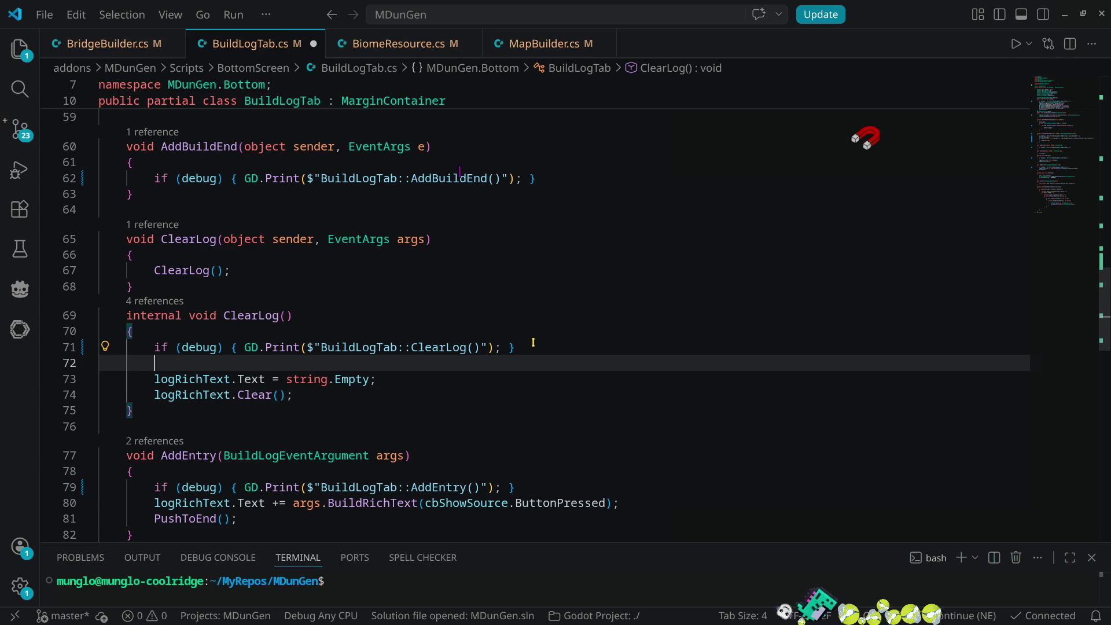
type("entries = new")
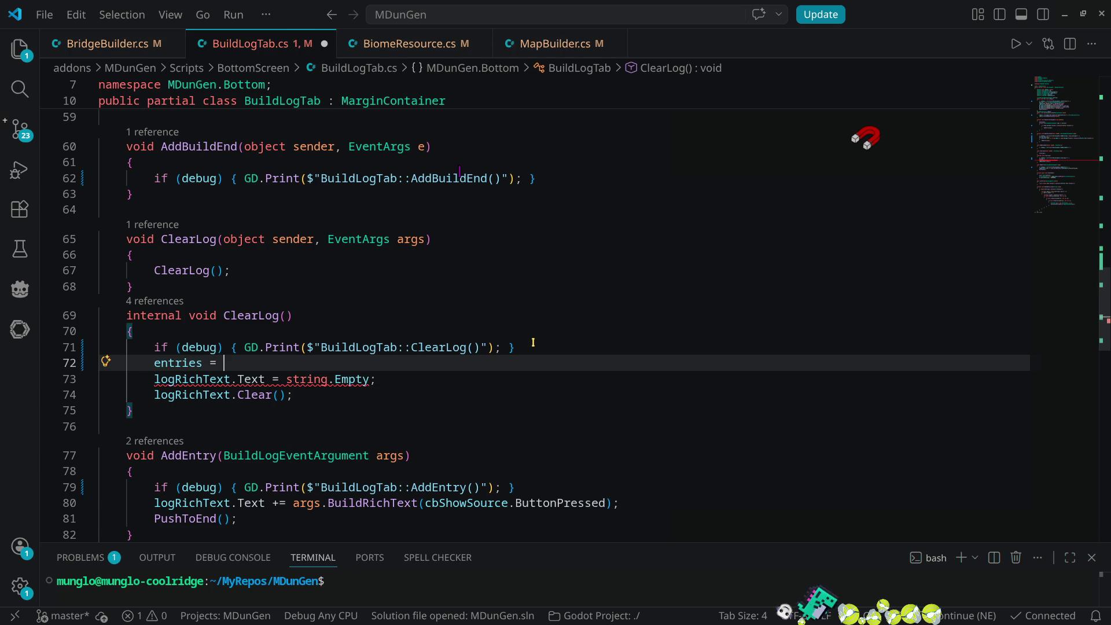
key("Tab")
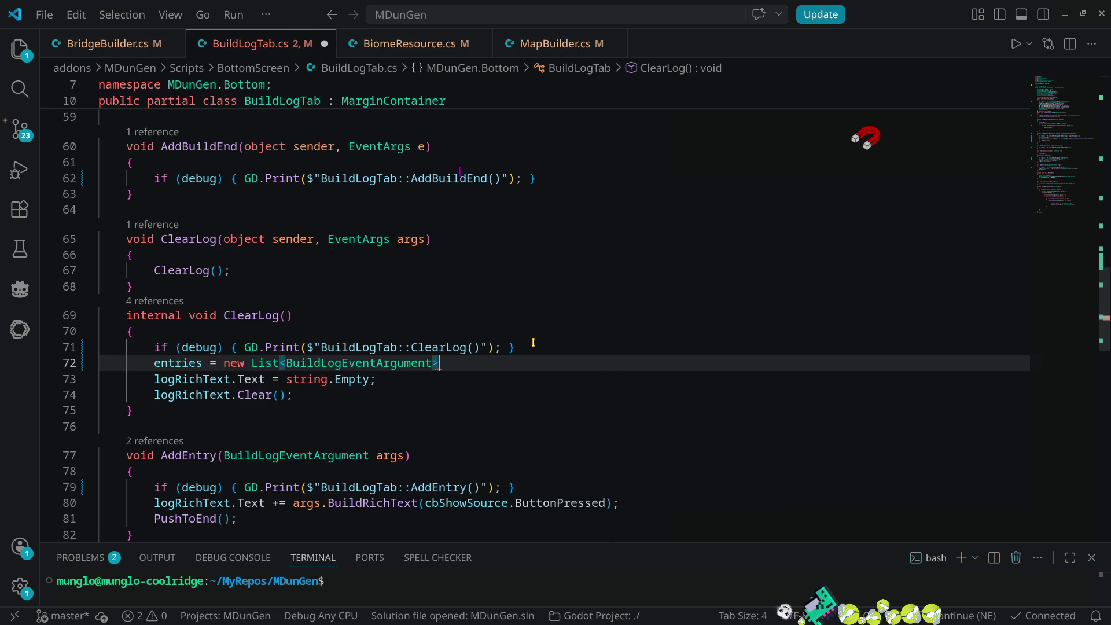
type("();")
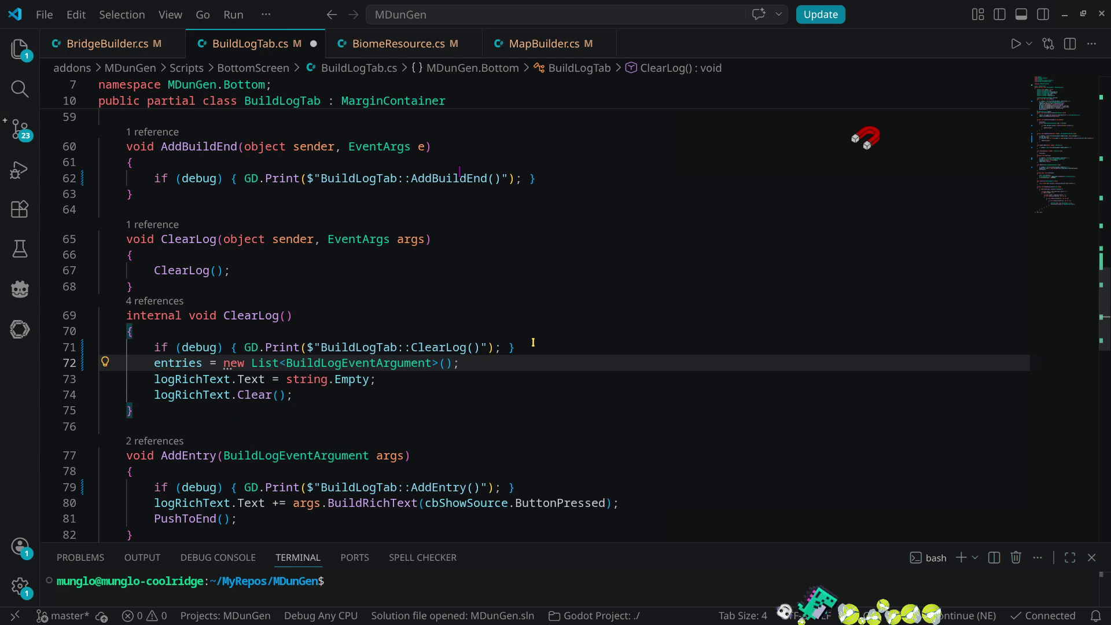
key("ctrl+s")
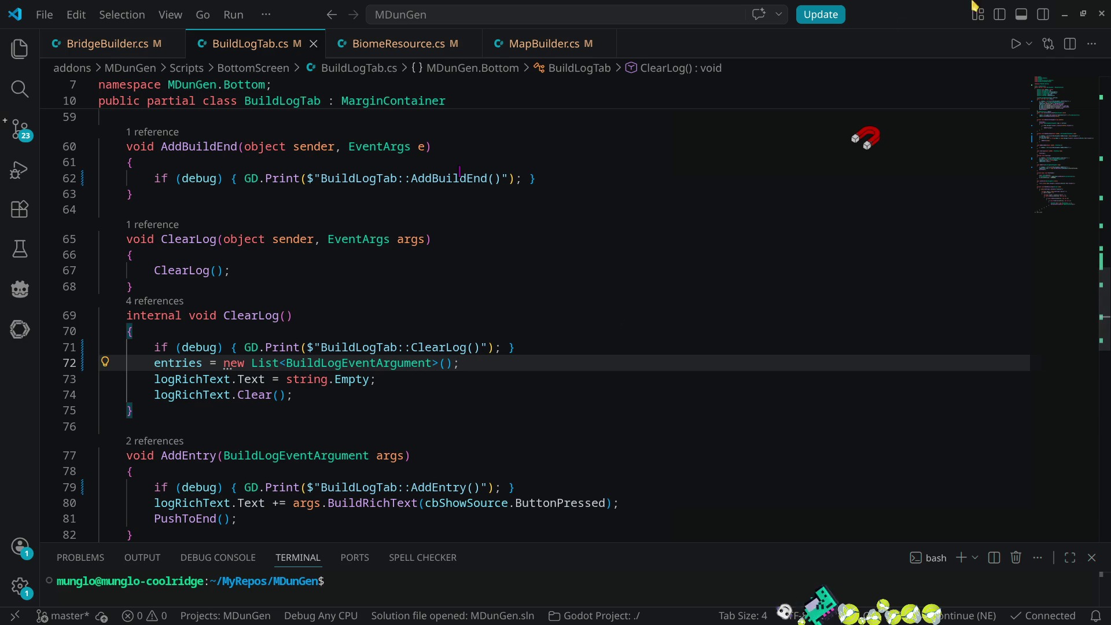
left_click(1064, 14)
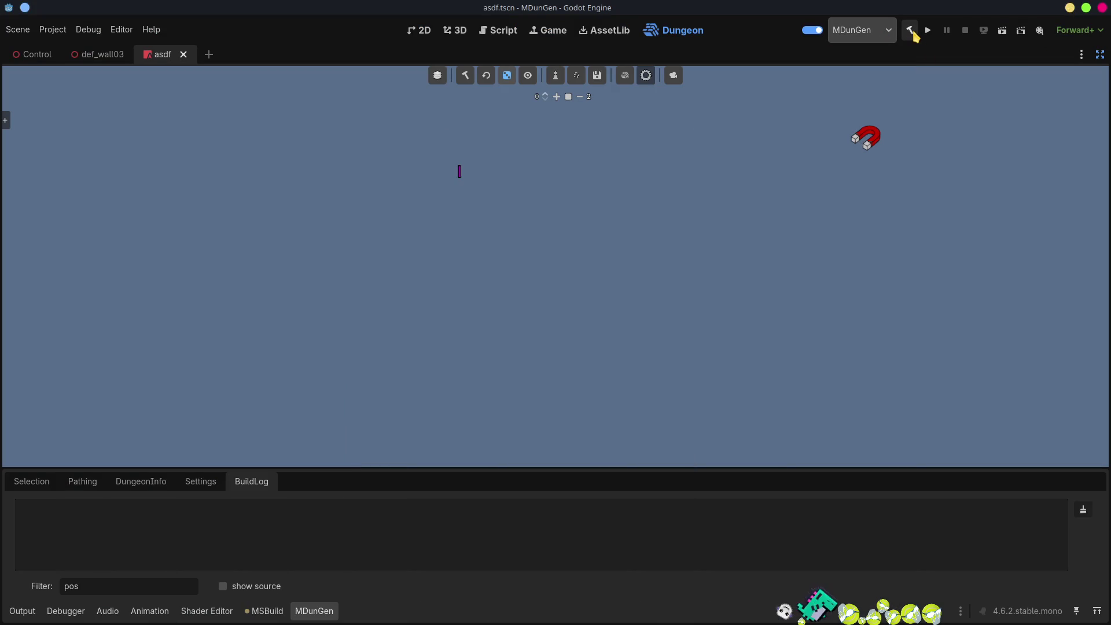
- Rebuild the .NET project and reload the MDunGen plugin by toggling it off and on
left_click(909, 30)
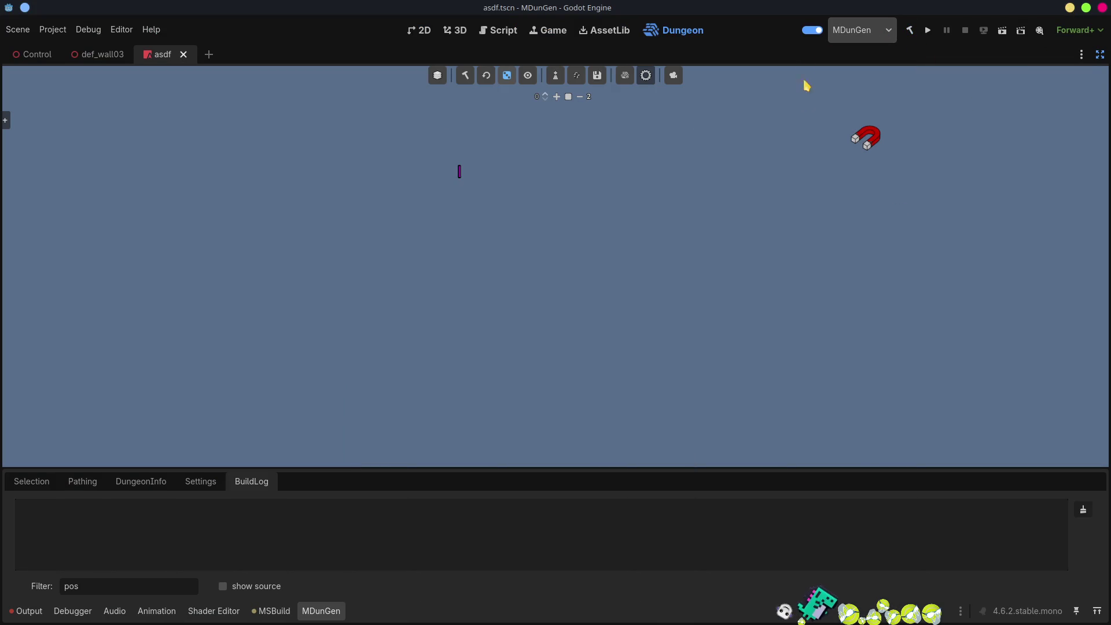
left_click(812, 30)
left_click(812, 29)
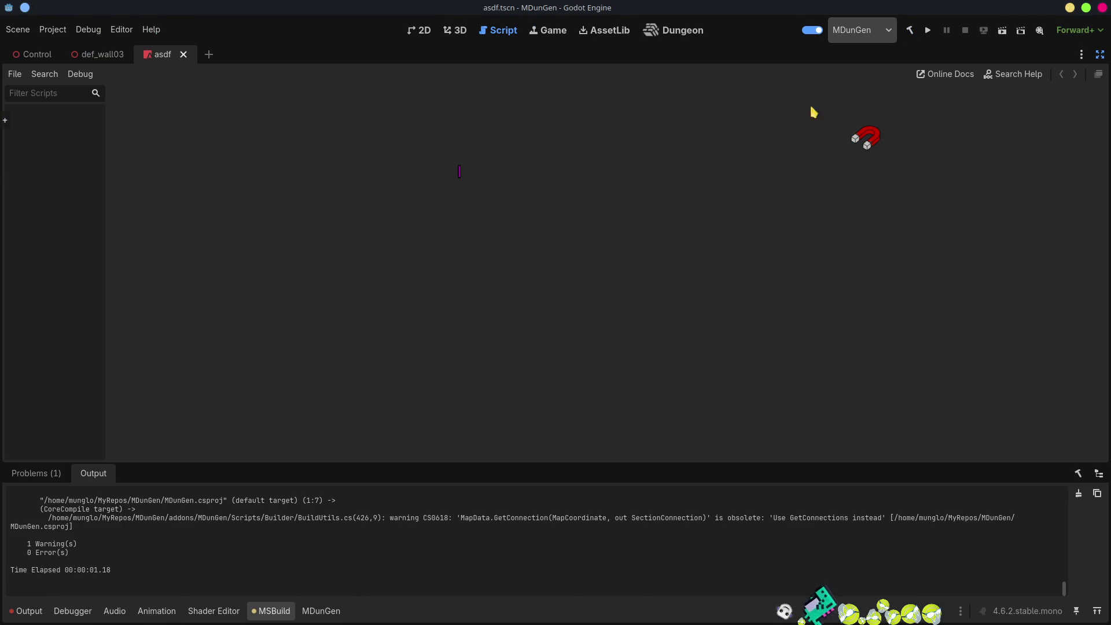
- Generate a new dungeon from the Dungeon view and clear the Output log
left_click(680, 32)
left_click(465, 75)
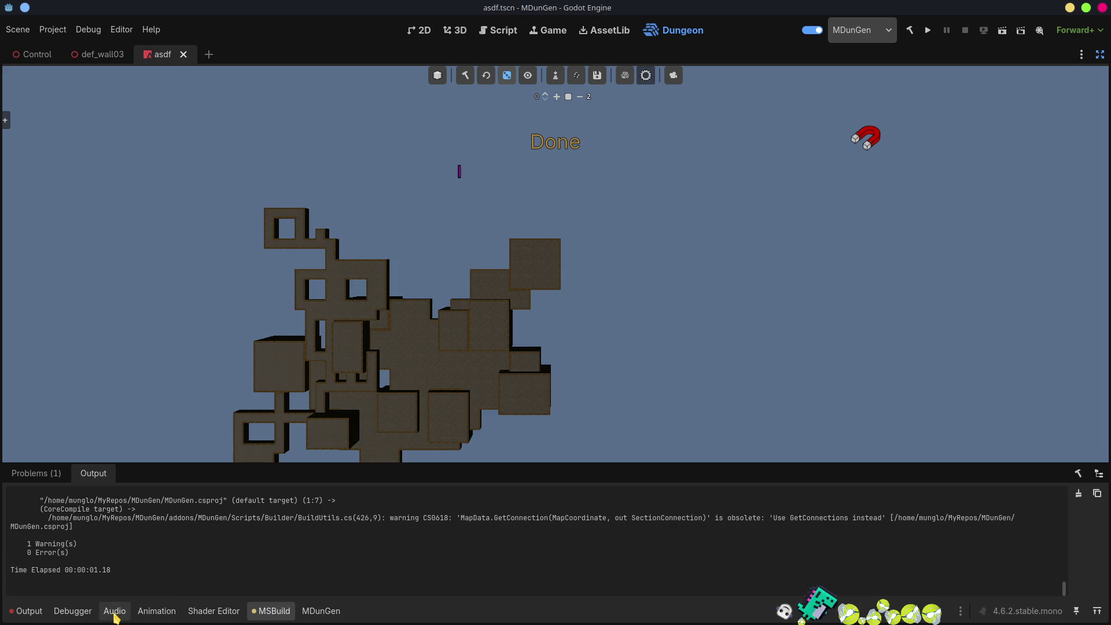
left_click(28, 611)
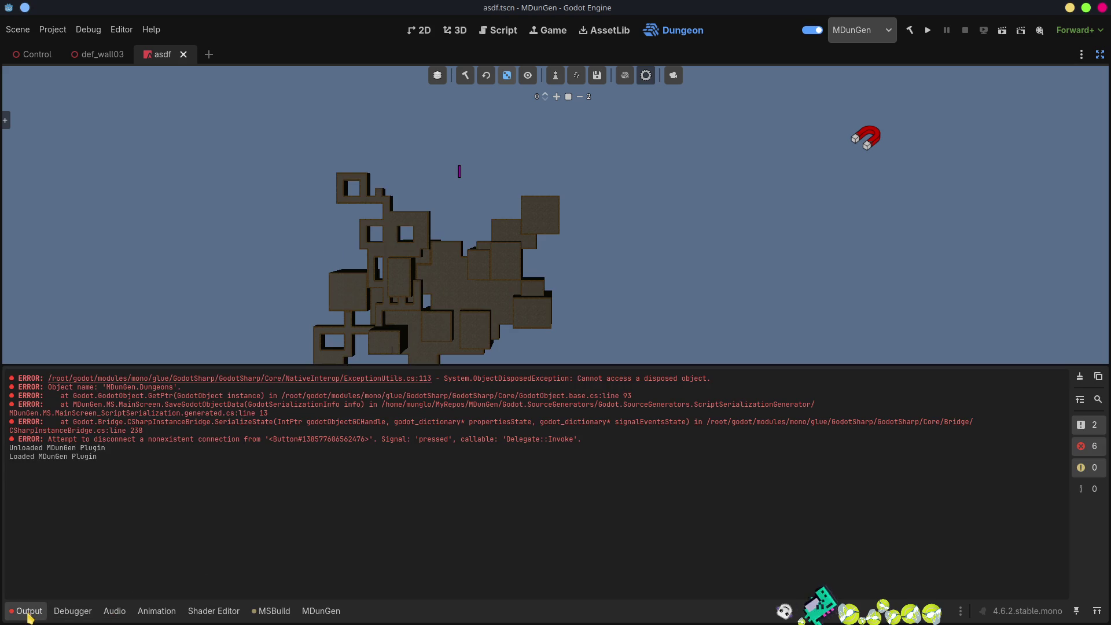
left_click(1080, 377)
- Filter the MDunGen build log by 'post', then delete the filter text again
left_click(318, 611)
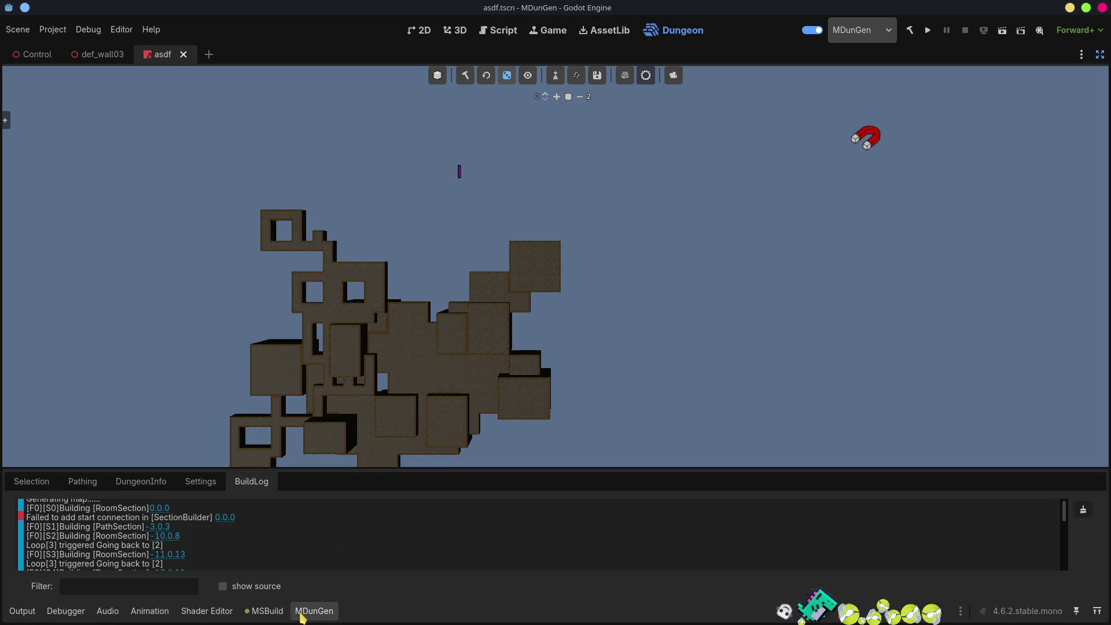
type("post")
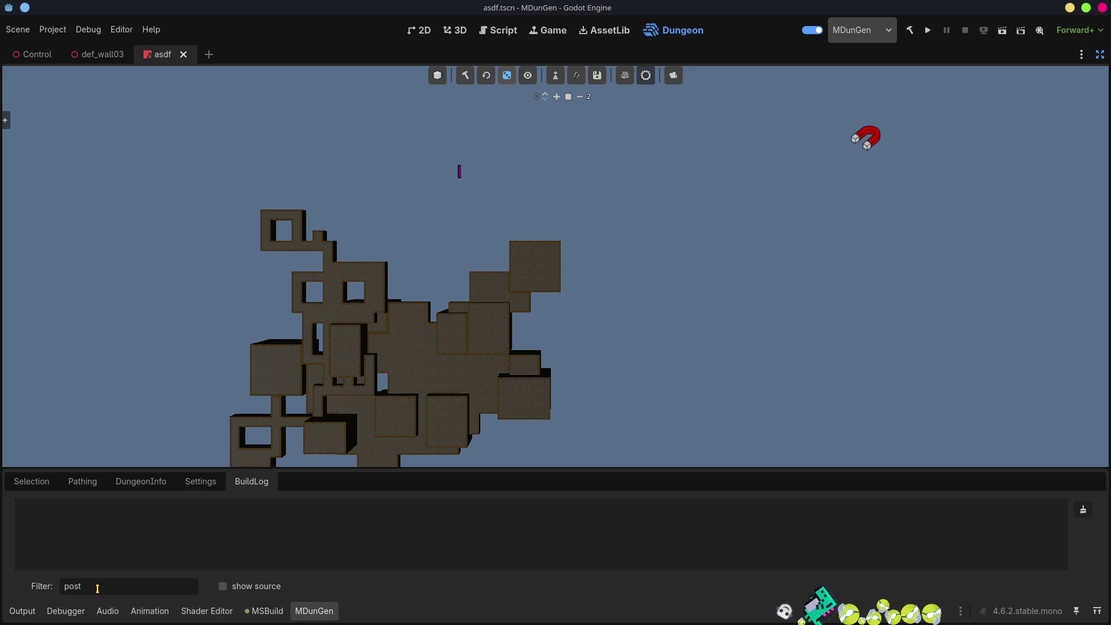
left_click_drag(97, 587, 29, 585)
key("BackSpace")
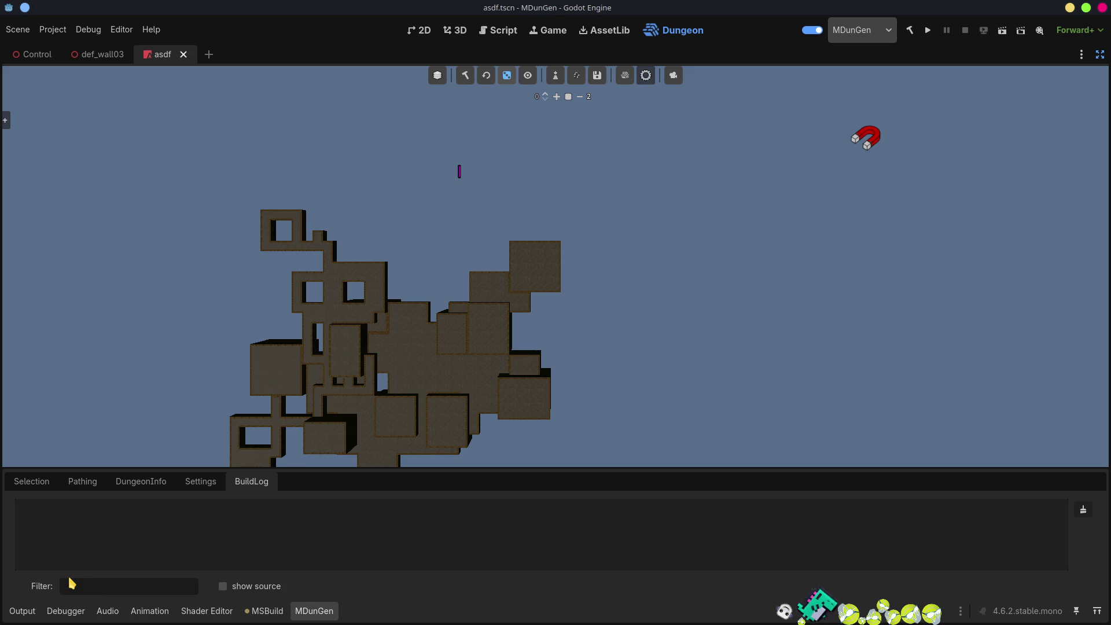